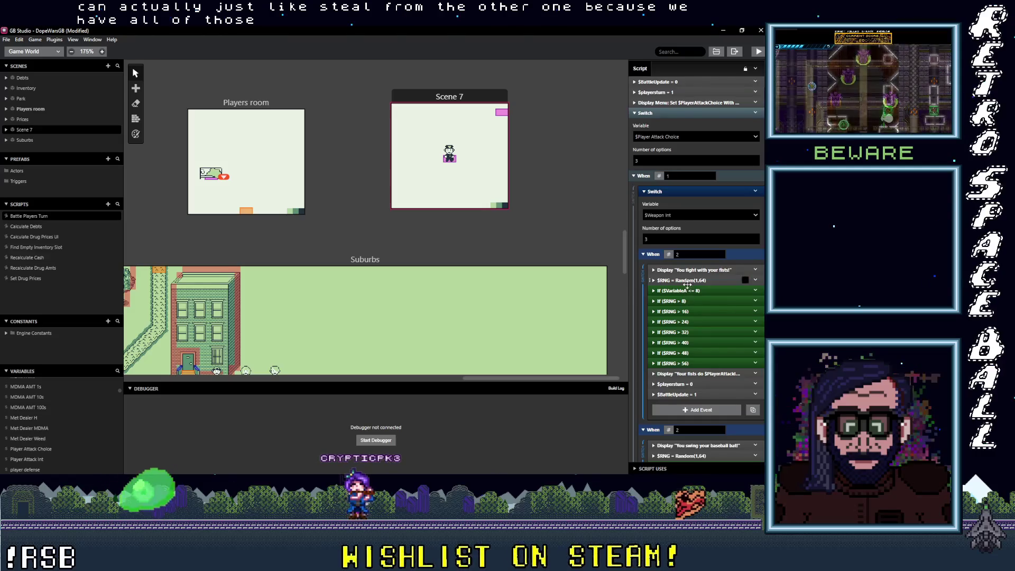
Copy the eight If conditions, from If ($V0 <= 8) to If ($RNG > 56), in Battle Players Turn.
shift+click(682, 290)
shift+click(682, 301)
shift+click(683, 311)
shift+click(683, 321)
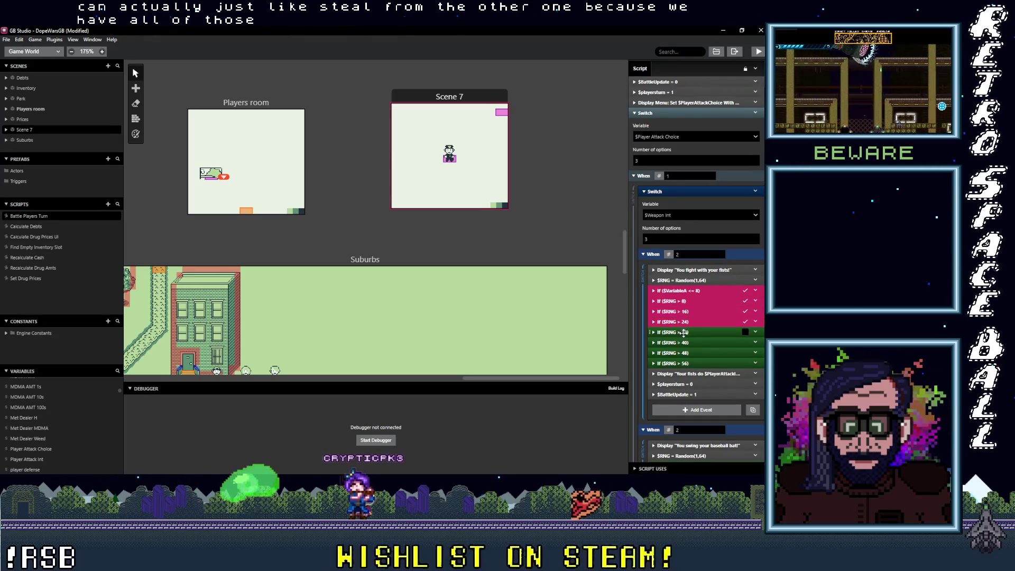
shift+click(683, 332)
shift+click(682, 342)
shift+click(682, 353)
shift+click(681, 363)
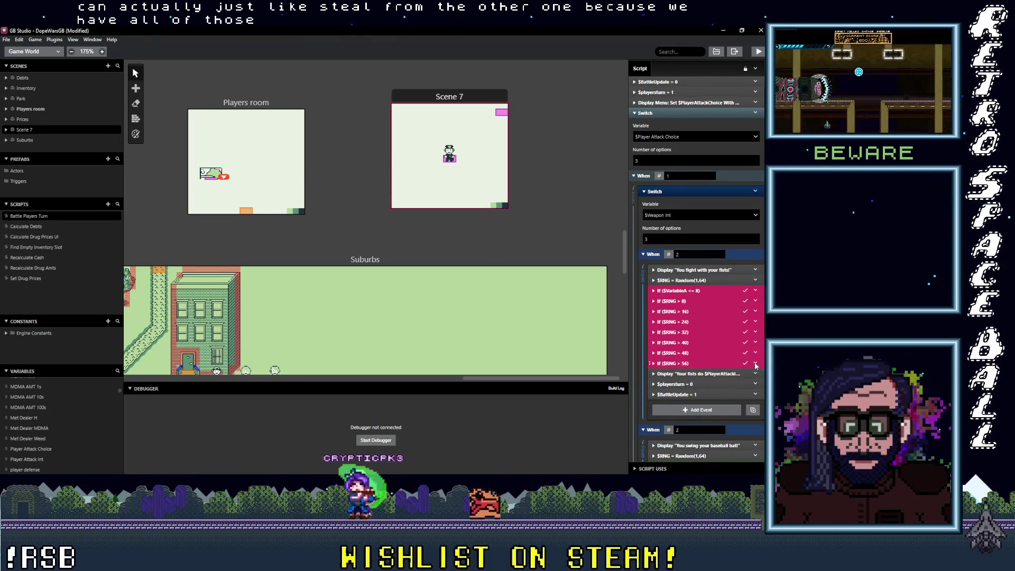
right_click(681, 363)
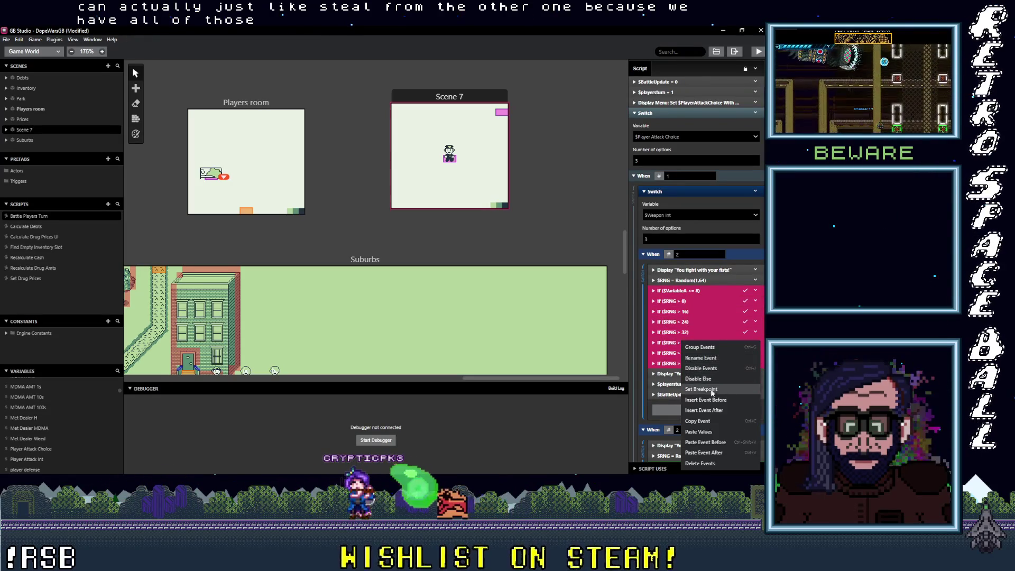
click(697, 420)
Paste the copied conditions into the Scene 7 actor's On Update script.
click(495, 116)
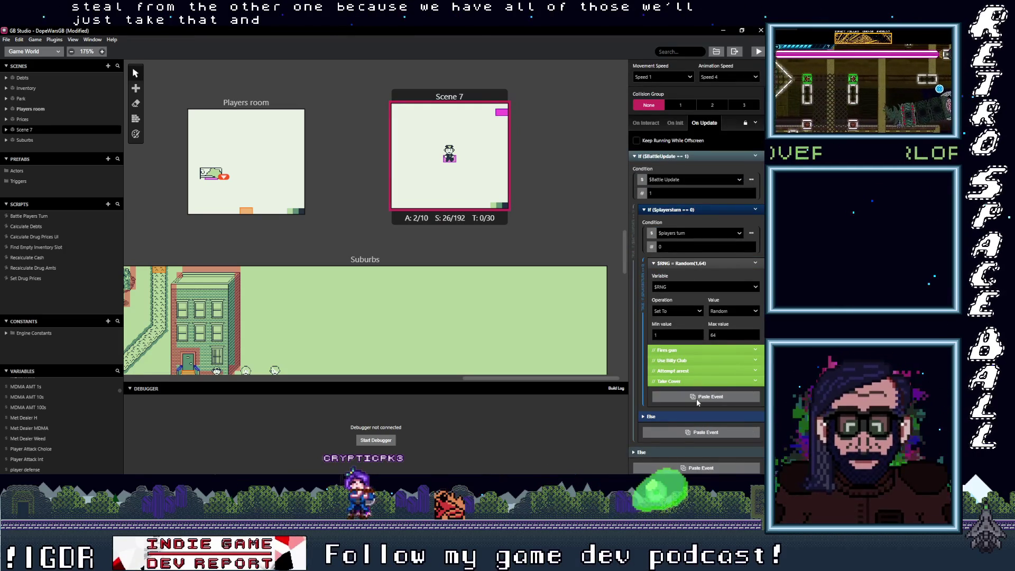
click(696, 397)
scroll(693, 364, down, 2)
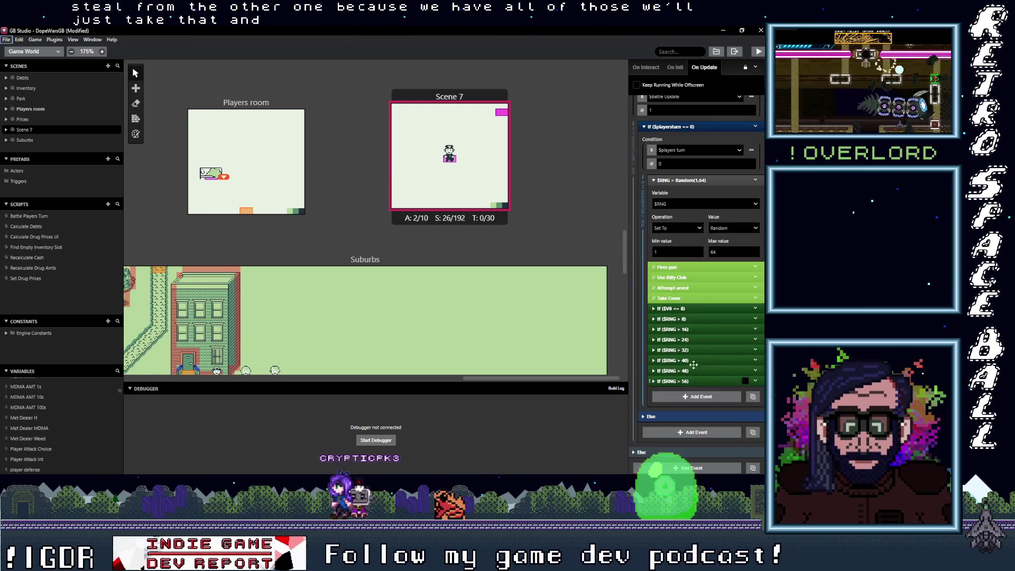
Move the eight pasted conditions above the Fires gun comment.
shift+click(691, 308)
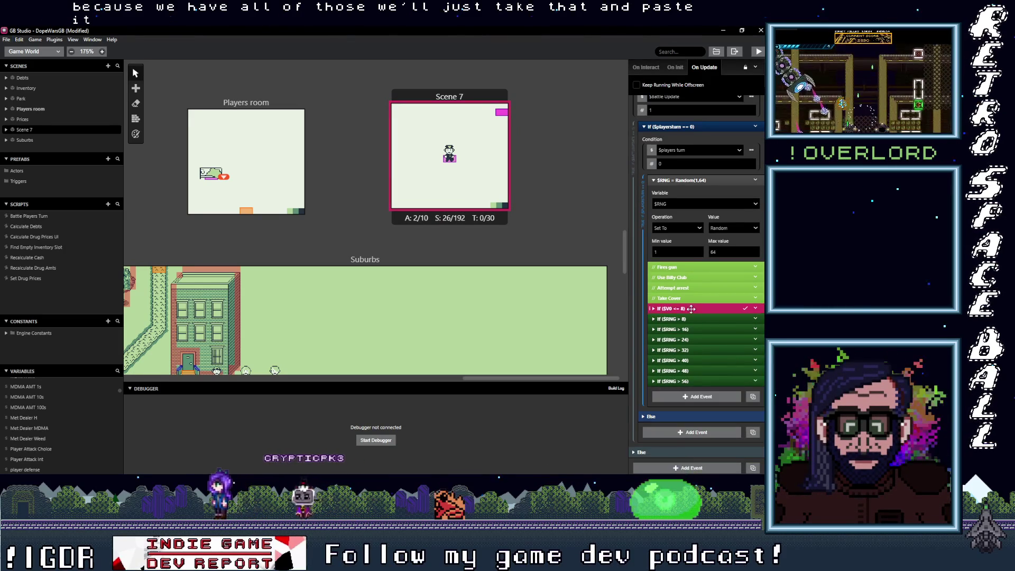
shift+click(689, 319)
shift+click(690, 329)
shift+click(689, 340)
shift+click(690, 350)
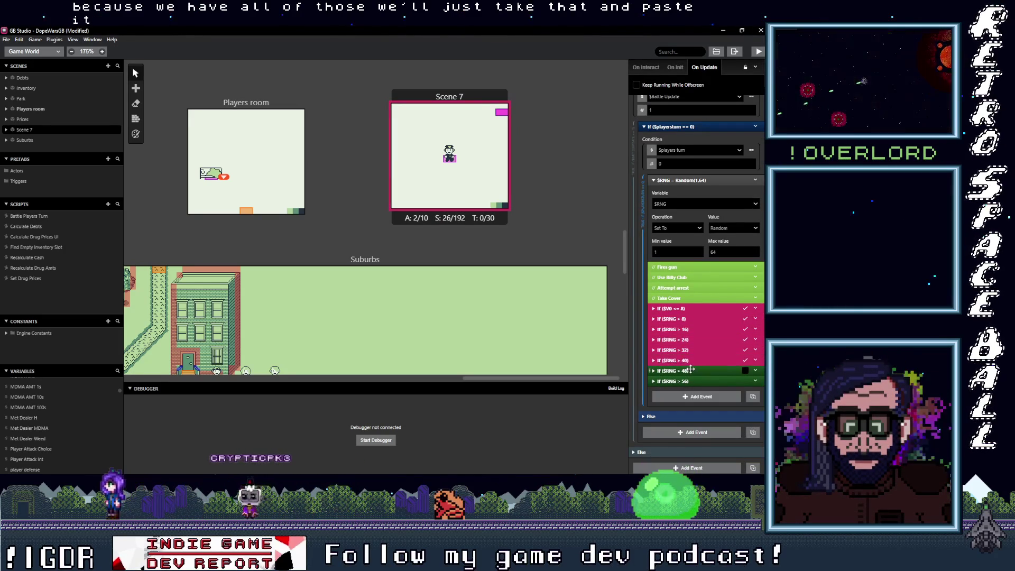
shift+click(689, 360)
shift+click(689, 371)
shift+click(689, 381)
drag(687, 309, 697, 273)
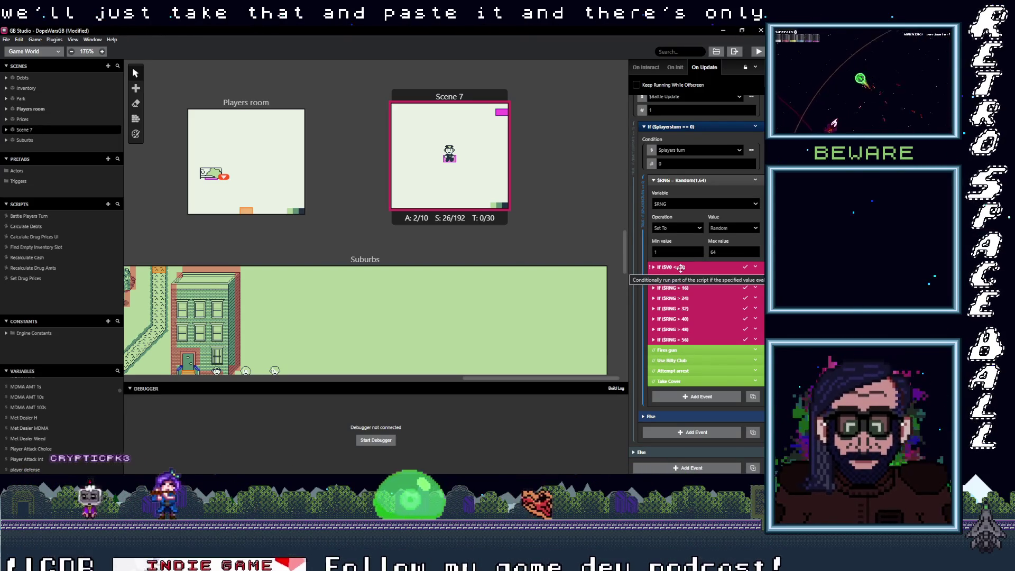
Change the first roll condition's limit from 8 to 16, making it If ($V0 <= 16).
click(687, 329)
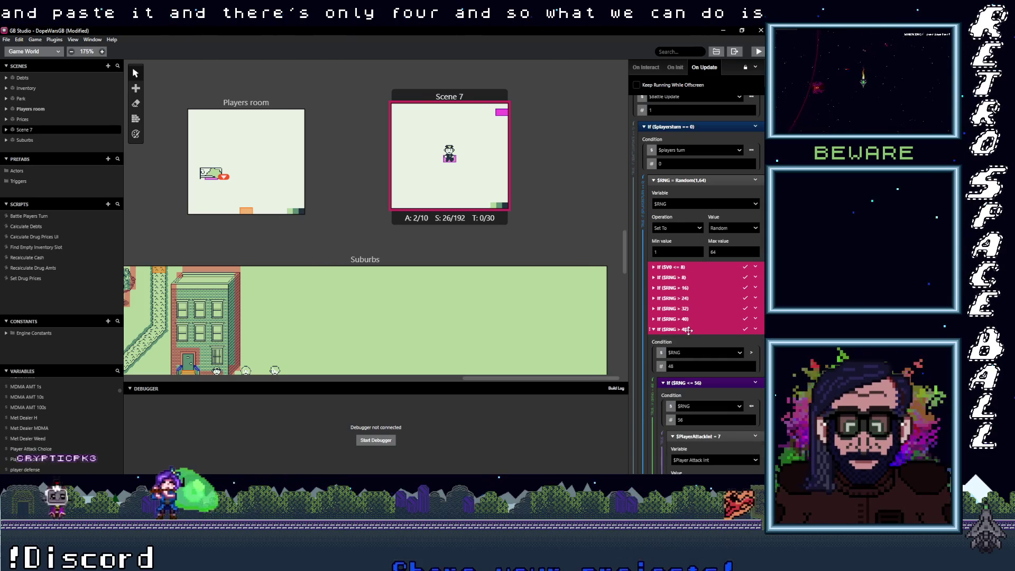
scroll(688, 330, down, 3)
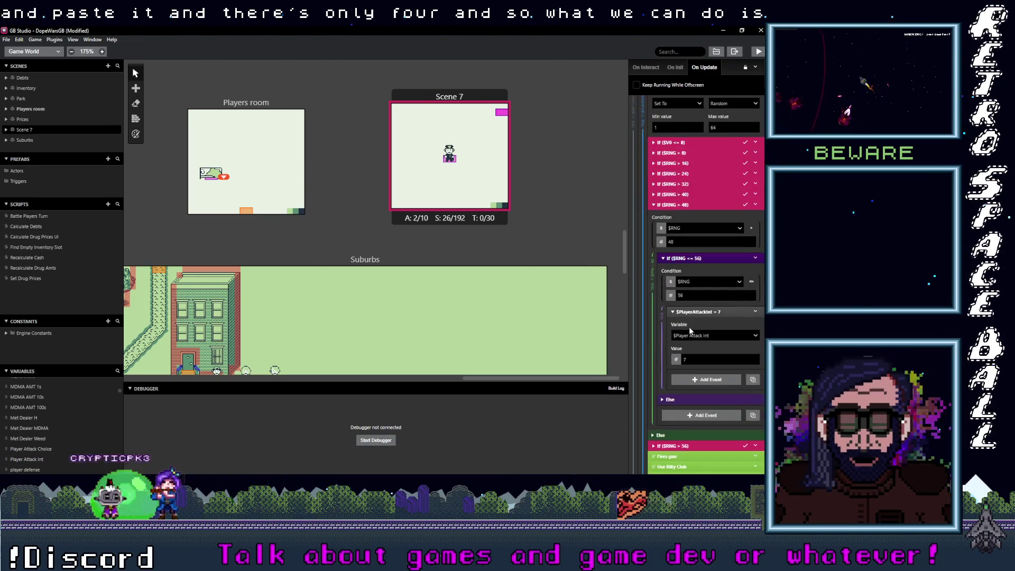
click(671, 205)
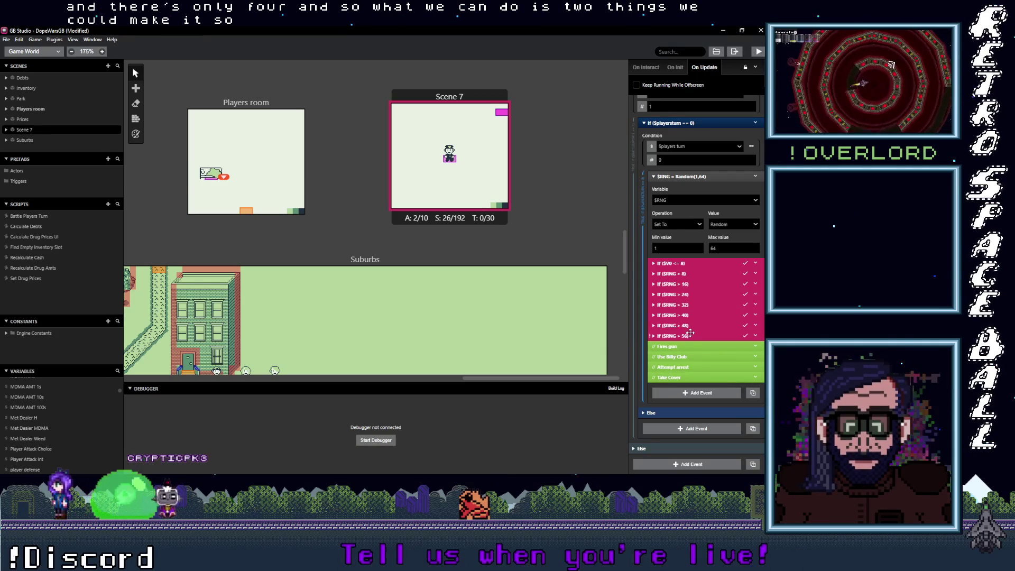
click(686, 273)
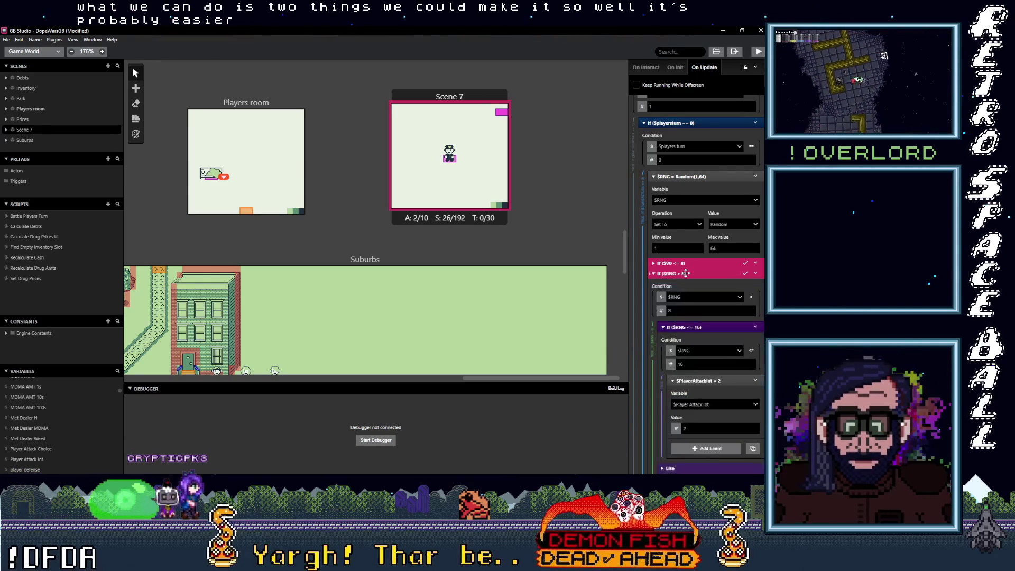
click(685, 273)
click(683, 263)
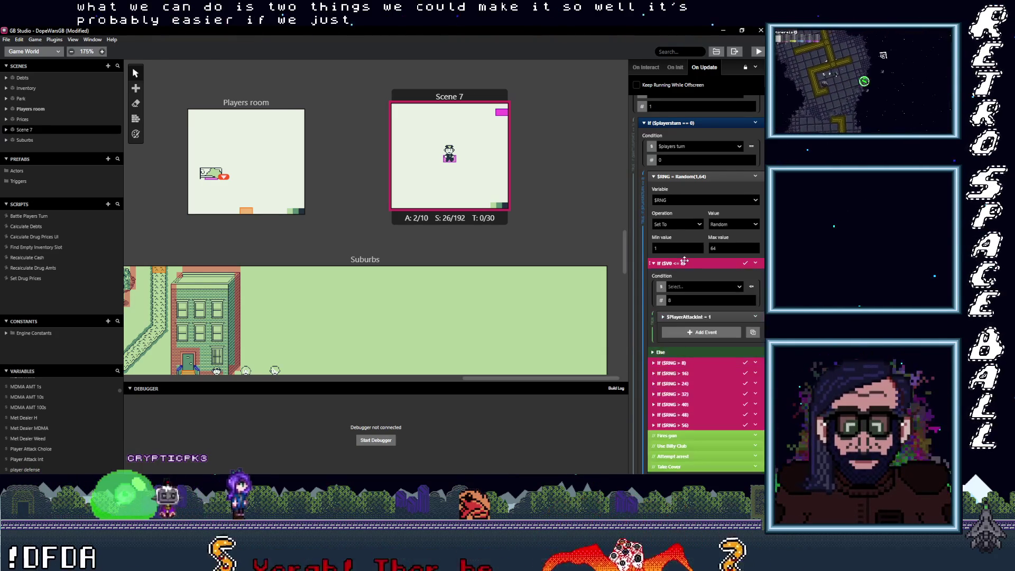
double_click(682, 299)
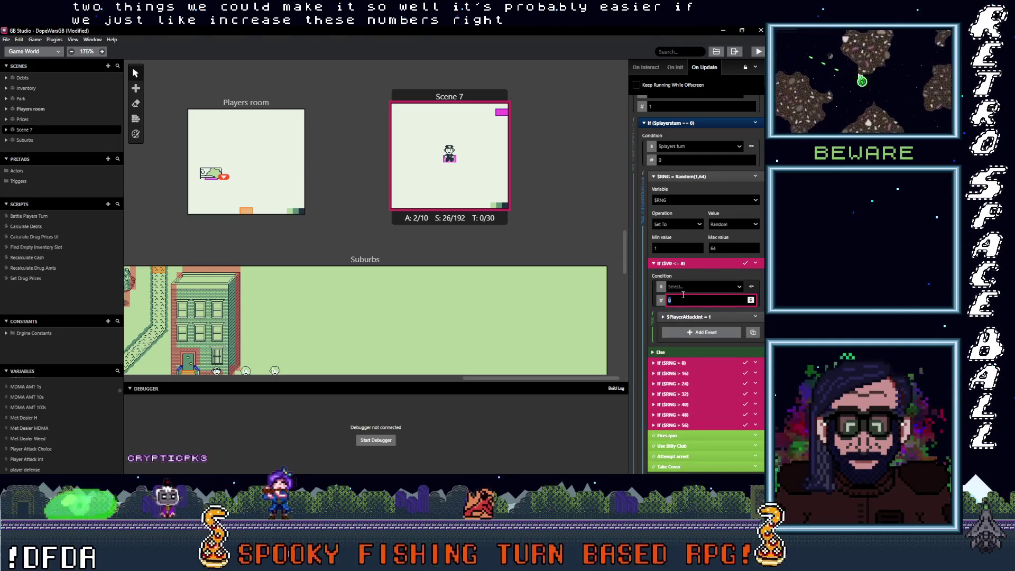
text(16)
click(696, 265)
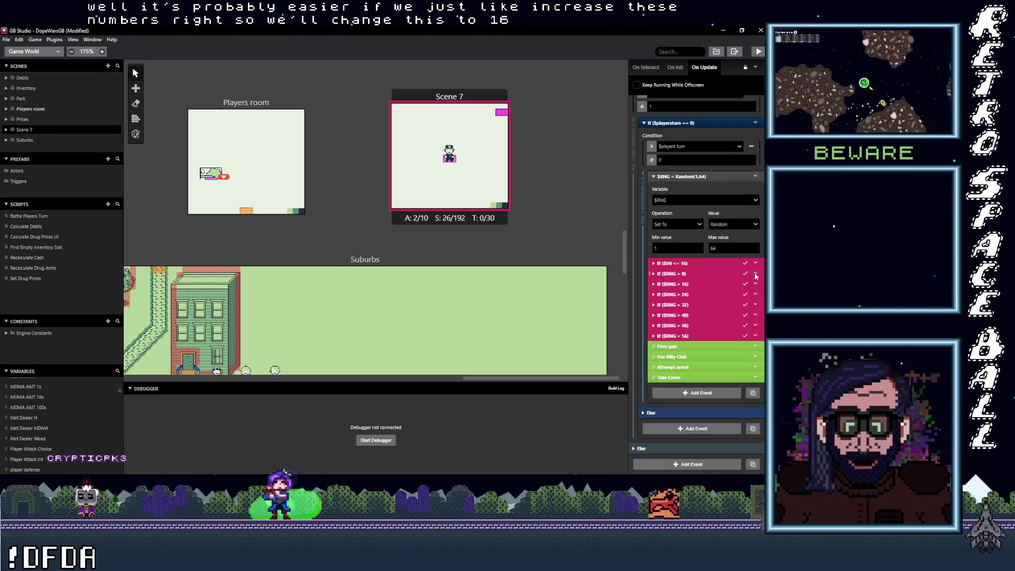
Delete the If ($RNG > 8) condition from the chain.
click(755, 276)
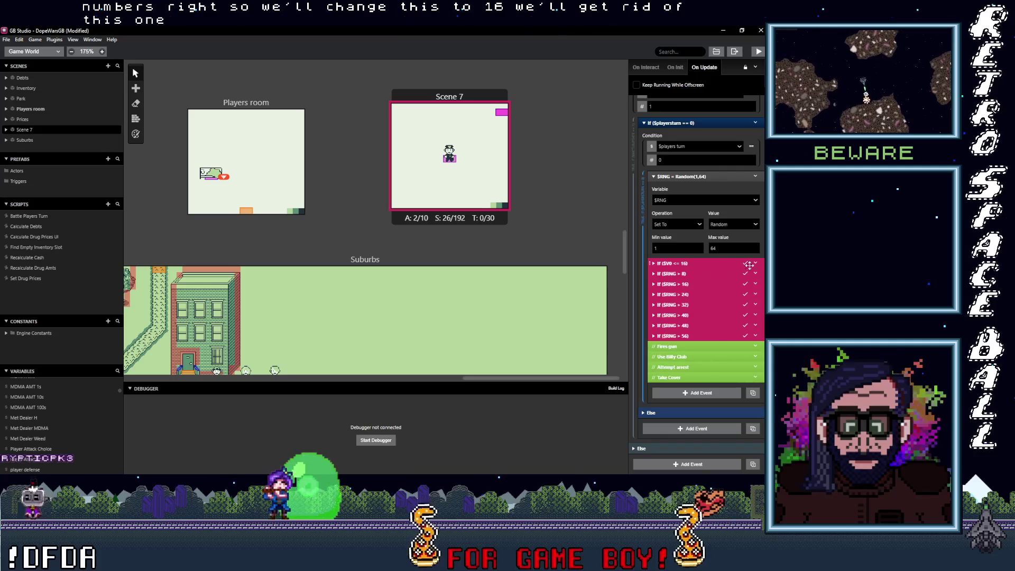
drag(724, 265, 719, 309)
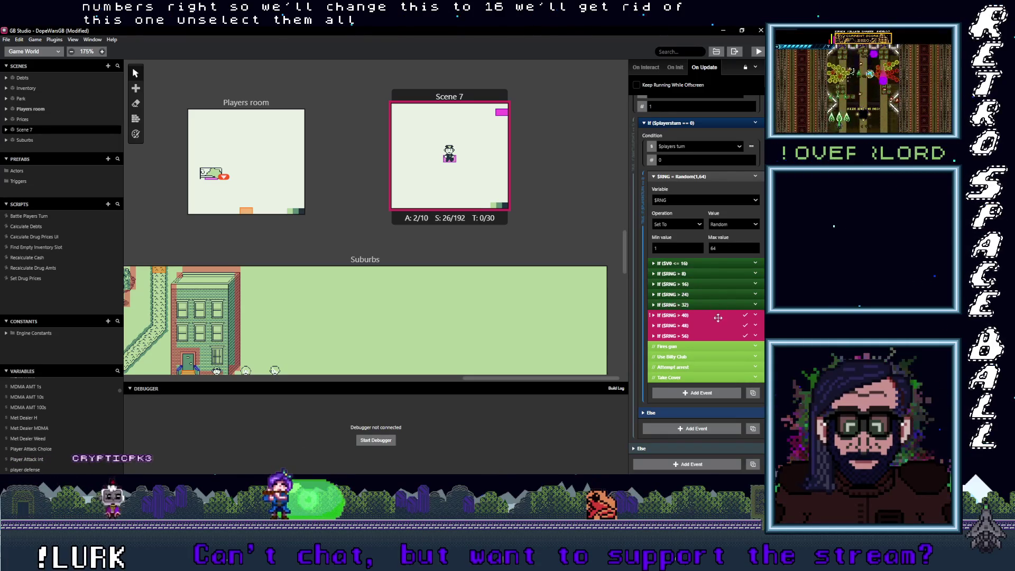
click(755, 272)
click(715, 393)
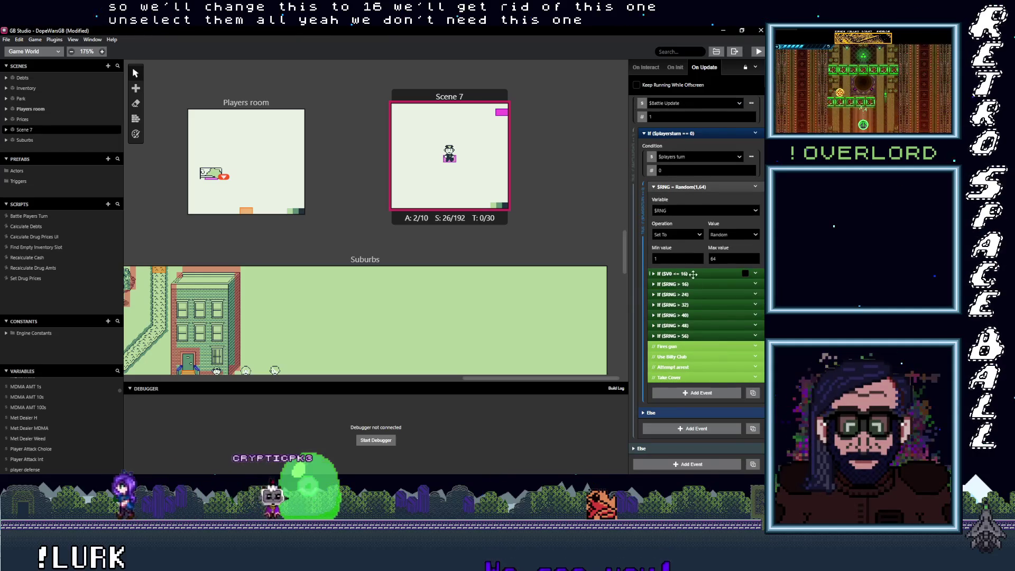
Change the nested limit inside If ($RNG > 16) from 24 to 32.
click(693, 274)
click(701, 263)
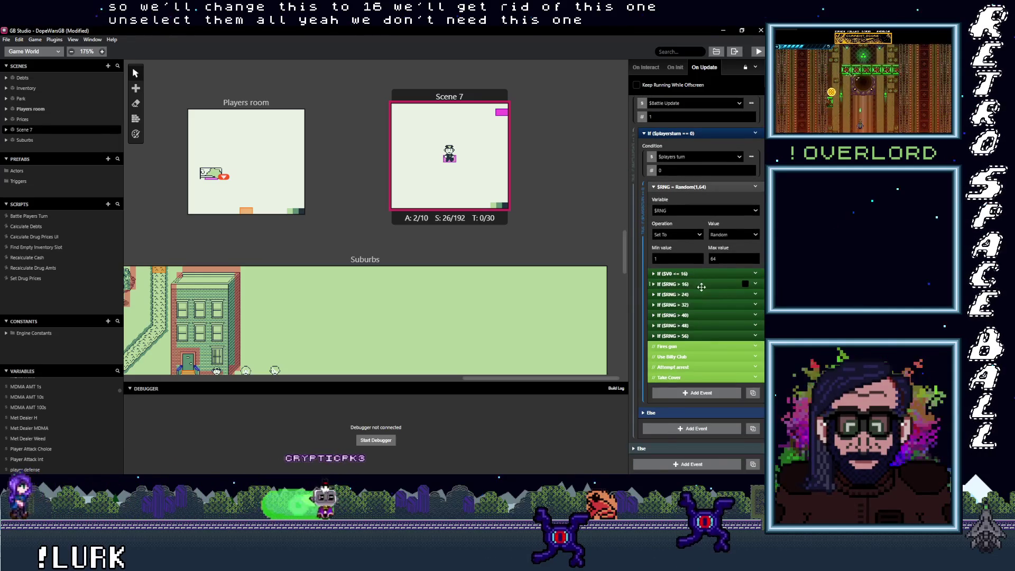
click(701, 286)
scroll(695, 303, down, 1)
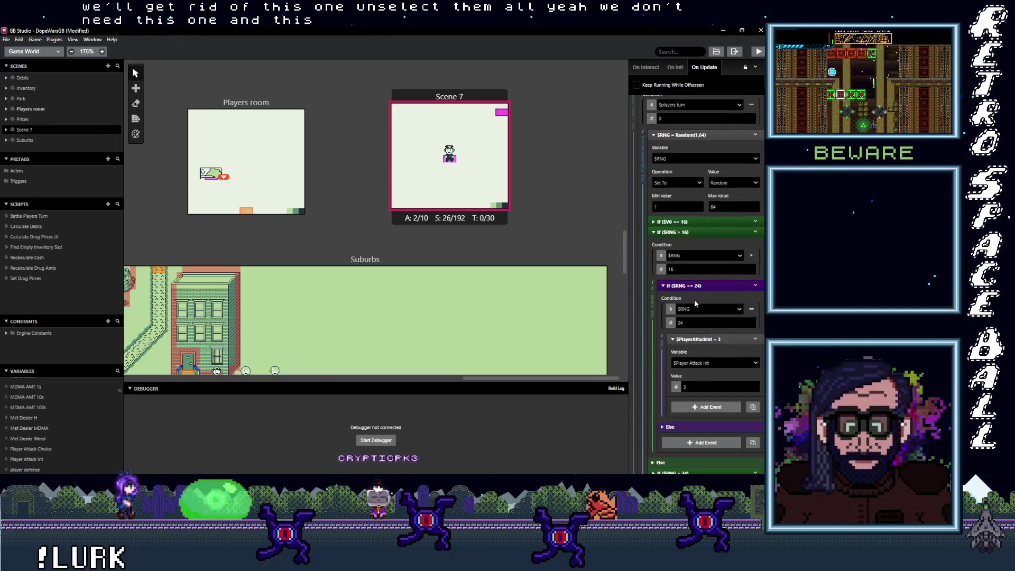
click(686, 323)
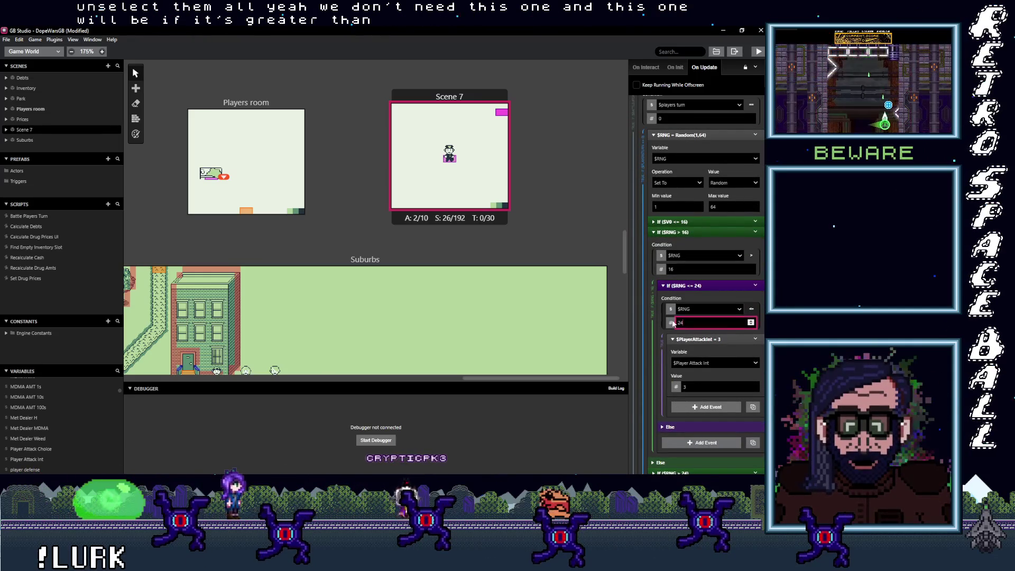
key(BackSpace)
key(BackSpace)
text(32)
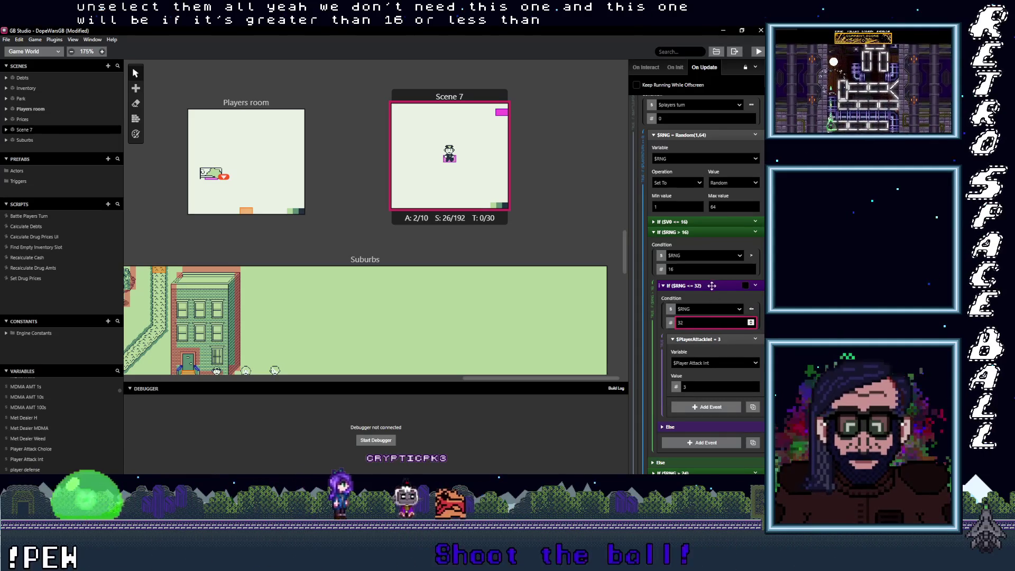
click(705, 233)
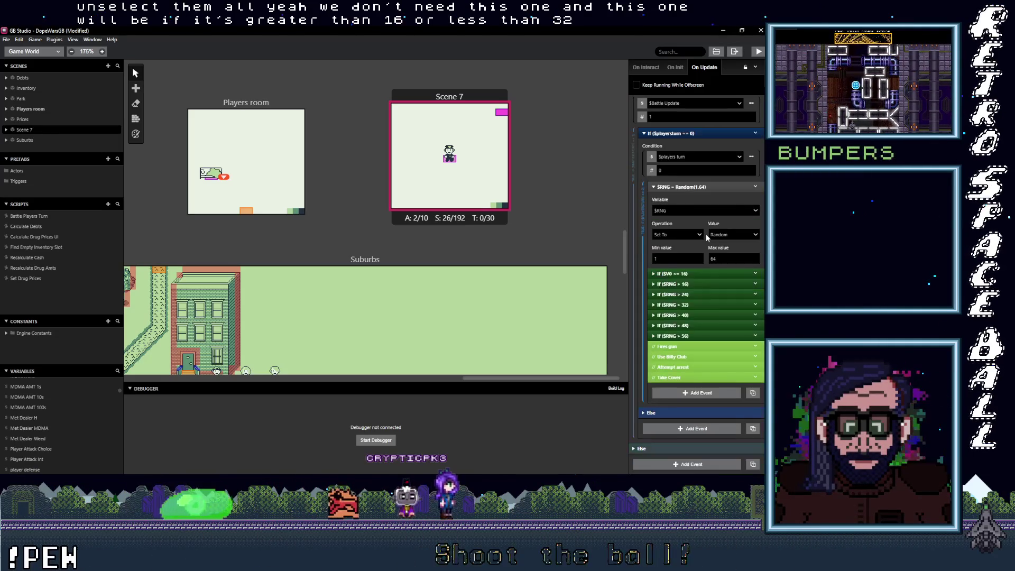
Delete the If ($RNG > 24) and If ($RNG > 40) branches, leaving If ($RNG > 48) nesting <= 64.
click(755, 294)
click(707, 395)
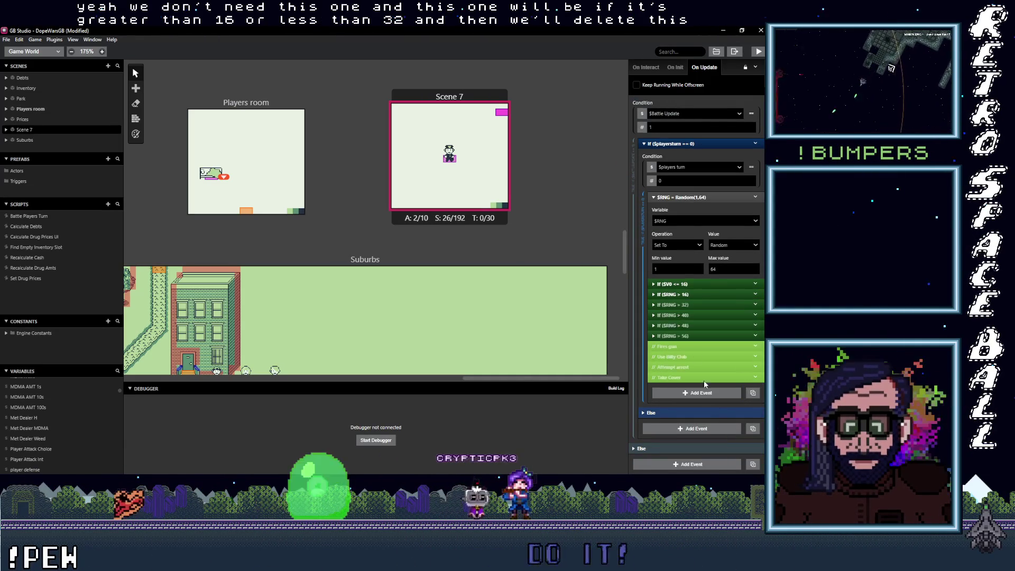
click(699, 305)
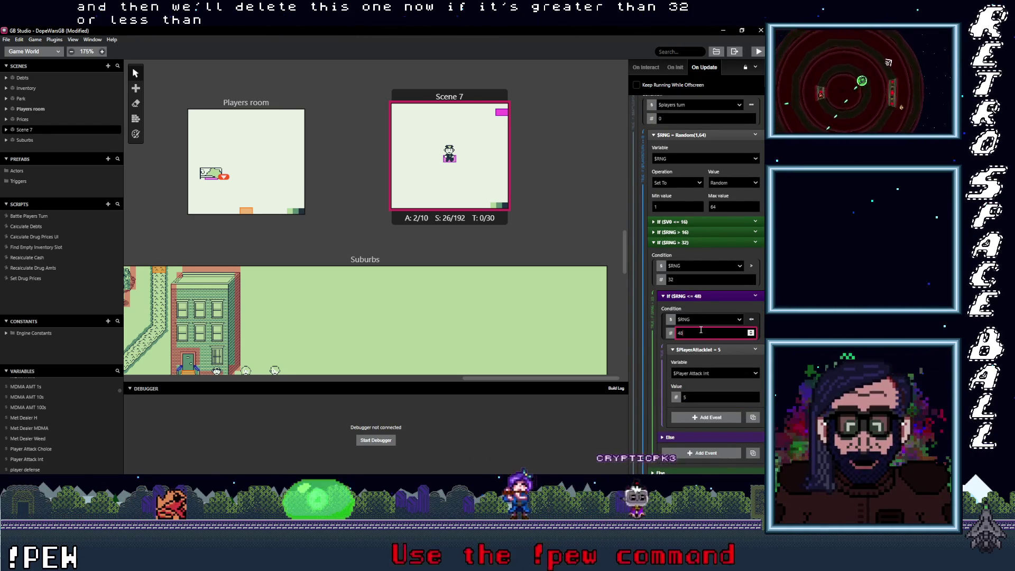
click(702, 241)
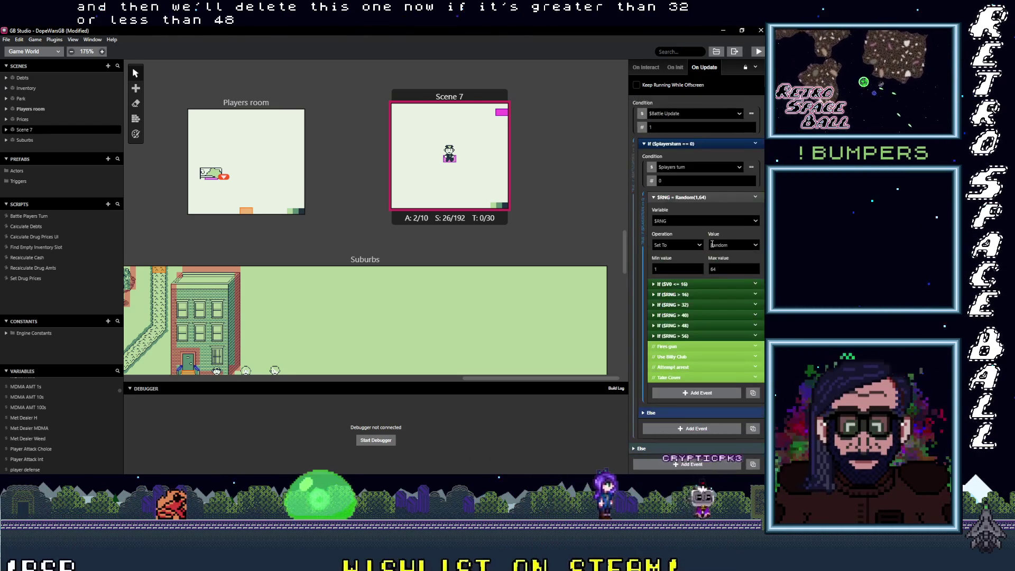
click(755, 315)
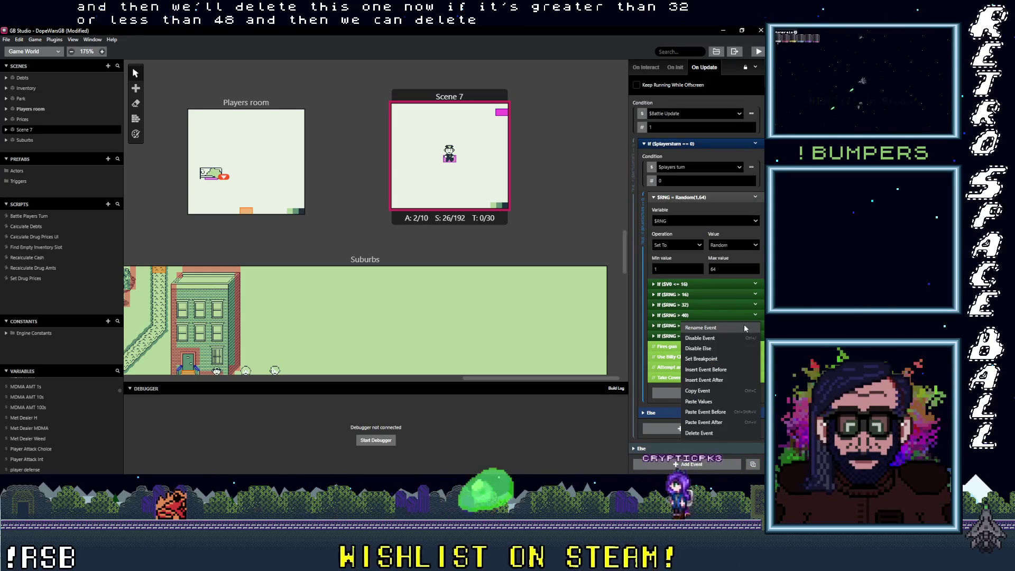
click(699, 433)
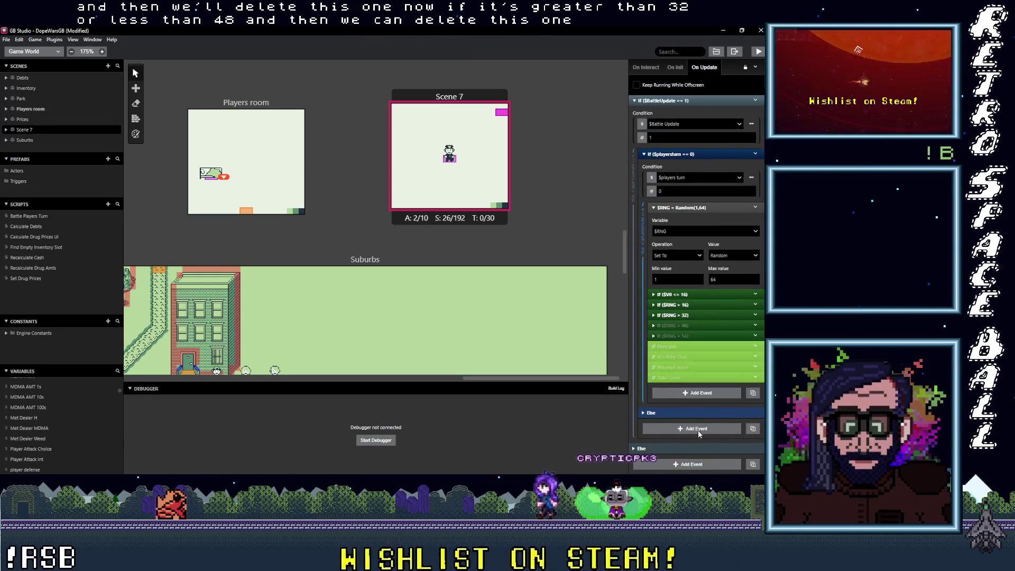
click(703, 324)
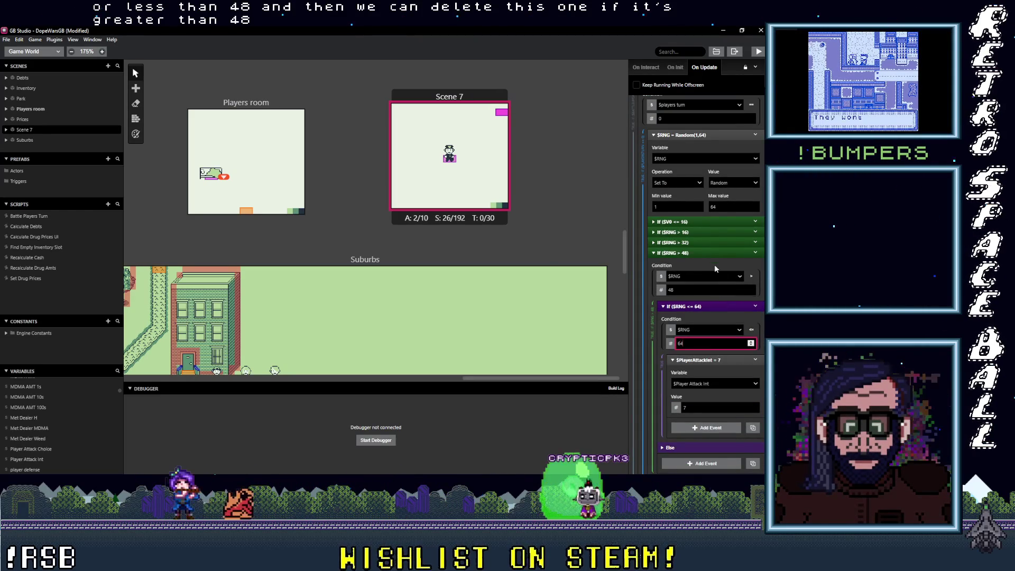
click(703, 252)
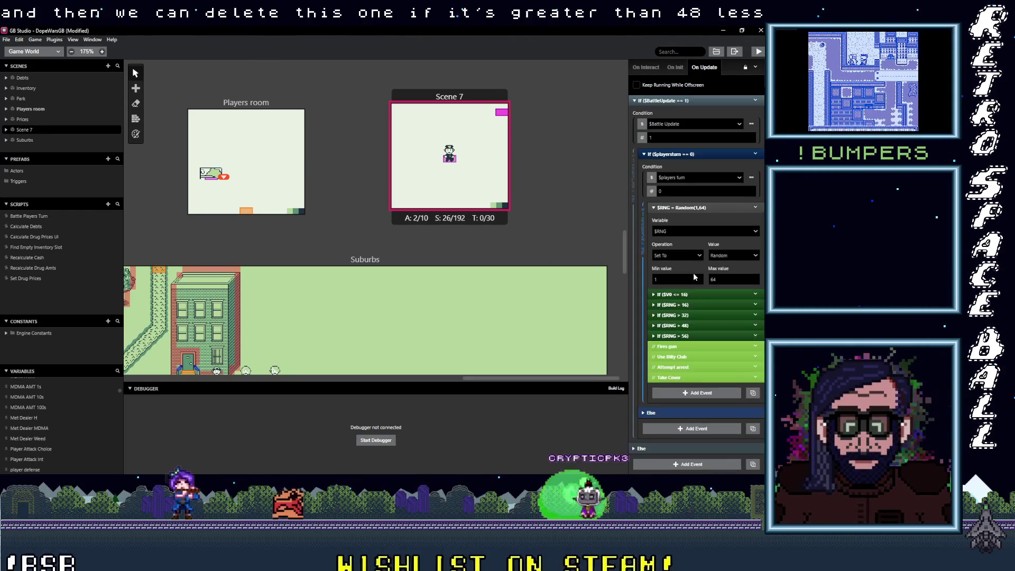
Delete the If ($RNG > 56) branch.
click(756, 337)
click(698, 453)
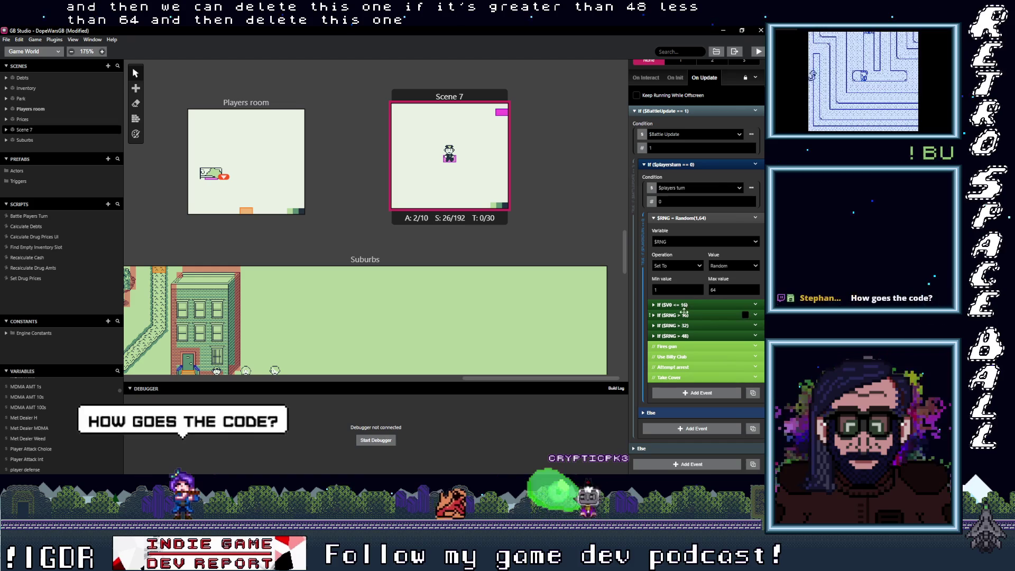
click(674, 295)
Expand the > 16, > 32 and > 48 branches to show their $PlayerAttackInt values 3, 5 and 7.
click(677, 320)
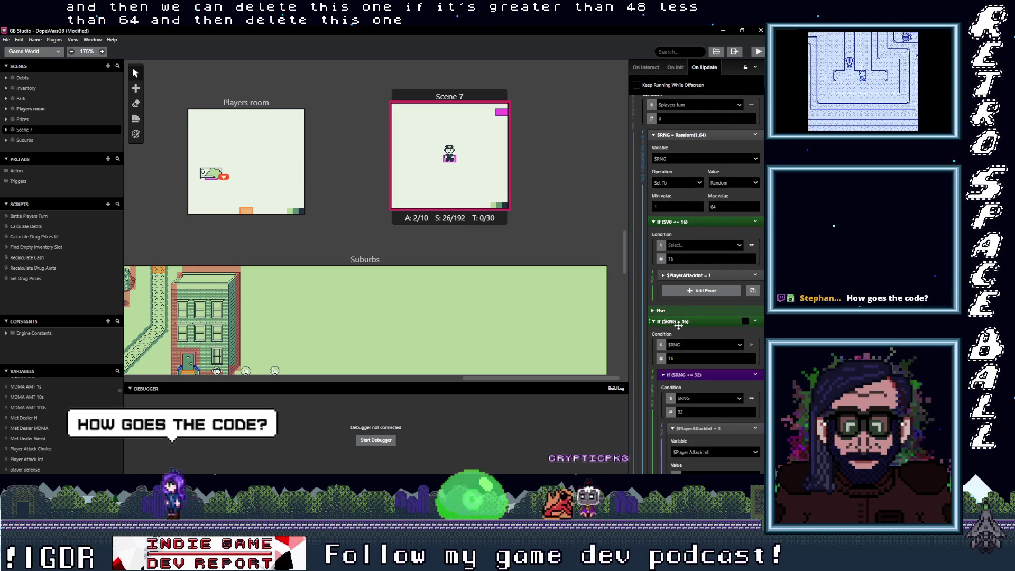
scroll(676, 259, down, 2)
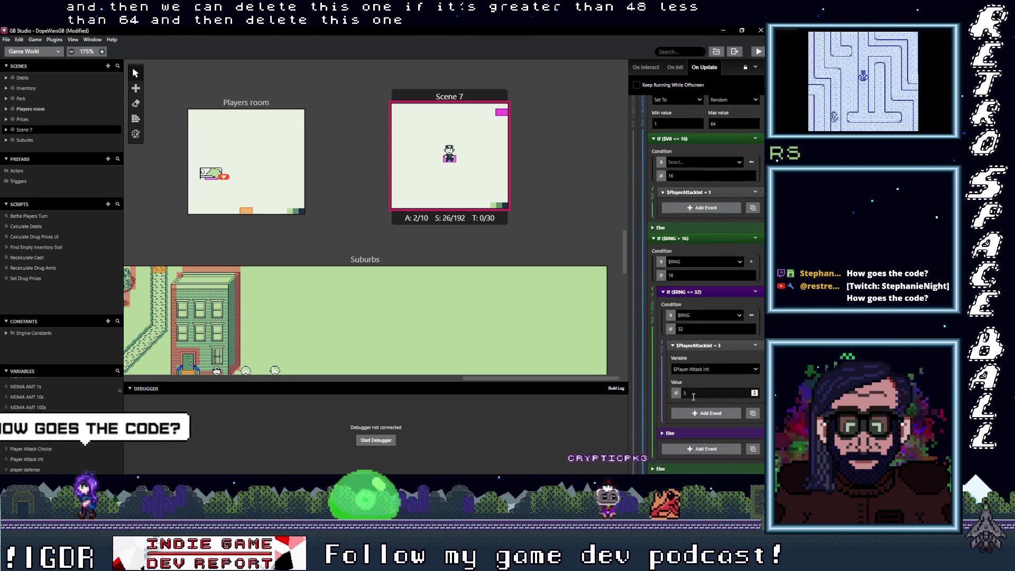
scroll(688, 353, down, 3)
click(688, 355)
scroll(685, 354, down, 5)
click(684, 348)
scroll(699, 360, down, 3)
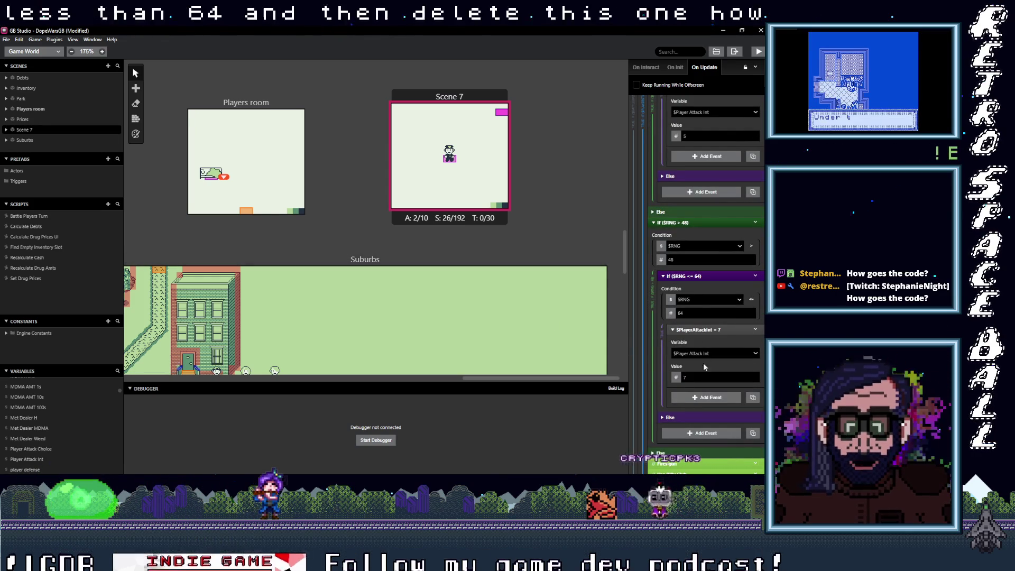
scroll(702, 394, down, 2)
scroll(702, 394, up, 8)
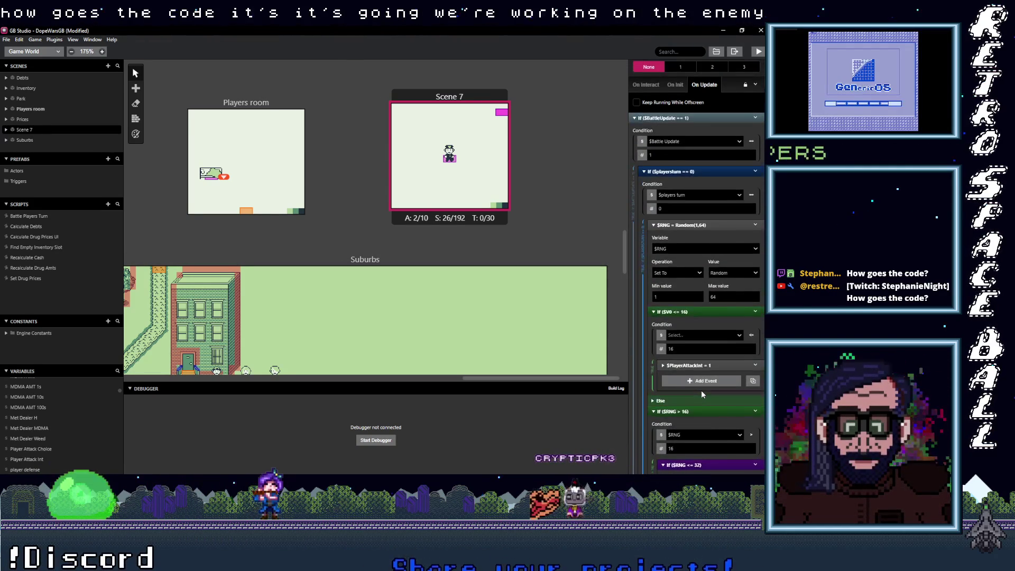
scroll(701, 393, down, 2)
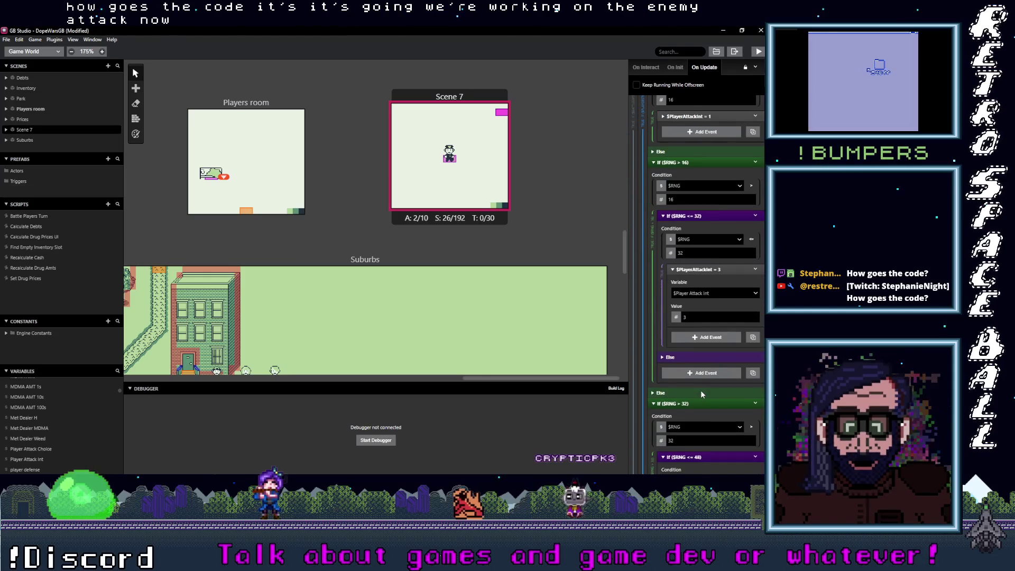
click(694, 294)
Switch one branch's attack variable to Variable 85 and rename it Enemy Attack Int.
scroll(703, 339, down, 10)
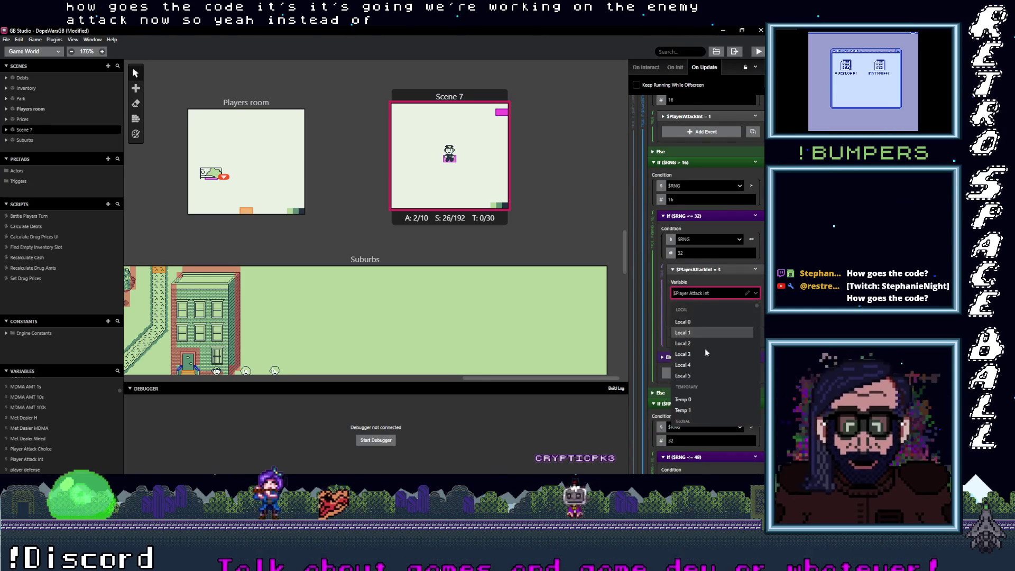
scroll(702, 377, down, 10)
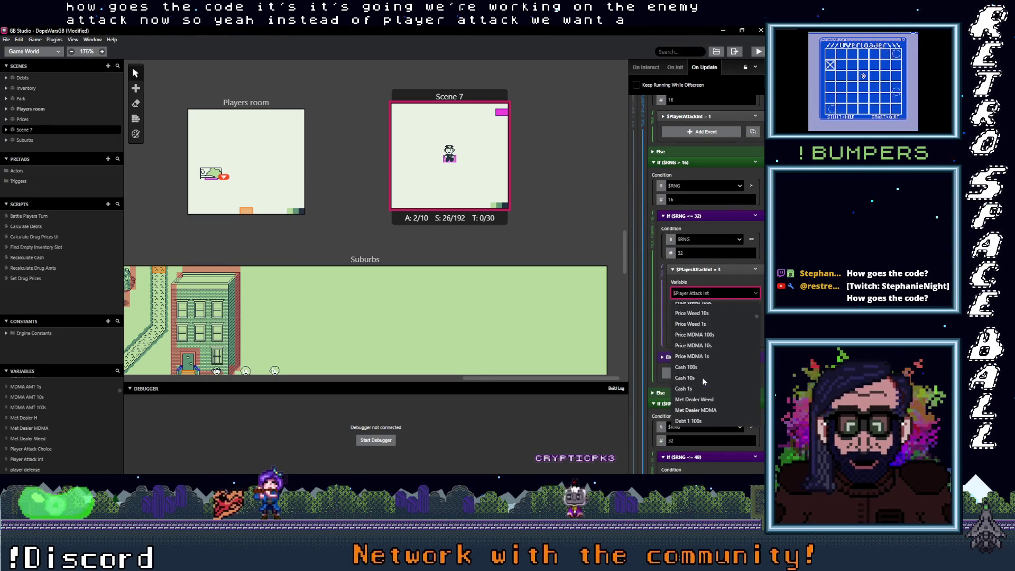
scroll(703, 379, down, 10)
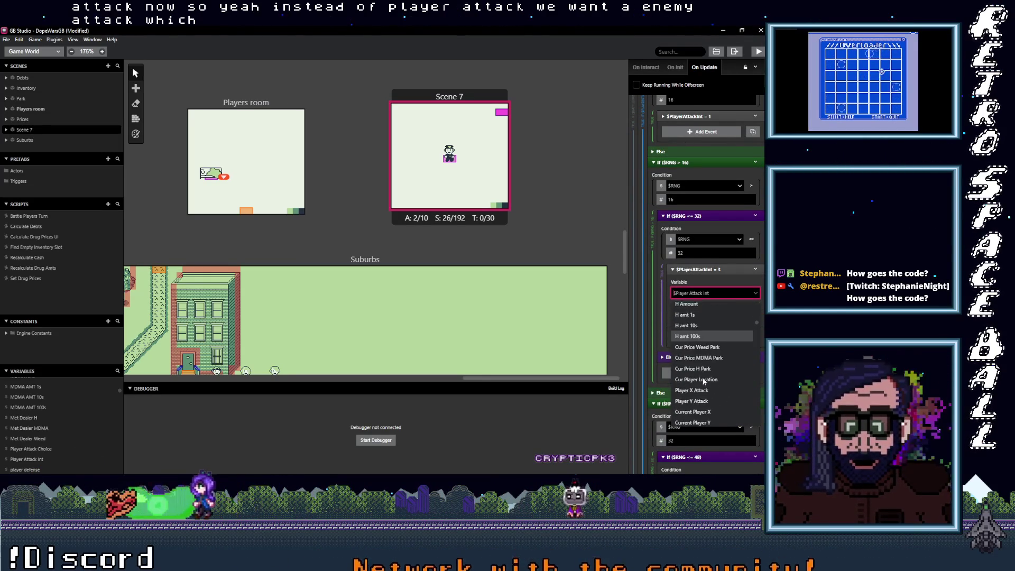
scroll(703, 381, down, 10)
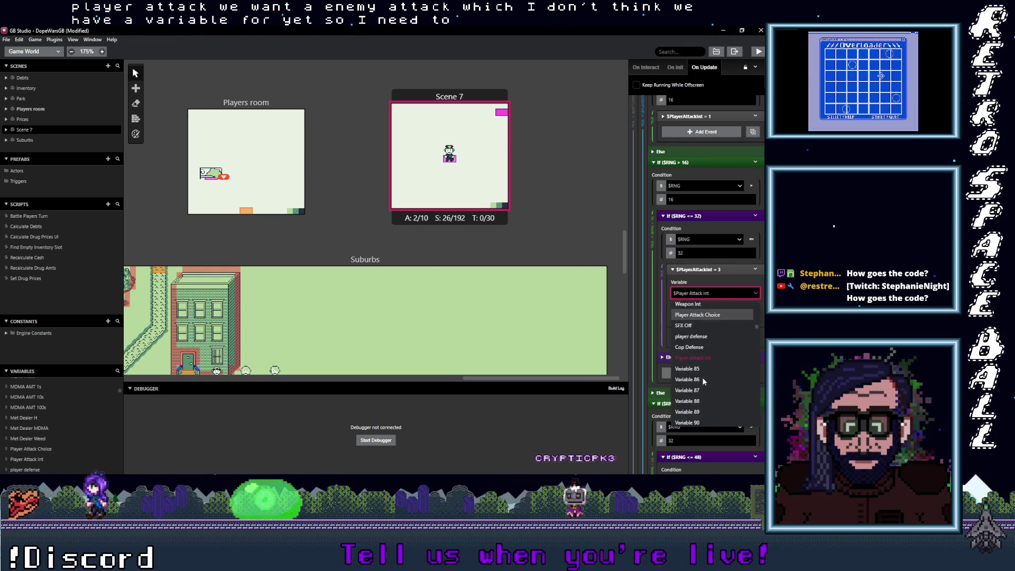
click(696, 354)
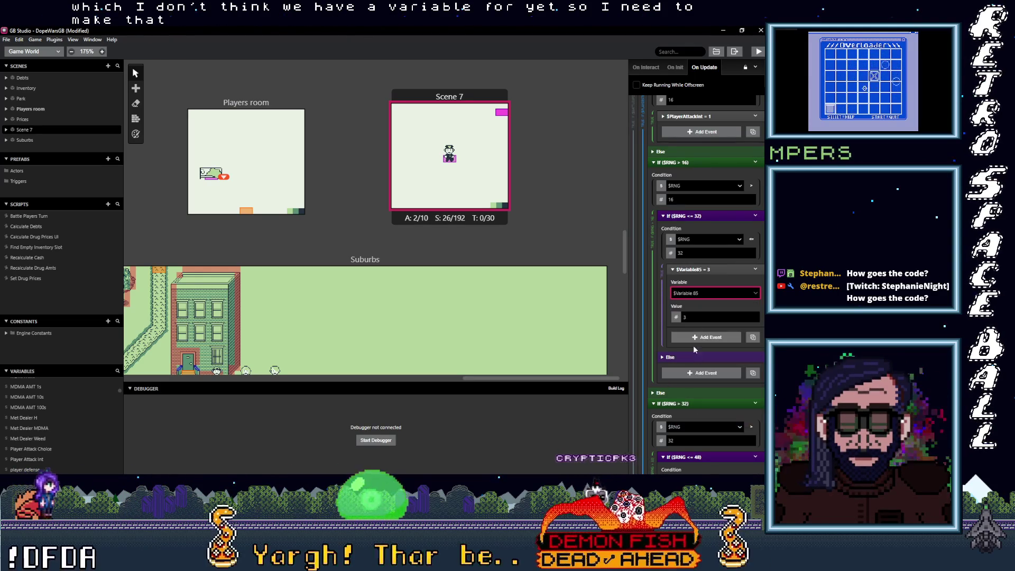
click(697, 295)
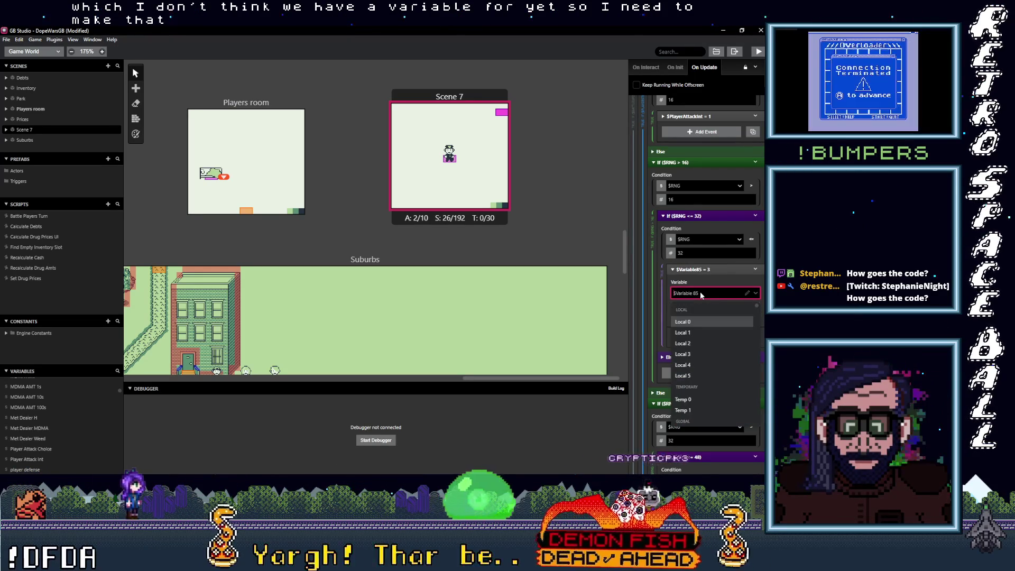
click(745, 292)
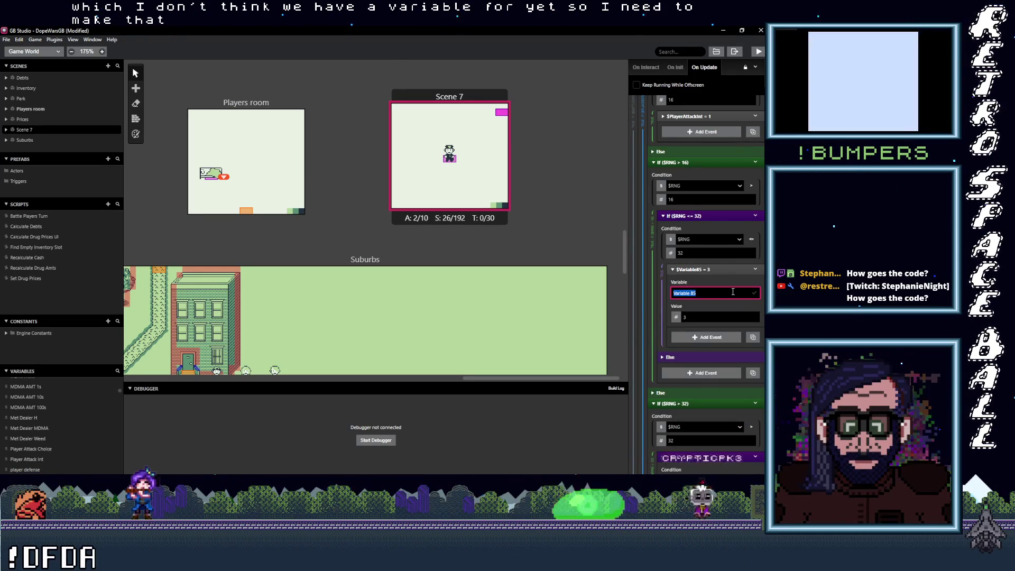
text($Enemy Attack Int)
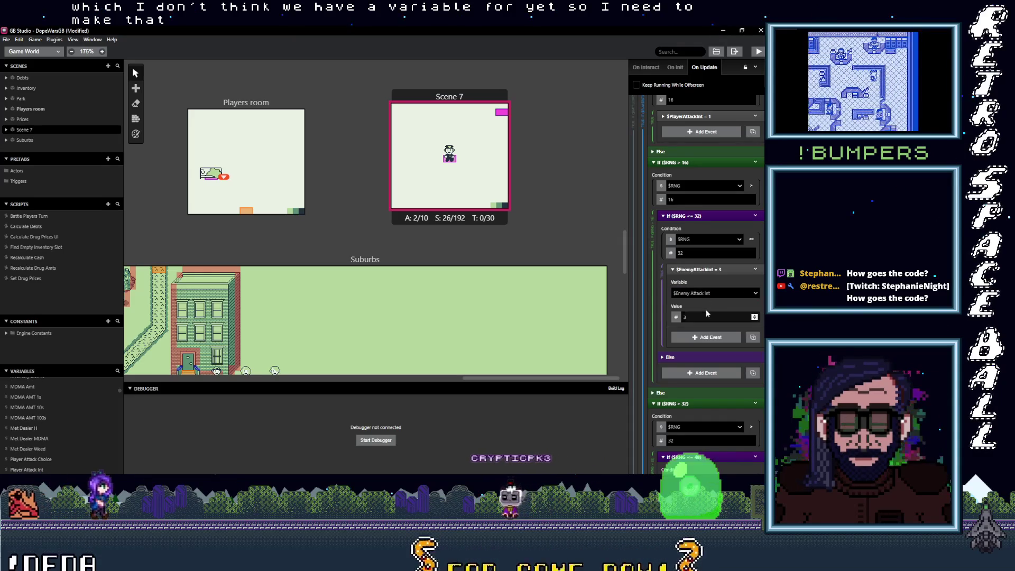
Make the first roll branch set Enemy Attack Int instead of Player Attack Int.
scroll(703, 314, up, 3)
scroll(702, 319, up, 2)
click(697, 323)
click(704, 347)
text(enemy)
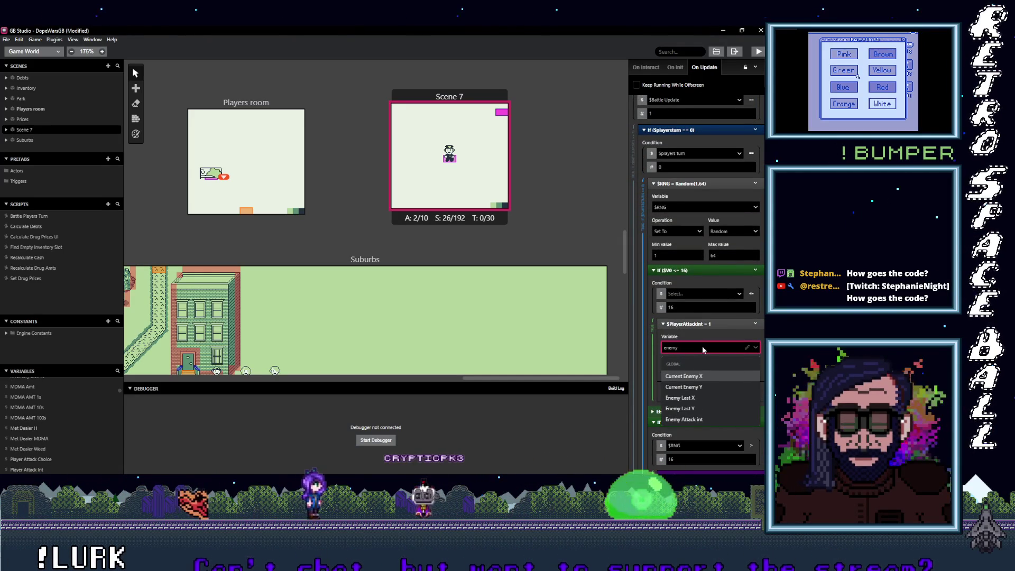
click(687, 419)
Make the 48 branch set Enemy Attack Int as well.
scroll(709, 394, up, 1)
scroll(710, 394, down, 1)
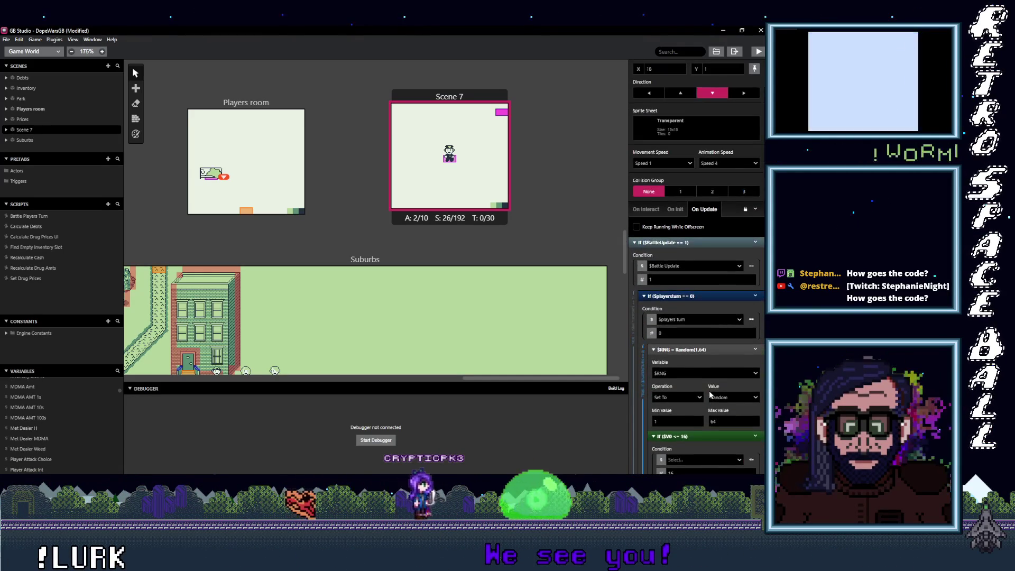
scroll(709, 391, down, 1)
scroll(696, 333, down, 5)
scroll(696, 338, down, 1)
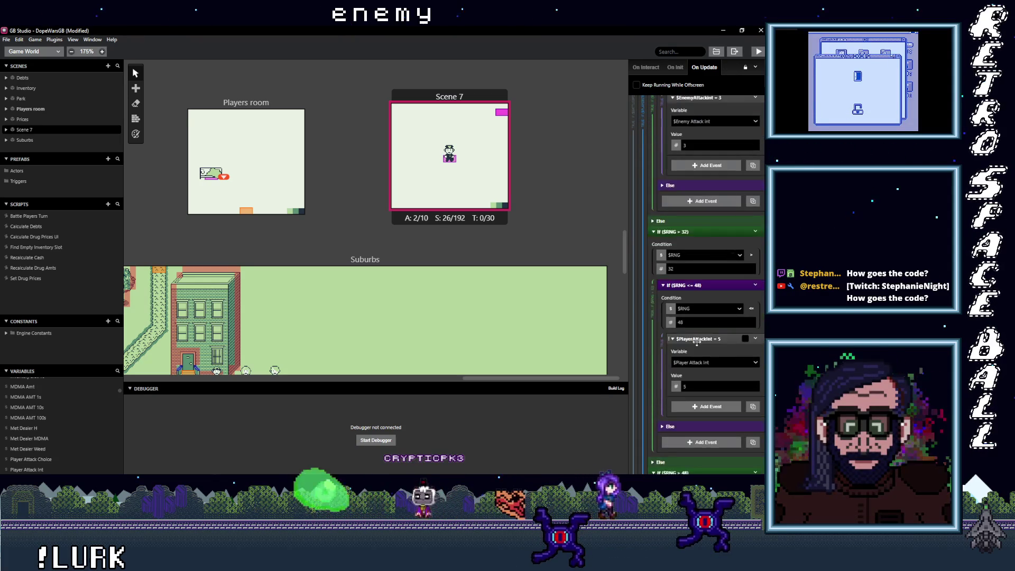
click(705, 362)
text(enemy)
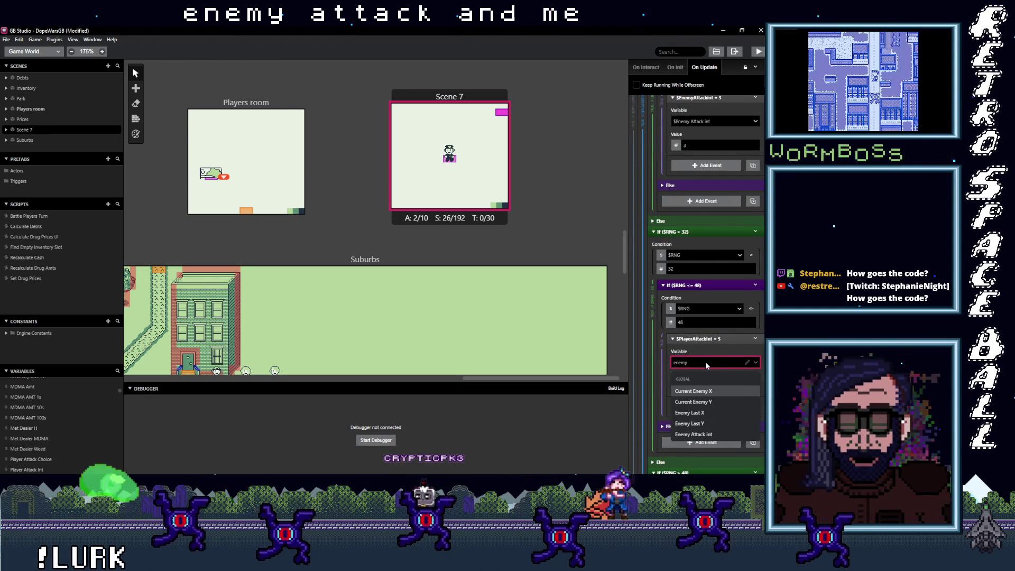
click(709, 435)
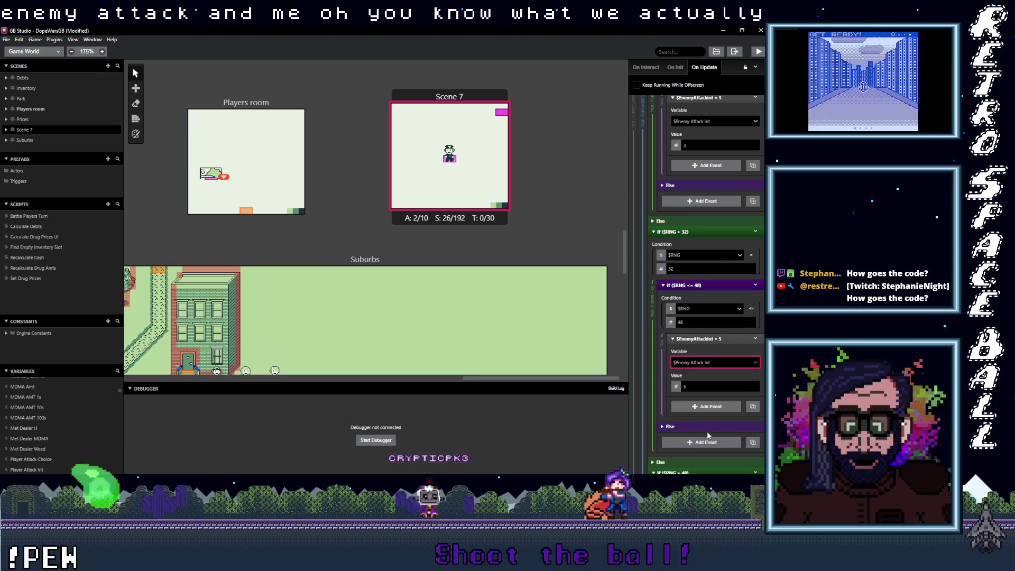
scroll(707, 372, down, 2)
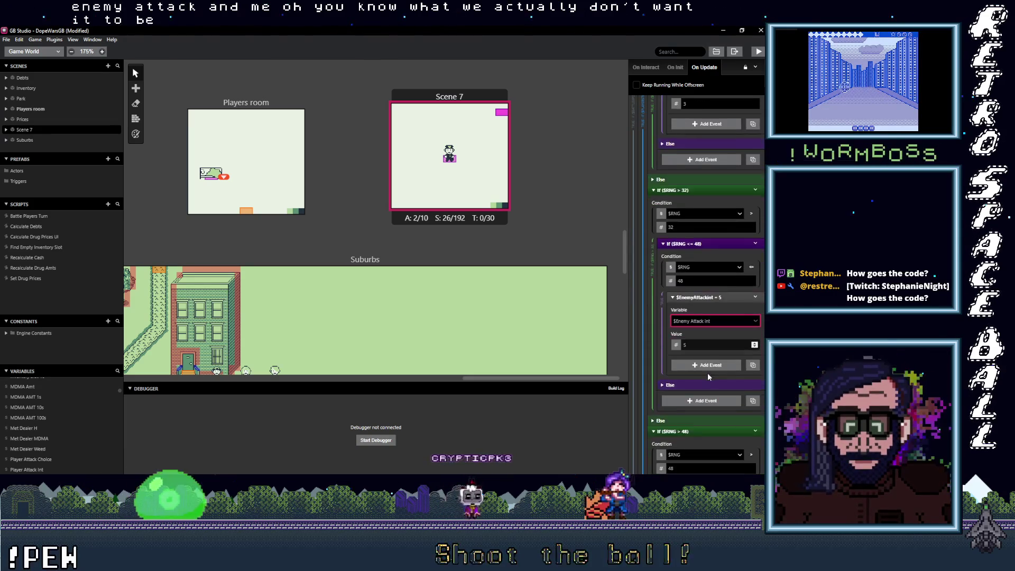
scroll(707, 372, down, 2)
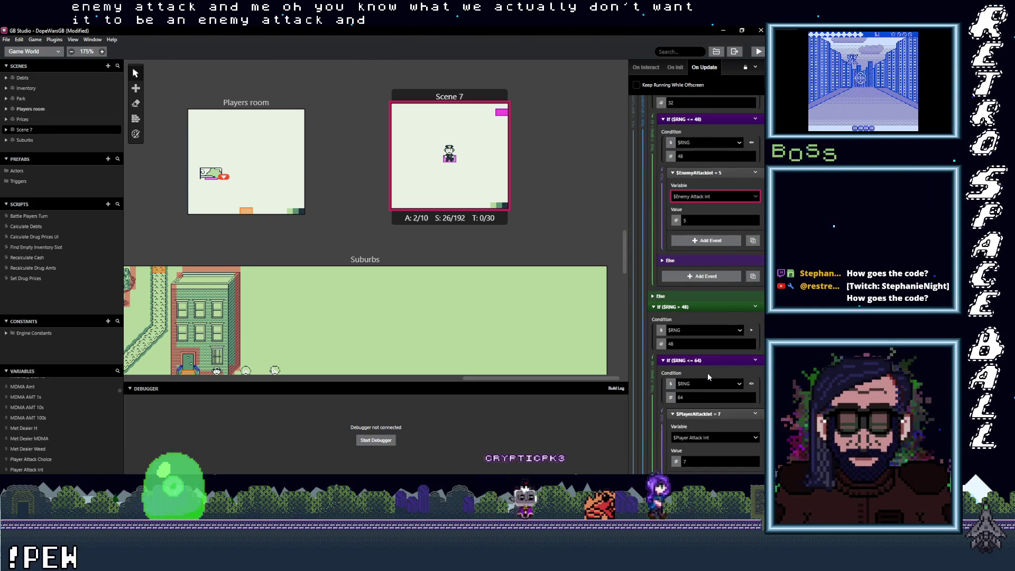
scroll(707, 373, down, 2)
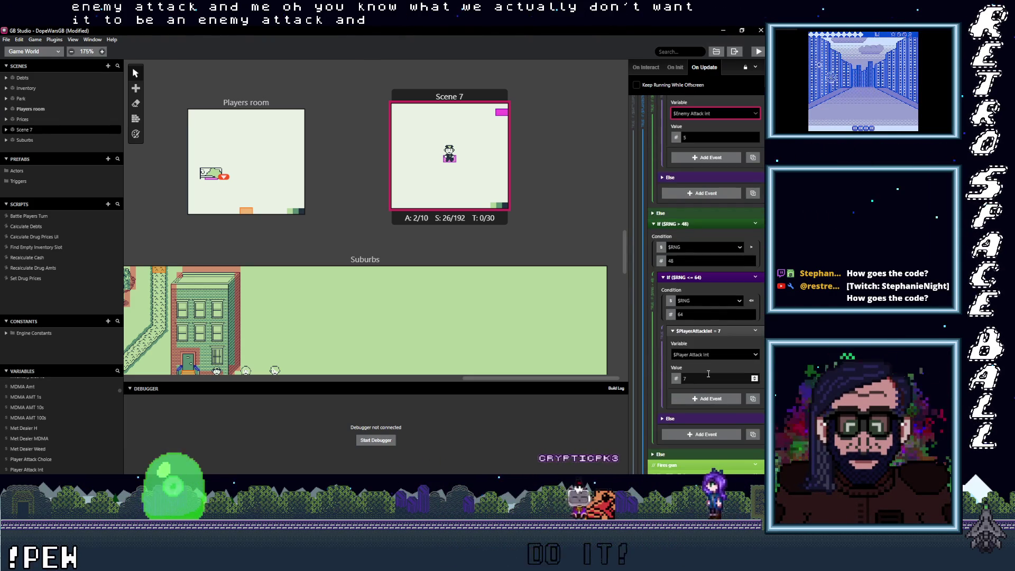
scroll(708, 377, down, 1)
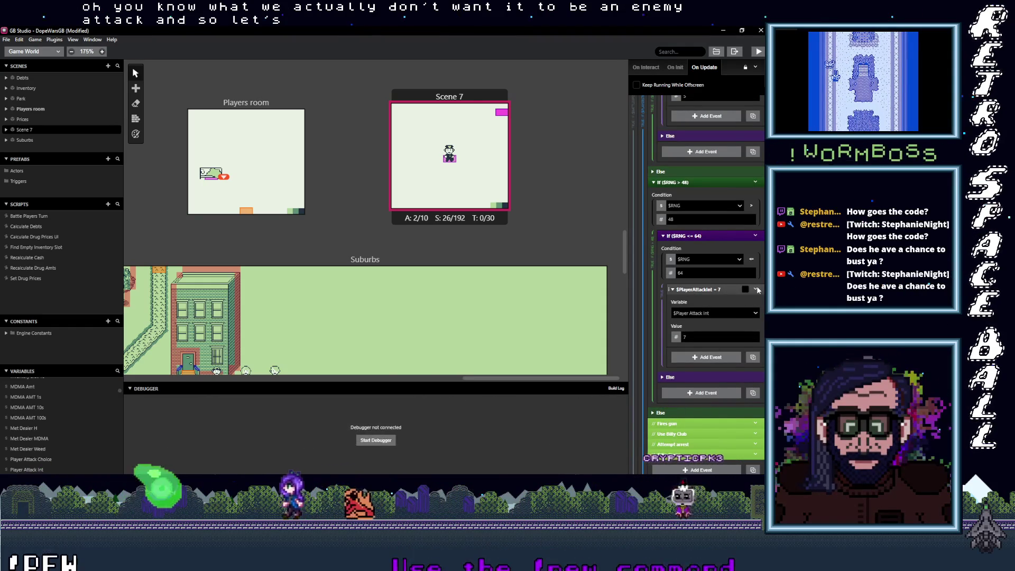
Delete the Player Attack Int = 7, Enemy Attack Int = 5 and Enemy Attack Int = 3 events.
click(755, 289)
click(715, 396)
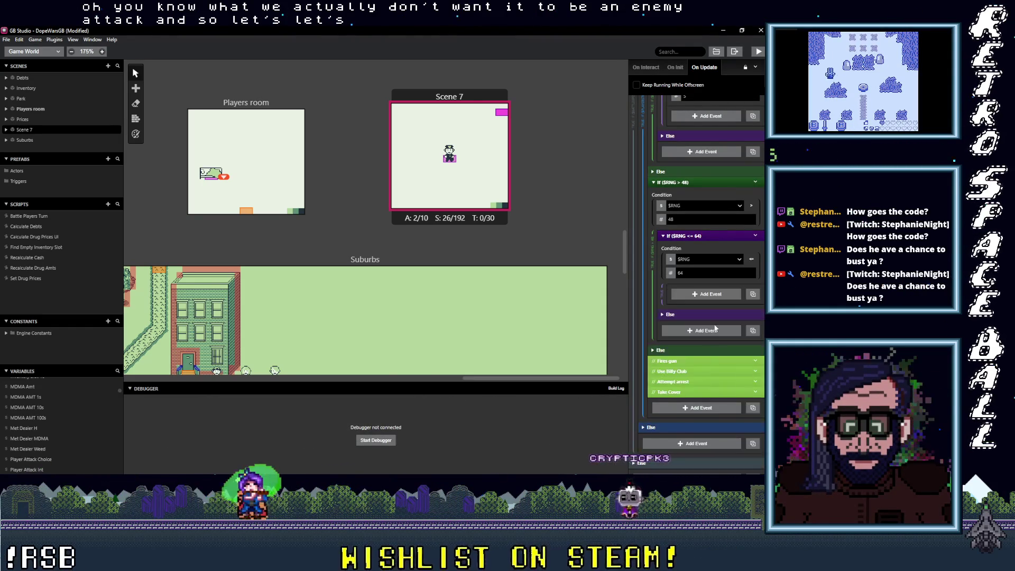
scroll(715, 327, up, 4)
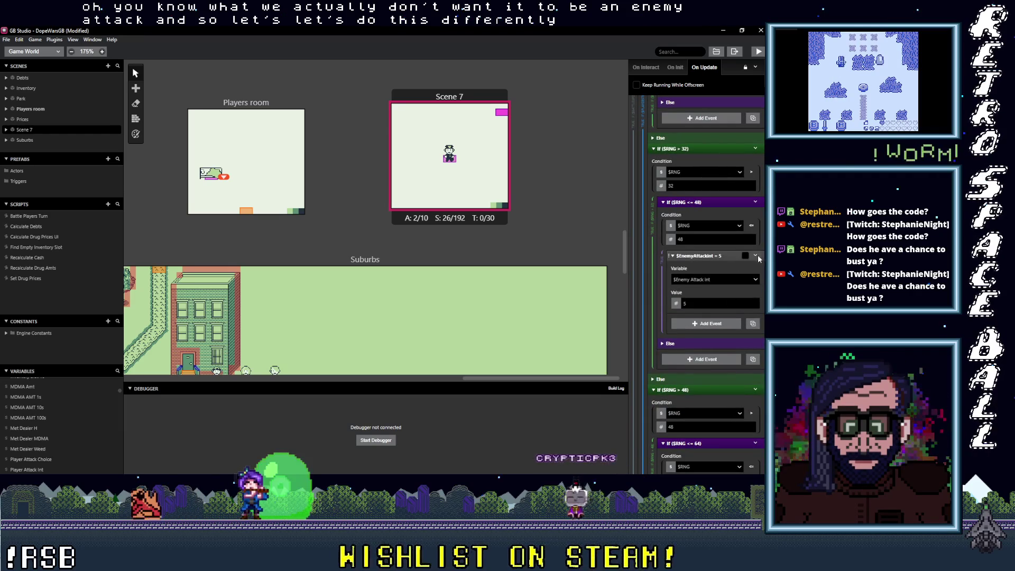
click(755, 256)
click(719, 363)
scroll(716, 310, up, 5)
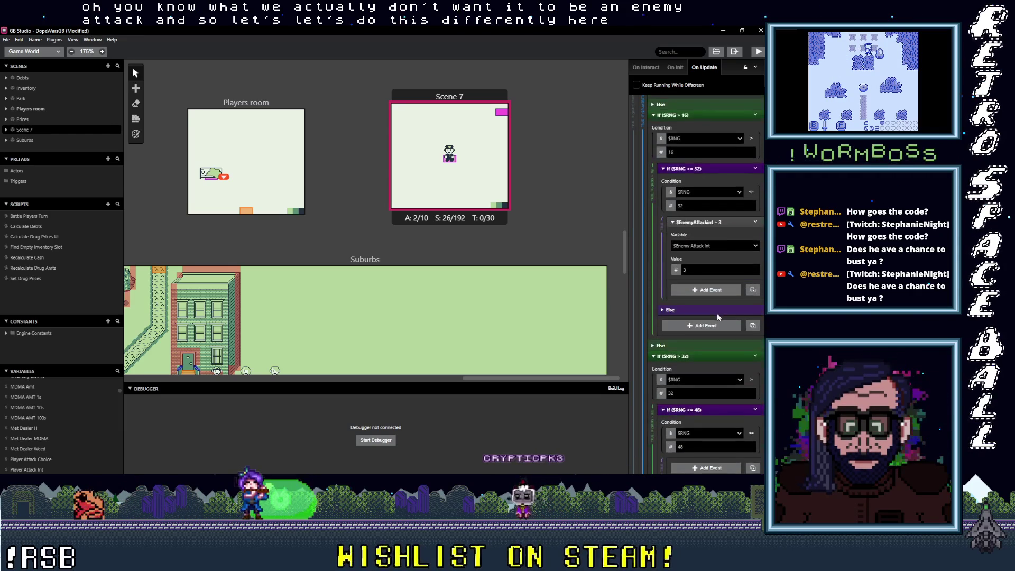
click(755, 305)
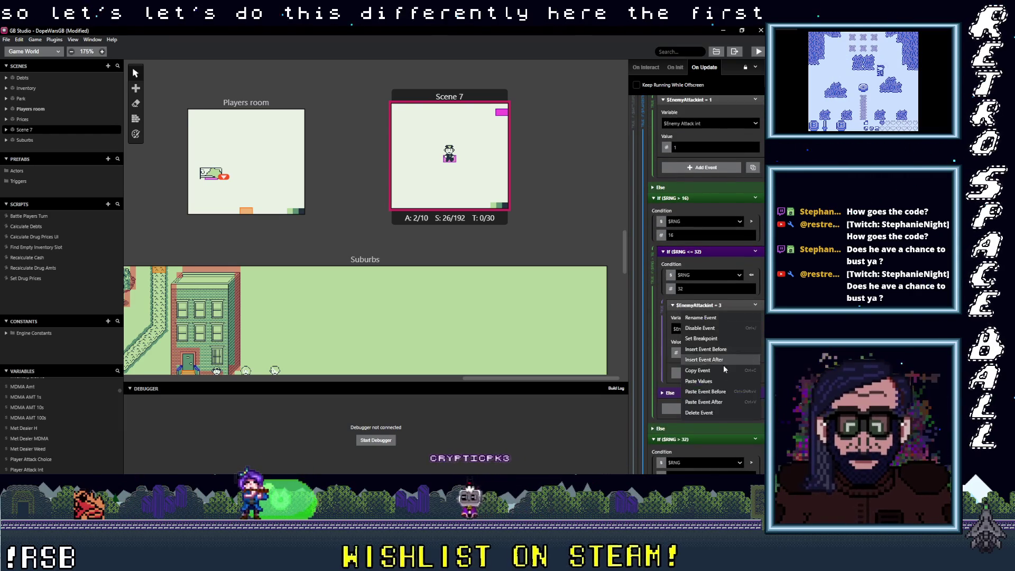
click(711, 412)
scroll(708, 351, down, 3)
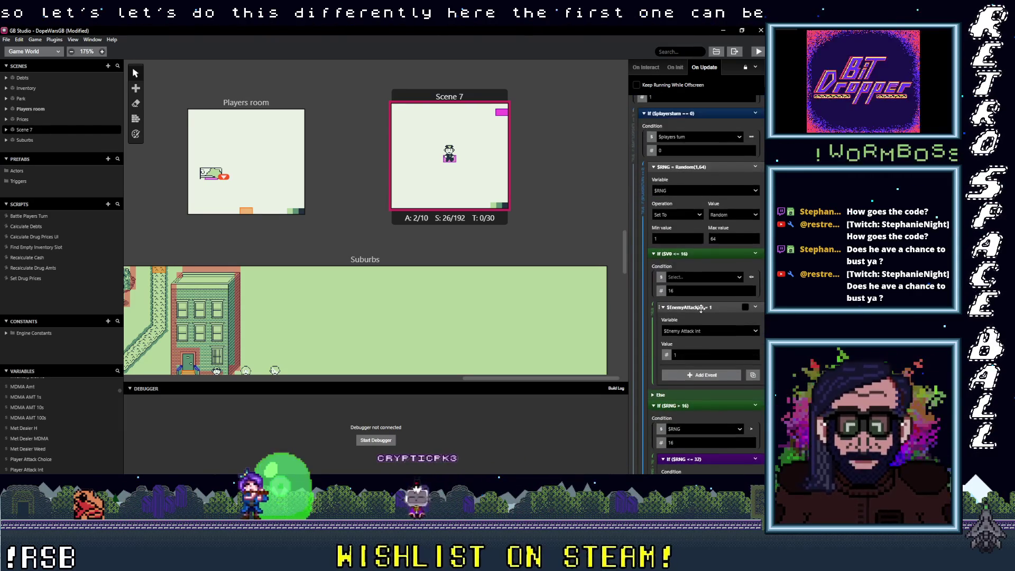
scroll(701, 323, down, 5)
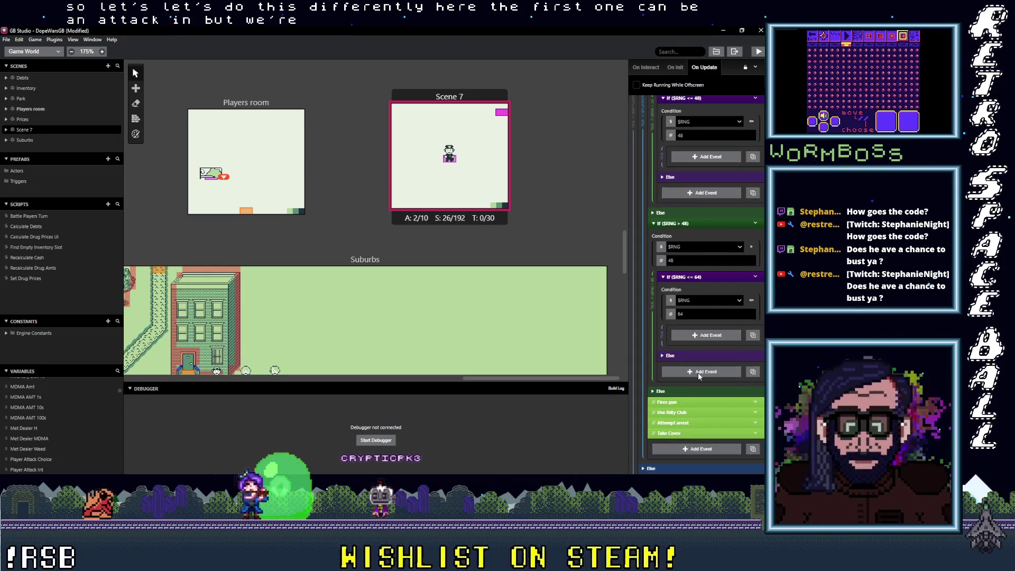
Move Take Cover, Use Billy Club, Fires gun and Attempt arrest into the four roll branches.
drag(686, 433, 706, 342)
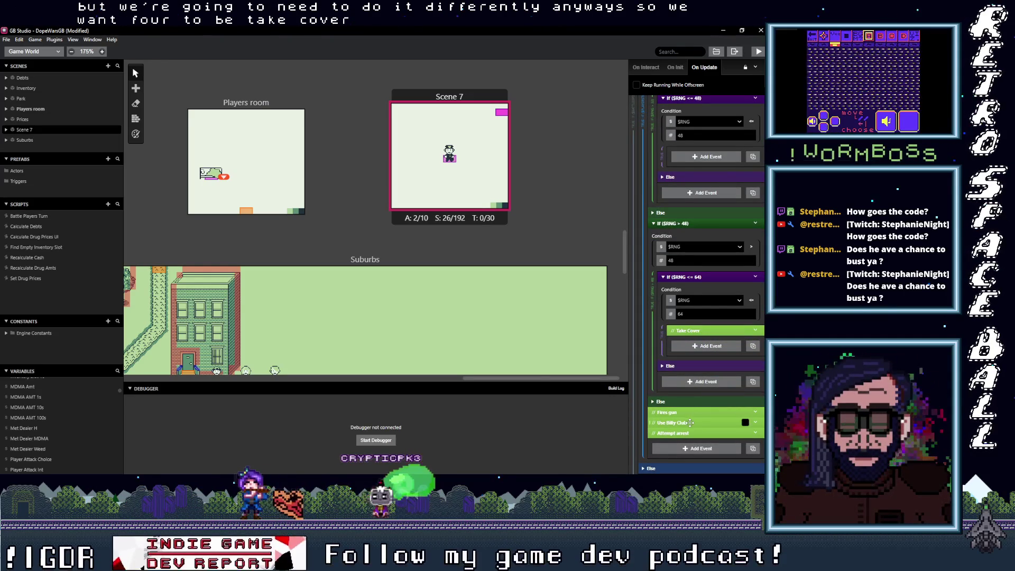
drag(690, 423, 703, 156)
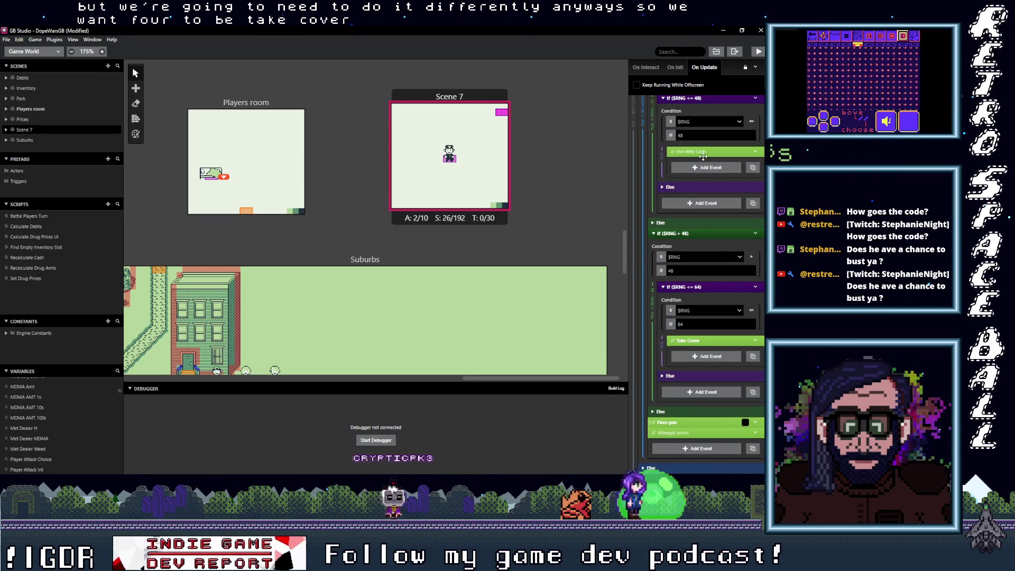
drag(683, 428, 696, 285)
drag(709, 168, 700, 159)
scroll(692, 296, up, 2)
drag(699, 277, 704, 116)
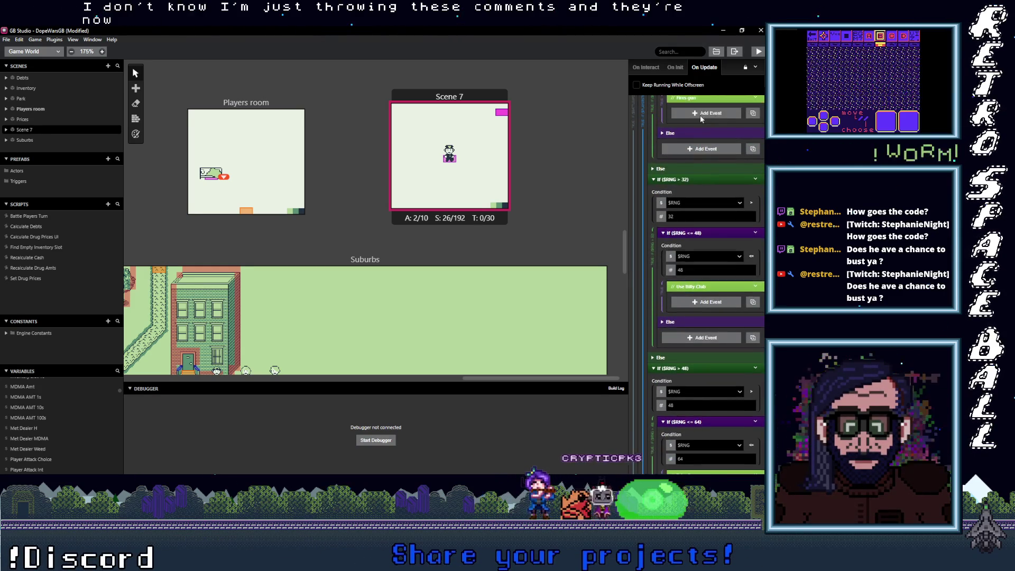
scroll(704, 212, down, 1)
scroll(704, 212, down, 2)
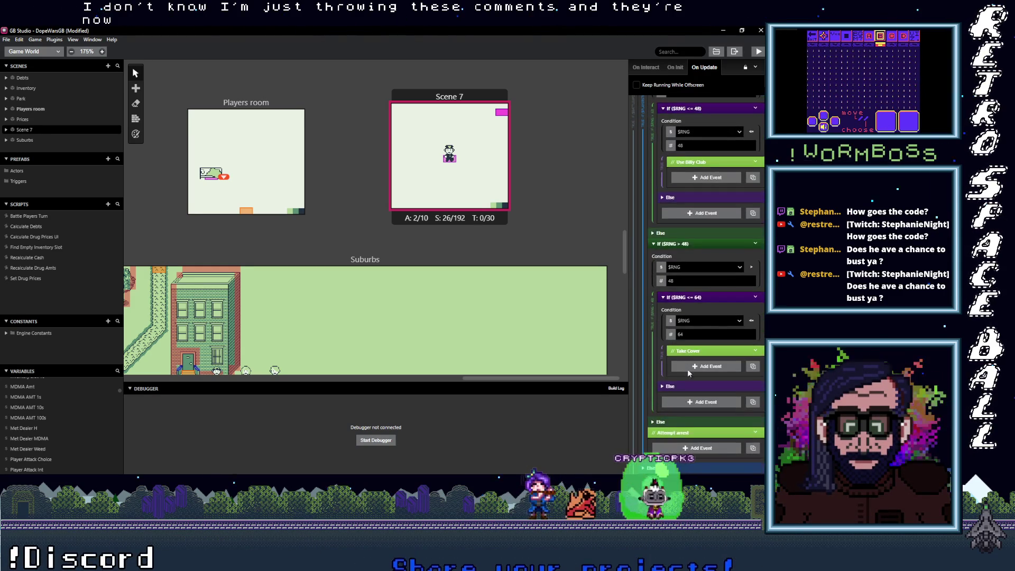
mouse_move(697, 432)
mouse_down()
mouse_move(727, 140)
mouse_move(706, 417)
mouse_move(717, 124)
mouse_up()
scroll(738, 194, up, 3)
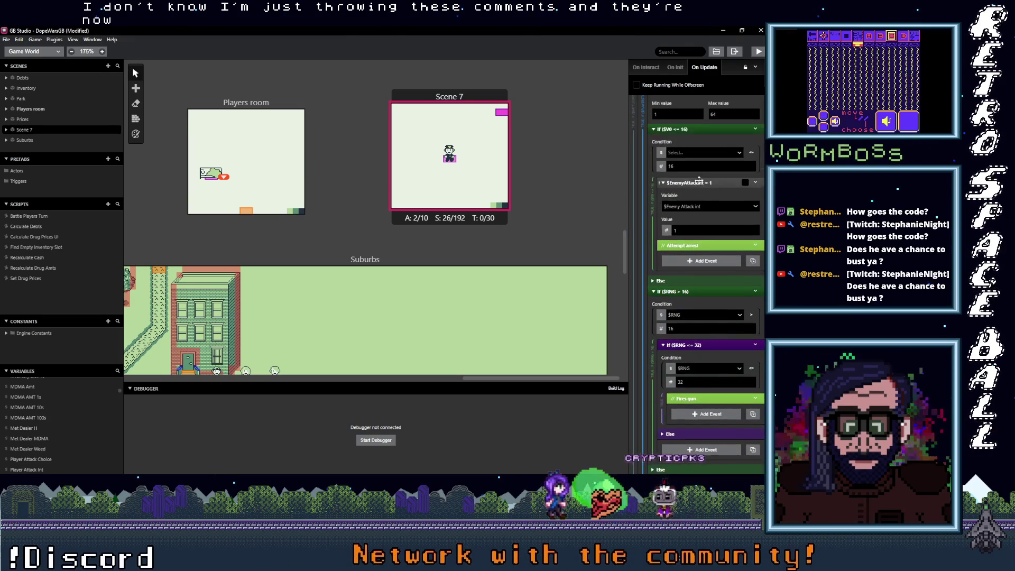
Delete the $EnemyAttackInt = 1 event so Attempt arrest stands alone under If ($V0 <= 16).
click(755, 183)
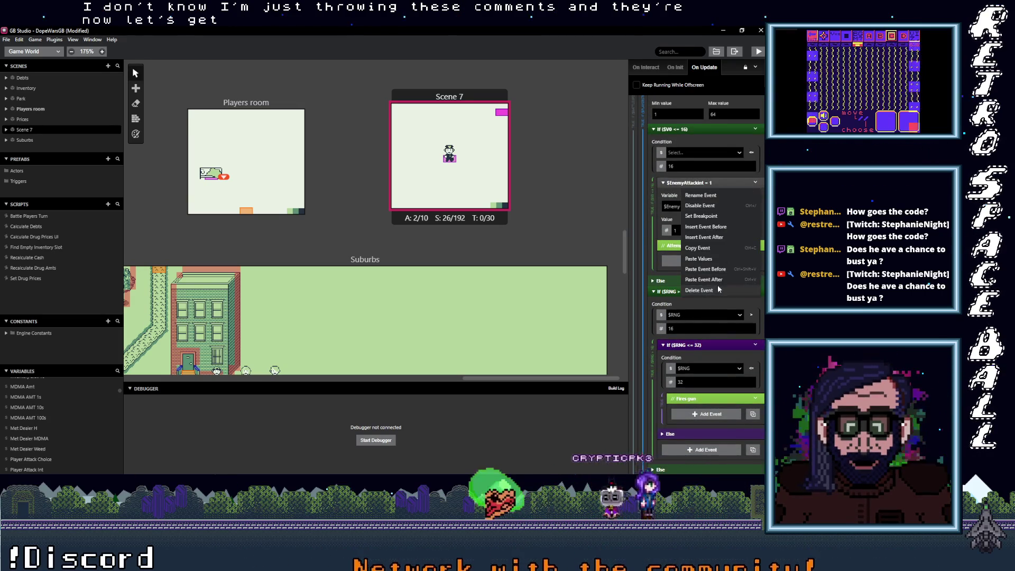
click(718, 289)
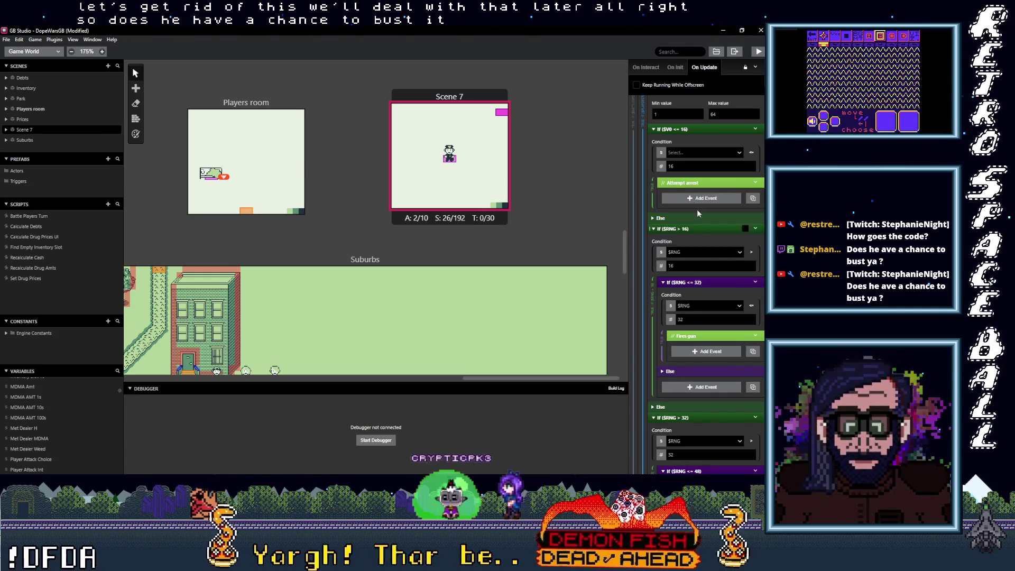
scroll(707, 221, up, 1)
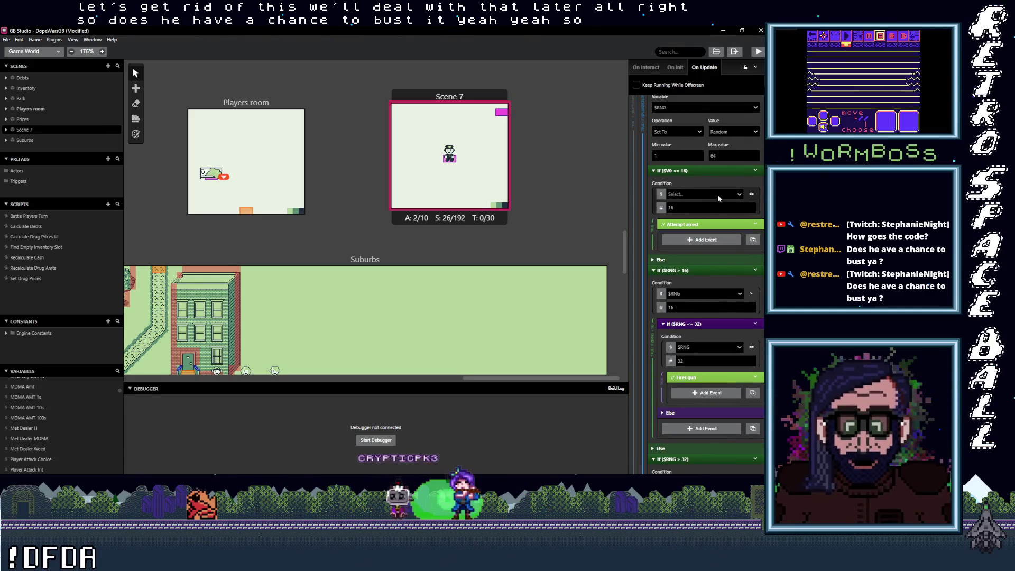
scroll(694, 214, up, 2)
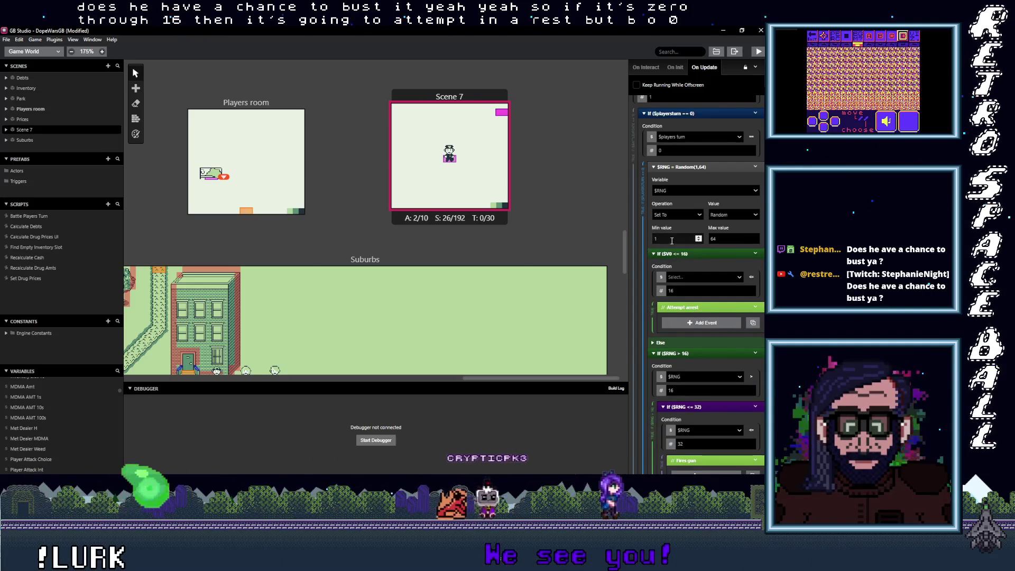
Inspect the random roll's range and variable, leaving $RNG unchanged.
click(675, 238)
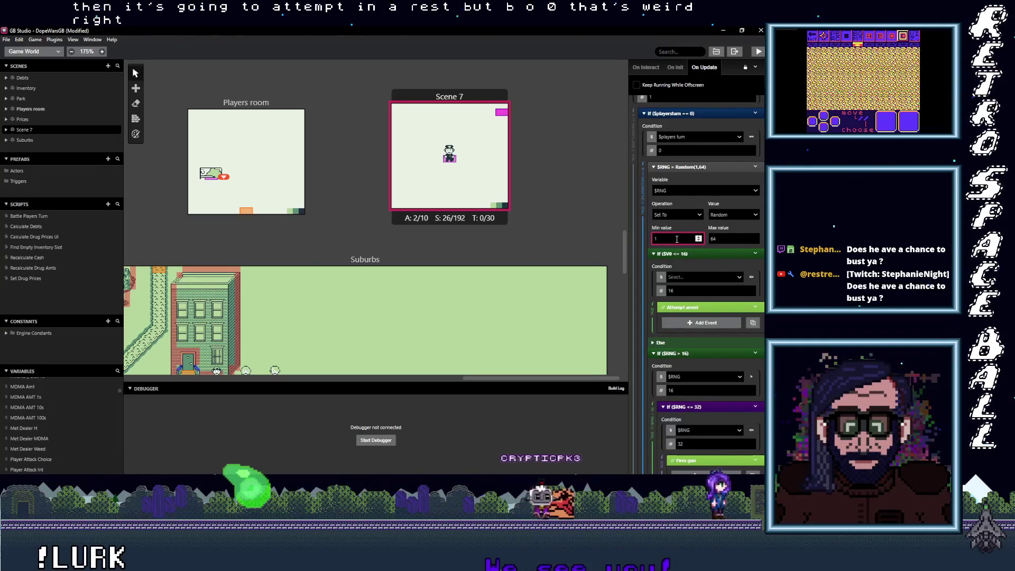
click(681, 191)
click(686, 192)
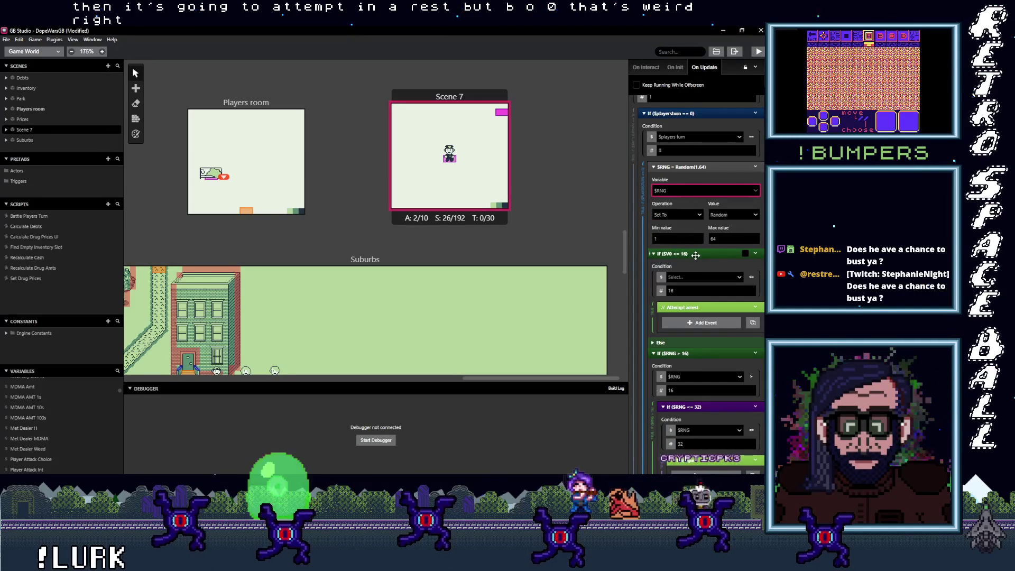
scroll(695, 296, down, 2)
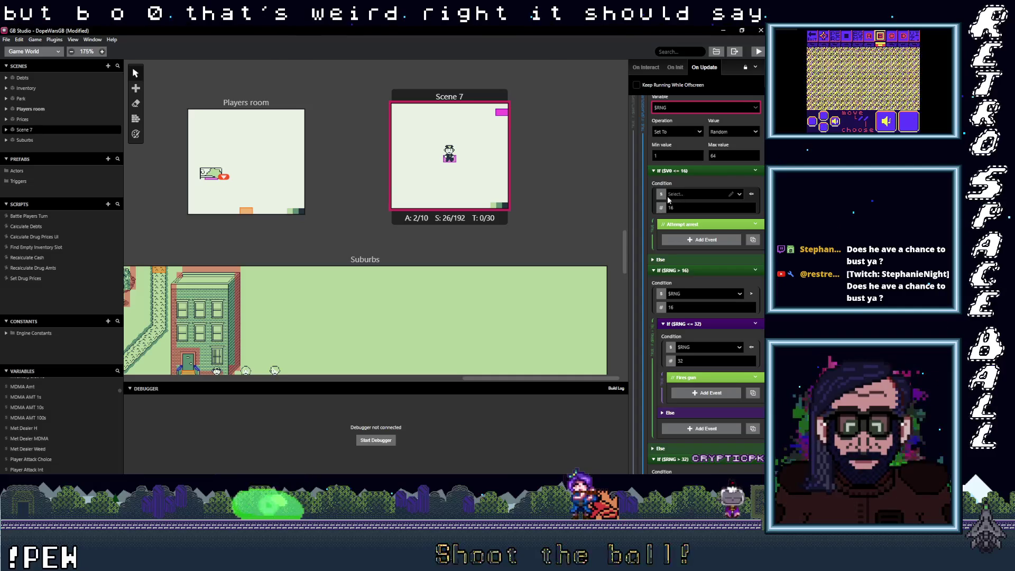
scroll(682, 219, up, 1)
scroll(683, 248, up, 1)
Switch the first roll check's left operand from $V0 to $RNG, giving If ($RNG <= 16).
click(679, 275)
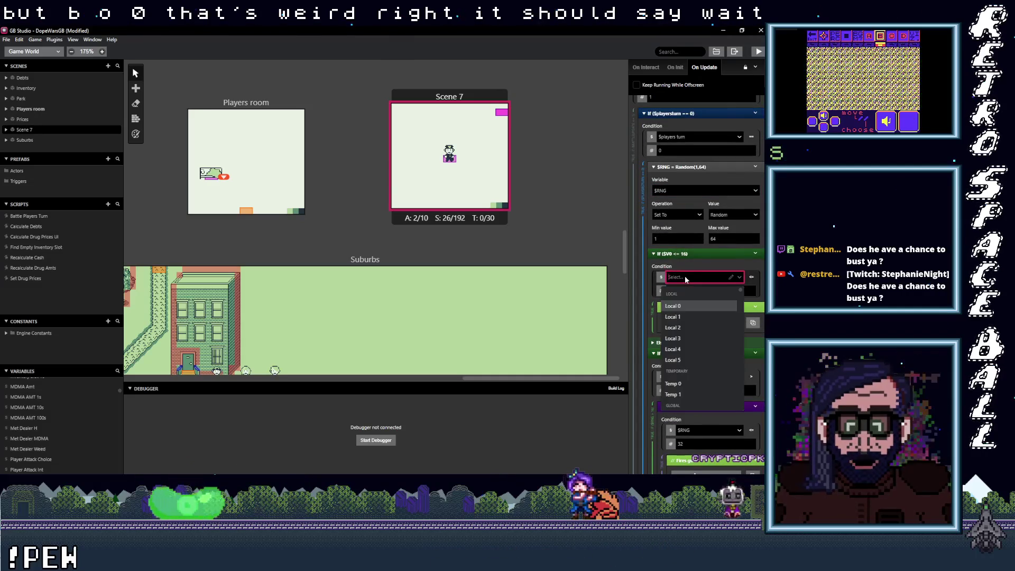
click(660, 277)
click(668, 291)
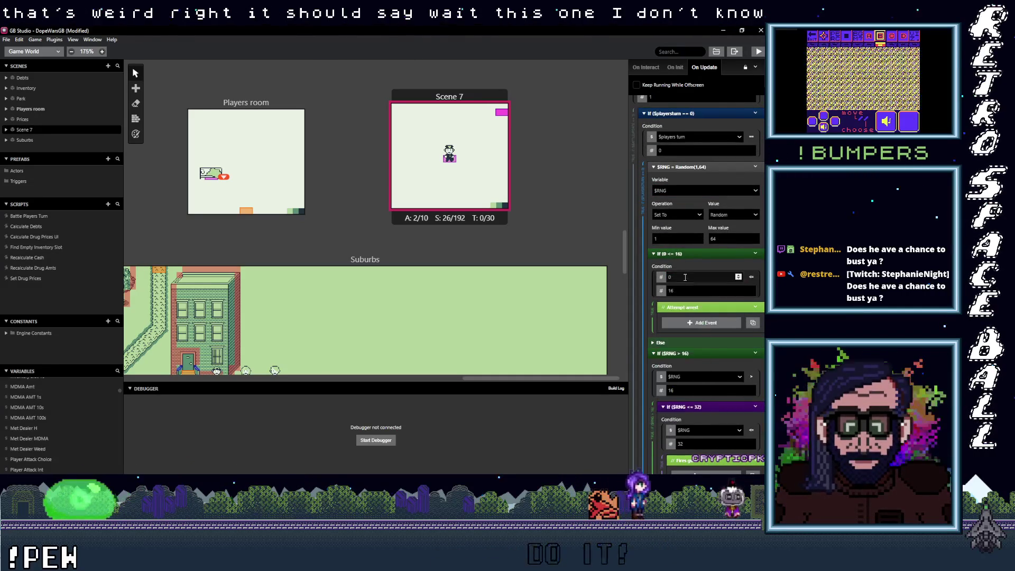
click(662, 278)
click(673, 301)
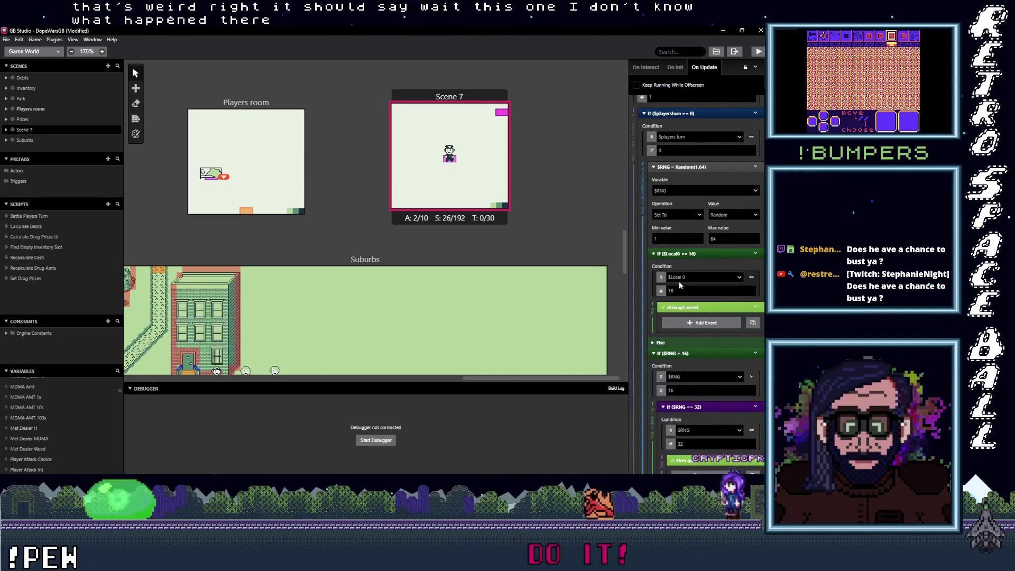
click(681, 277)
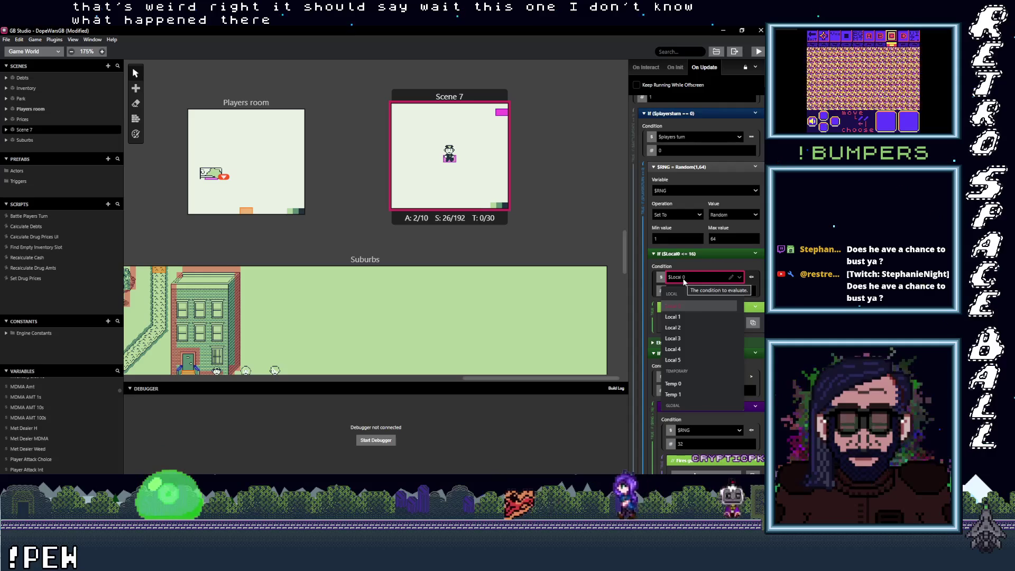
text(ing)
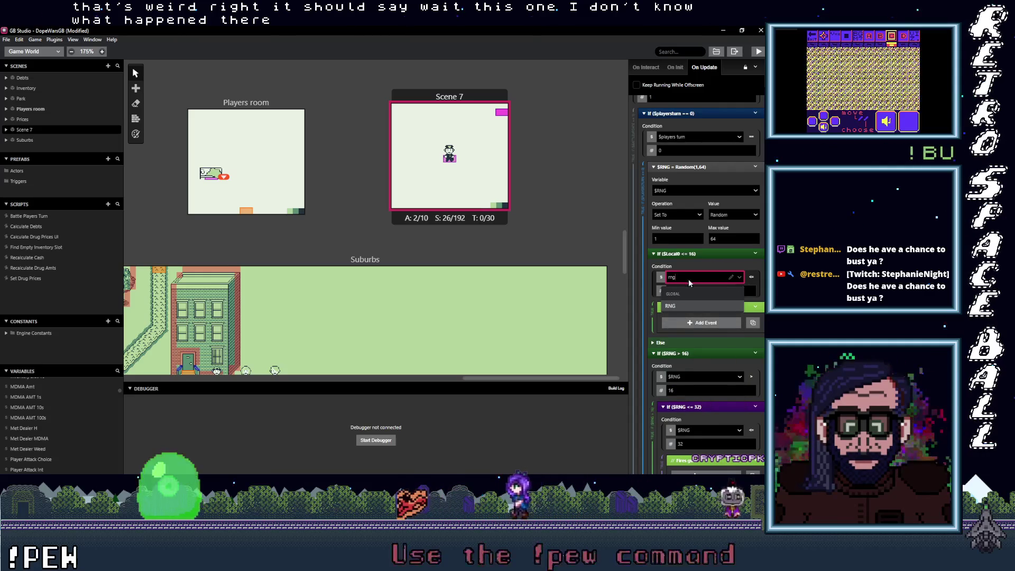
scroll(711, 293, down, 10)
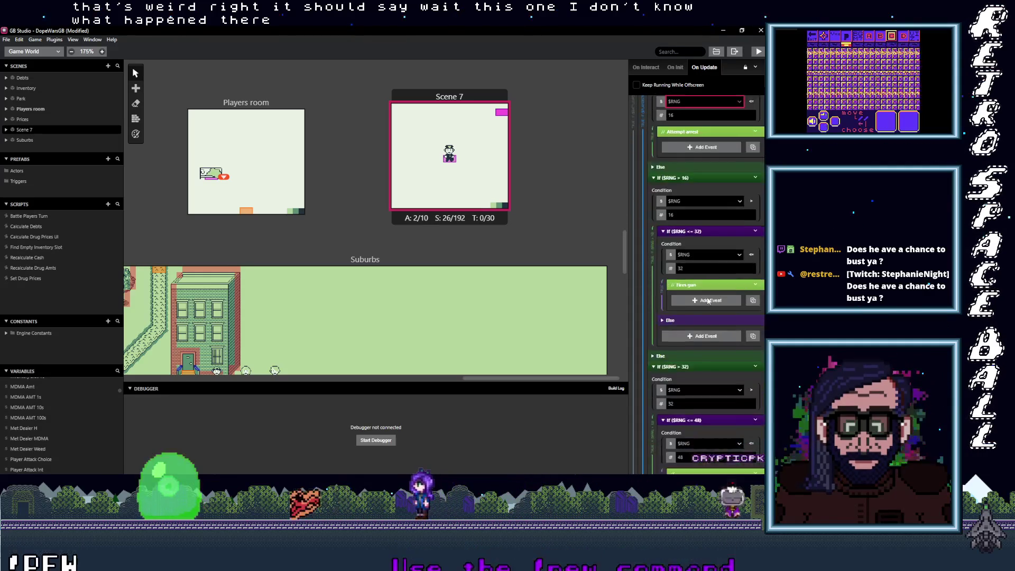
scroll(707, 300, up, 8)
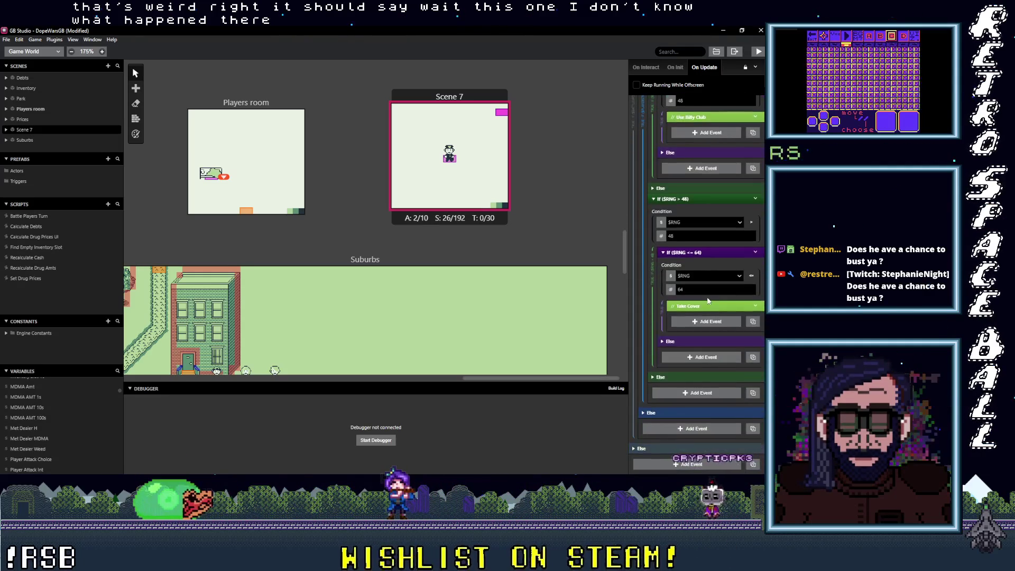
scroll(707, 299, up, 3)
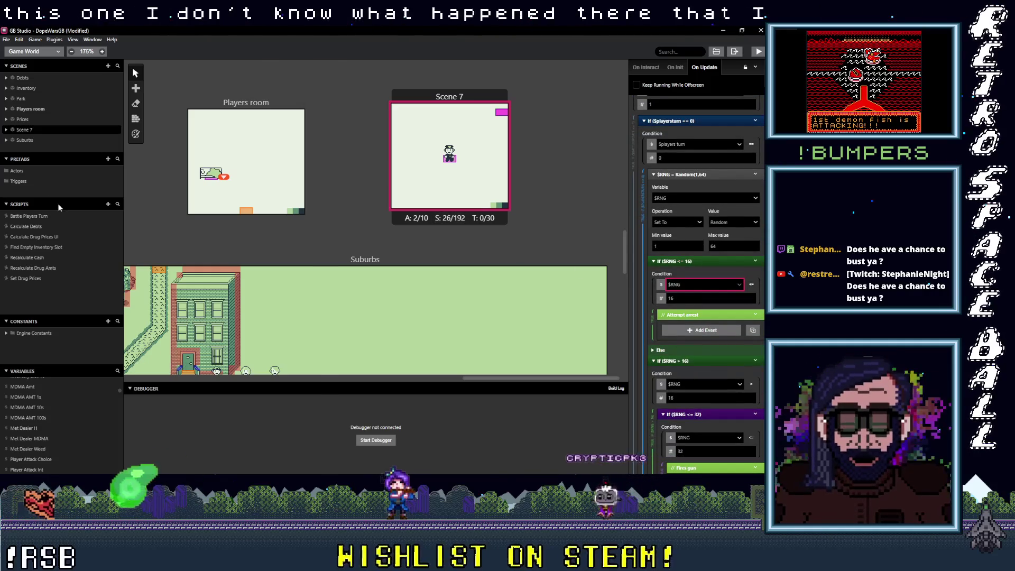
click(37, 216)
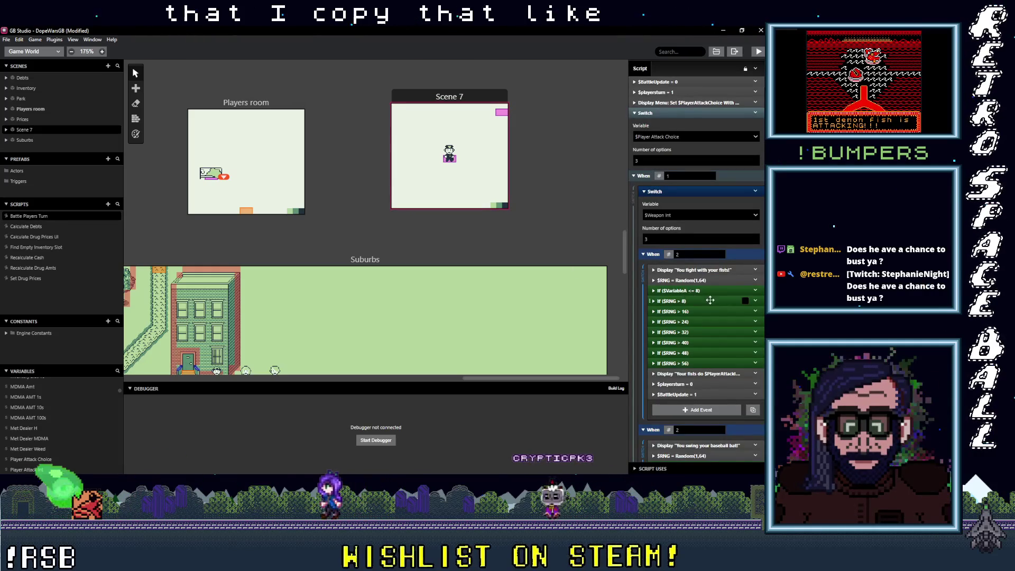
click(687, 291)
click(693, 314)
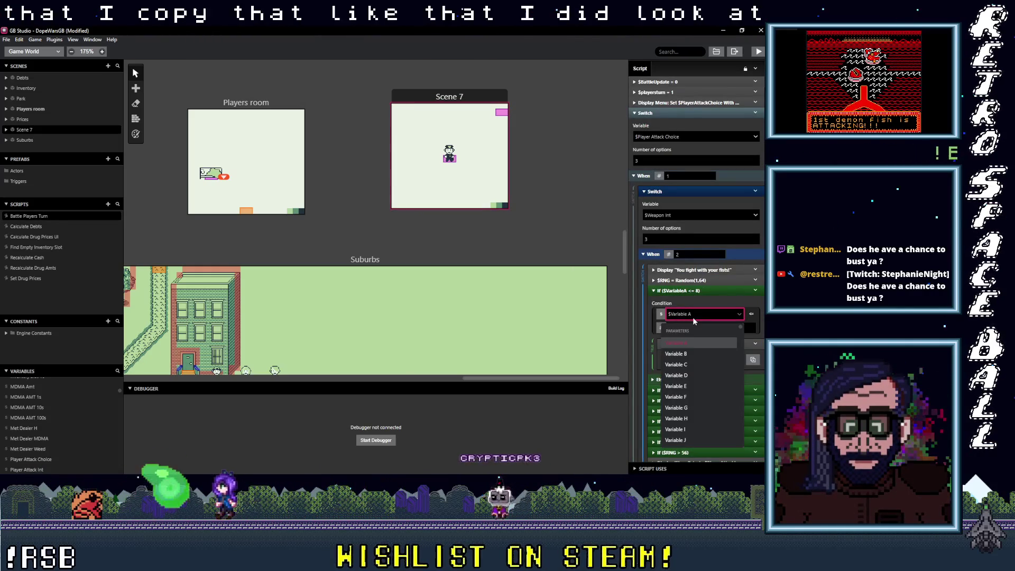
text(m)
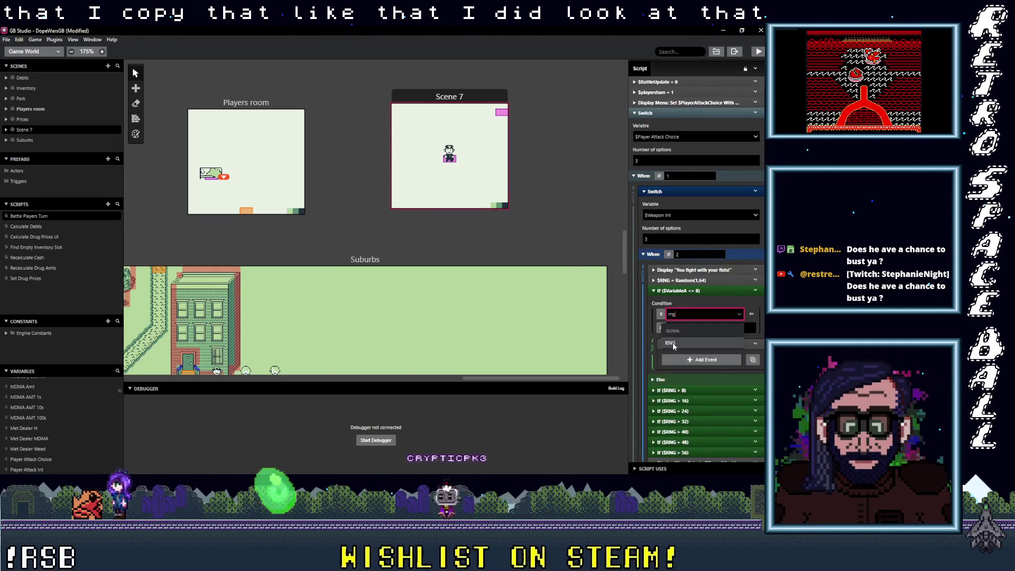
key(Return)
click(702, 289)
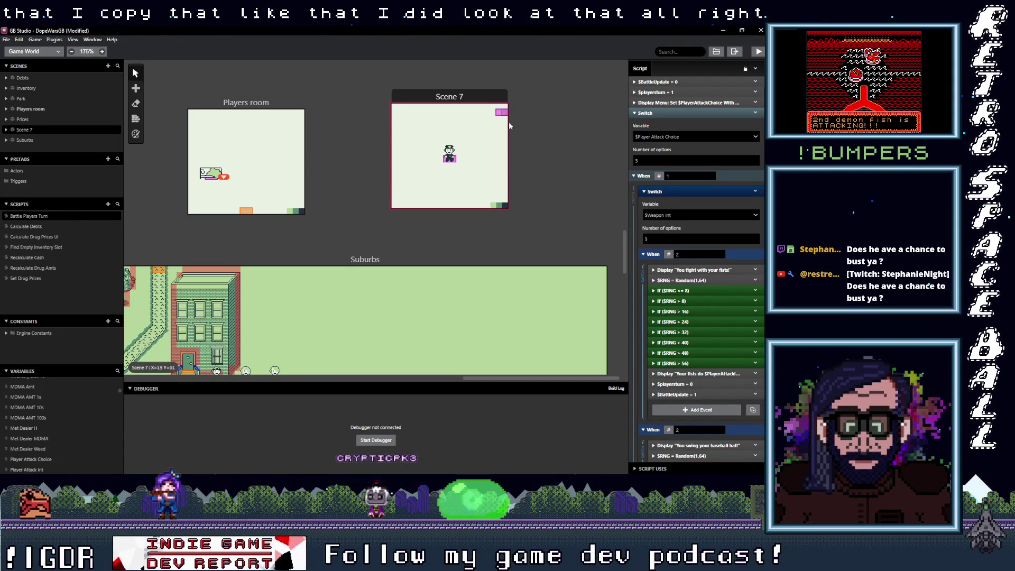
scroll(714, 352, down, 3)
click(692, 301)
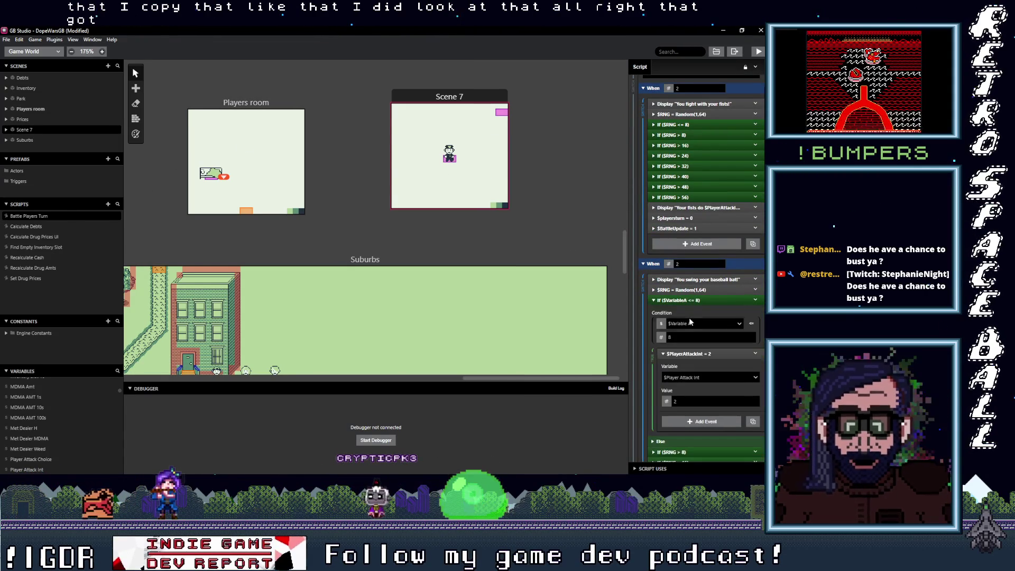
click(688, 323)
text(rng)
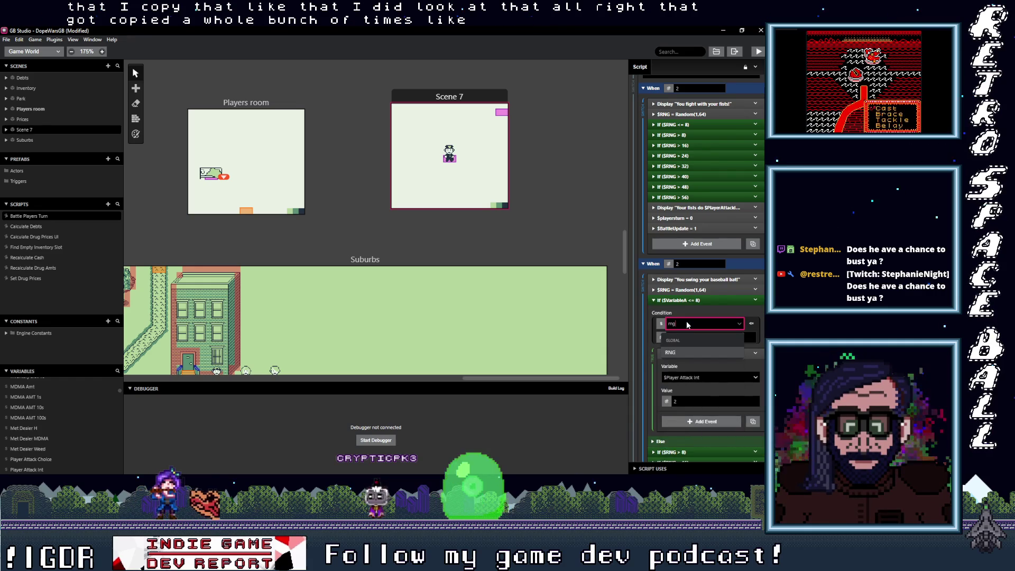
click(682, 353)
scroll(687, 328, down, 6)
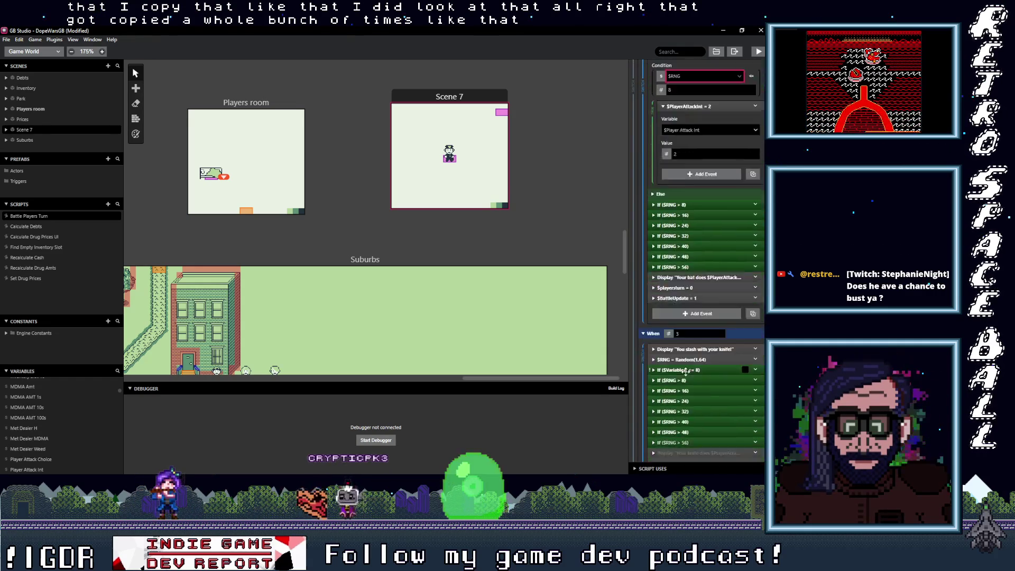
click(690, 285)
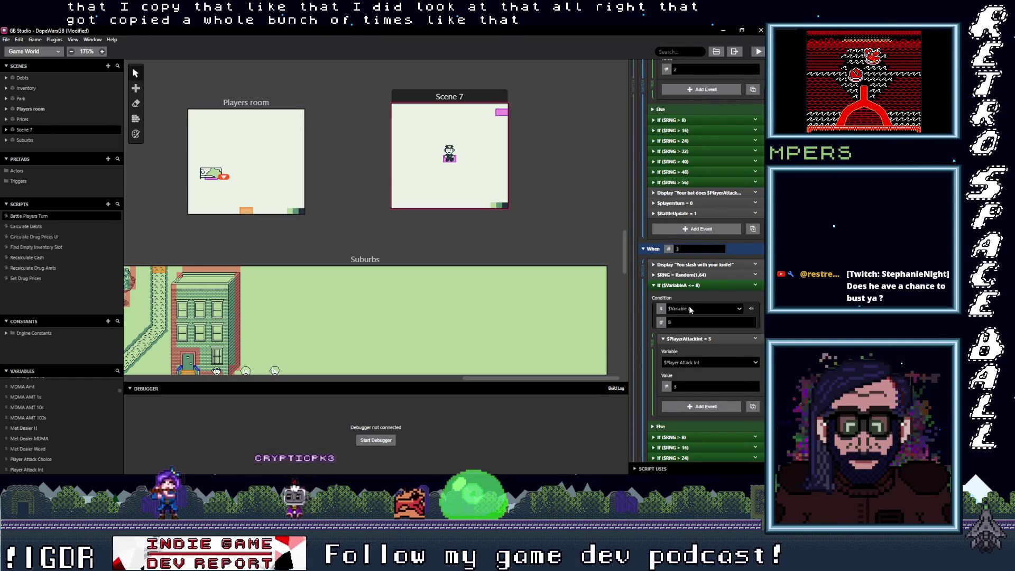
click(690, 309)
text(rng)
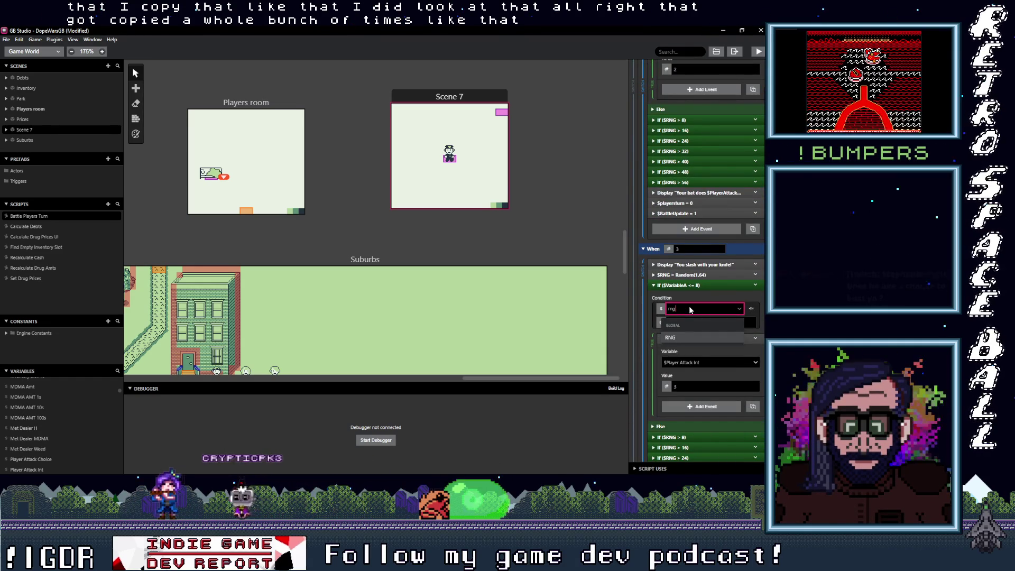
scroll(679, 333, down, 8)
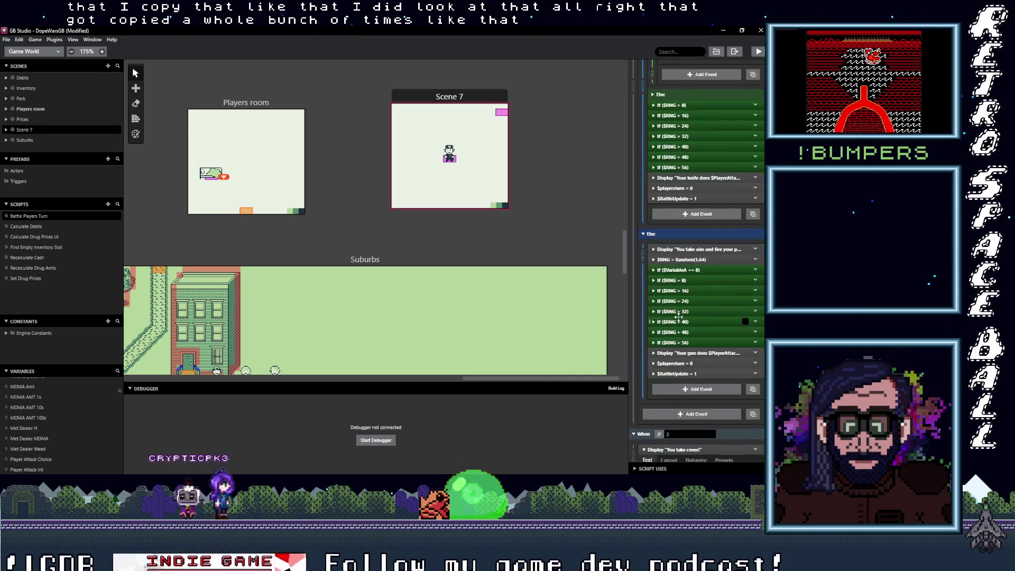
click(689, 294)
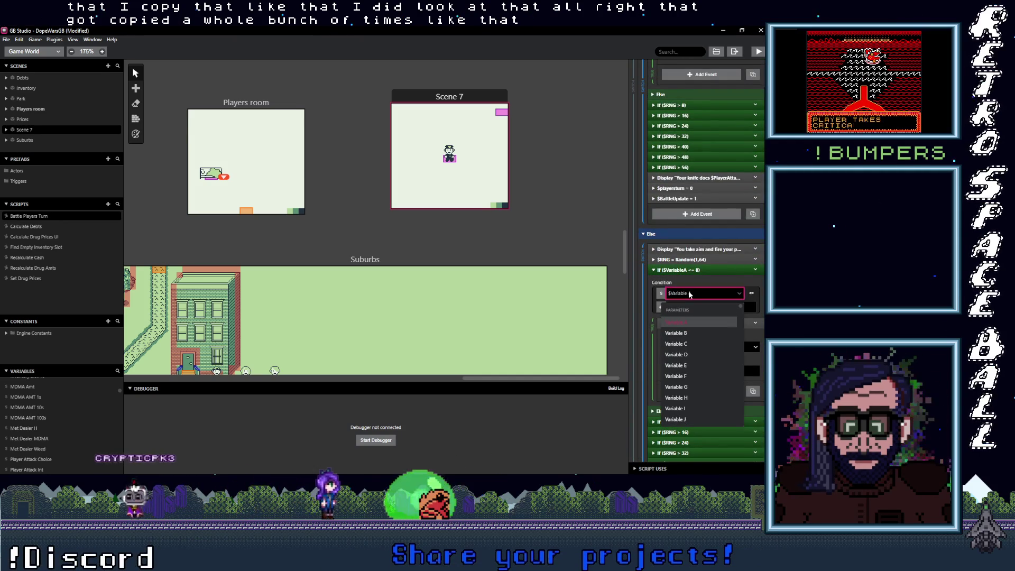
text(rng)
click(714, 320)
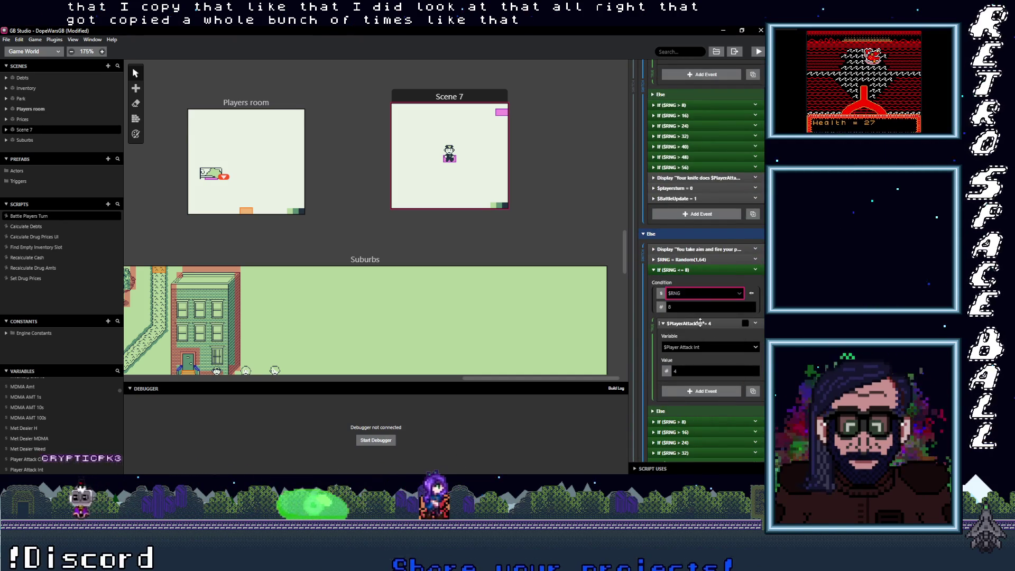
scroll(703, 323, down, 10)
scroll(700, 327, down, 10)
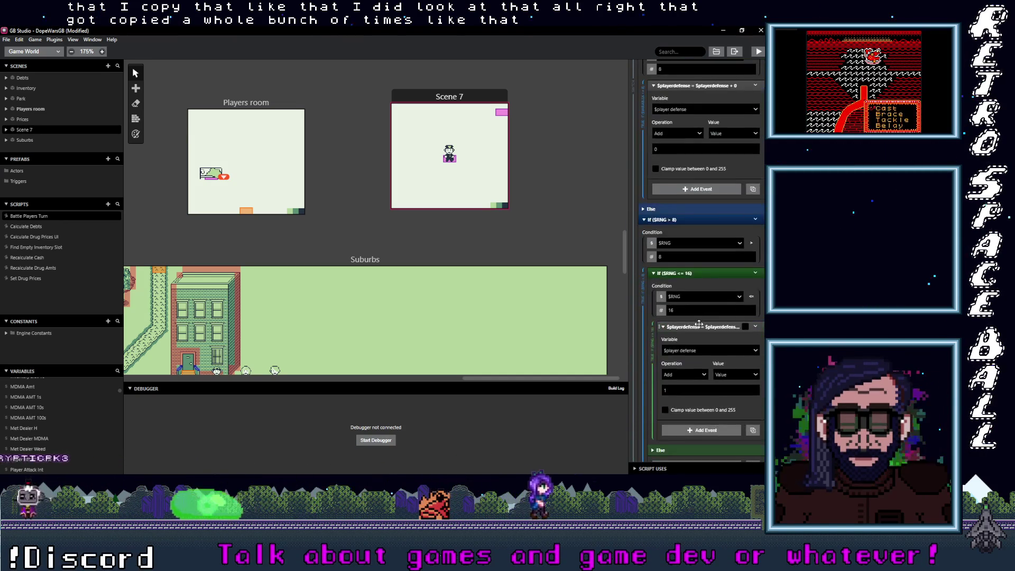
scroll(696, 296, down, 5)
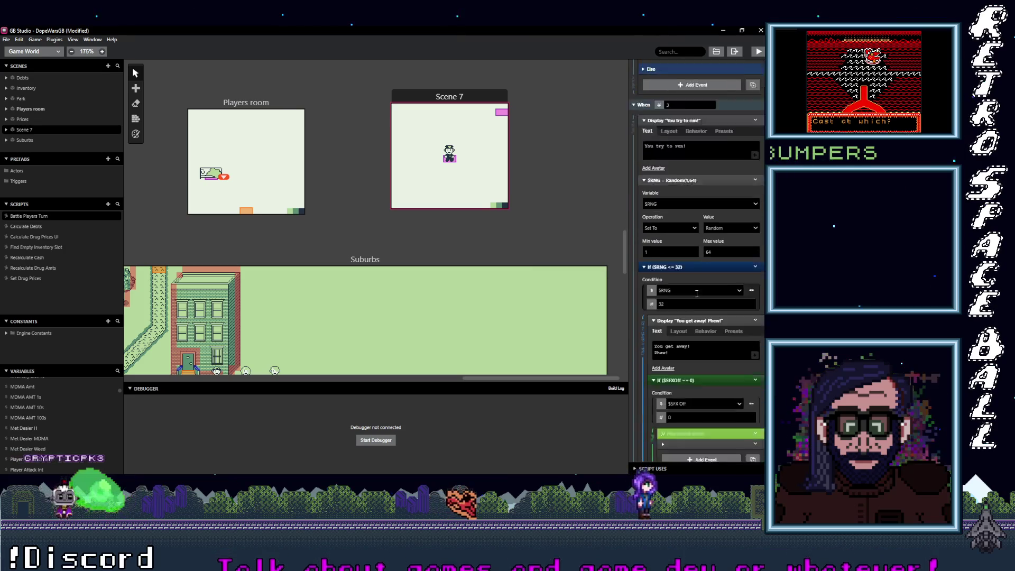
scroll(695, 296, down, 5)
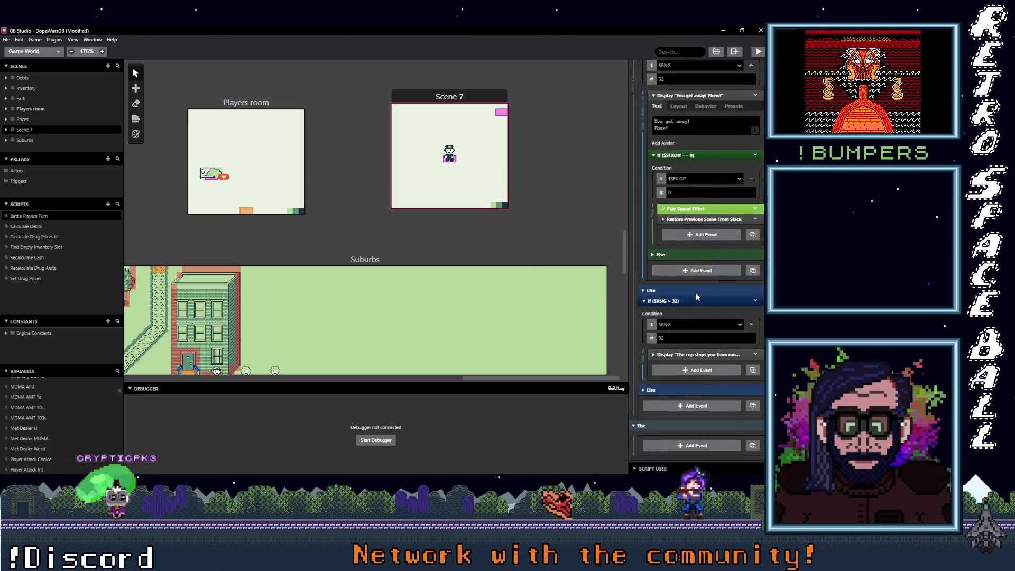
scroll(711, 331, up, 10)
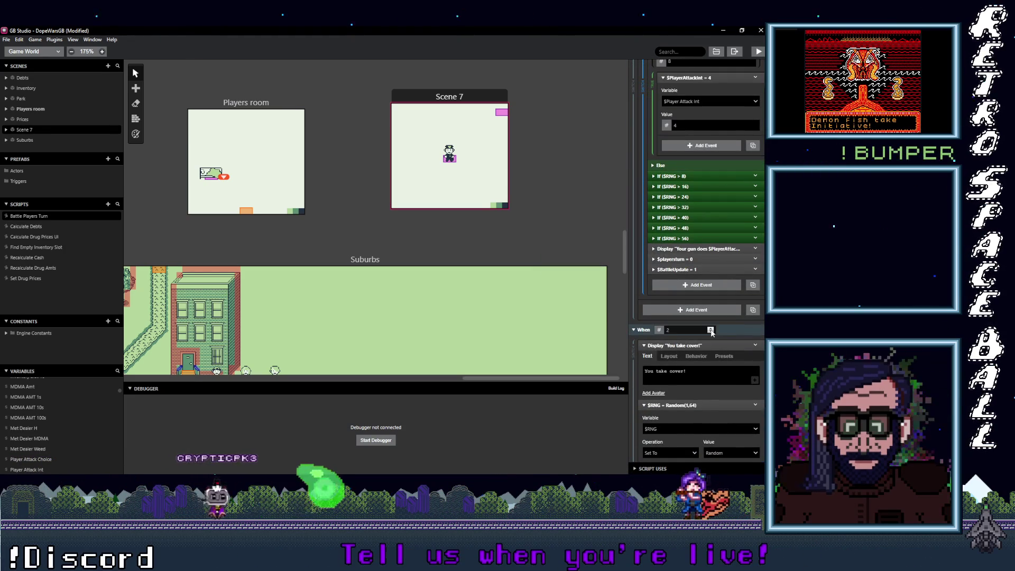
scroll(710, 332, up, 15)
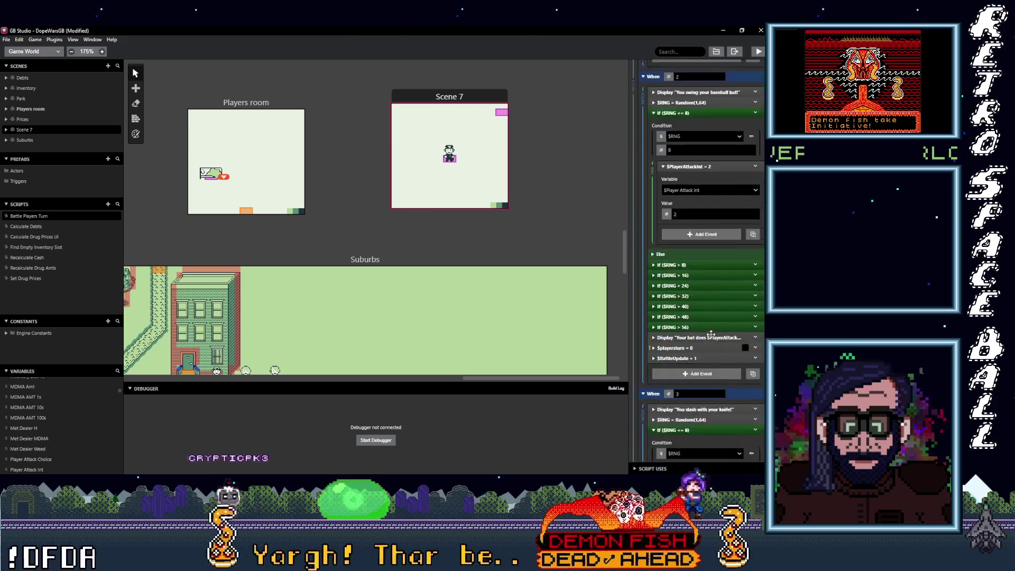
scroll(711, 334, up, 5)
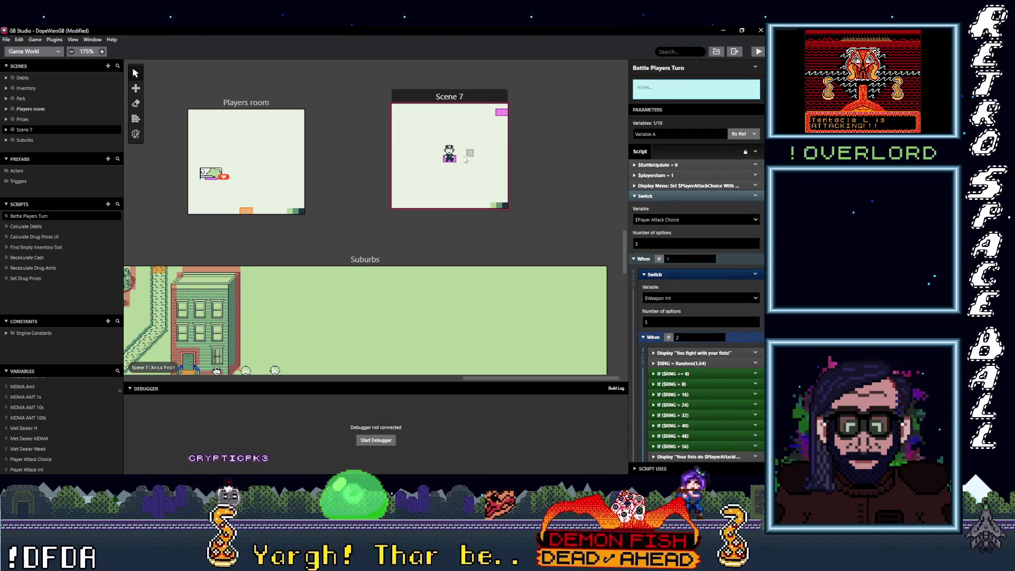
Copy Scene 7's $RNG = Random(1,64) event and paste it under Attempt arrest.
click(476, 132)
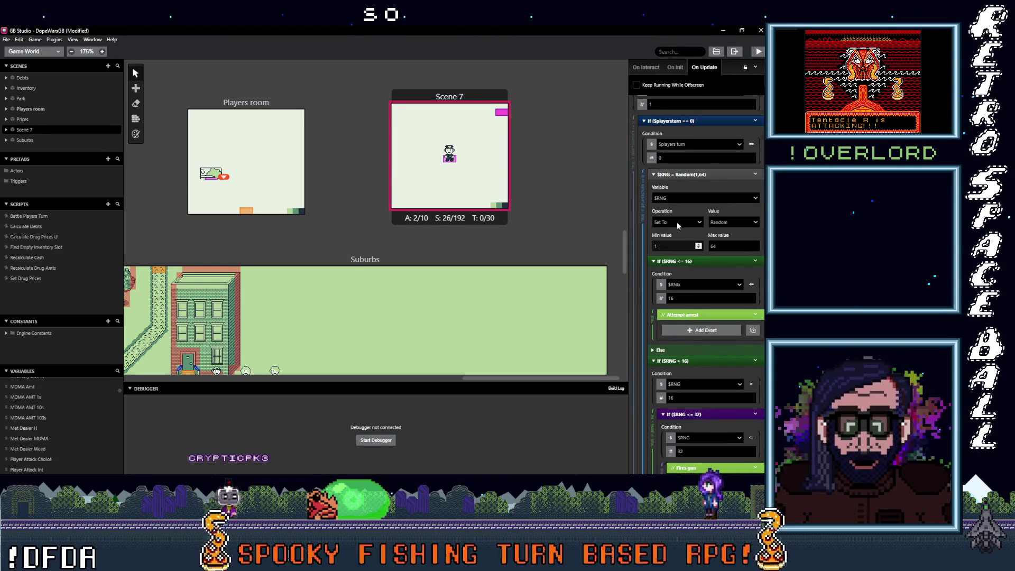
click(698, 174)
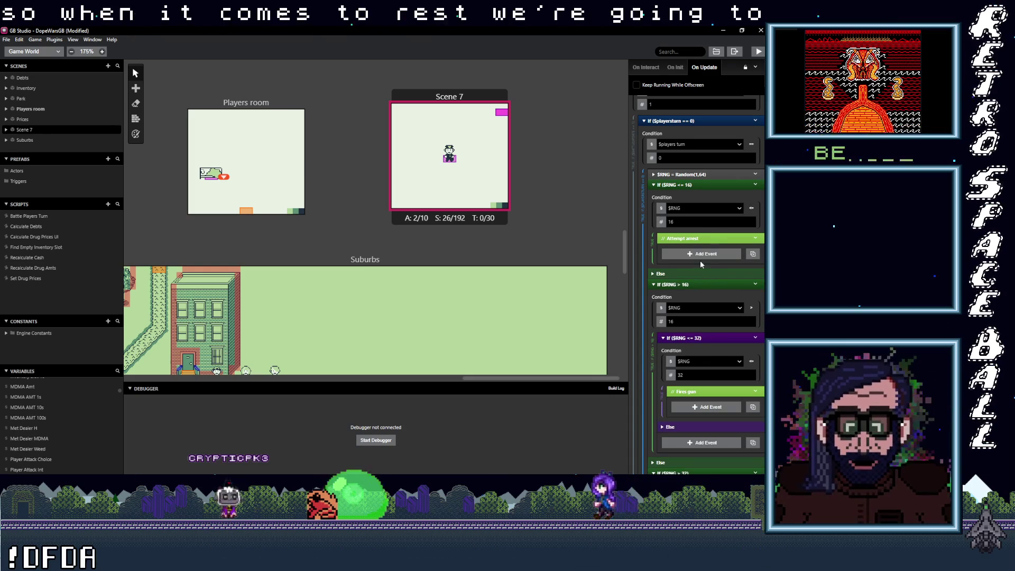
click(755, 175)
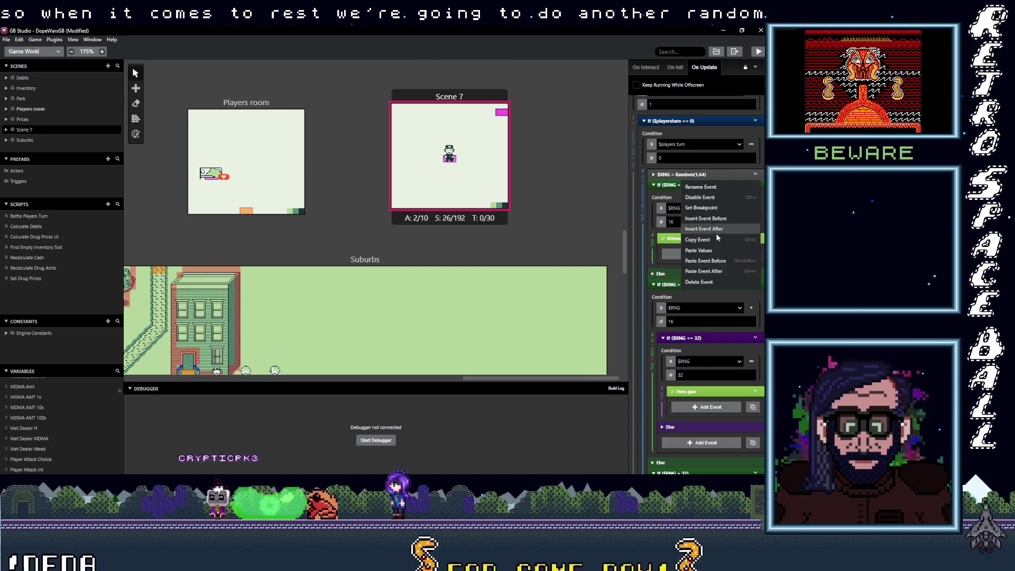
key(Escape)
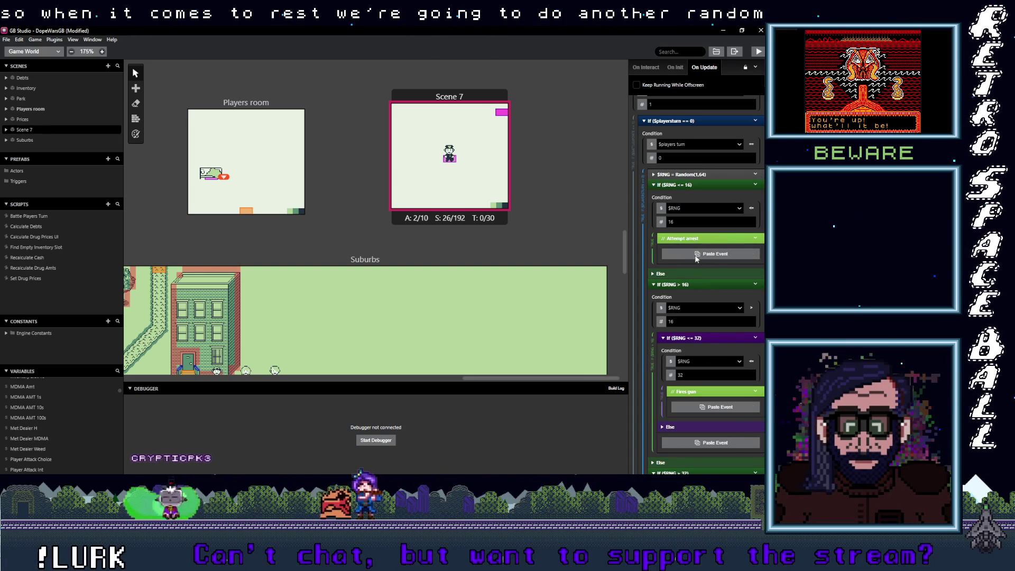
alt+click(697, 256)
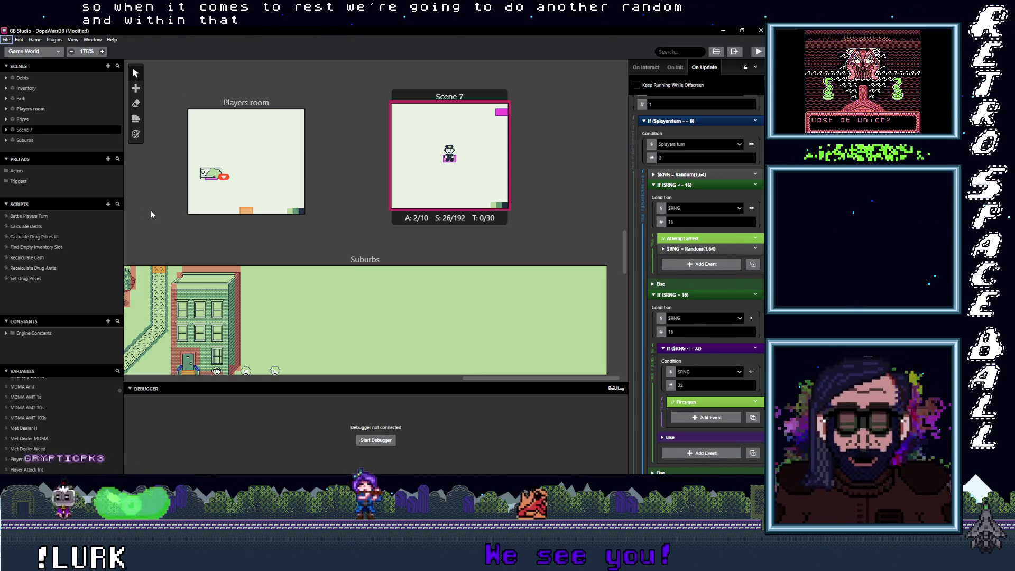
Collapse the four If $RNG branches and multi-select them, from <= 16 through > 48.
click(699, 276)
scroll(690, 252, up, 1)
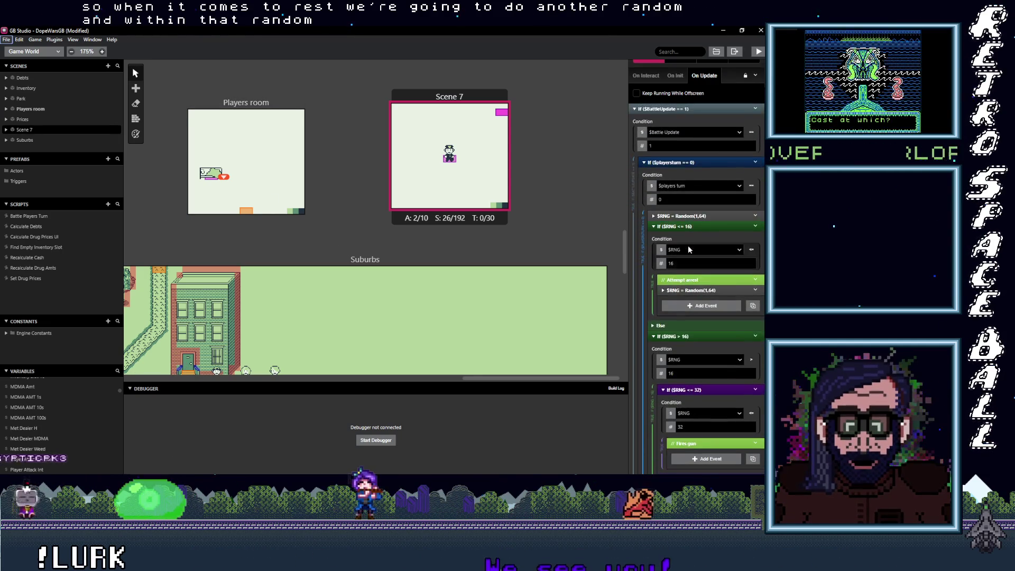
click(695, 237)
click(695, 247)
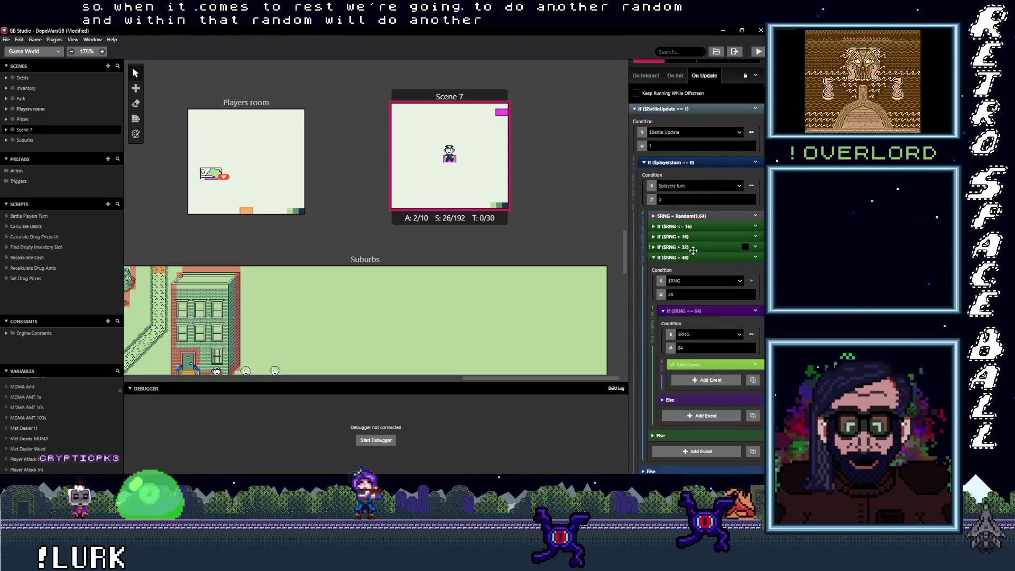
scroll(696, 259, up, 2)
click(745, 346)
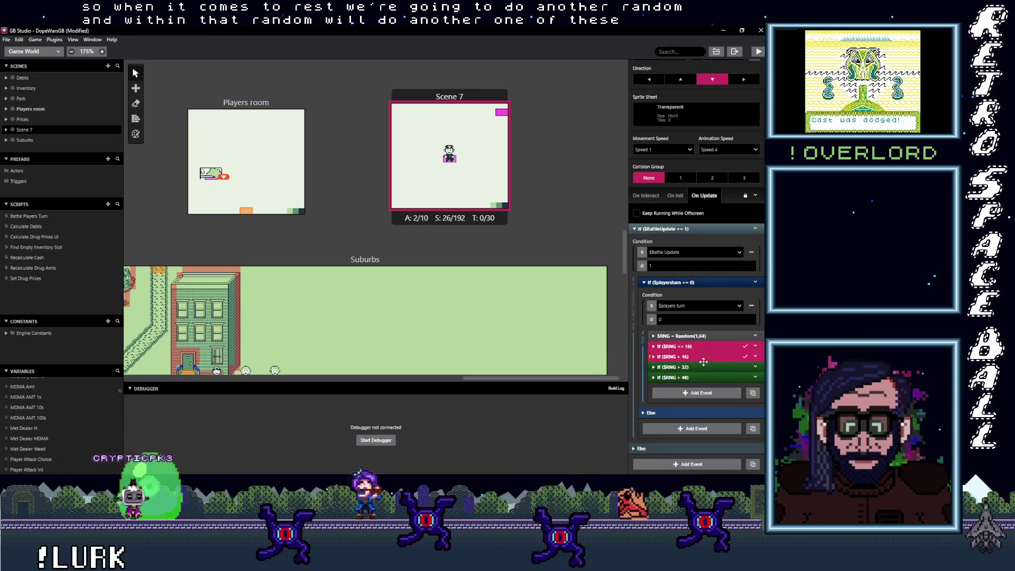
click(745, 377)
Copy the four If $RNG condition blocks and paste them under Attempt arrest.
click(754, 377)
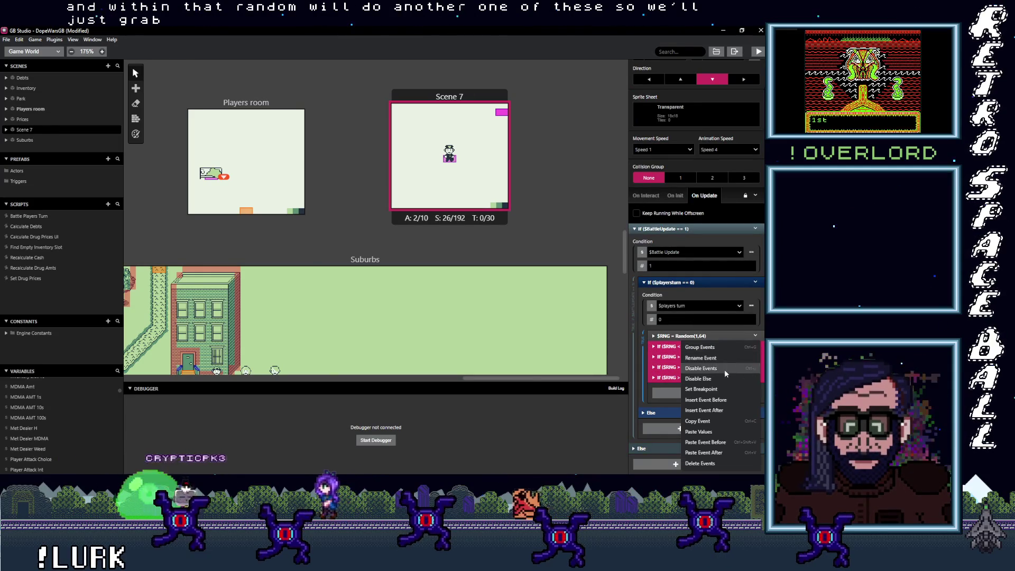
click(693, 346)
click(693, 347)
scroll(693, 348, down, 2)
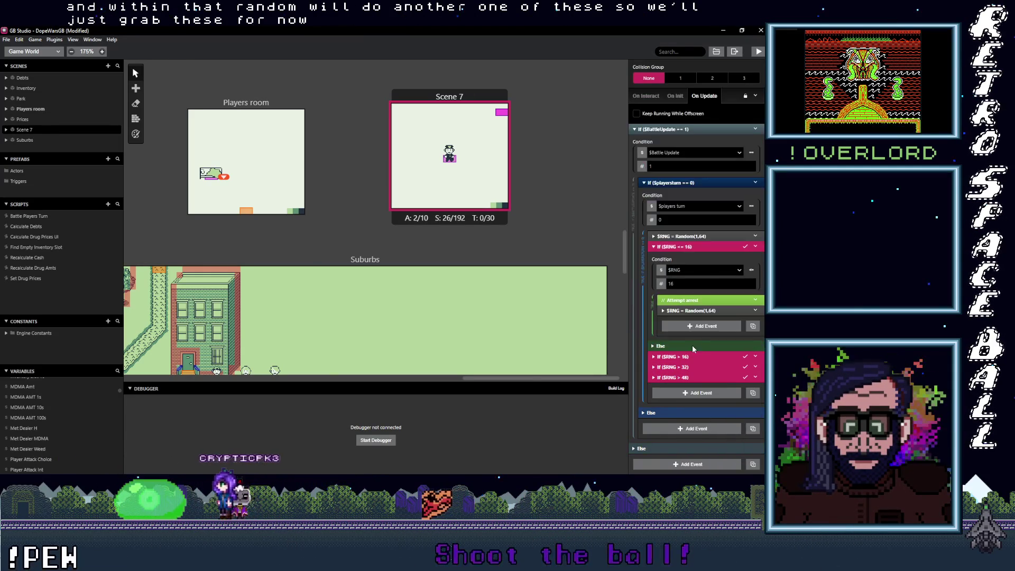
key(ctrl+c)
alt+click(702, 326)
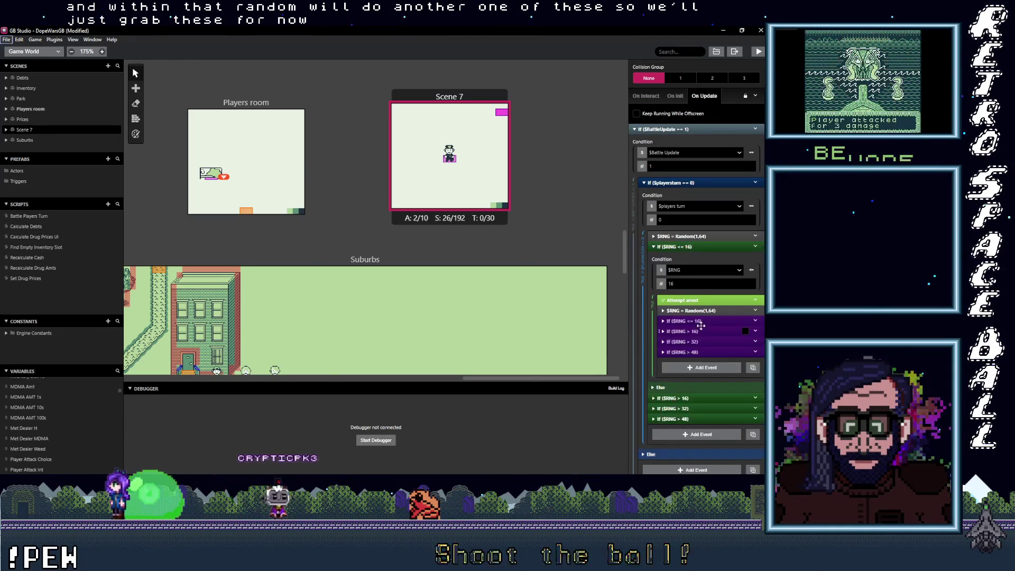
click(705, 321)
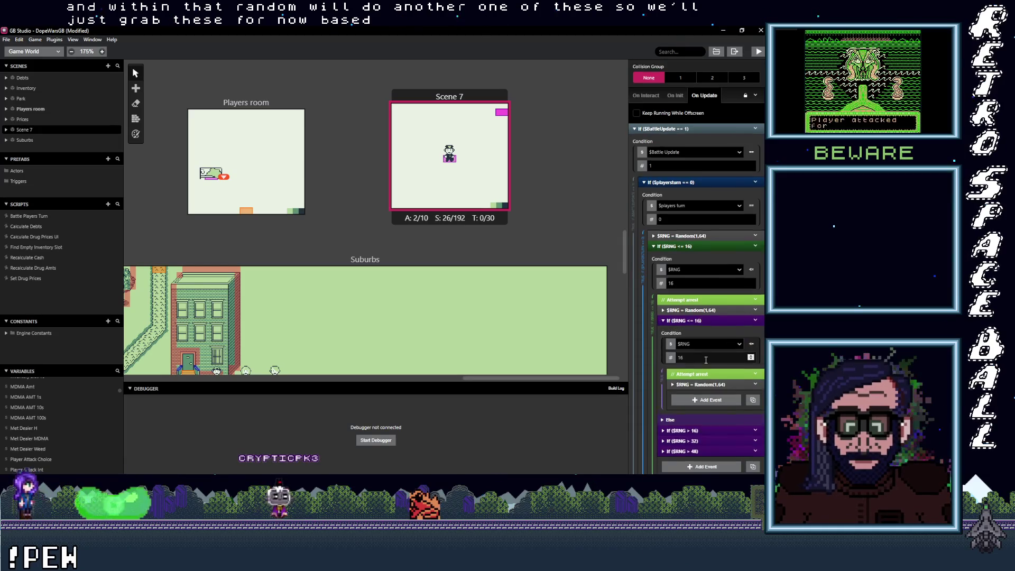
Delete the extra nested Random event and rewrite the nested comment as 'Make arrest'.
scroll(699, 298, down, 2)
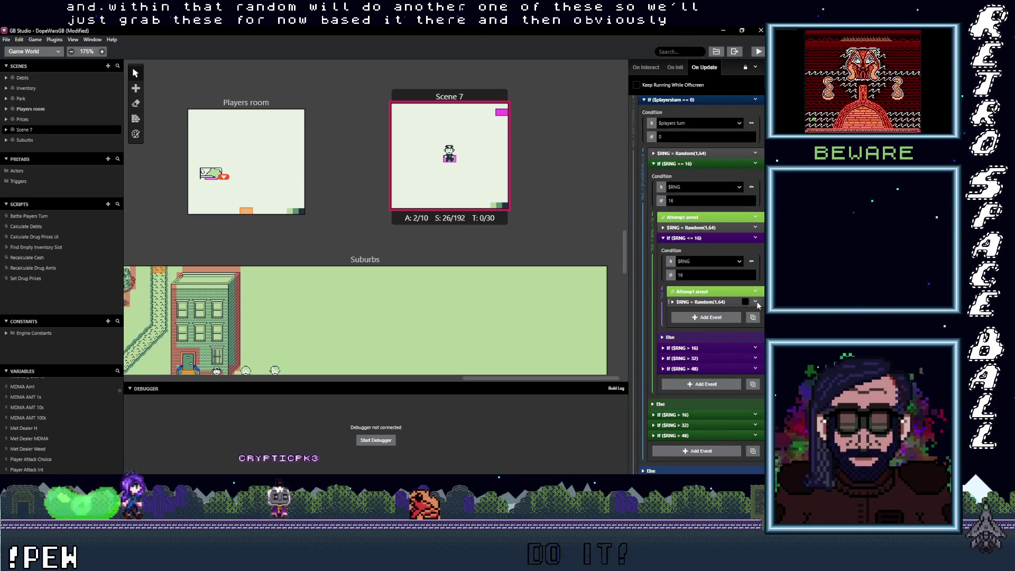
click(756, 303)
click(699, 410)
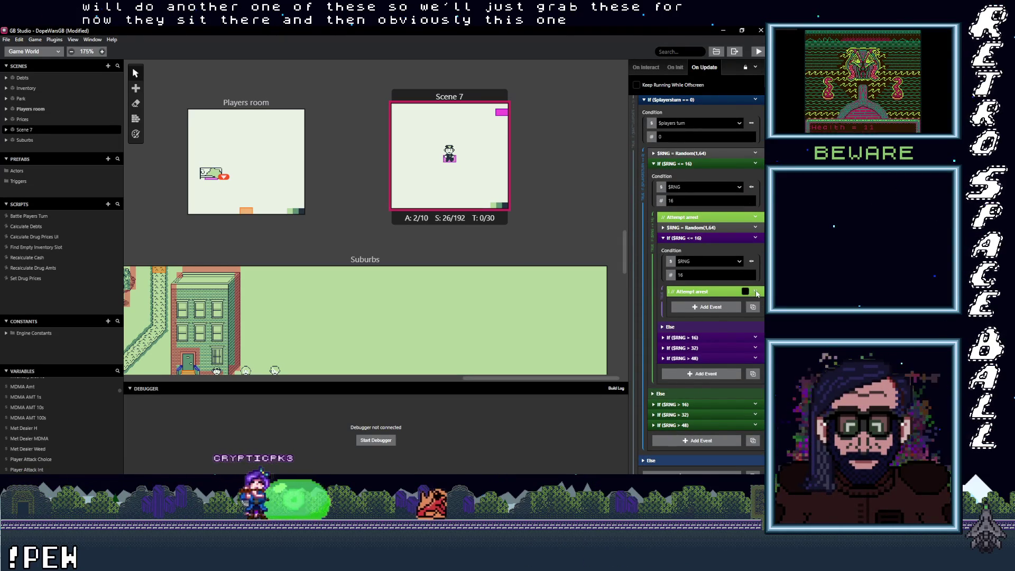
click(692, 292)
double_click(689, 306)
text(Mkae)
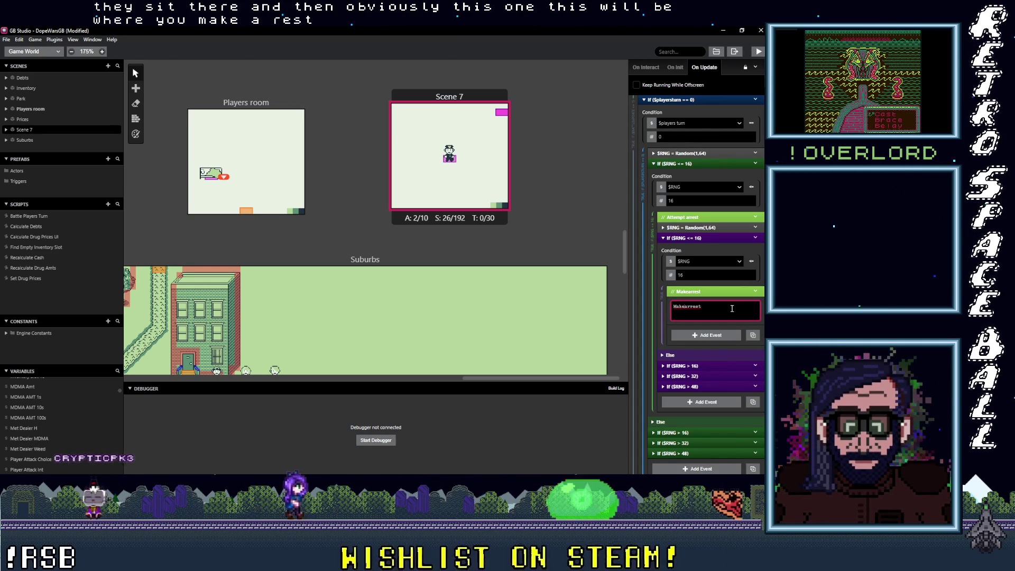
Delete the Fires gun, Use Billy Club and Take Cover comments from the nested branches.
click(708, 365)
scroll(711, 372, down, 3)
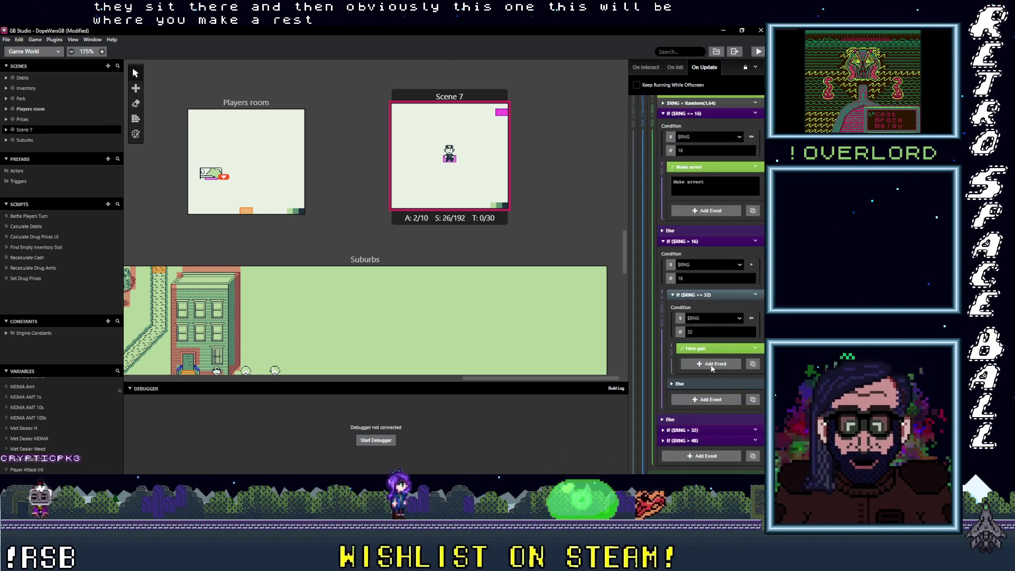
click(755, 349)
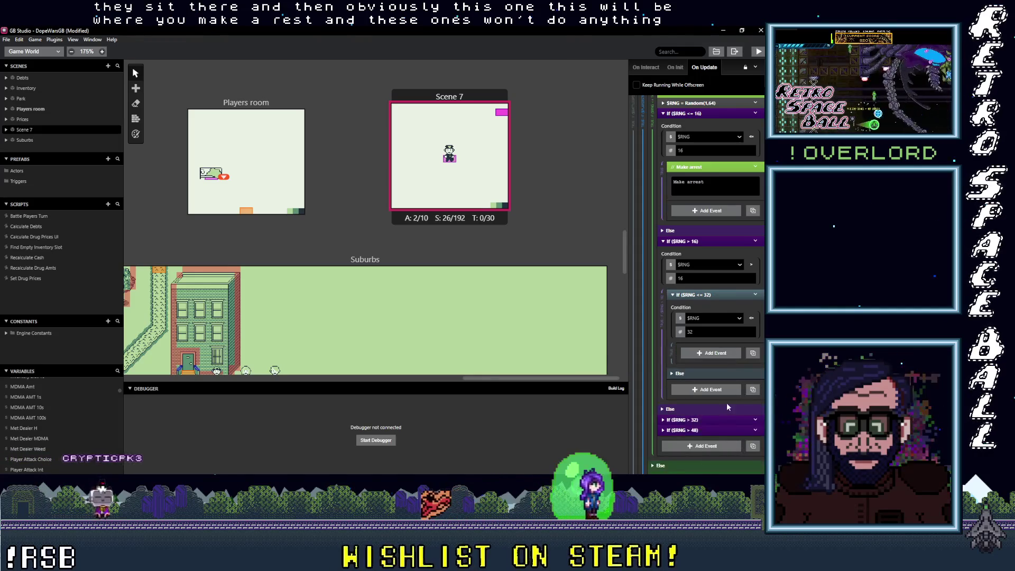
click(699, 455)
click(719, 421)
scroll(740, 391, down, 3)
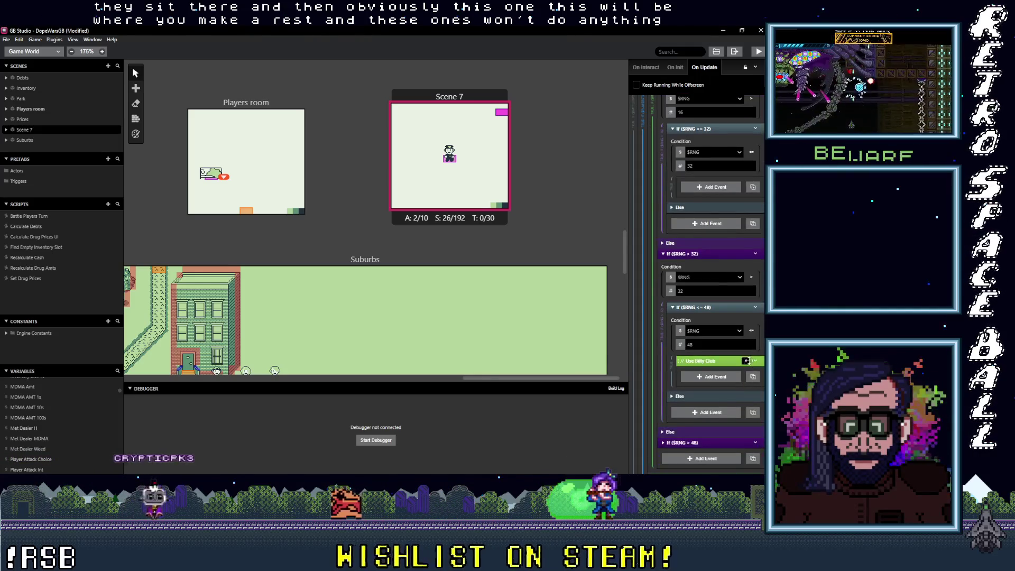
click(759, 364)
click(712, 447)
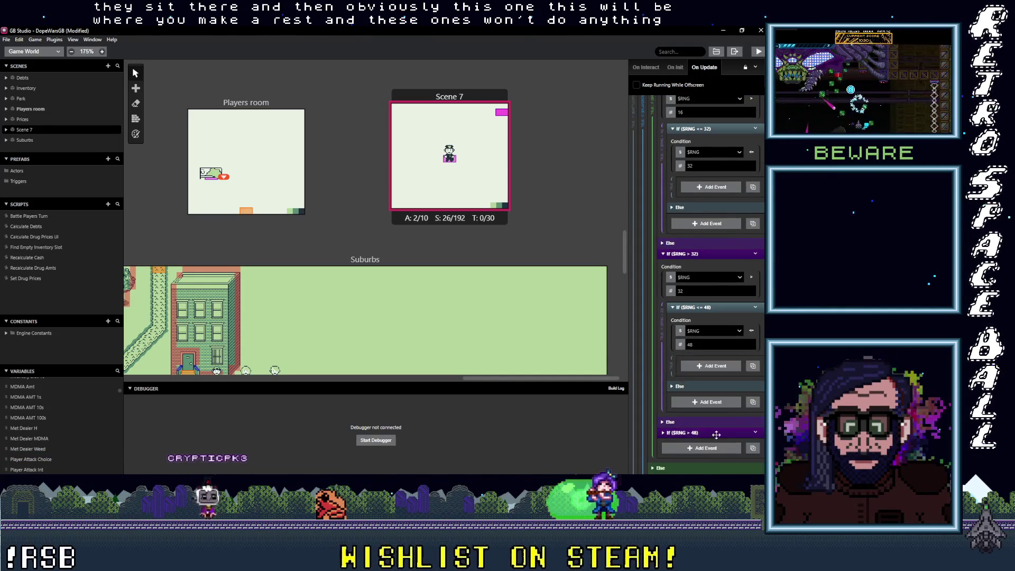
click(719, 430)
scroll(739, 423, down, 3)
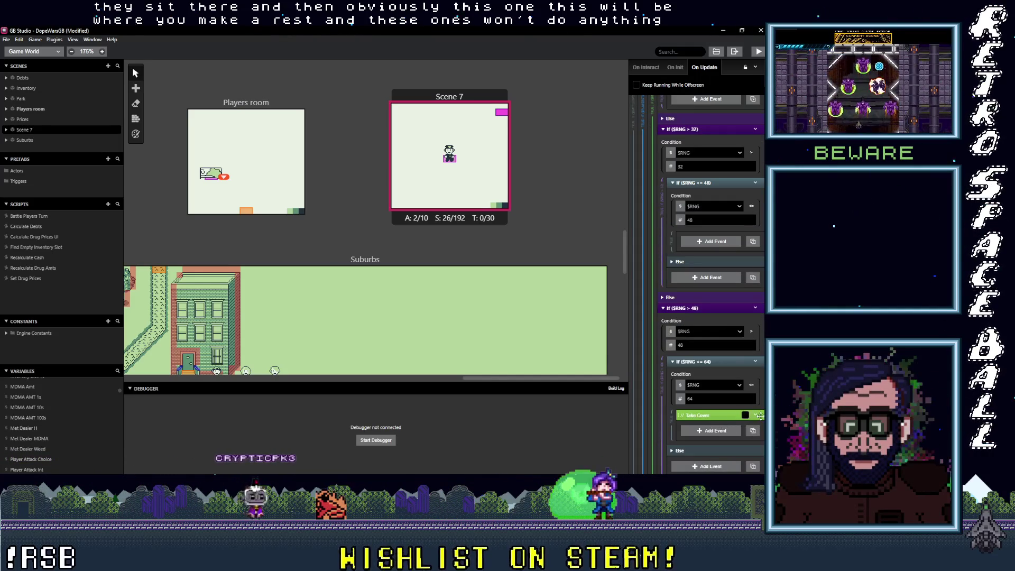
click(756, 415)
click(712, 447)
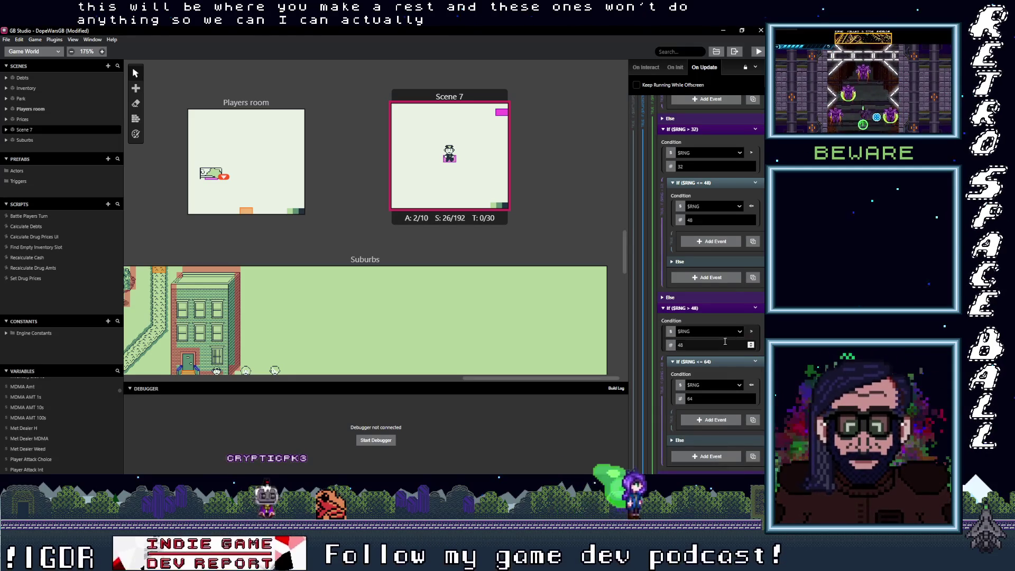
Delete the nested If ($RNG <= 32) block and the leftover > 32 and > 48 checks.
scroll(722, 365, up, 3)
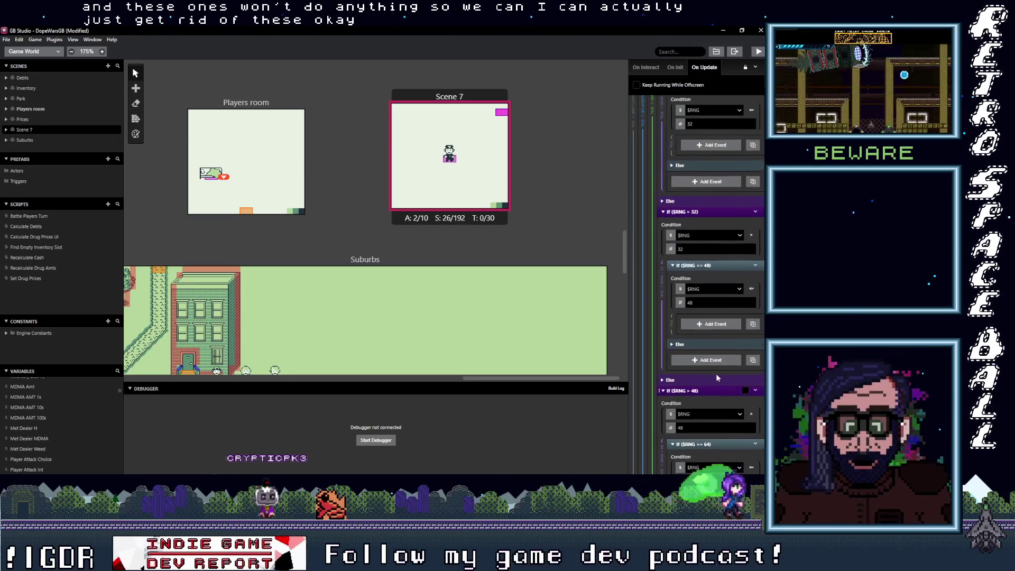
scroll(715, 373, up, 10)
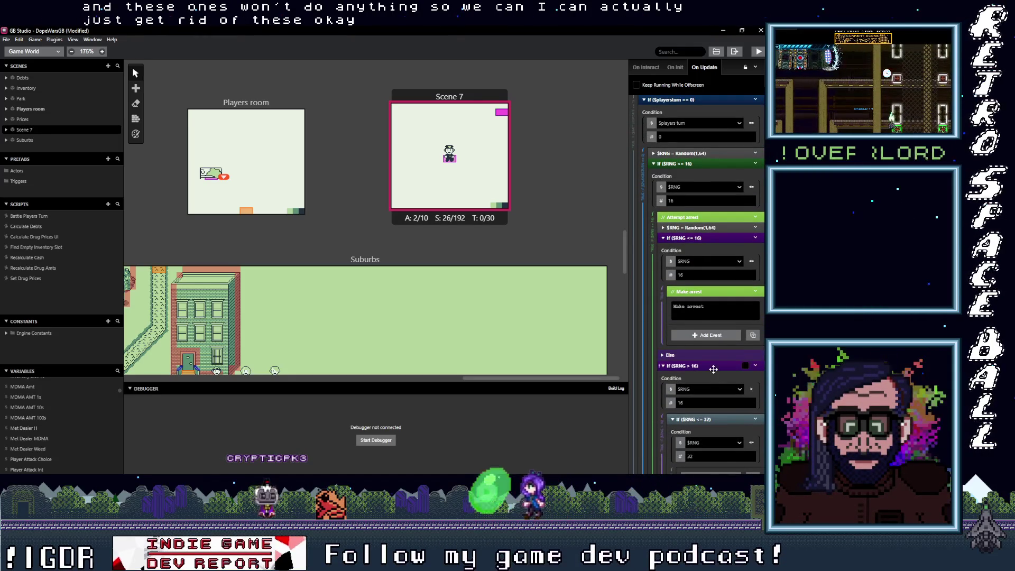
scroll(716, 373, down, 3)
click(756, 336)
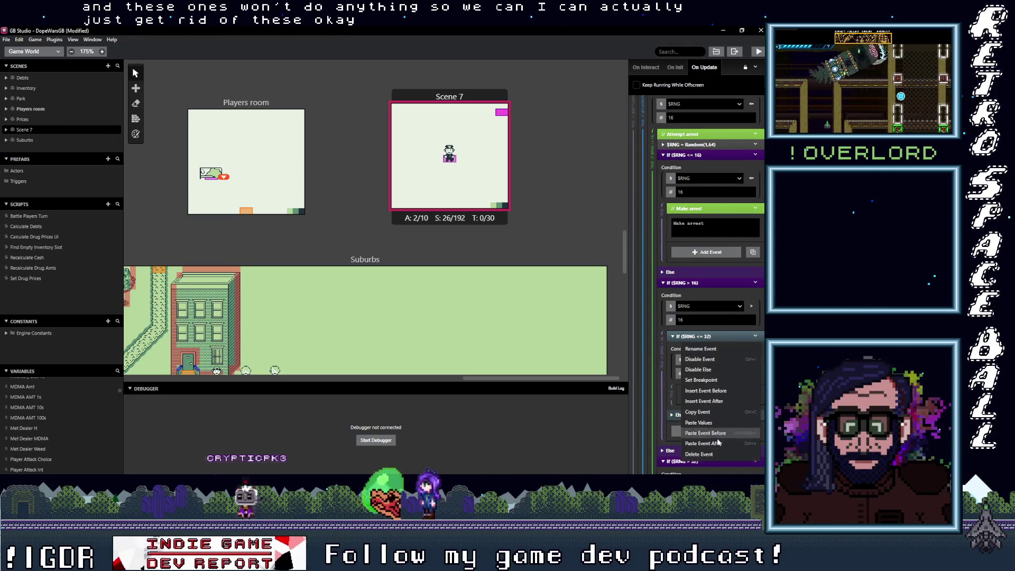
click(716, 457)
click(756, 371)
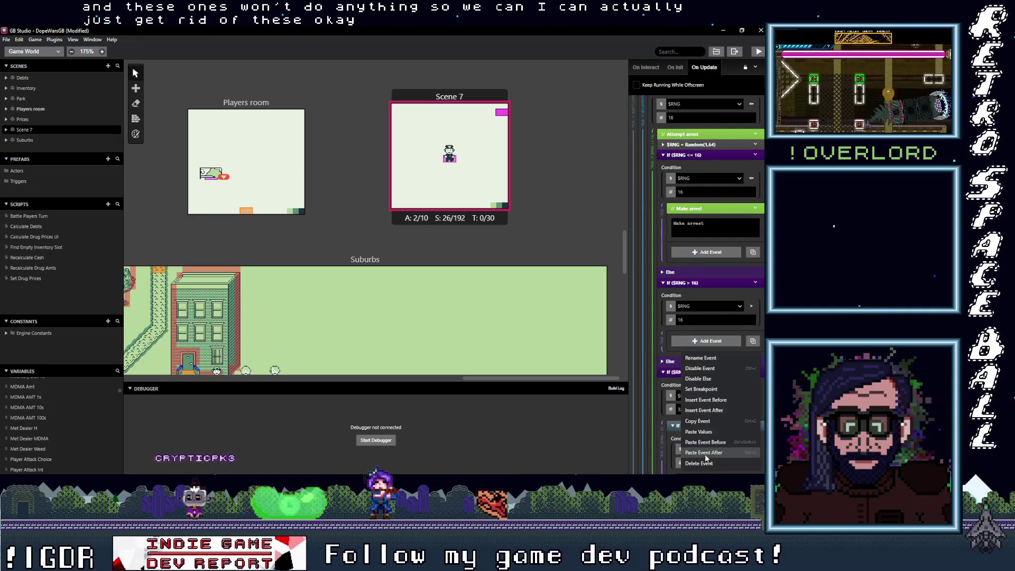
click(709, 464)
click(754, 371)
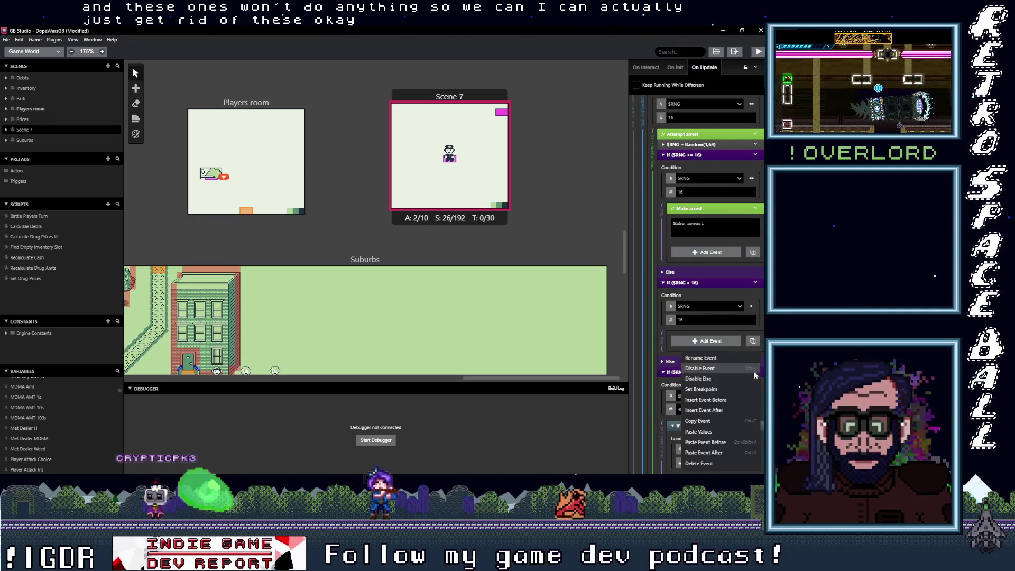
click(707, 464)
scroll(718, 358, up, 1)
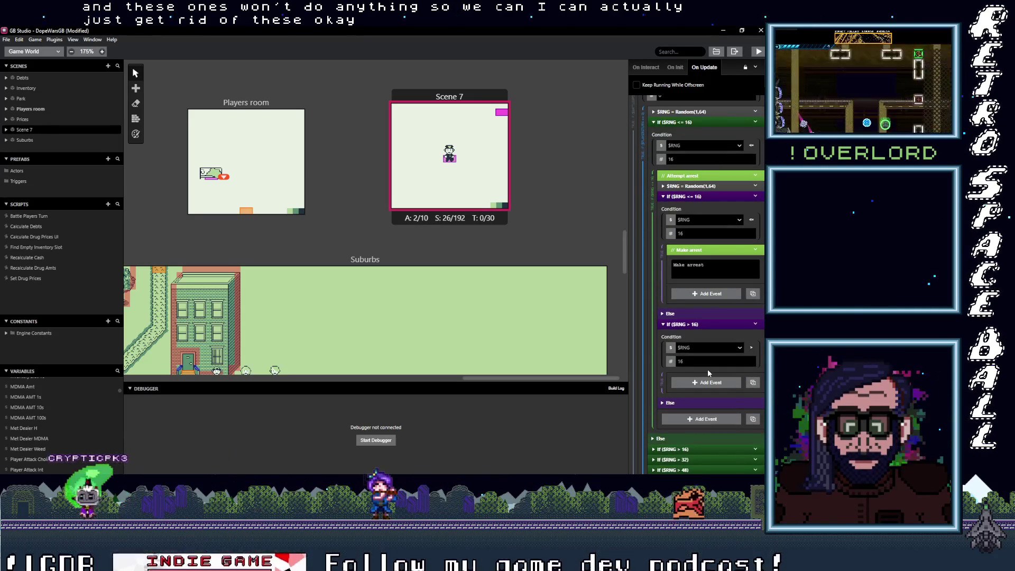
click(701, 294)
Fold the Make arrest comment down to its header inside If ($RNG <= 16).
click(695, 260)
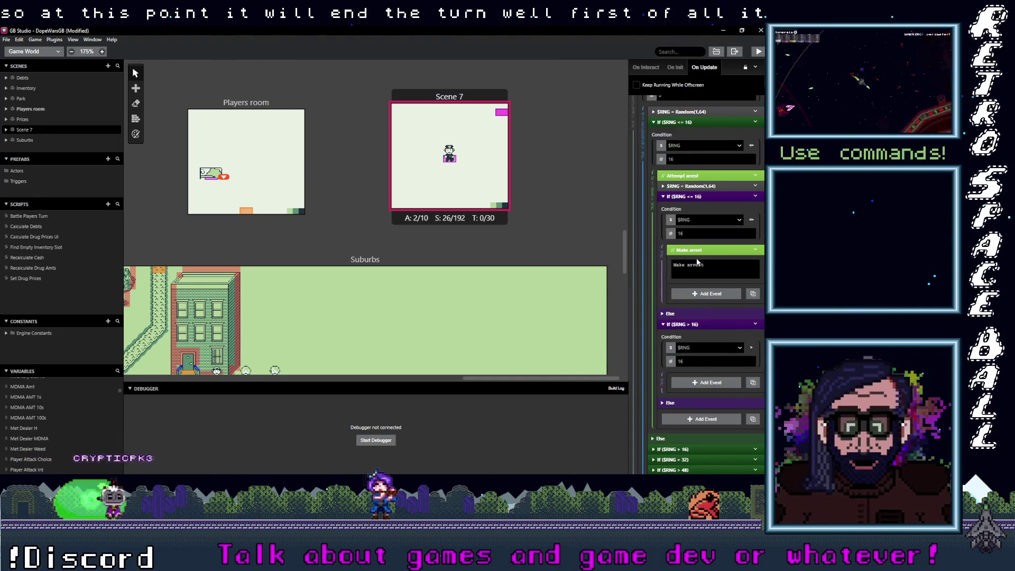
click(700, 250)
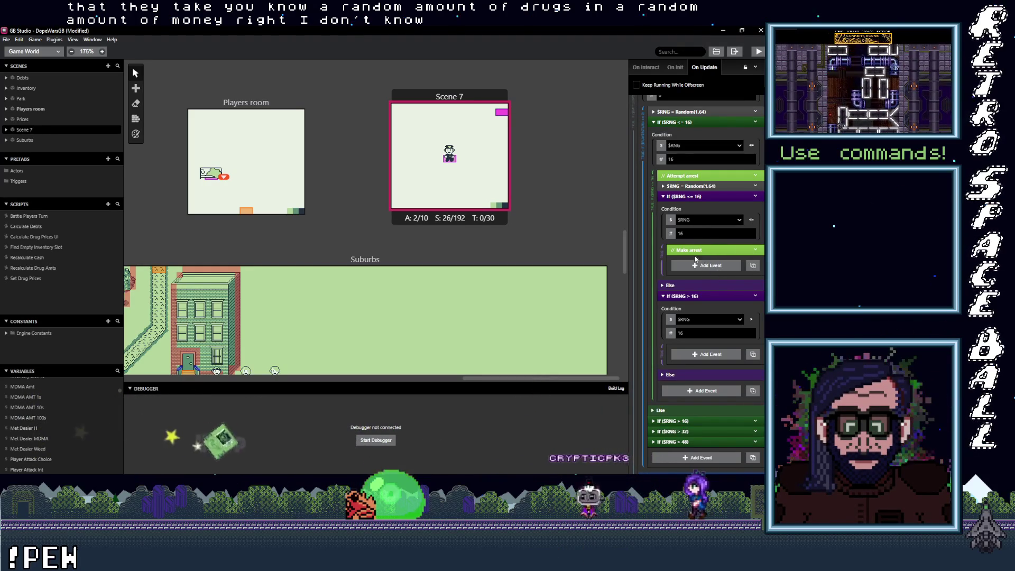
click(702, 358)
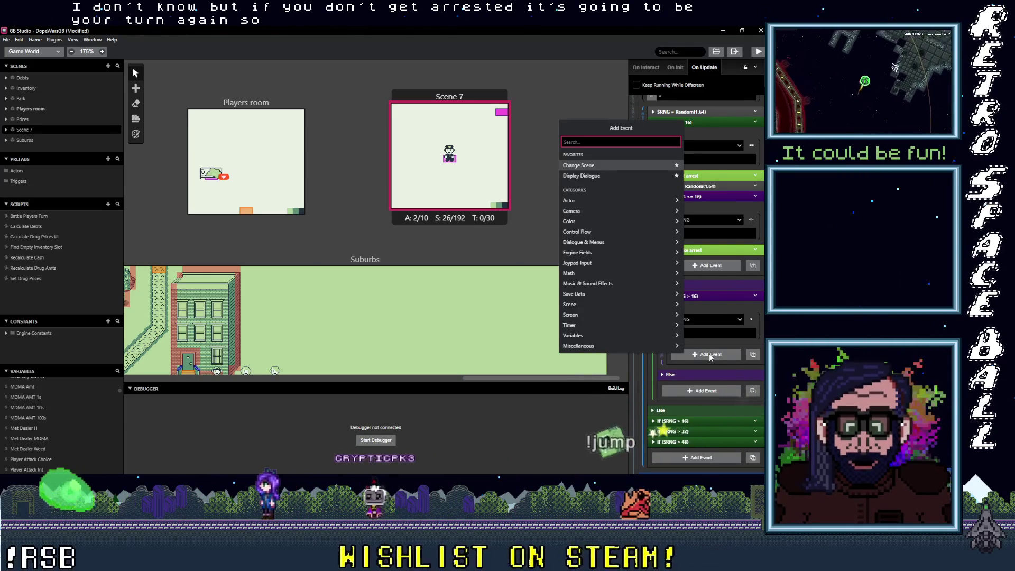
Add a Variable Set To Value event to the If ($RNG > 16) branch, setting $players turn = 1.
text(playe)
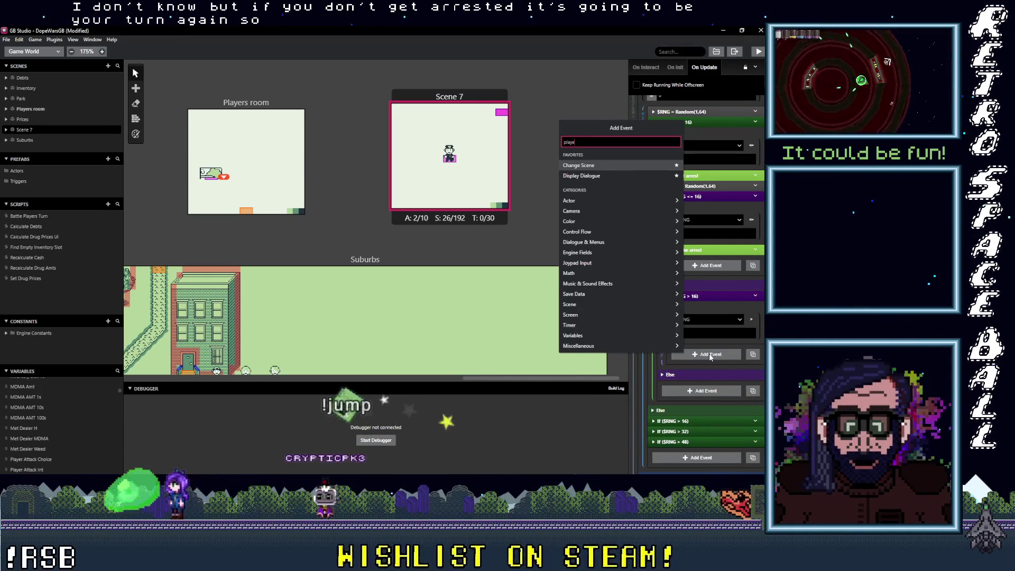
text(rs)
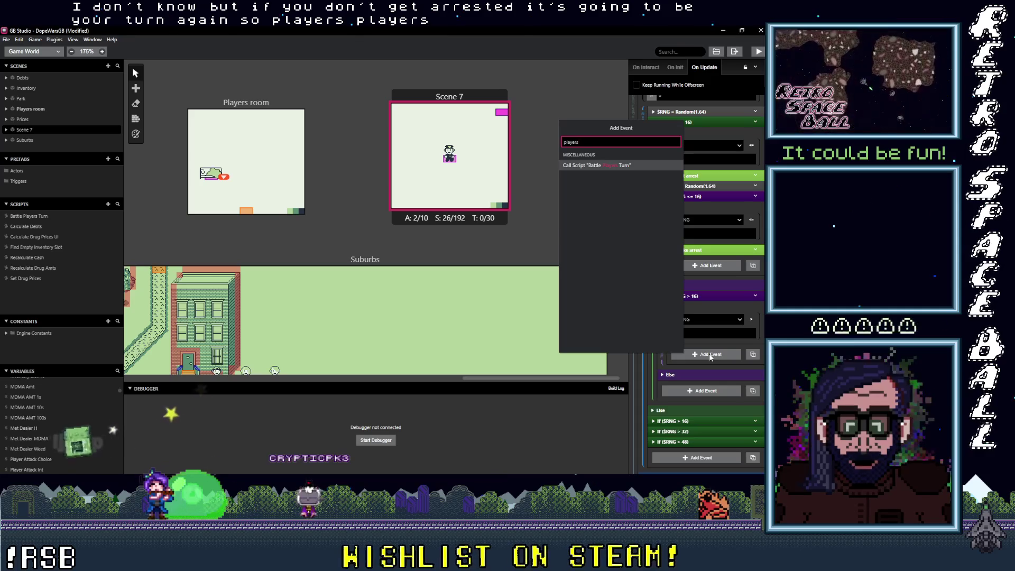
text(var val)
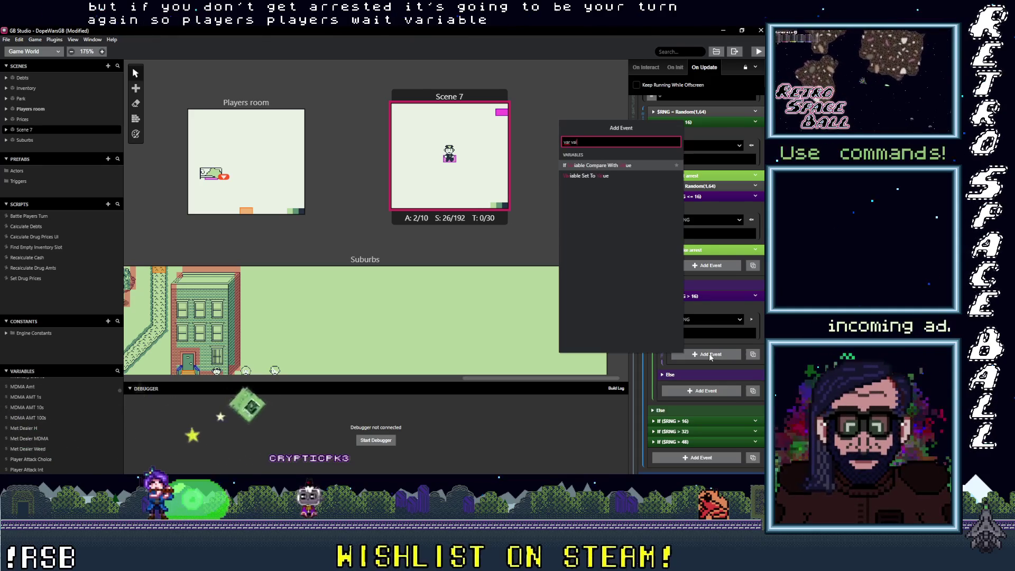
click(585, 176)
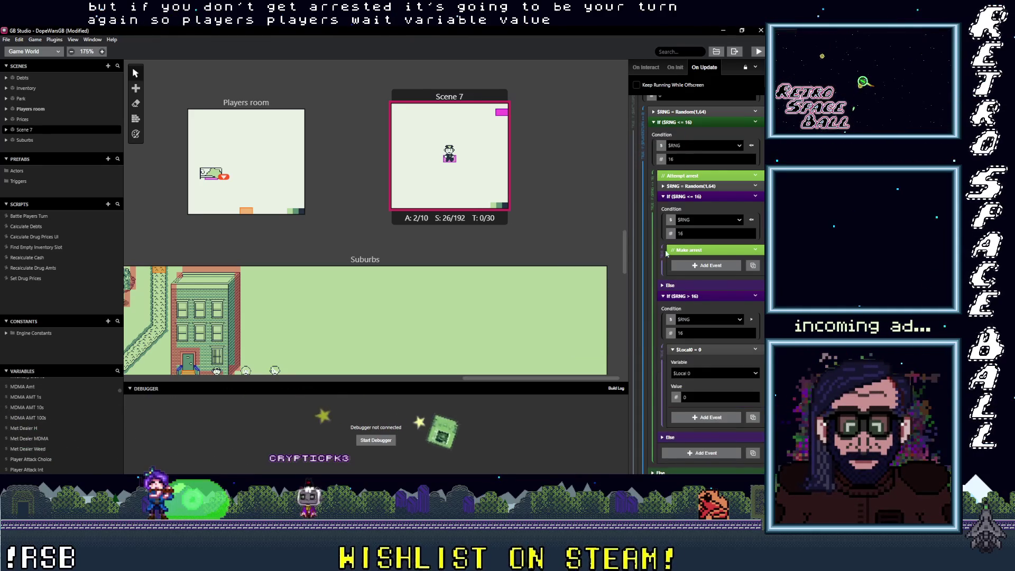
click(711, 373)
text(playe)
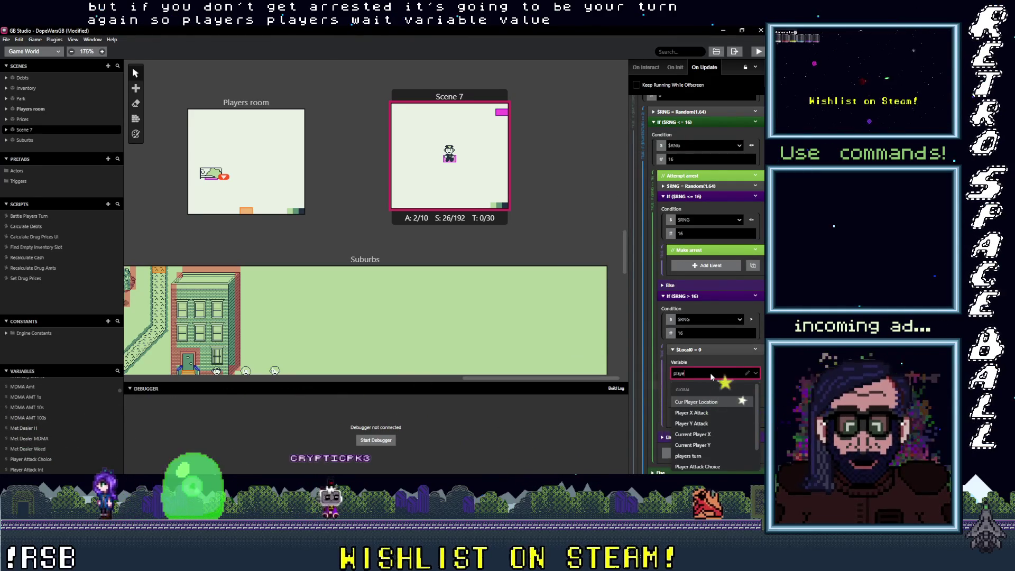
text(rs)
key(Return)
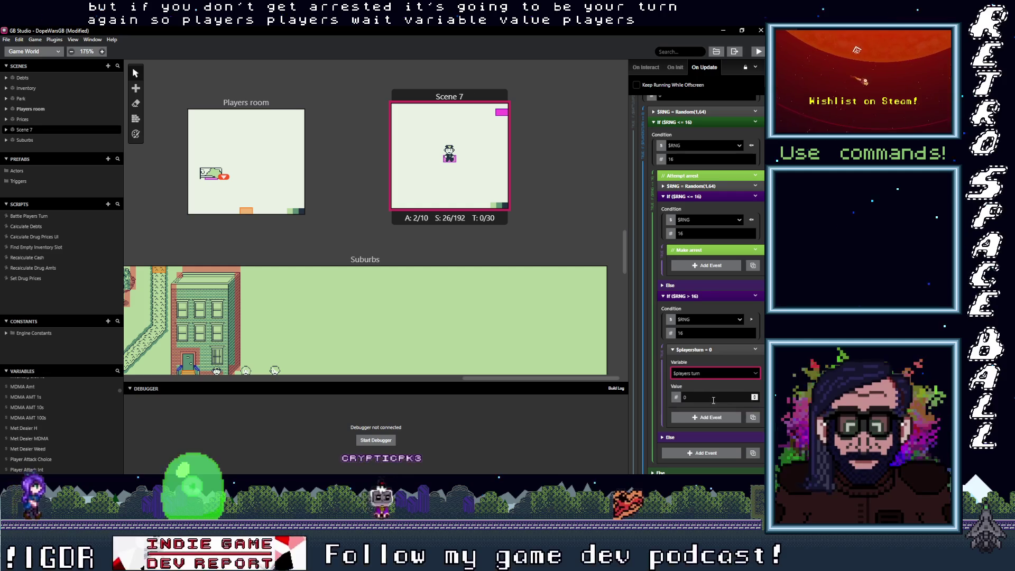
text(1)
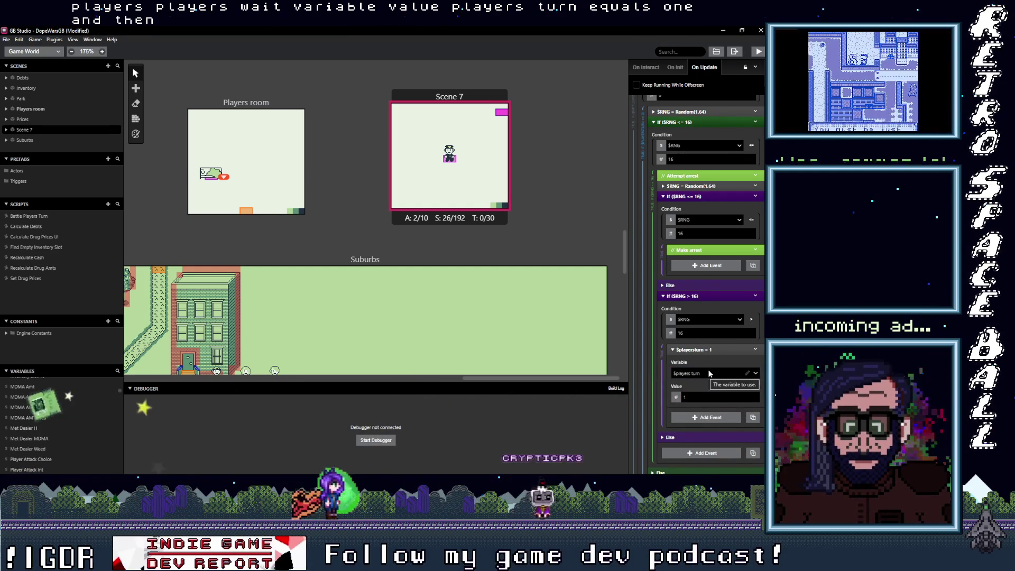
scroll(762, 318, up, 1)
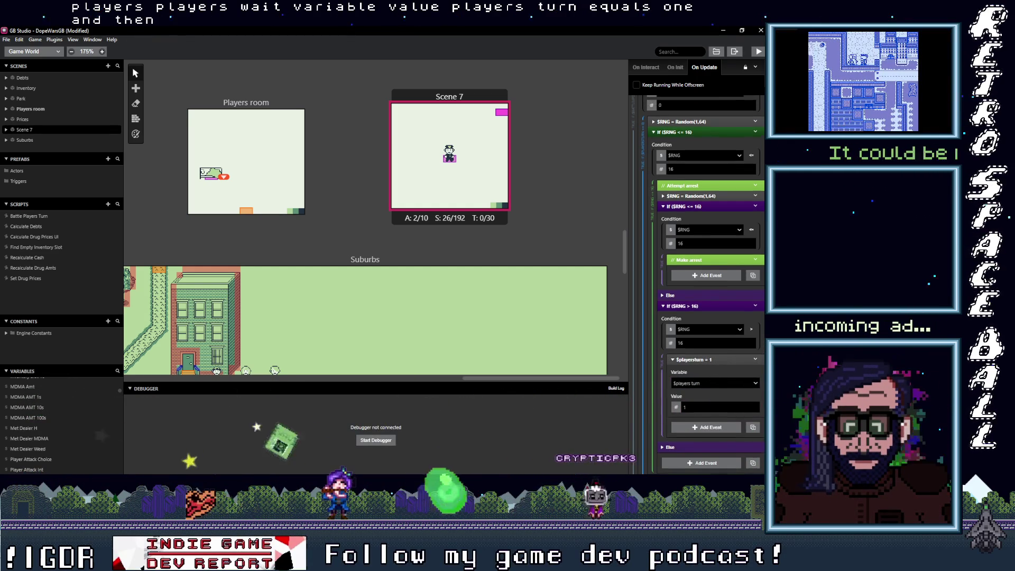
scroll(762, 318, up, 2)
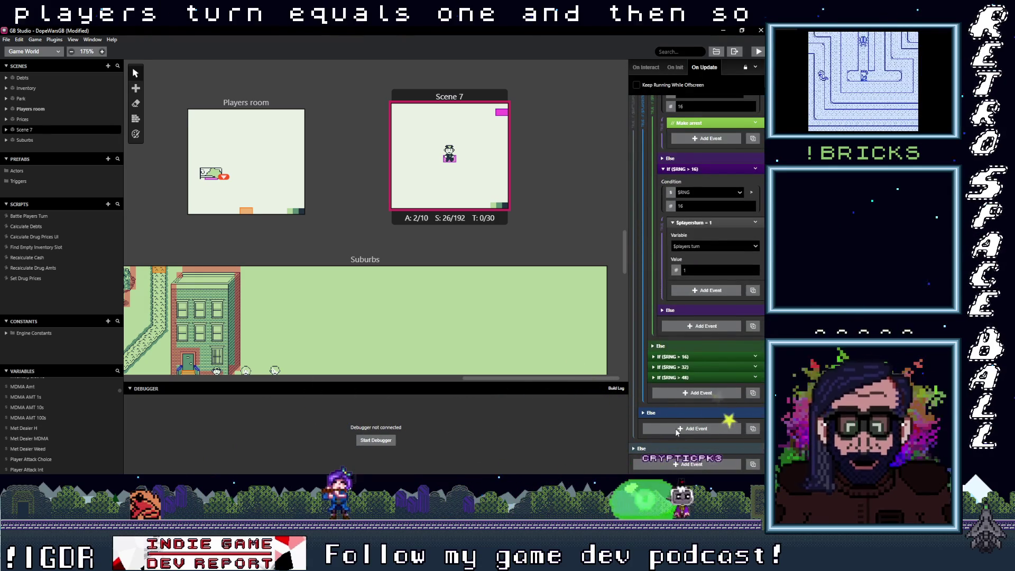
scroll(678, 432, down, 1)
scroll(678, 432, up, 2)
click(672, 308)
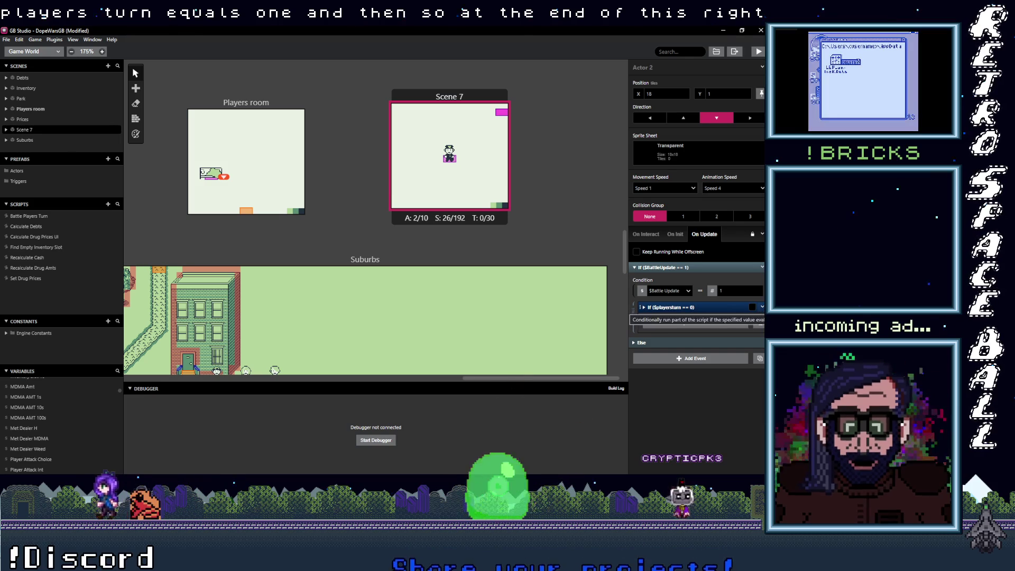
Add an If $players turn == 1 condition under the $BattleUpdate == 1 check.
click(692, 324)
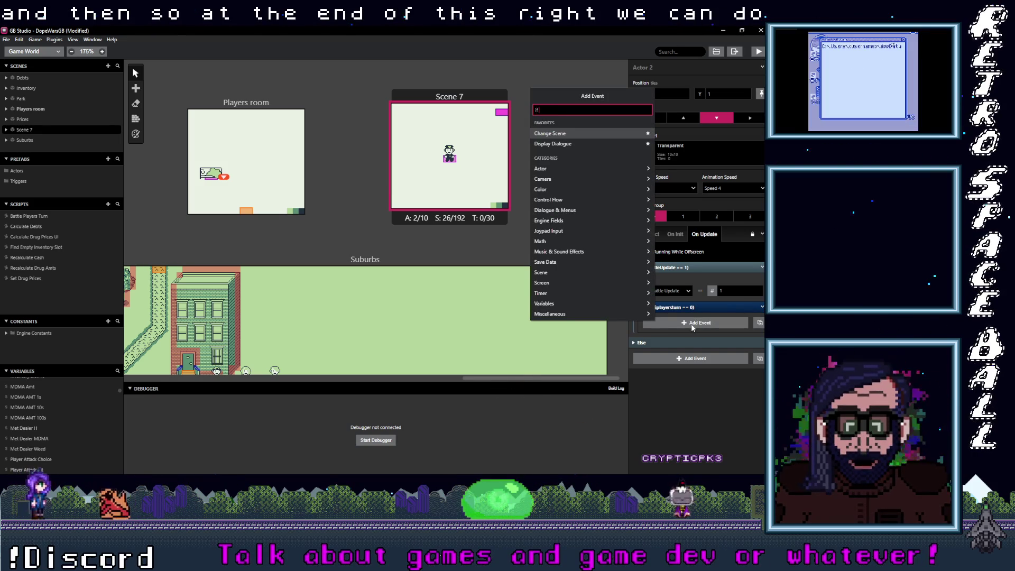
text(if var val)
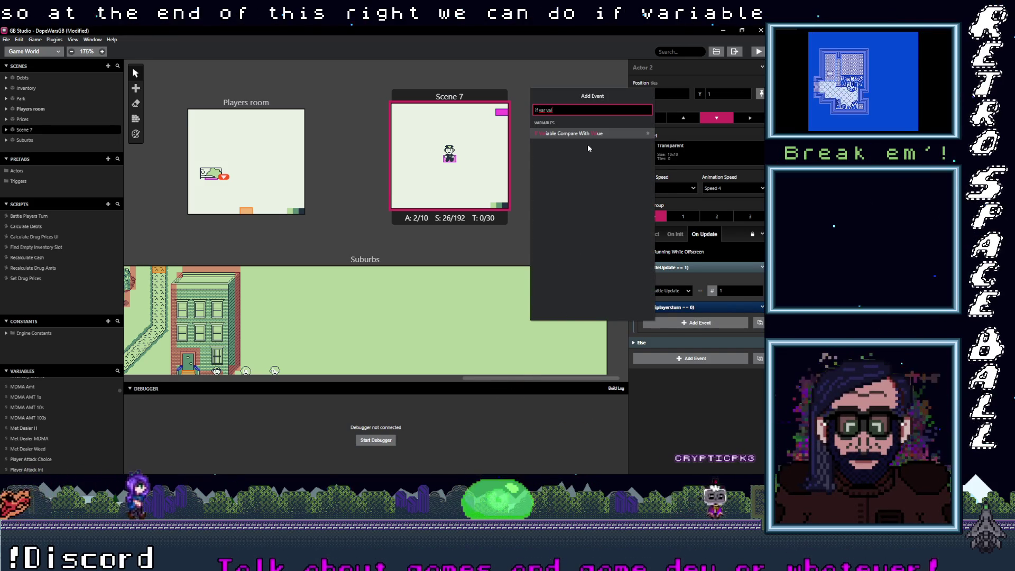
click(576, 133)
click(681, 346)
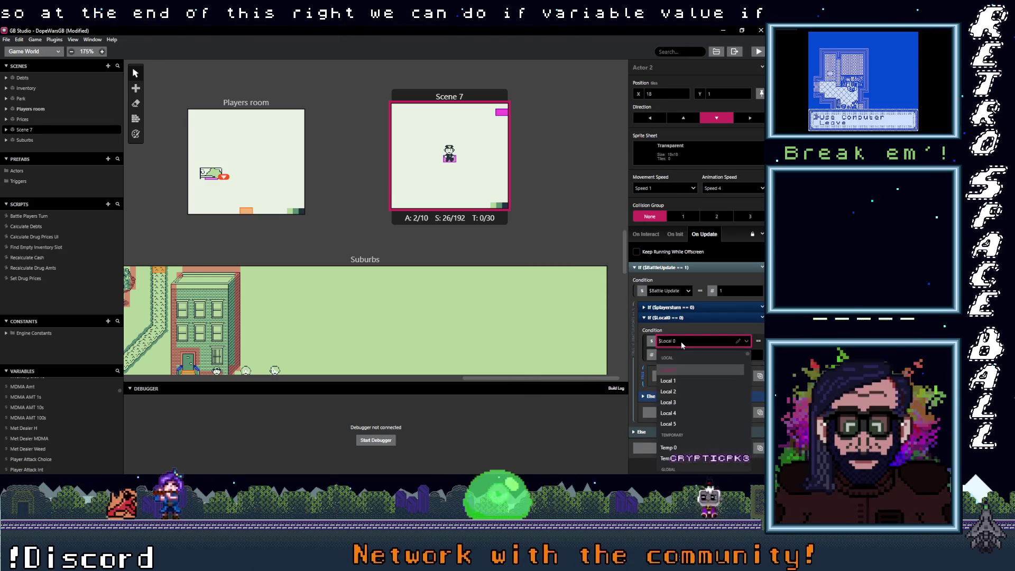
text(players)
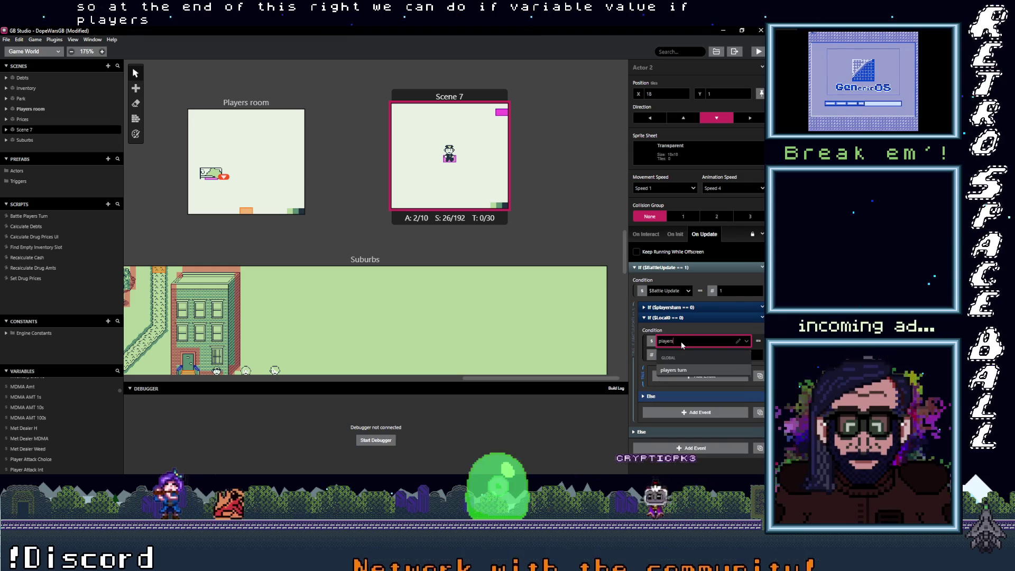
click(687, 370)
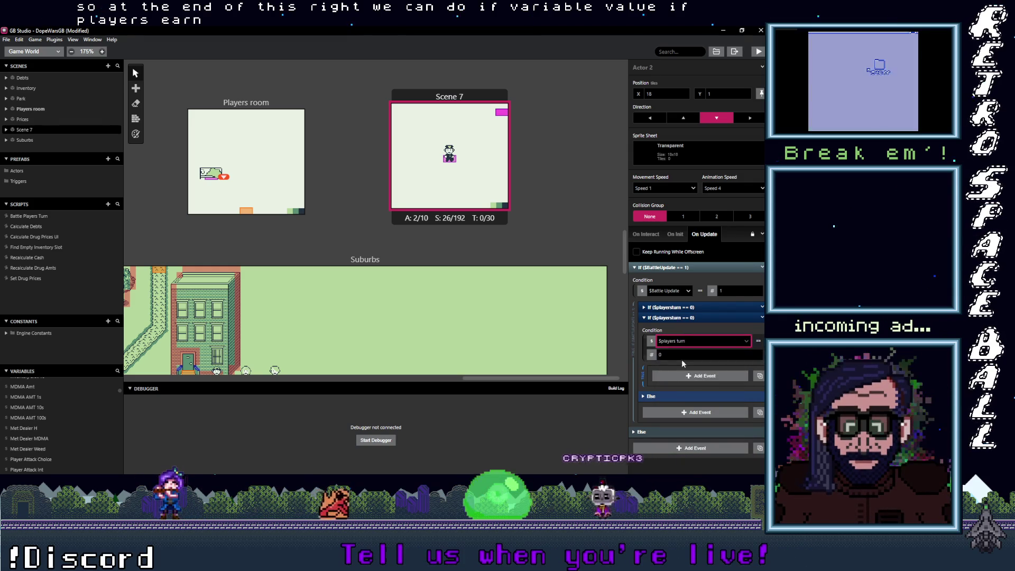
text(1)
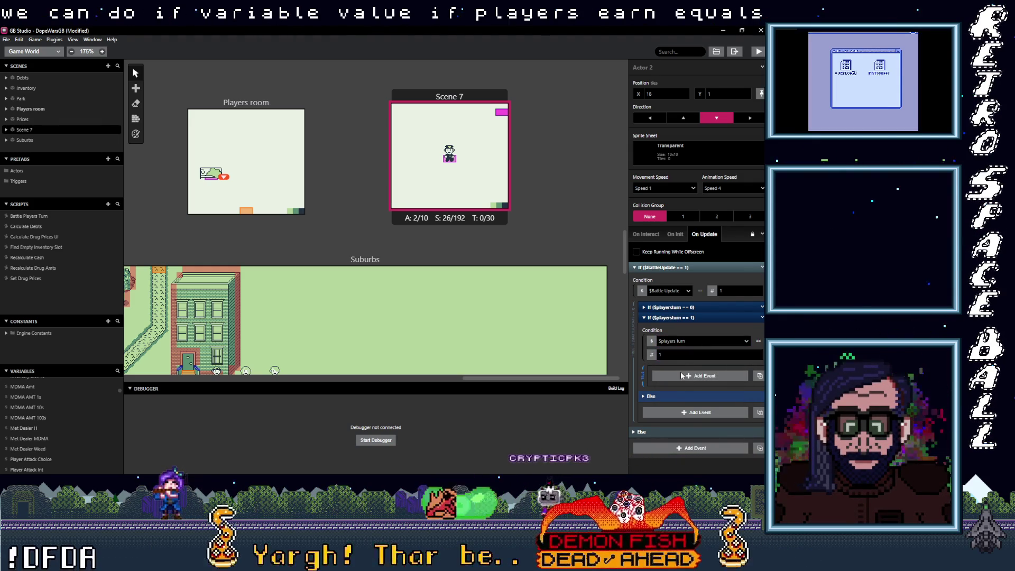
Make the new $playersturn == 1 branch call the Battle Players Turn script.
click(681, 376)
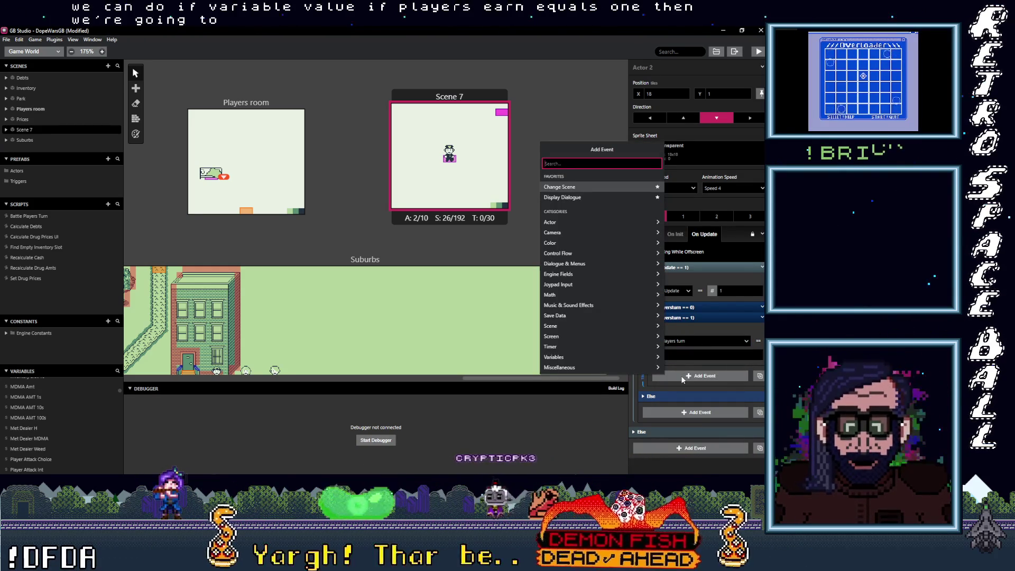
text(call)
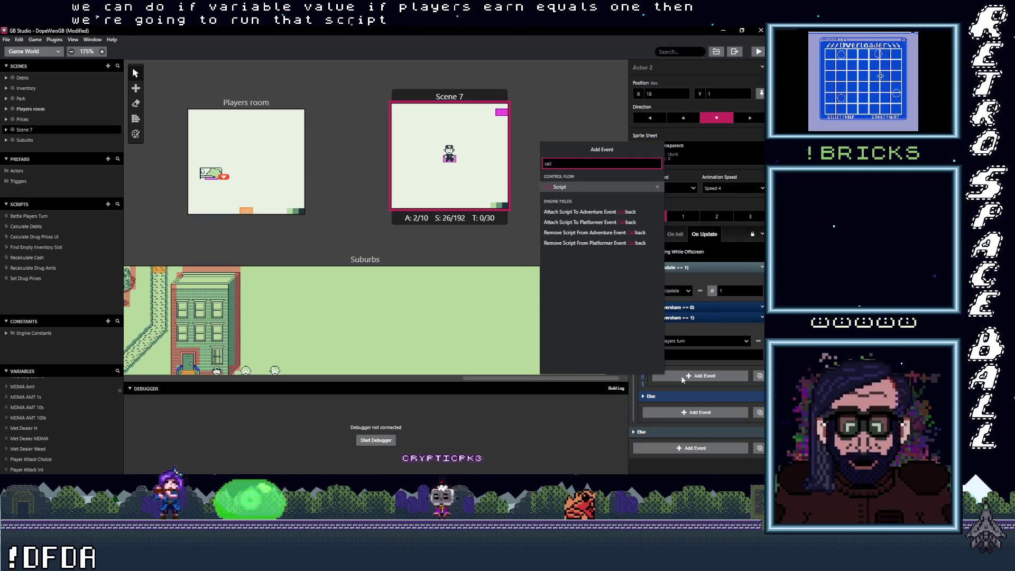
click(553, 186)
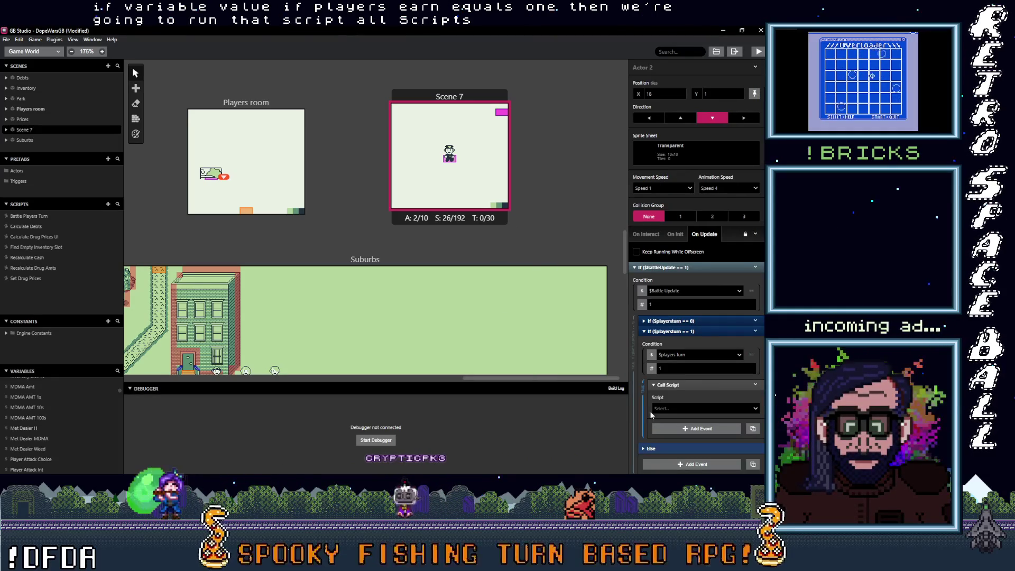
click(670, 407)
click(695, 331)
click(694, 332)
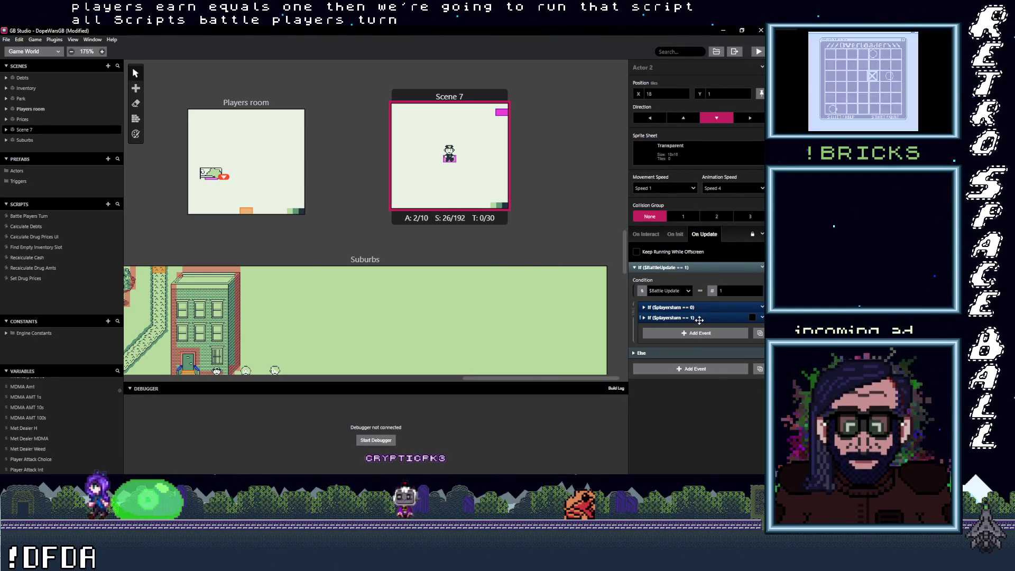
click(698, 318)
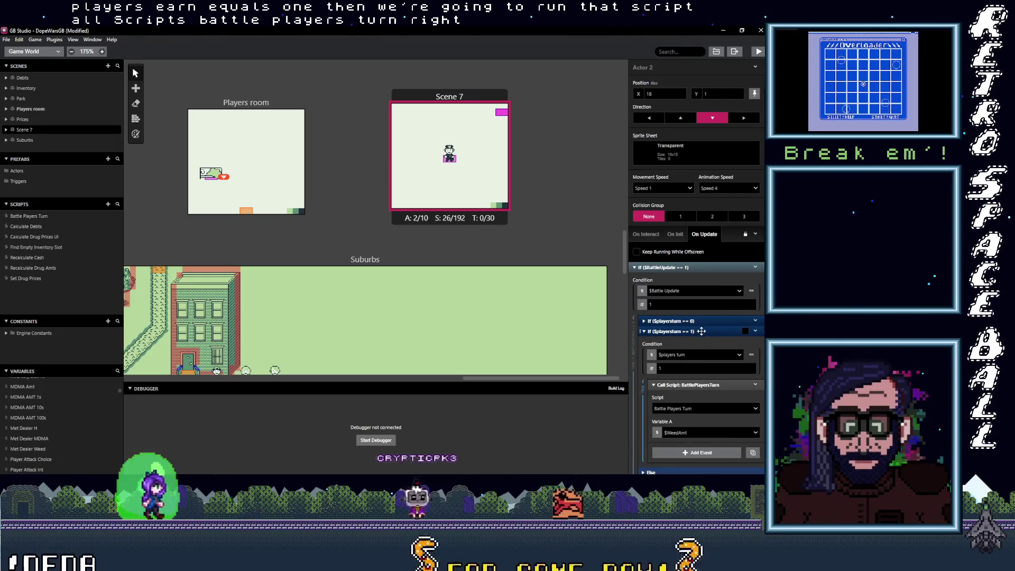
click(700, 331)
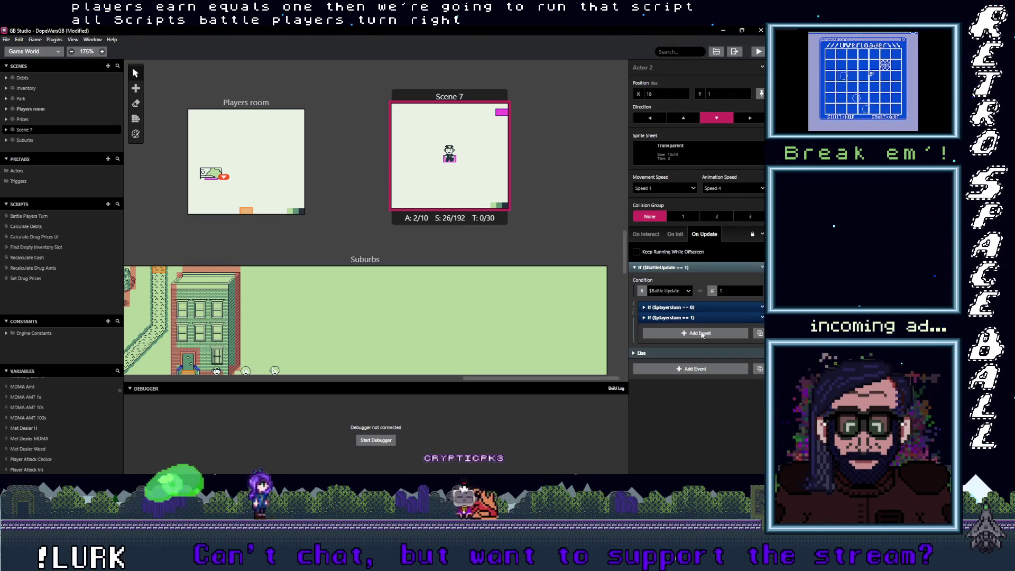
click(694, 307)
click(695, 321)
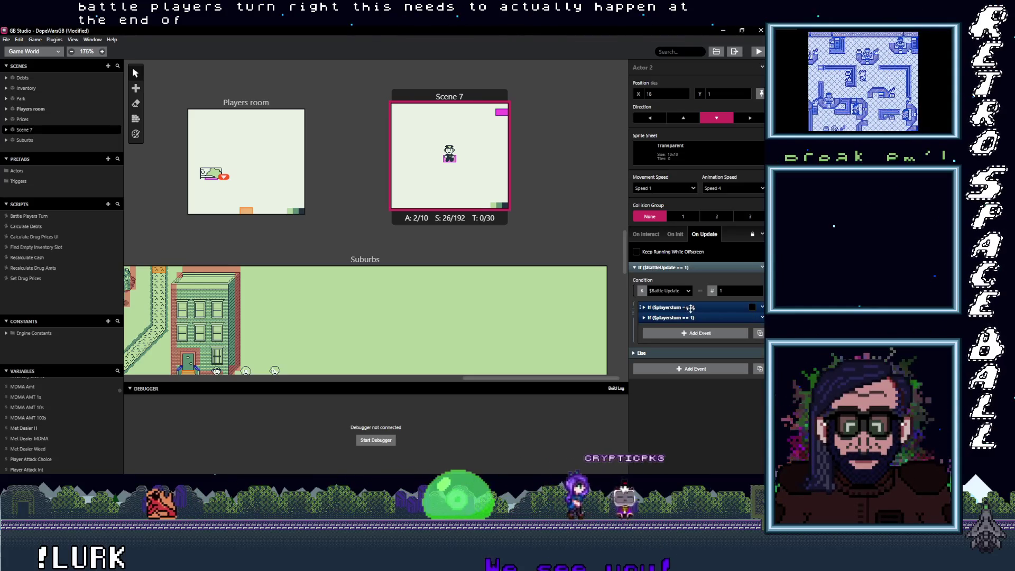
Move the $playersturn == 1 check inside the $playersturn == 0 branch.
click(694, 307)
scroll(703, 318, down, 5)
scroll(708, 334, down, 1)
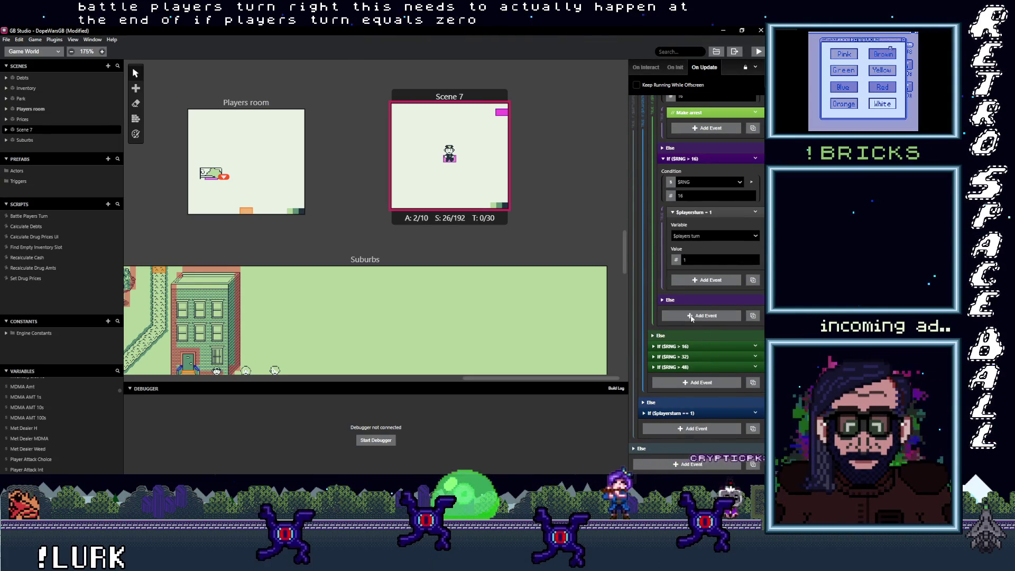
scroll(690, 317, up, 5)
click(687, 320)
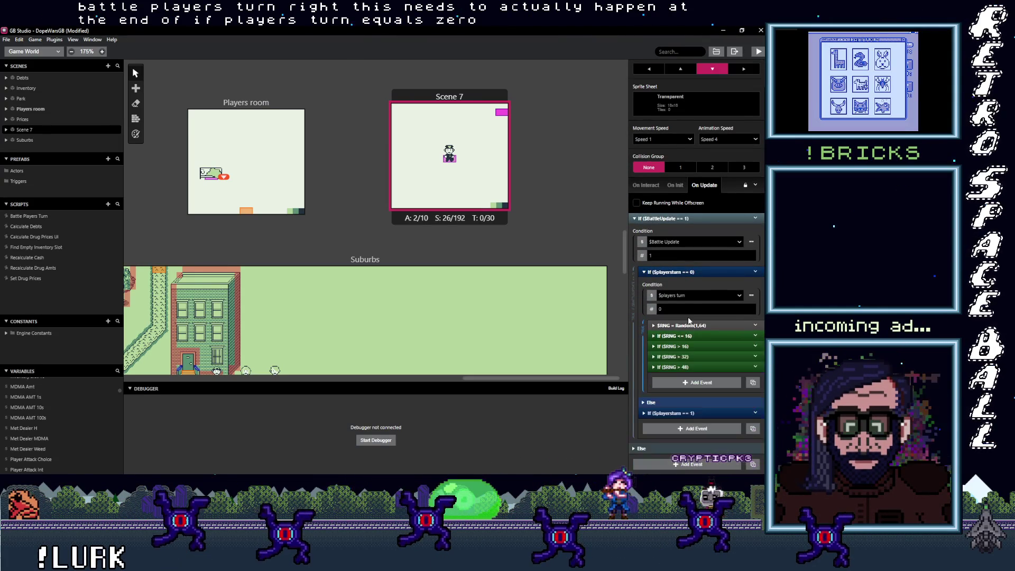
drag(687, 412, 689, 386)
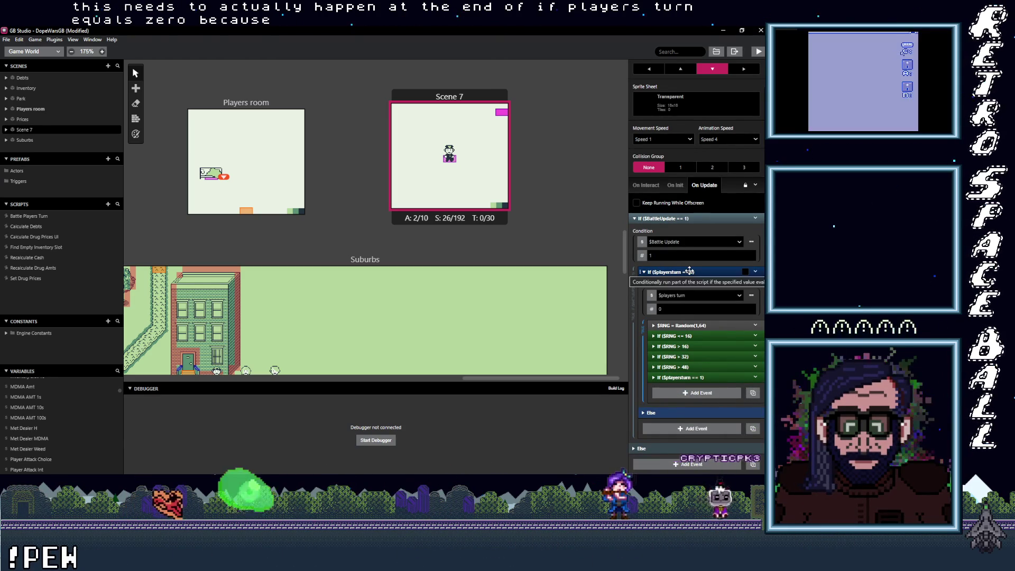
scroll(714, 365, down, 1)
click(713, 359)
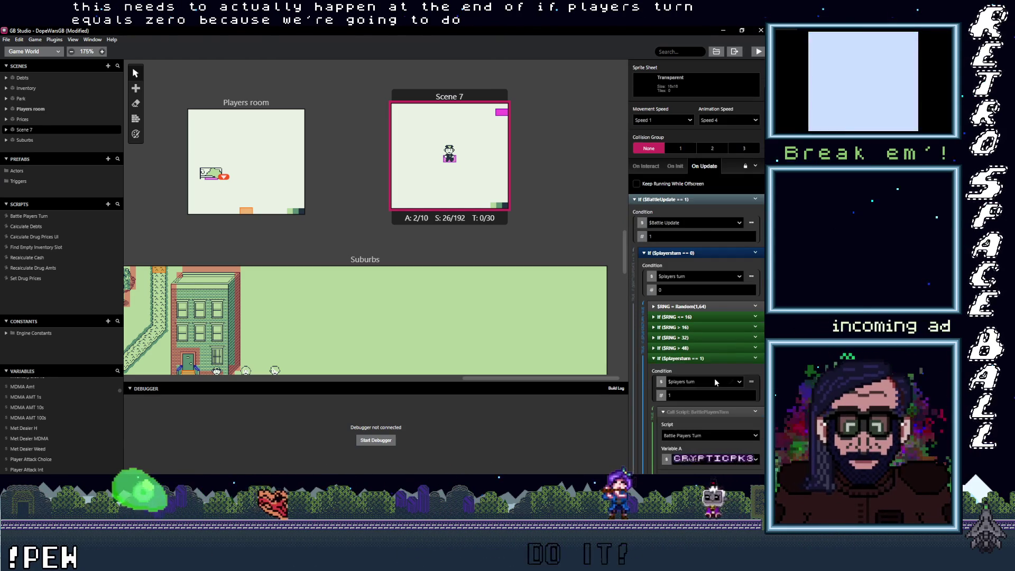
Copy the If $playersturn == 1 block and paste it into the Else branch.
click(713, 359)
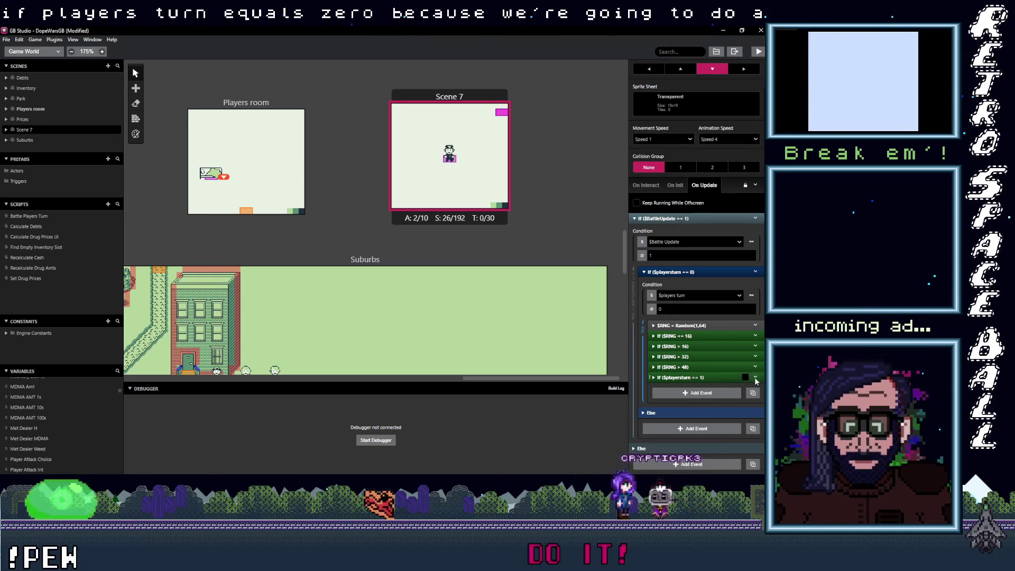
click(754, 345)
click(697, 421)
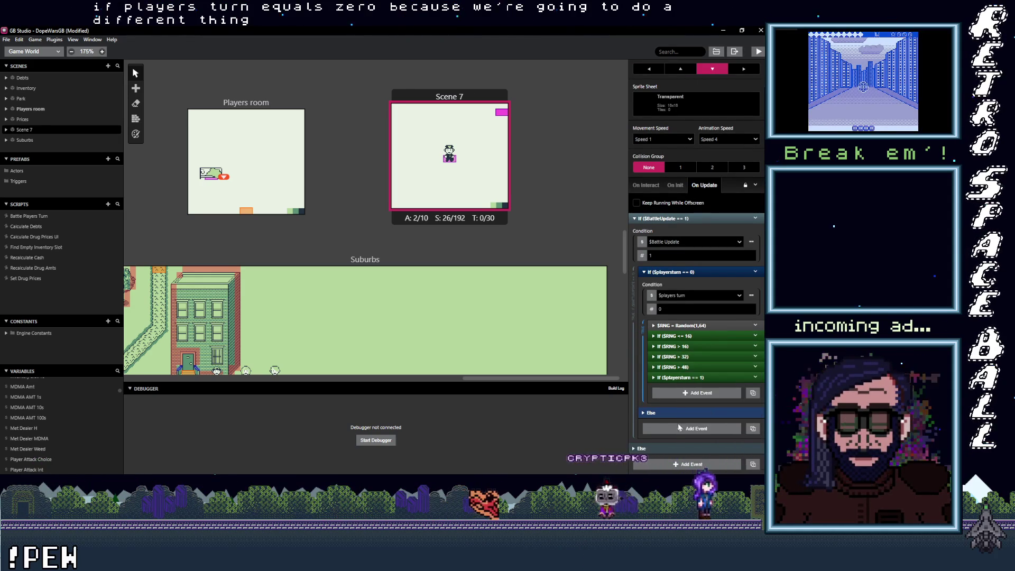
click(674, 427)
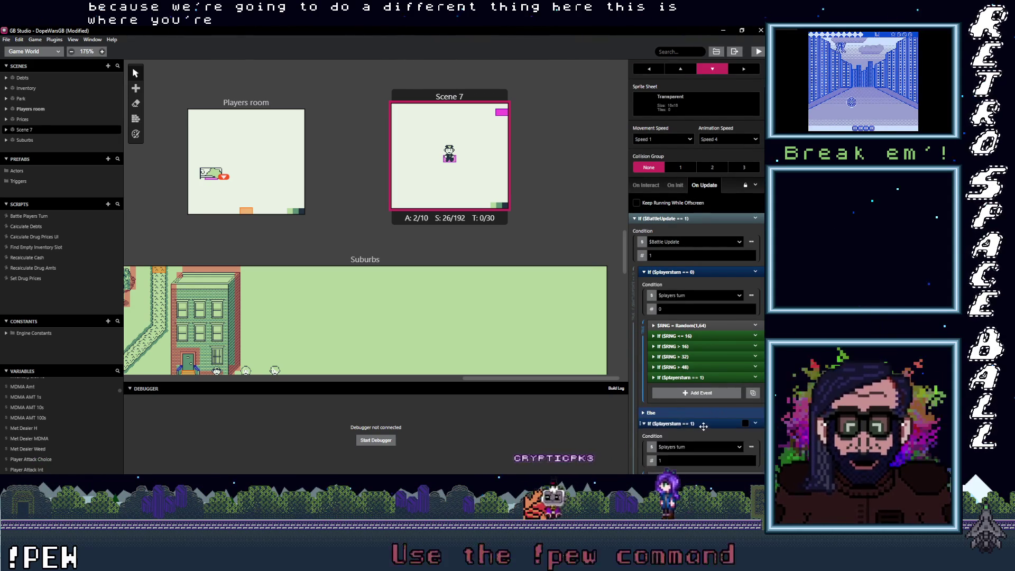
scroll(701, 419, down, 2)
click(755, 353)
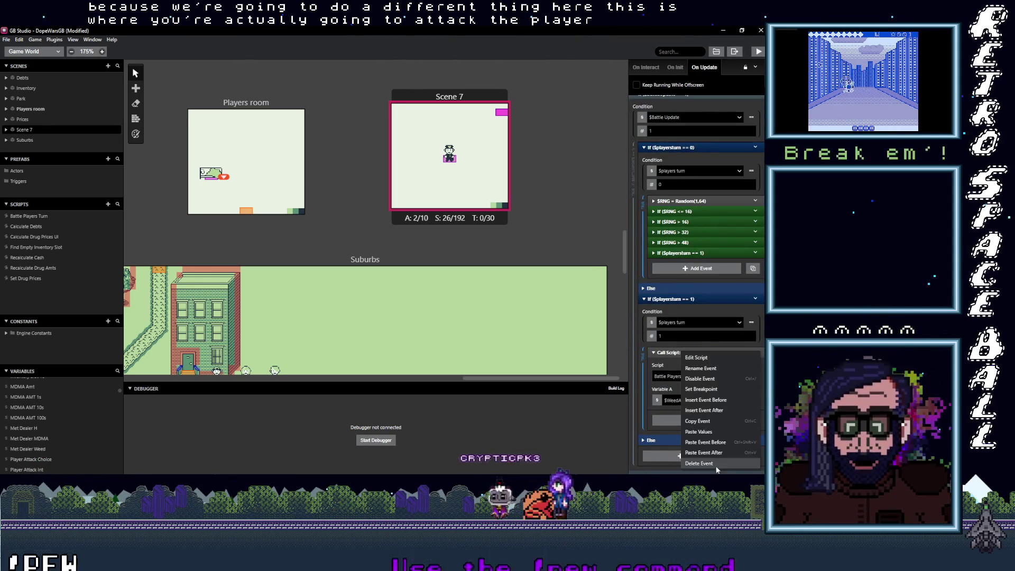
Remove the Call Script event from the pasted If $playersturn == 1 block.
click(665, 376)
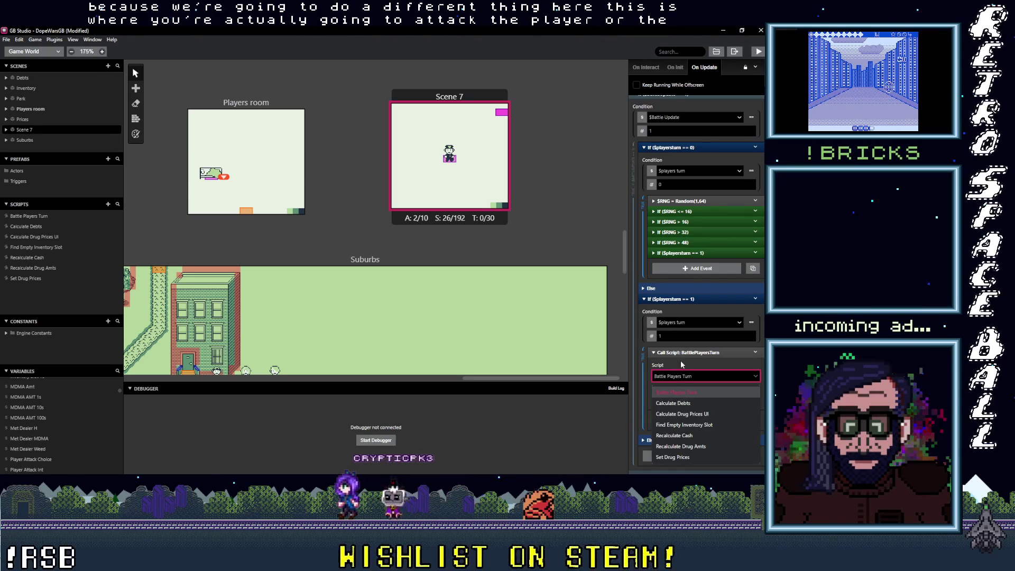
click(679, 392)
click(755, 353)
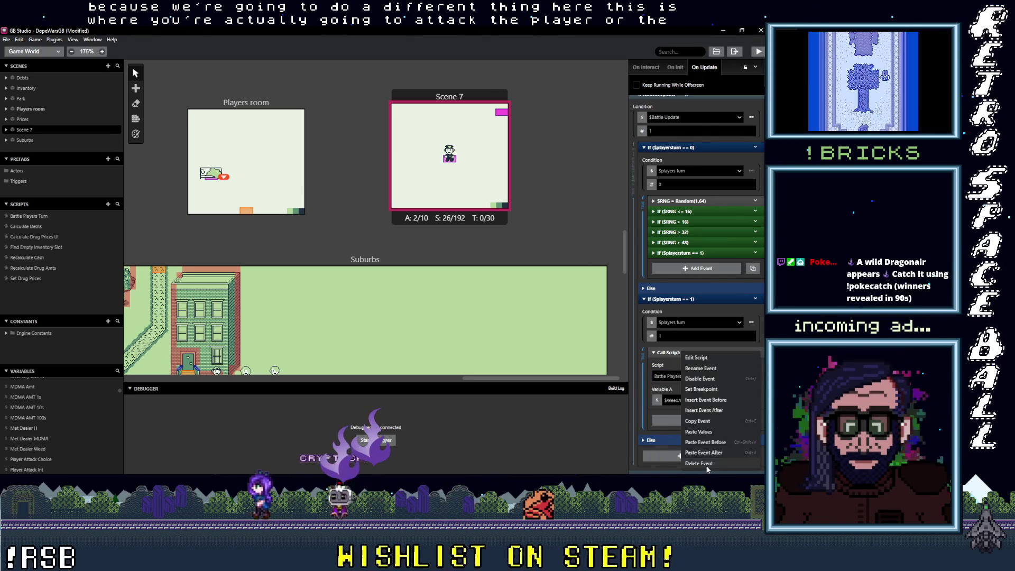
click(707, 465)
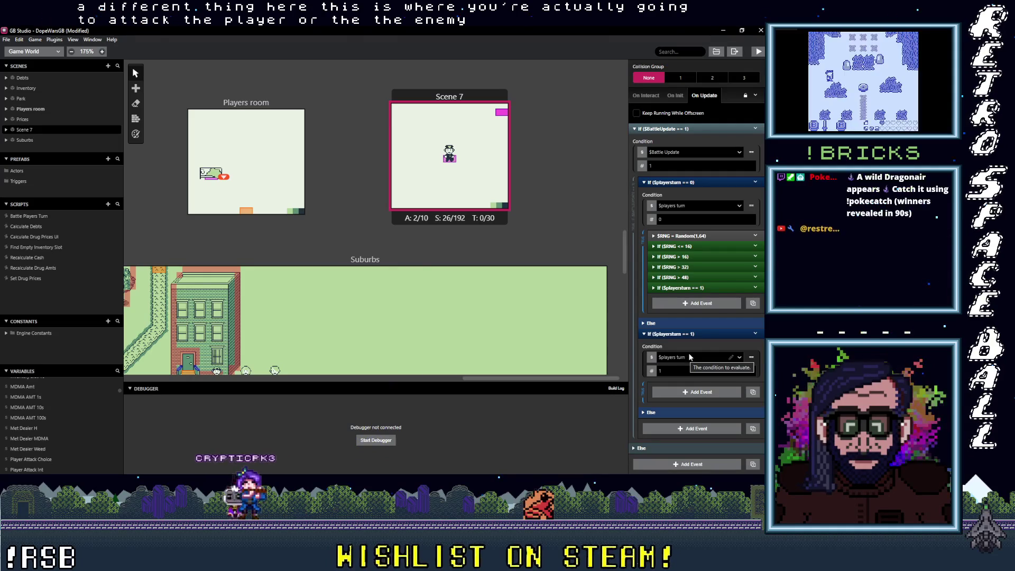
Add an 'attack enemy' comment in its place.
click(691, 392)
text(comment)
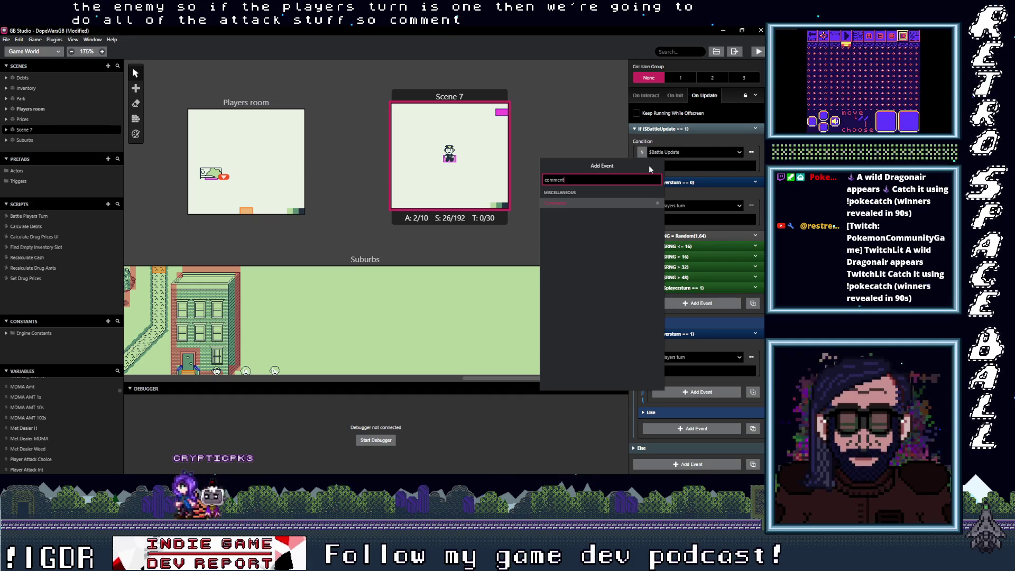
click(577, 203)
text(attack enemy)
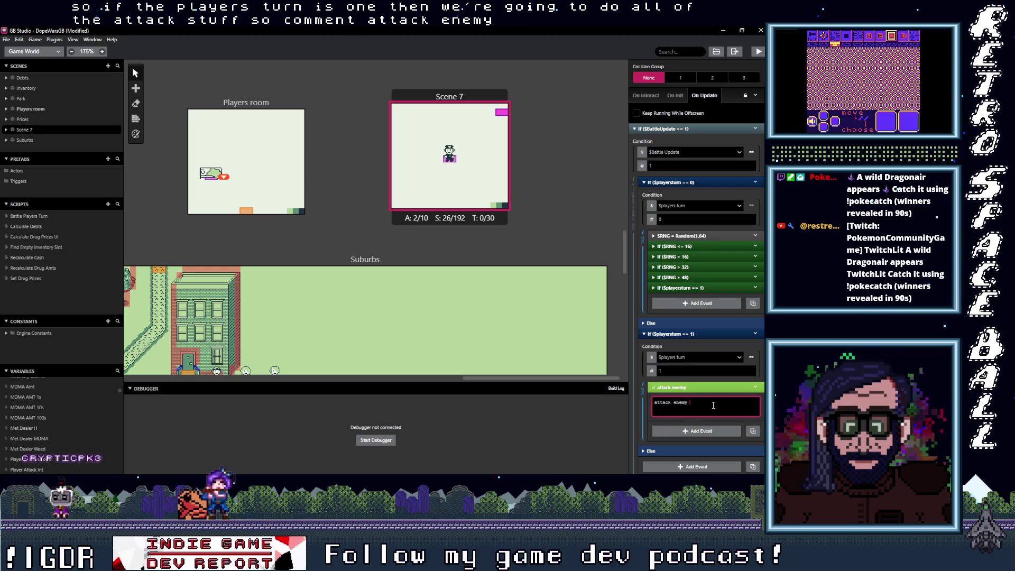
click(706, 389)
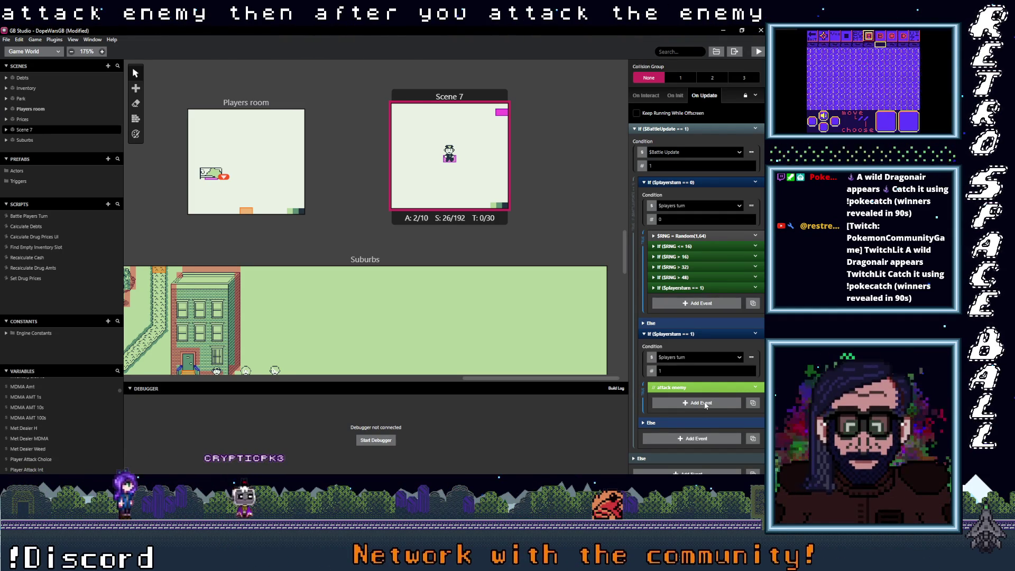
Add a Variable Set To Value event after the attack enemy comment, setting $players turn to 0.
click(705, 404)
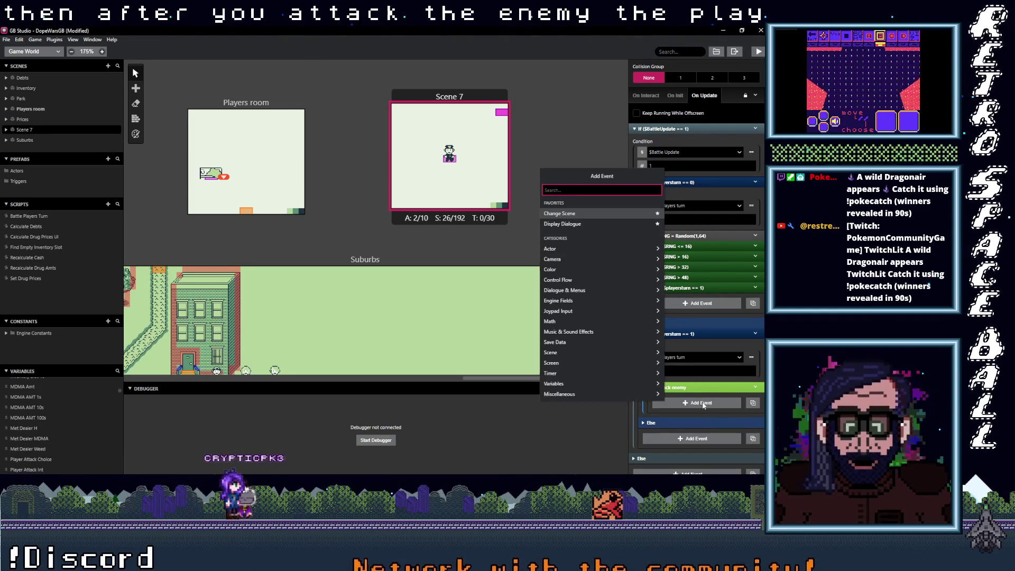
text(pl)
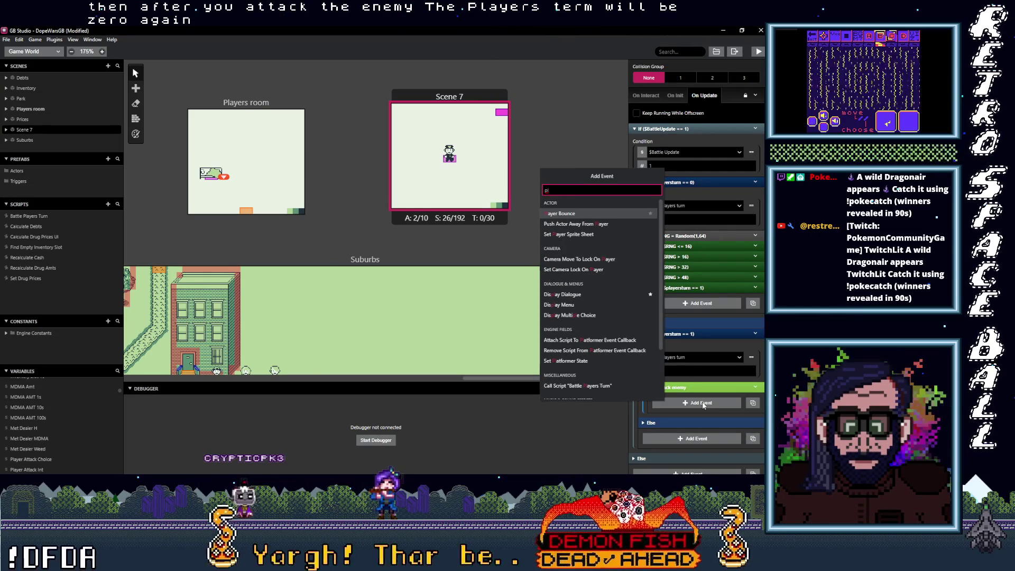
text(ayers turn)
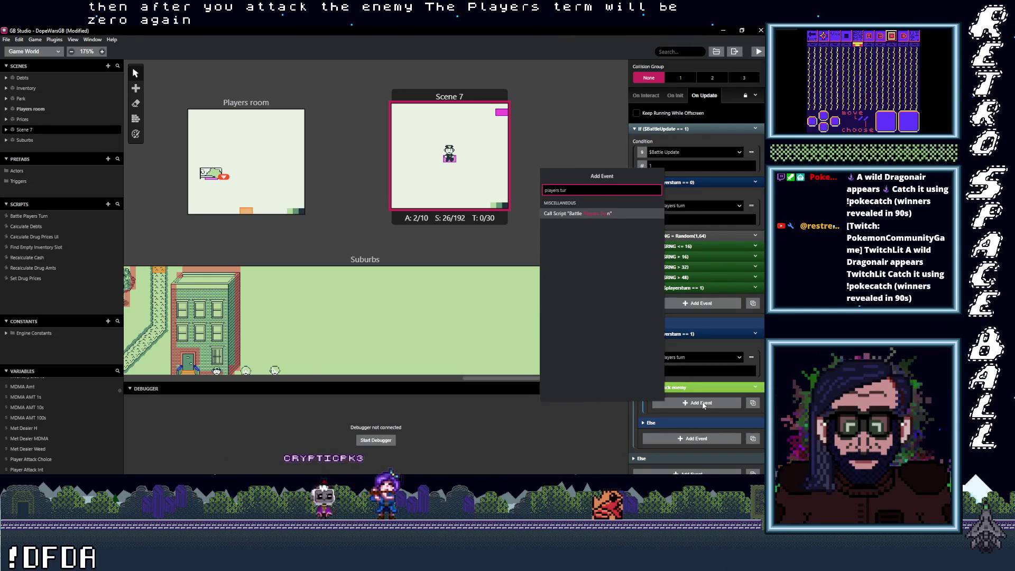
key(ctrl+a)
text(var val)
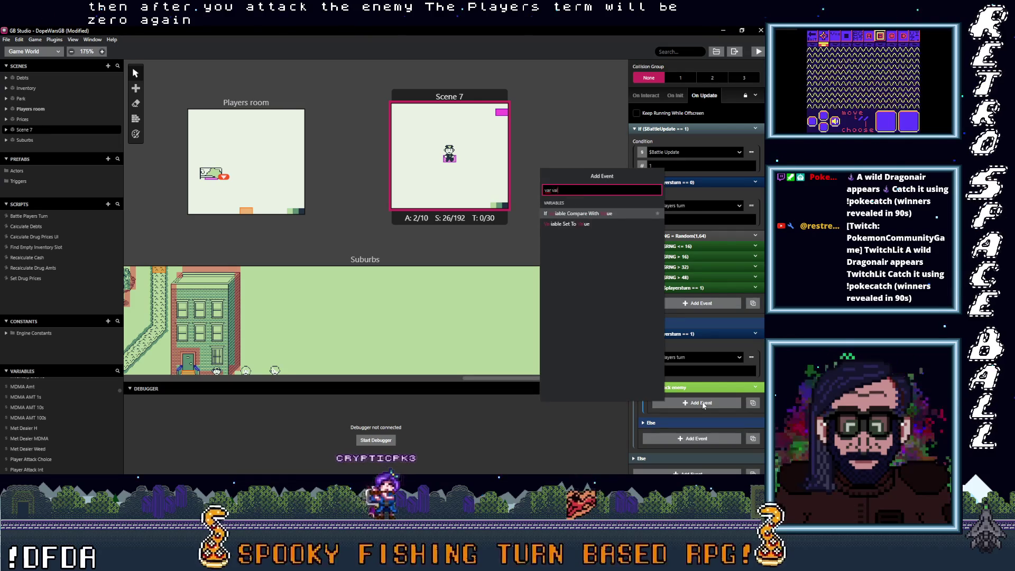
click(568, 224)
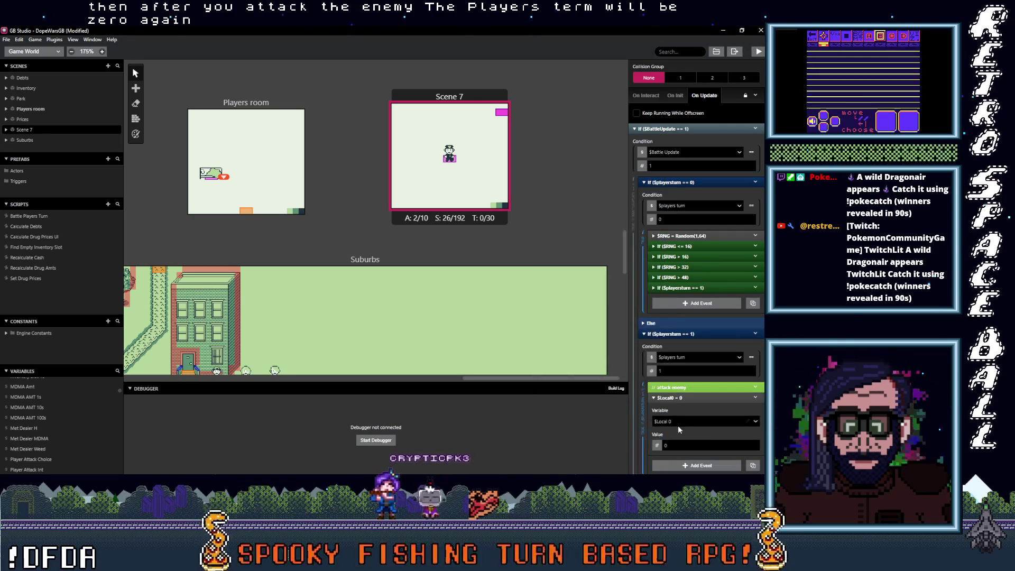
click(684, 420)
text(players)
key(Return)
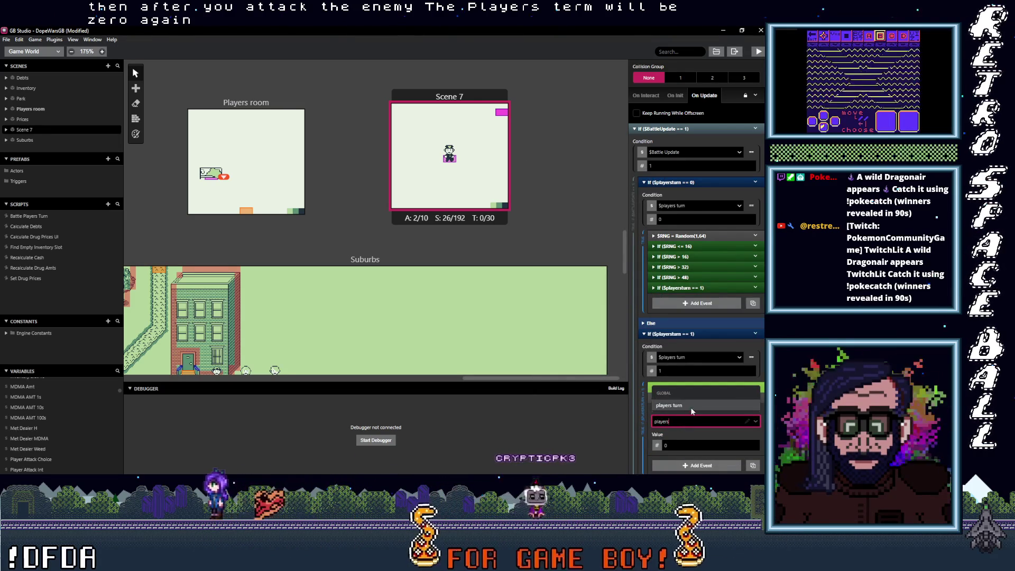
click(705, 344)
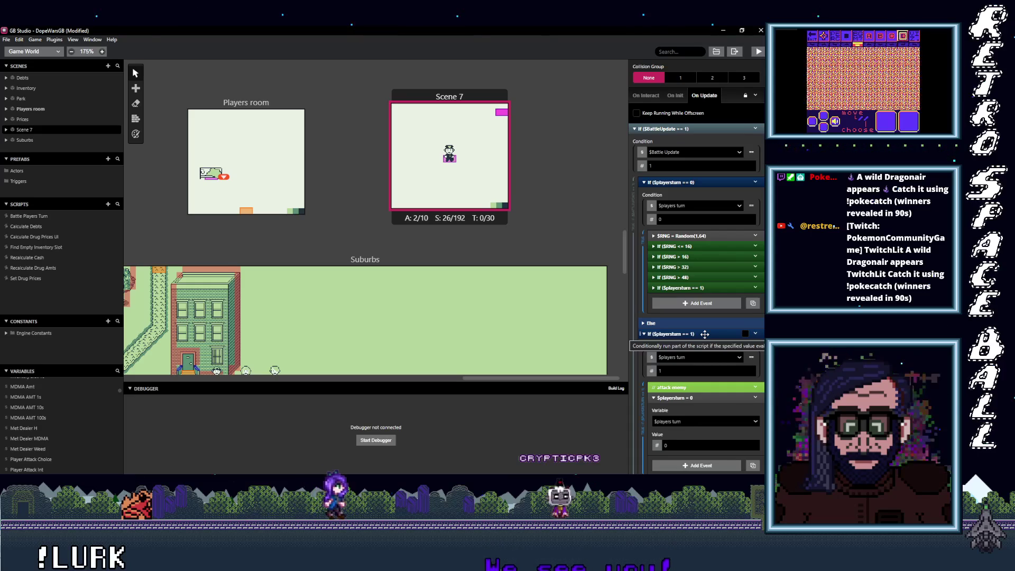
scroll(696, 391, down, 2)
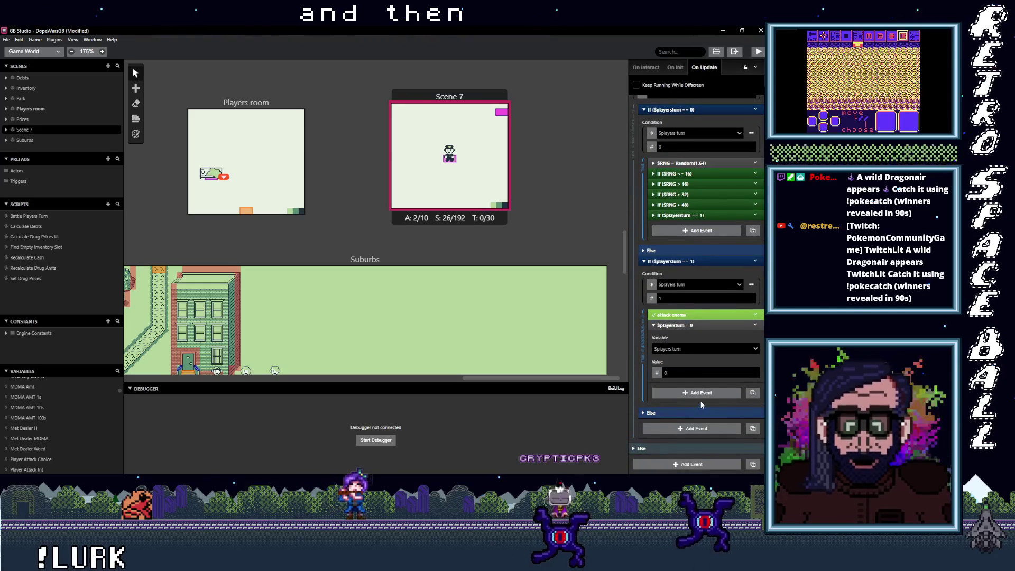
scroll(702, 389, up, 1)
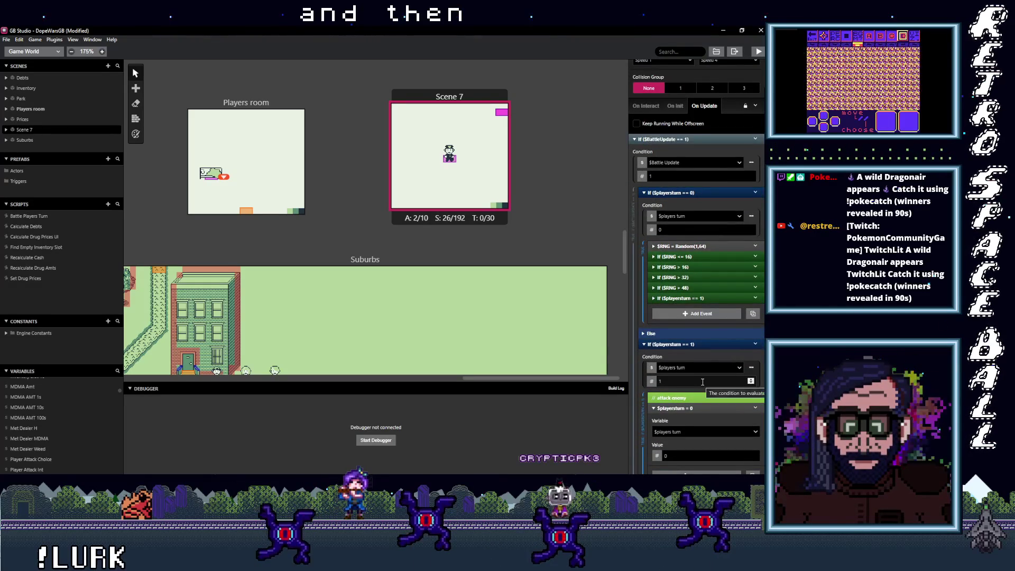
scroll(701, 382, up, 1)
scroll(703, 381, down, 1)
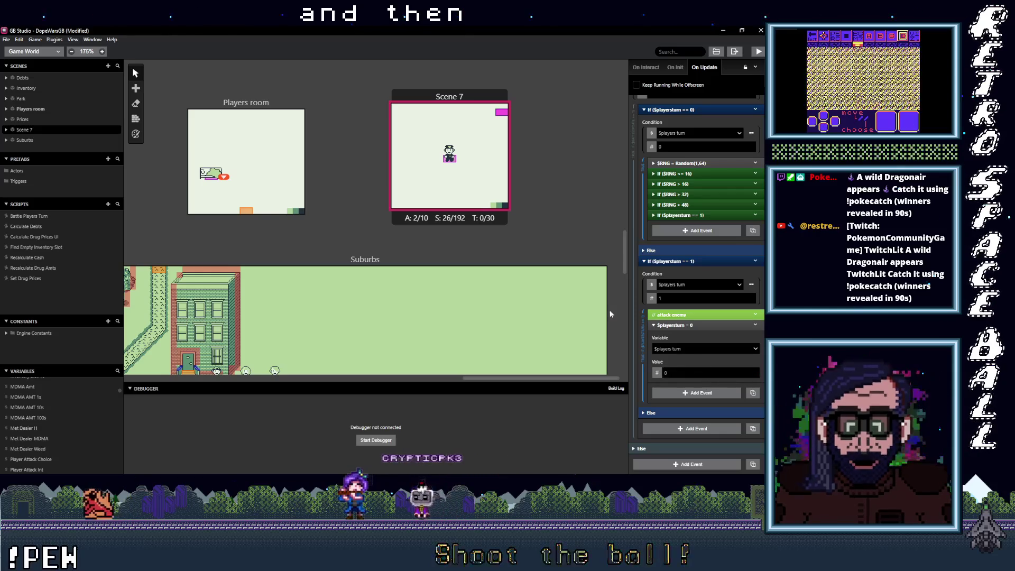
scroll(686, 311, up, 2)
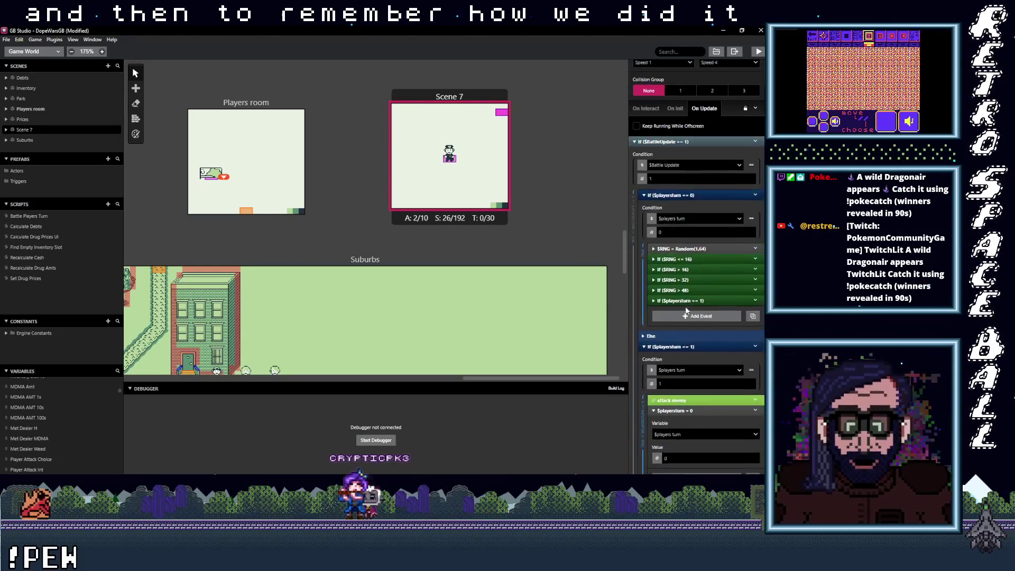
scroll(685, 312, up, 2)
scroll(686, 309, down, 3)
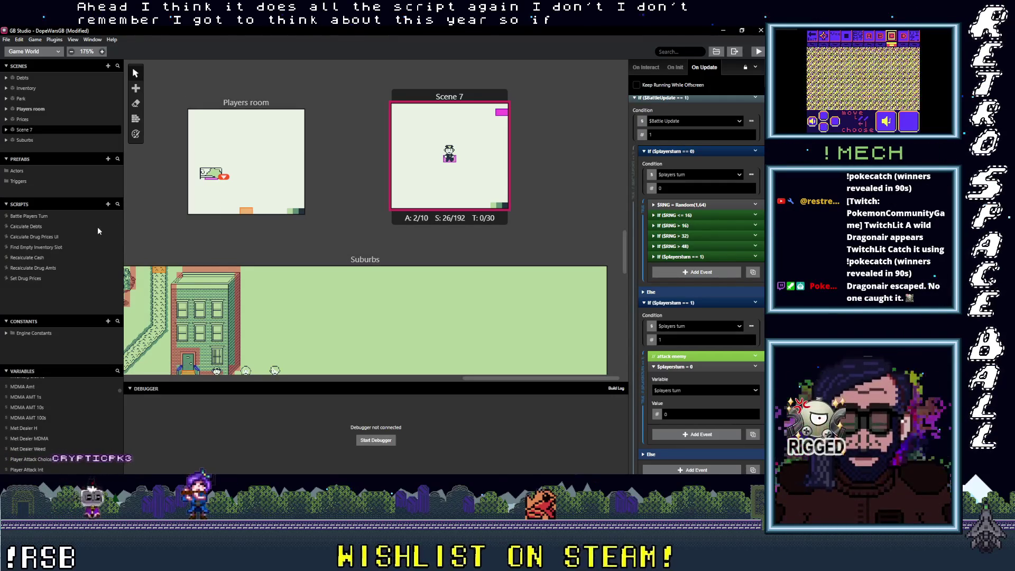
Open the Battle Players Turn script and review its weapon switch cases, including the $playersturn = 0 event.
click(32, 216)
scroll(680, 298, down, 15)
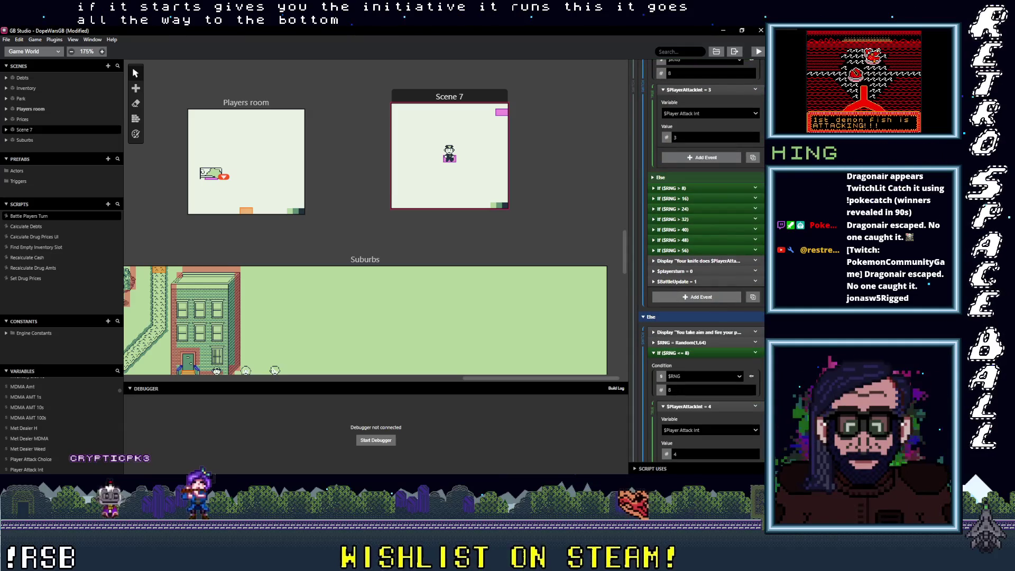
scroll(759, 456, down, 10)
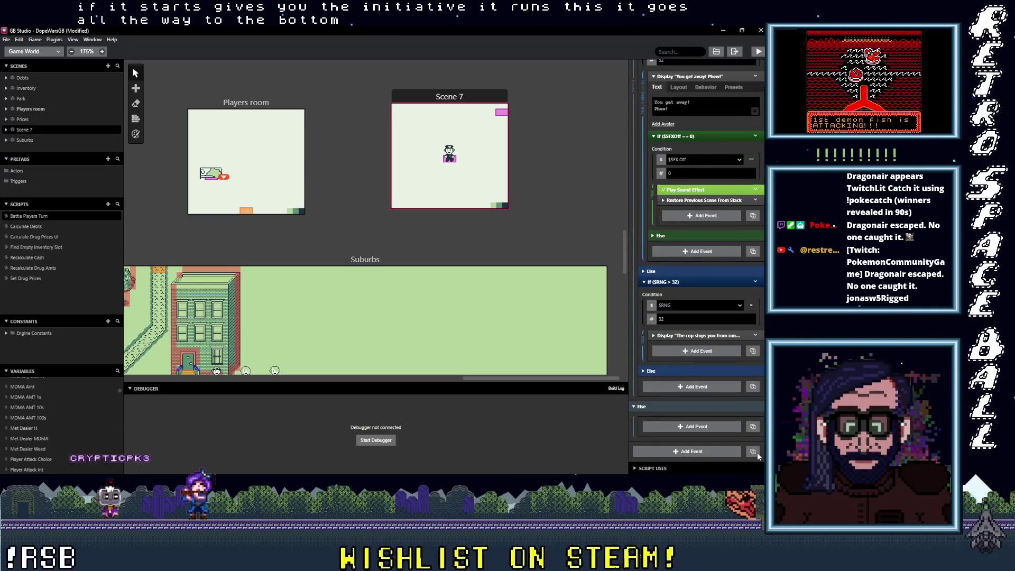
scroll(759, 433, up, 3)
scroll(759, 423, up, 7)
scroll(753, 380, up, 8)
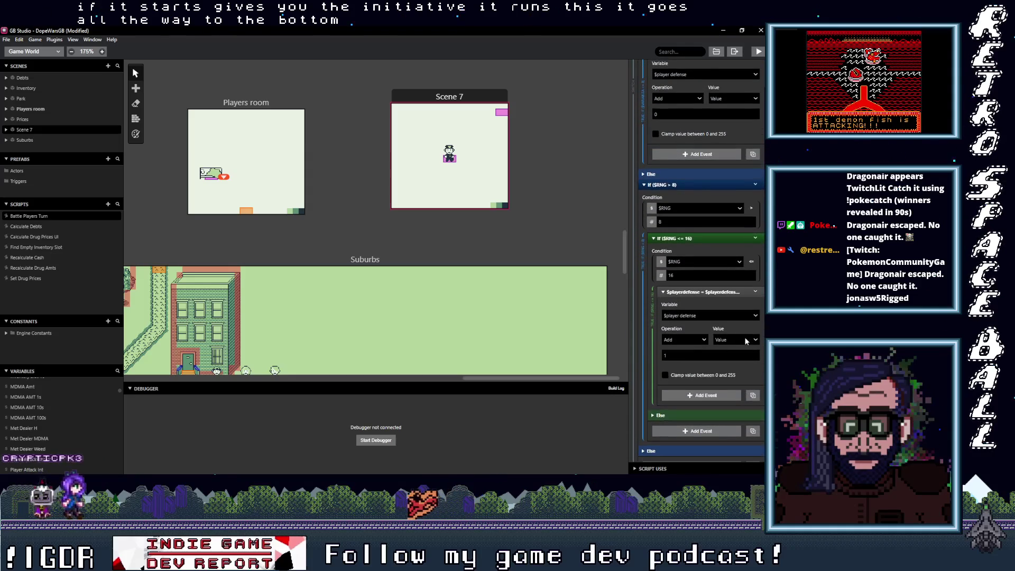
scroll(744, 328, up, 5)
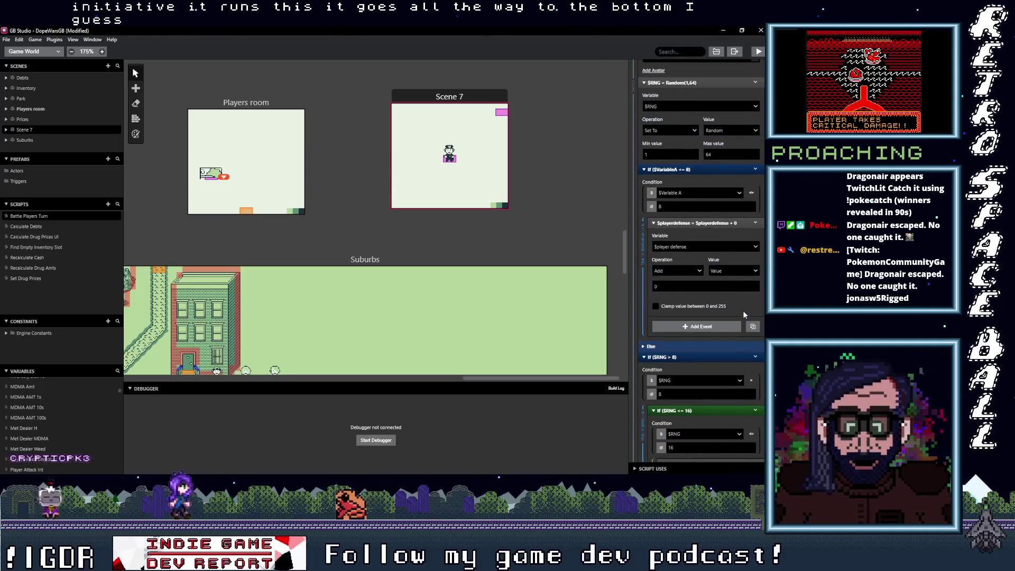
scroll(745, 264, up, 10)
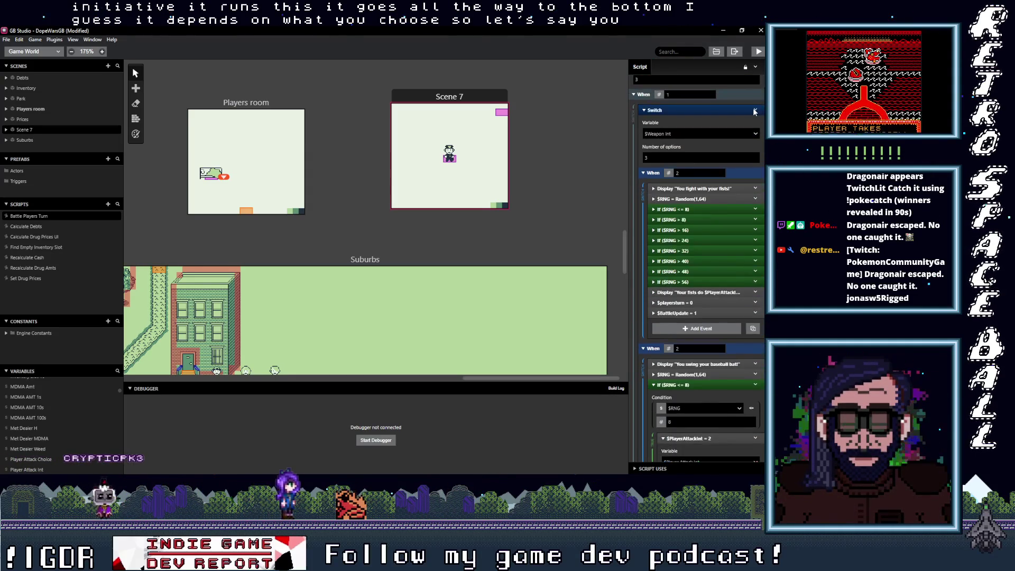
scroll(687, 264, down, 1)
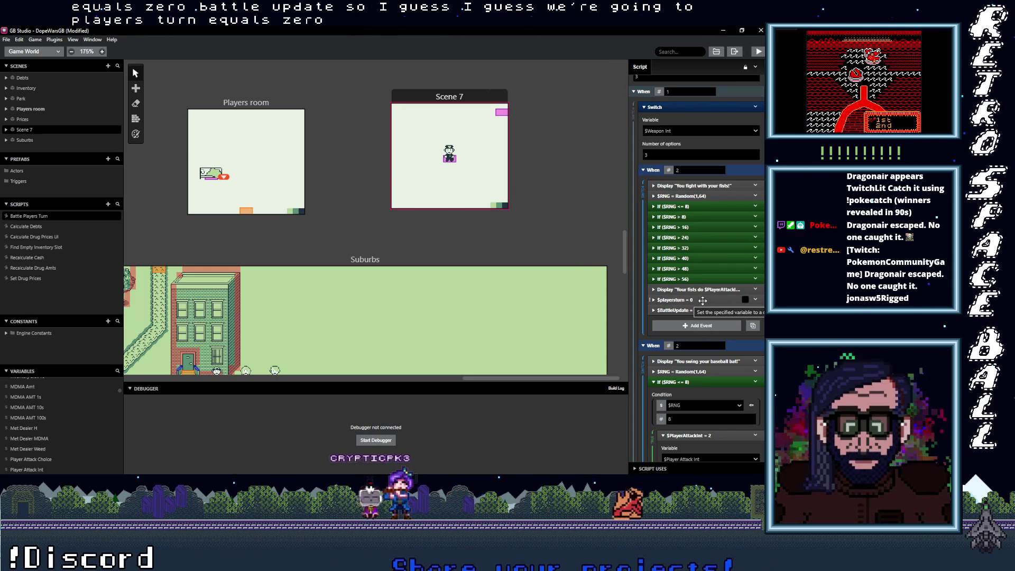
click(702, 300)
click(702, 301)
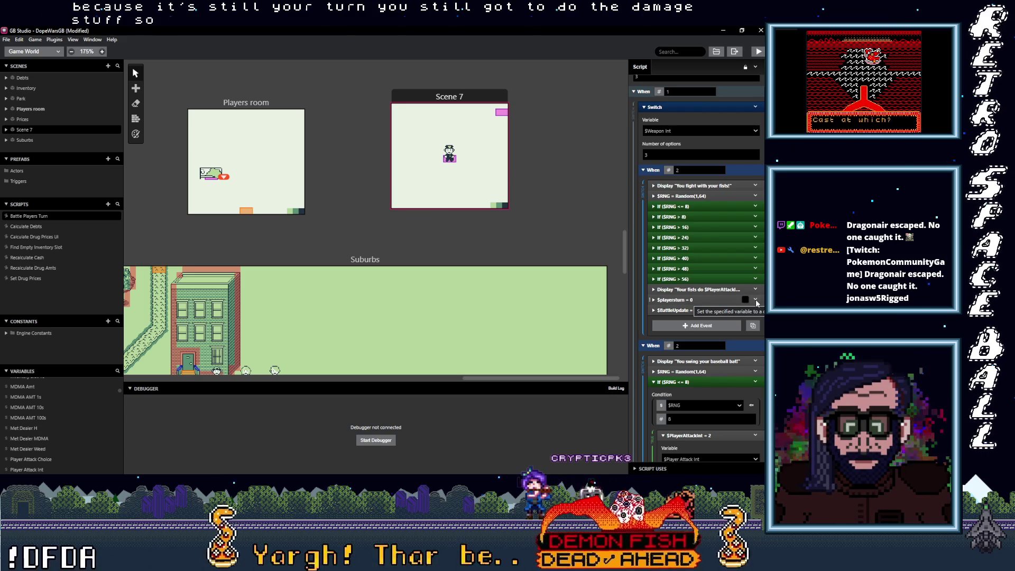
Delete the $playersturn = 0 events from the first When branch and When 2 of Battle Players Turn.
scroll(710, 362, up, 5)
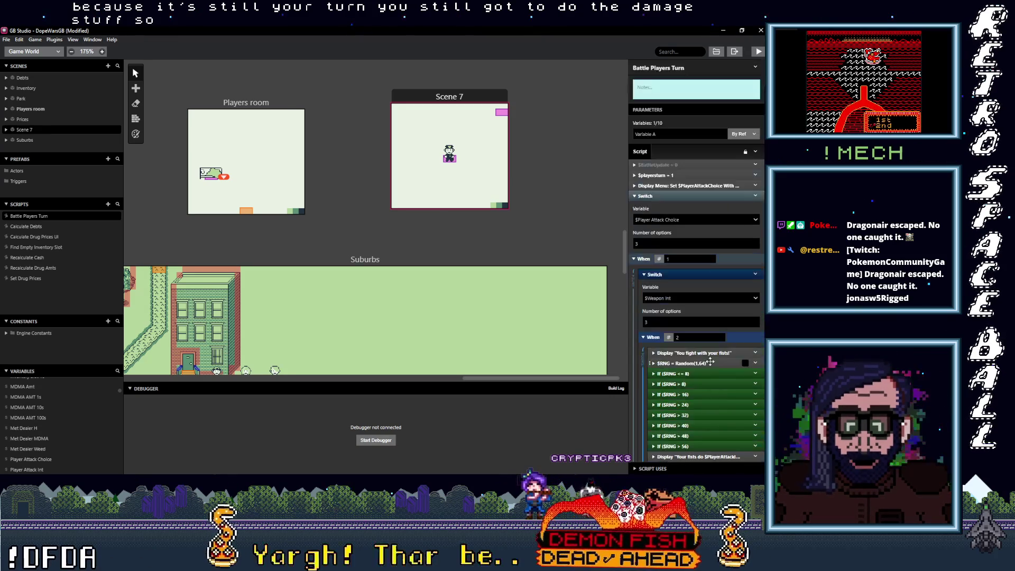
scroll(710, 361, down, 3)
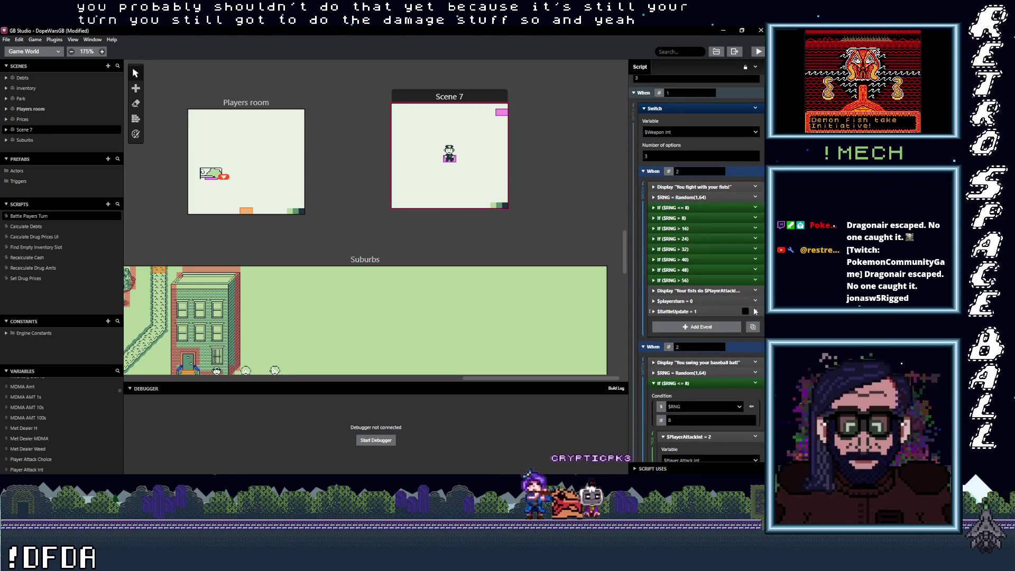
click(755, 301)
click(715, 407)
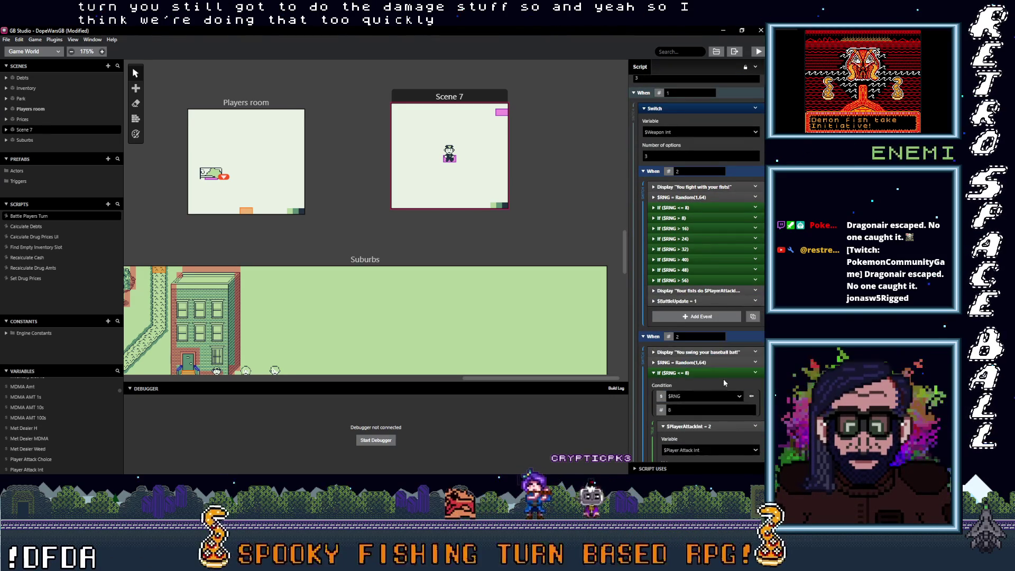
scroll(728, 376, down, 1)
click(727, 379)
scroll(710, 301, down, 2)
scroll(709, 302, down, 1)
click(756, 300)
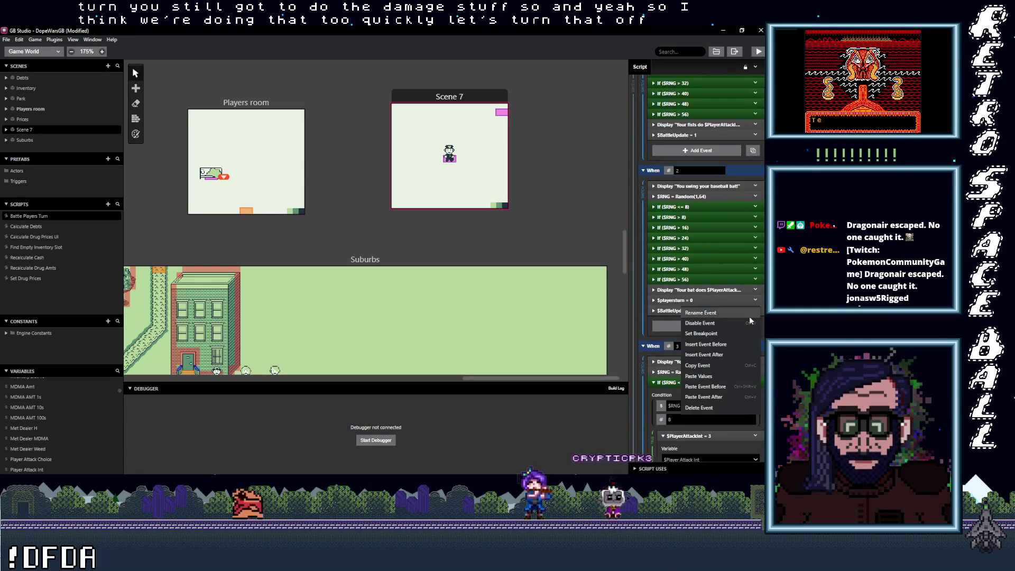
click(701, 379)
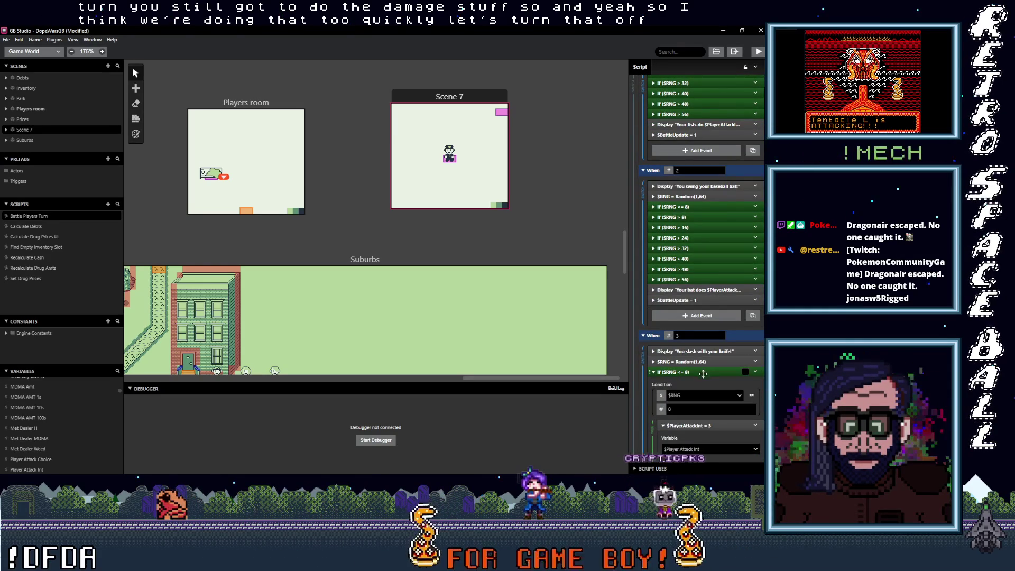
Delete the $playersturn = 0 events from the When 3 and Else branches.
click(700, 372)
scroll(740, 349, down, 3)
click(752, 341)
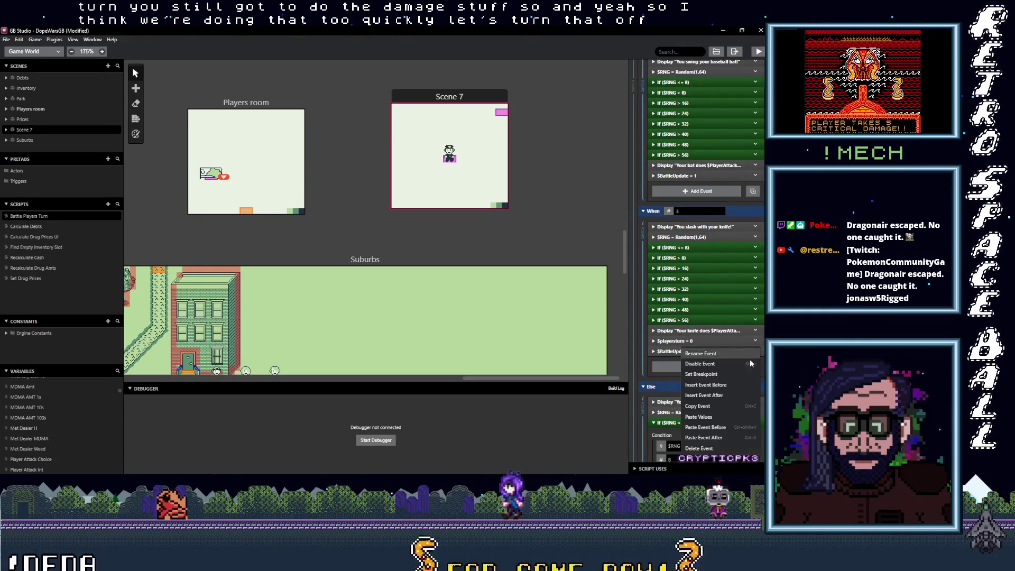
click(702, 420)
scroll(702, 389, down, 3)
click(700, 287)
scroll(747, 302, down, 2)
click(754, 298)
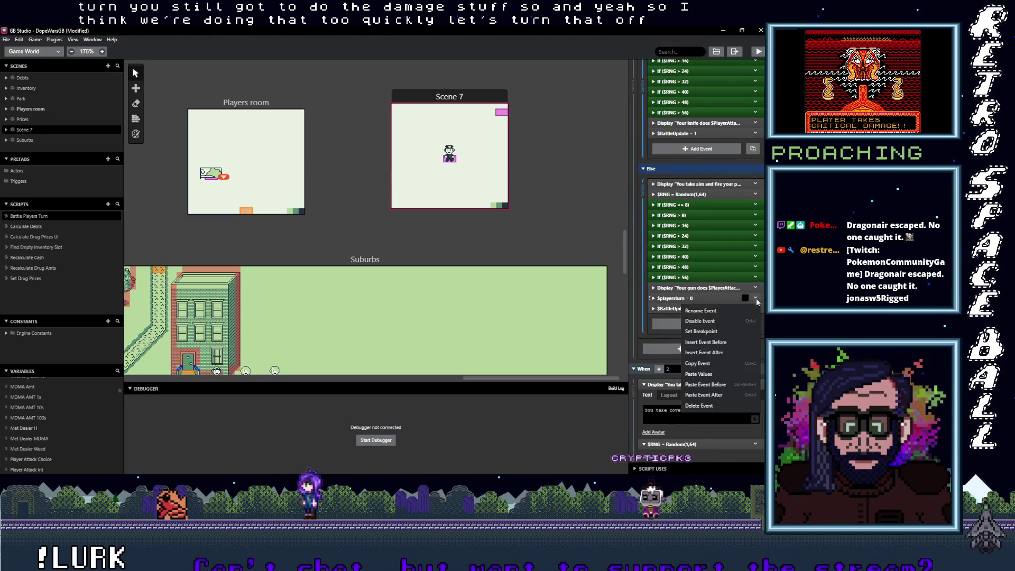
click(708, 407)
Bring up Scene 7's settings.
scroll(686, 367, down, 2)
scroll(685, 367, down, 3)
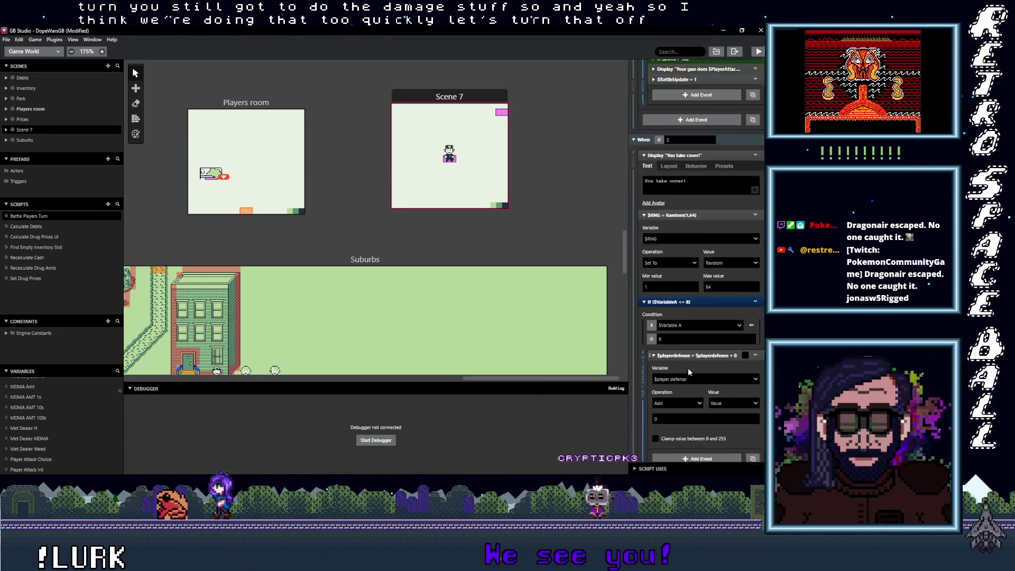
scroll(709, 322, down, 7)
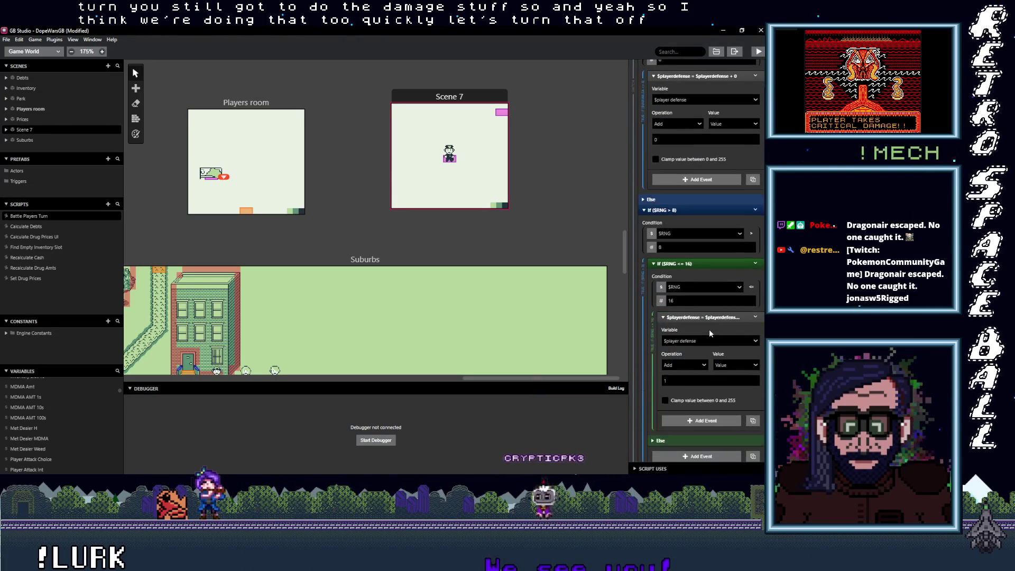
click(455, 97)
Show the Scene 7 actor's On Update script with the If ($playersturn == 0) block and $playersturn = 0 event collapsed.
click(502, 114)
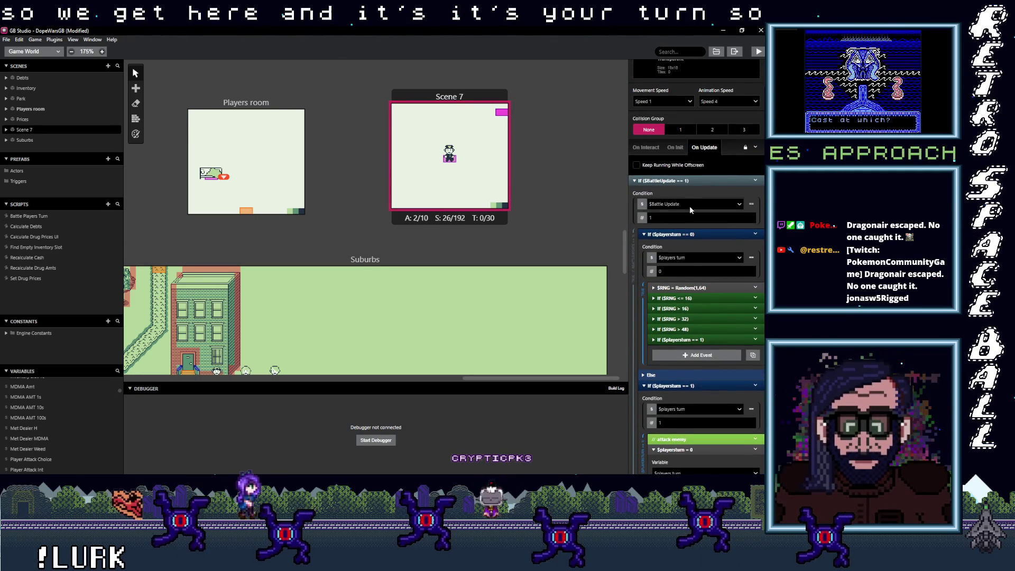
click(689, 199)
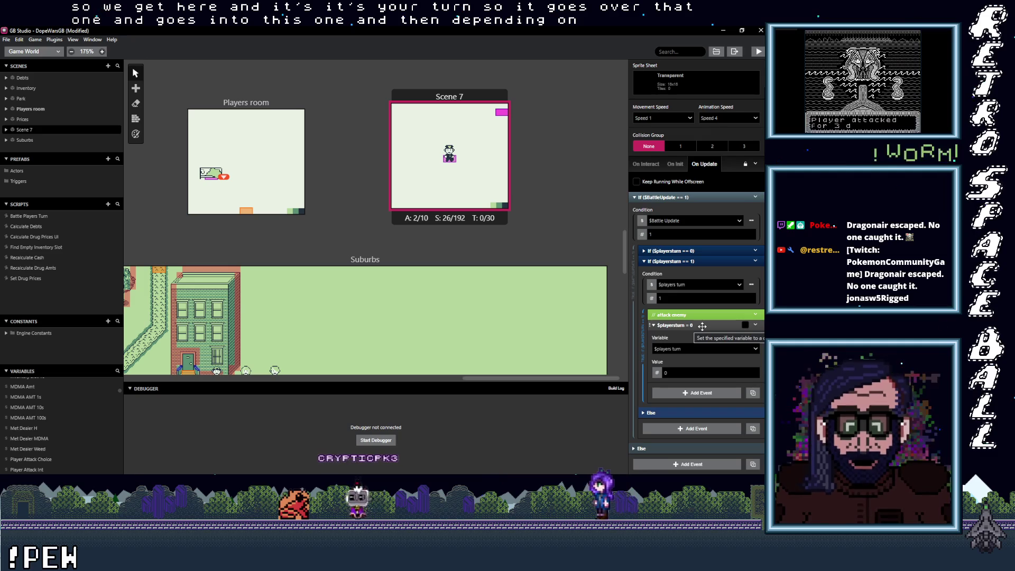
click(702, 326)
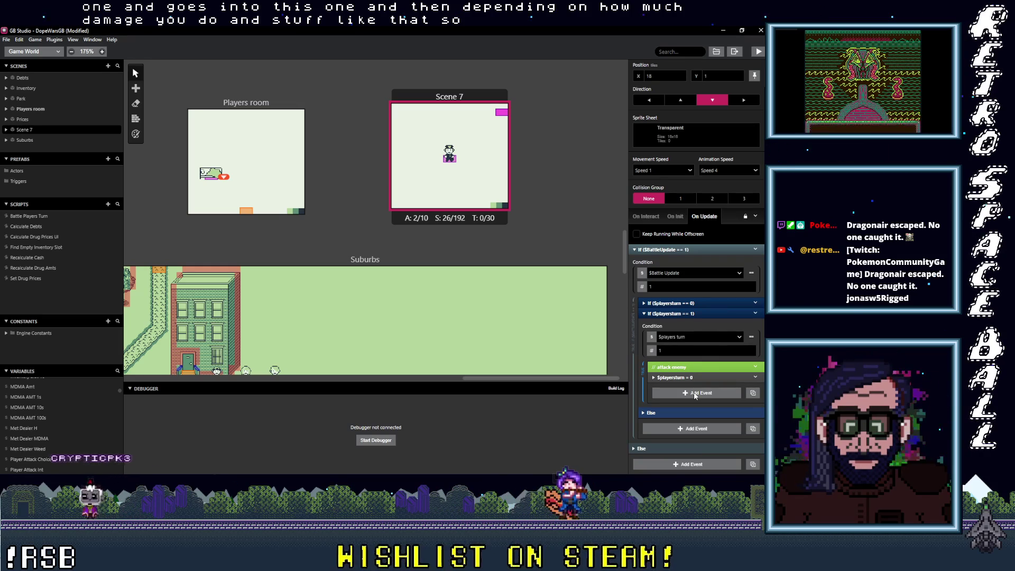
click(695, 395)
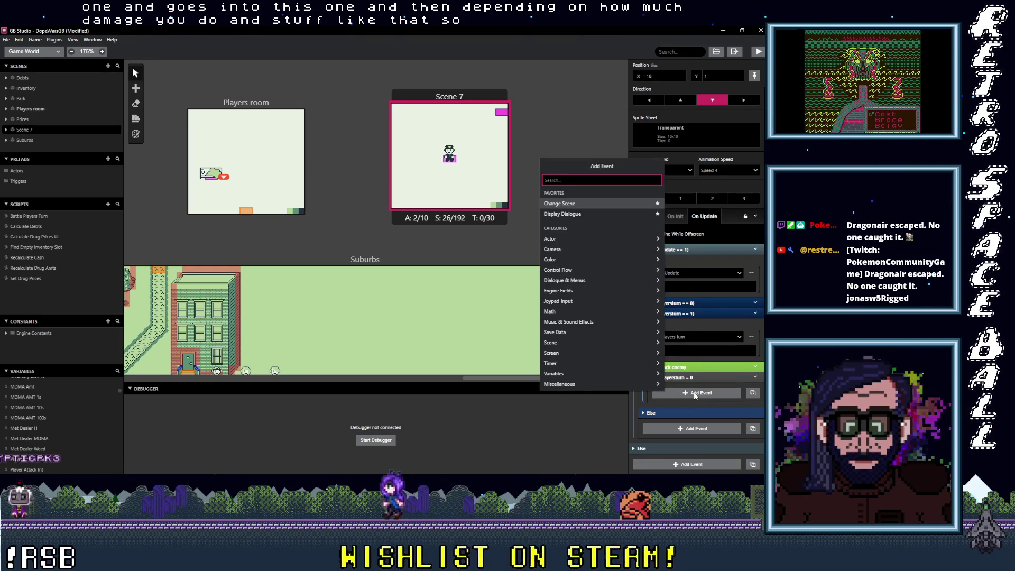
Add a Math event after attack enemy and set its variable to Variable 86.
text(math)
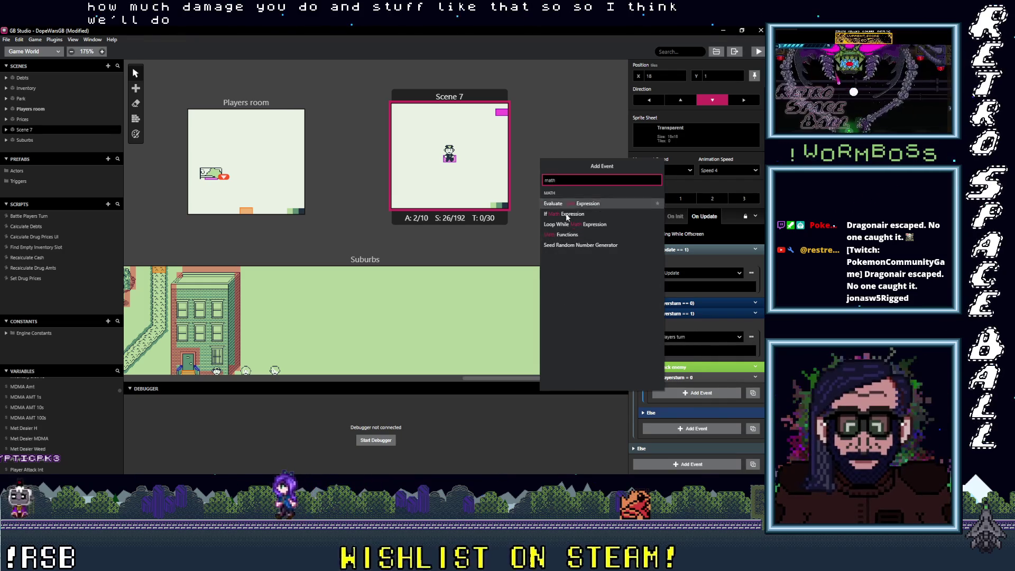
click(569, 237)
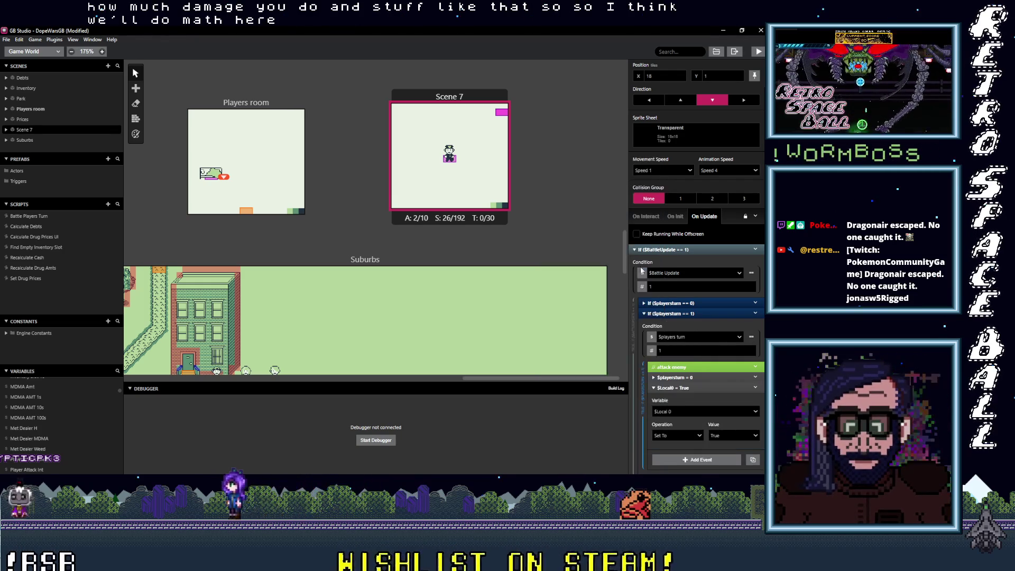
click(683, 410)
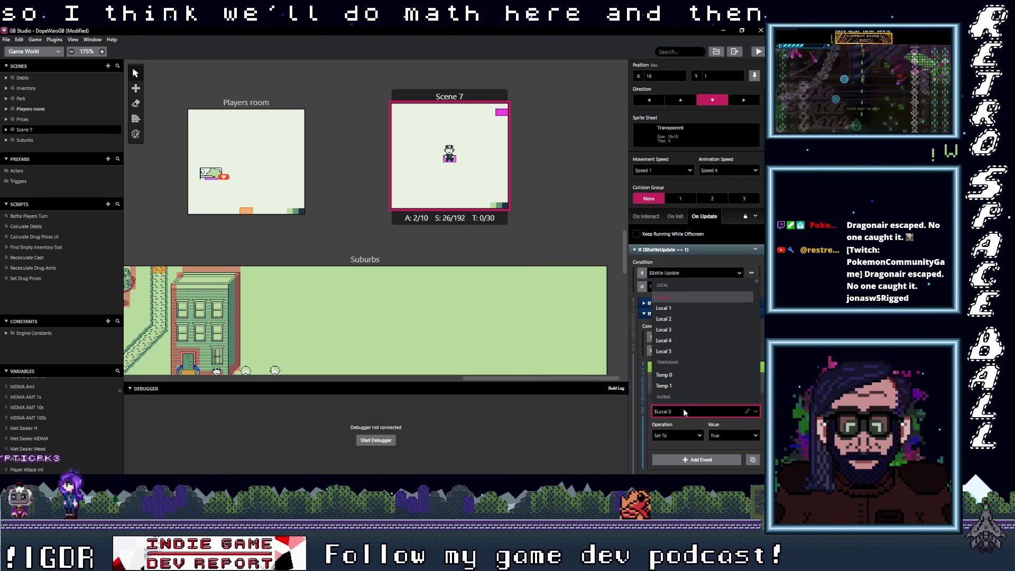
text(enemy)
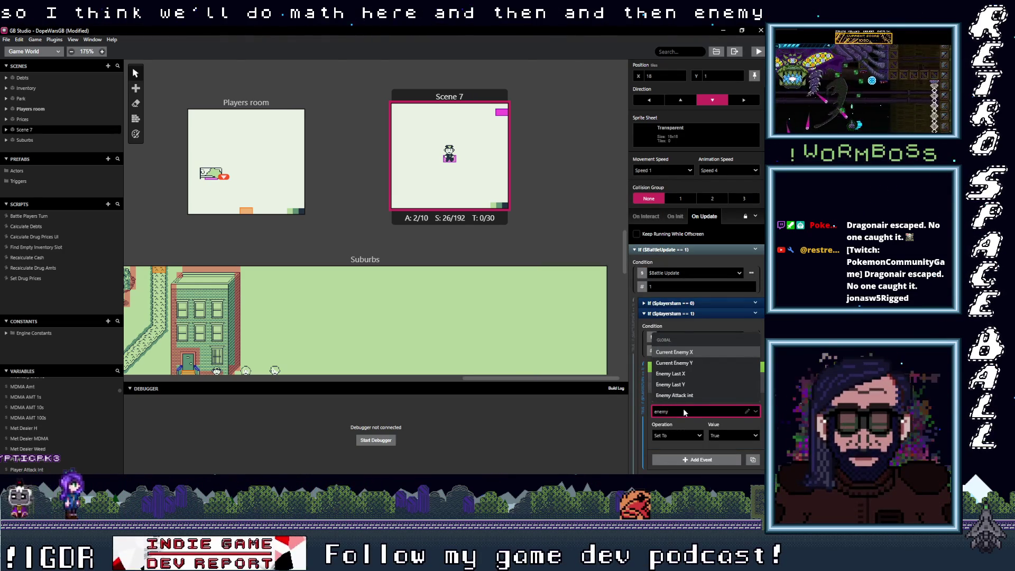
text( h)
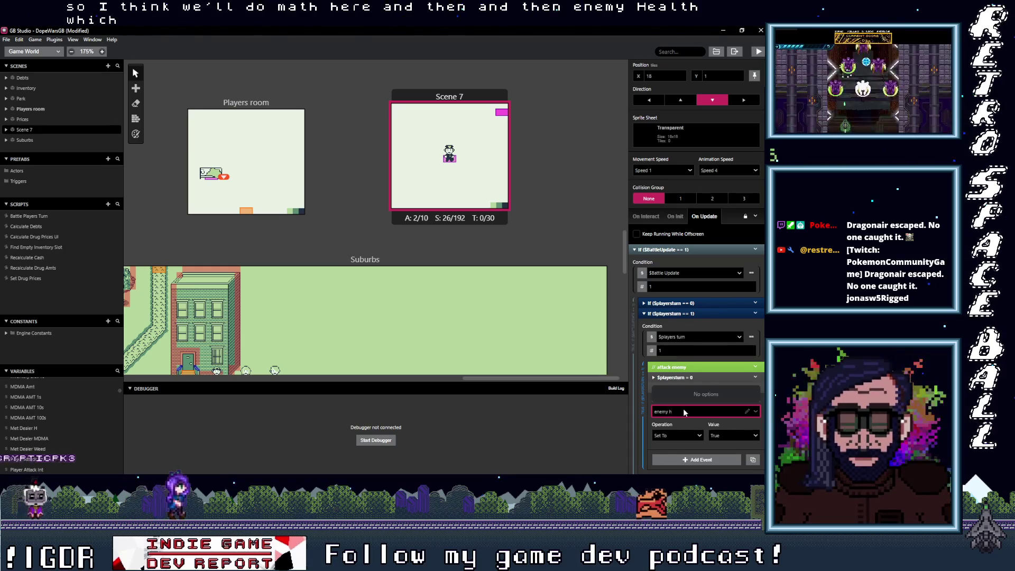
key(BackSpace)
key(BackSpace)
key(BackSpace)
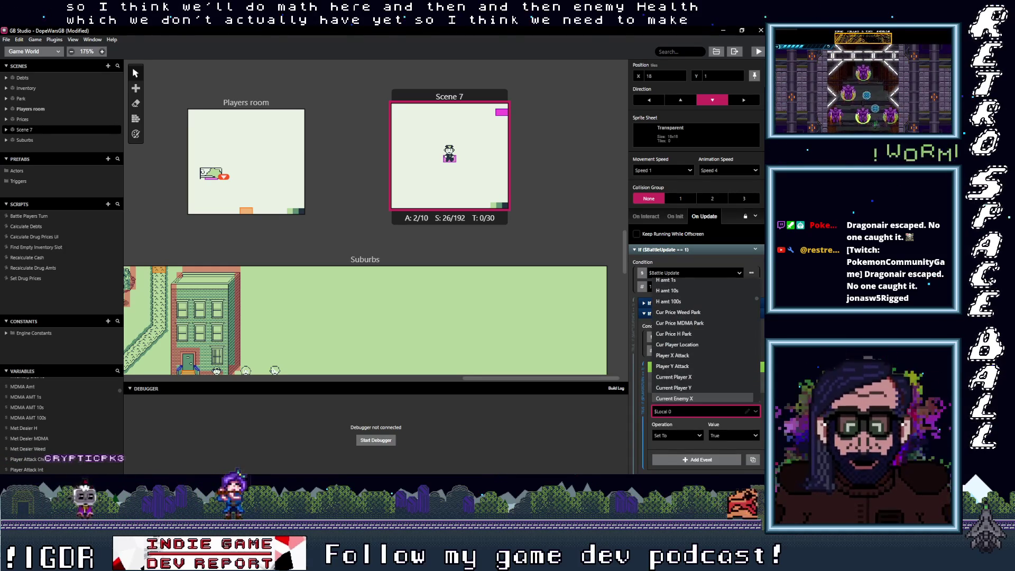
scroll(706, 375, up, 5)
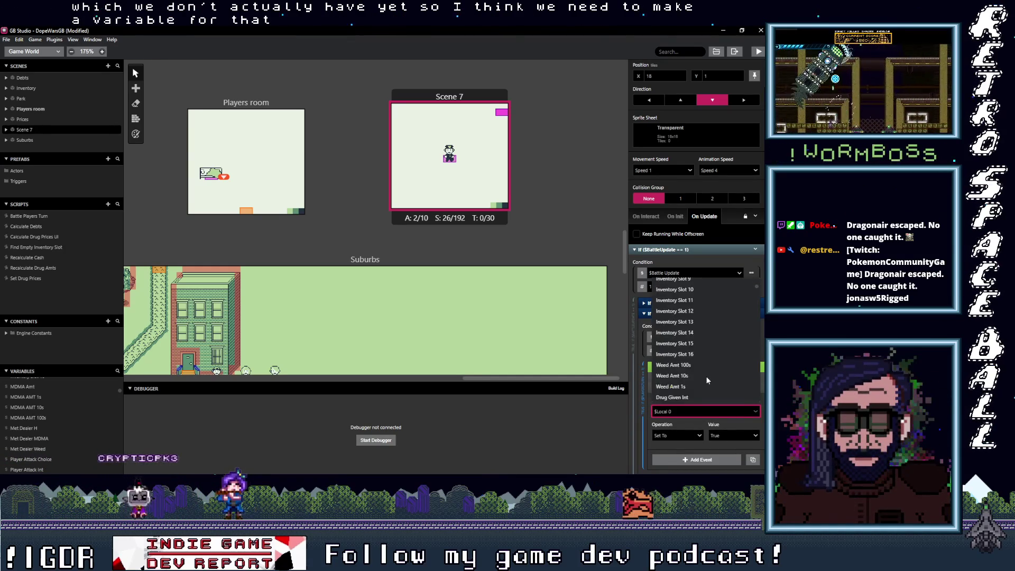
scroll(705, 376, down, 10)
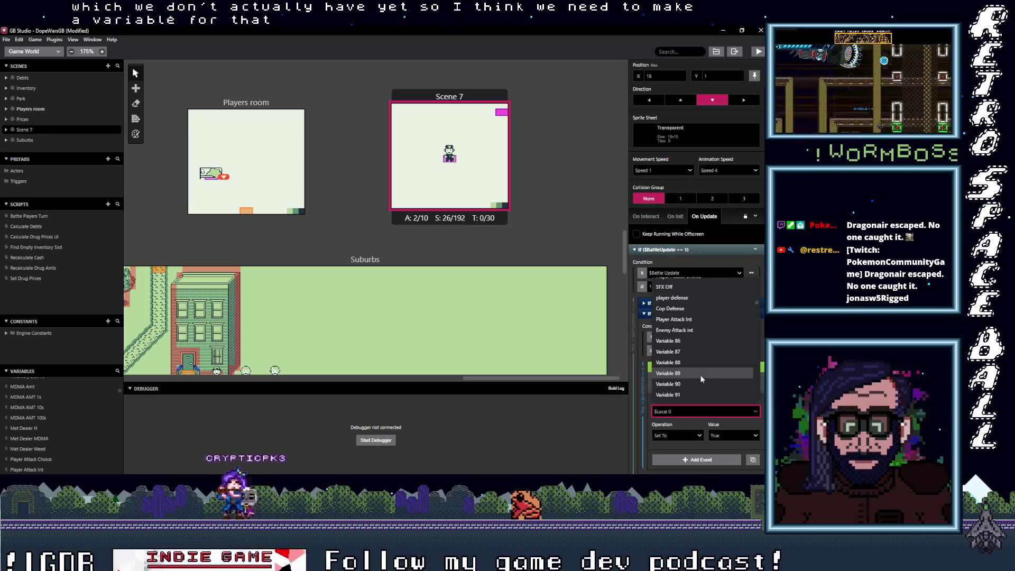
scroll(692, 359, up, 2)
click(681, 340)
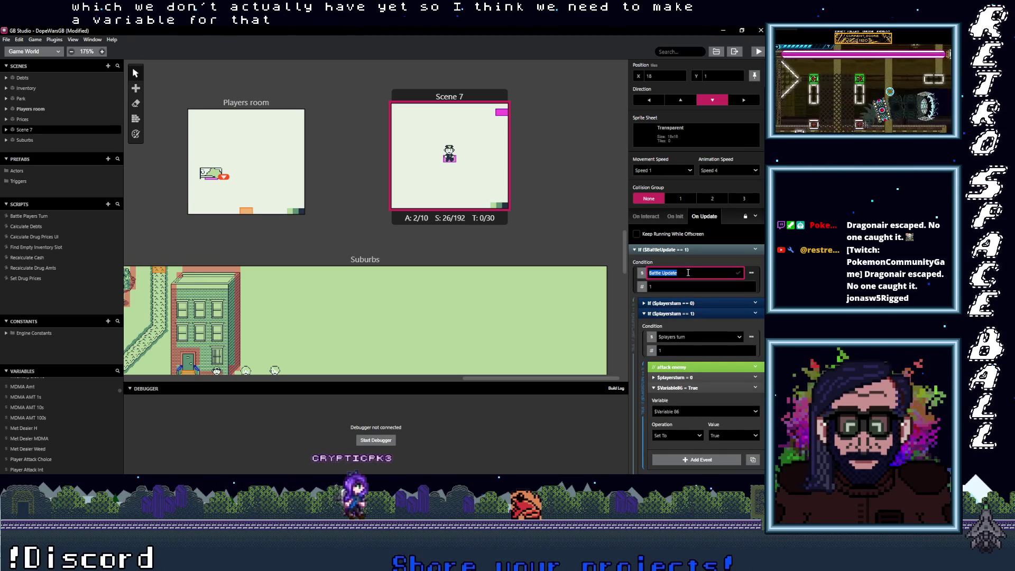
Rename the outer condition's Variable 77 to Battle Update so it reads If ($BattleUpdate == 1).
text(En)
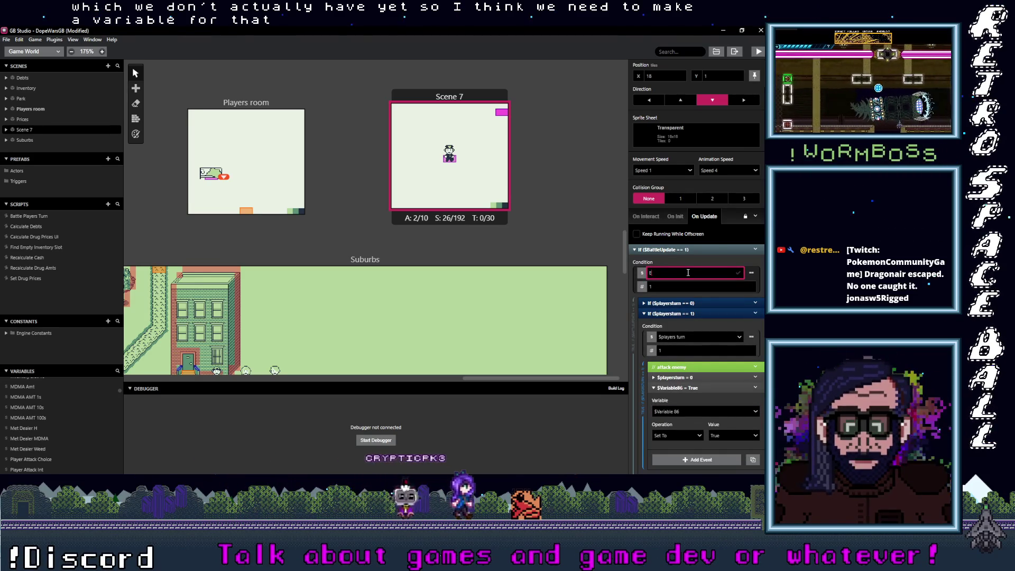
key(BackSpace)
key(Return)
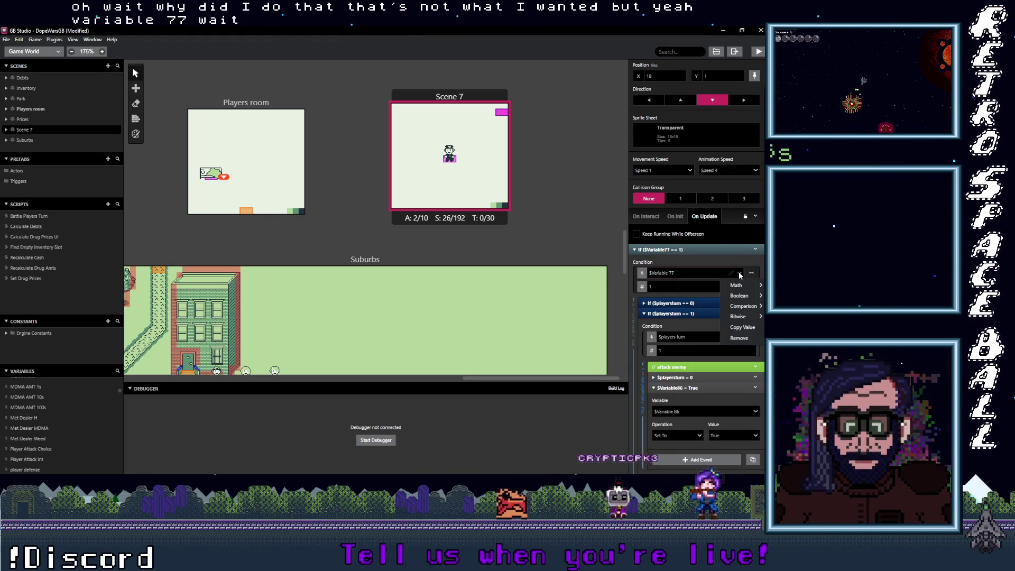
click(739, 273)
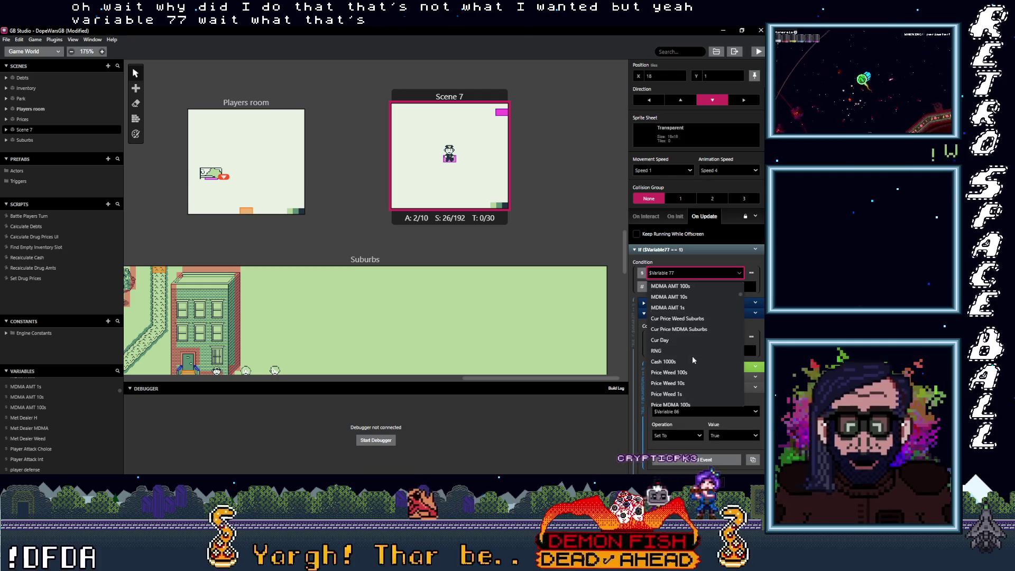
scroll(692, 356, down, 5)
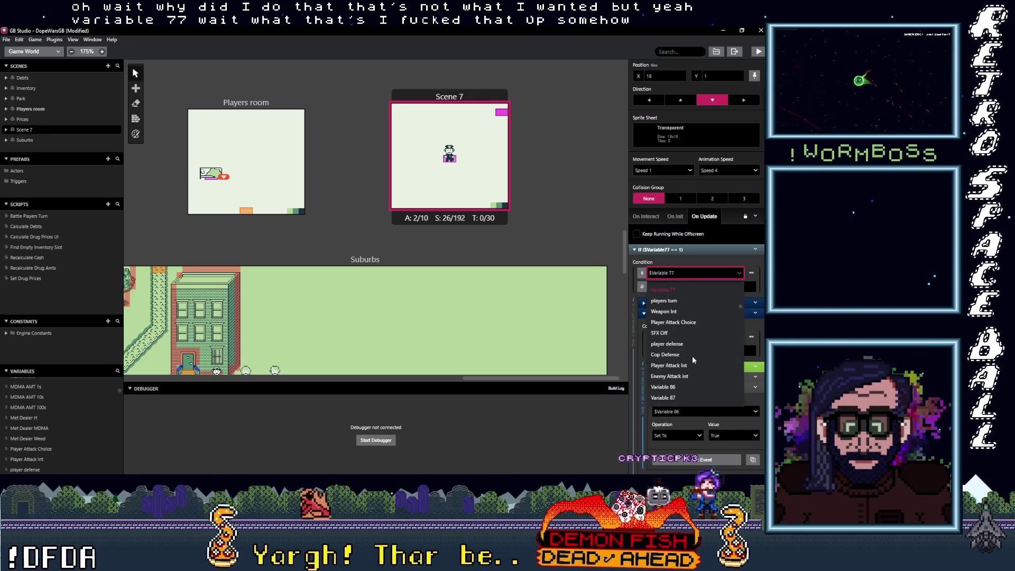
scroll(692, 356, up, 2)
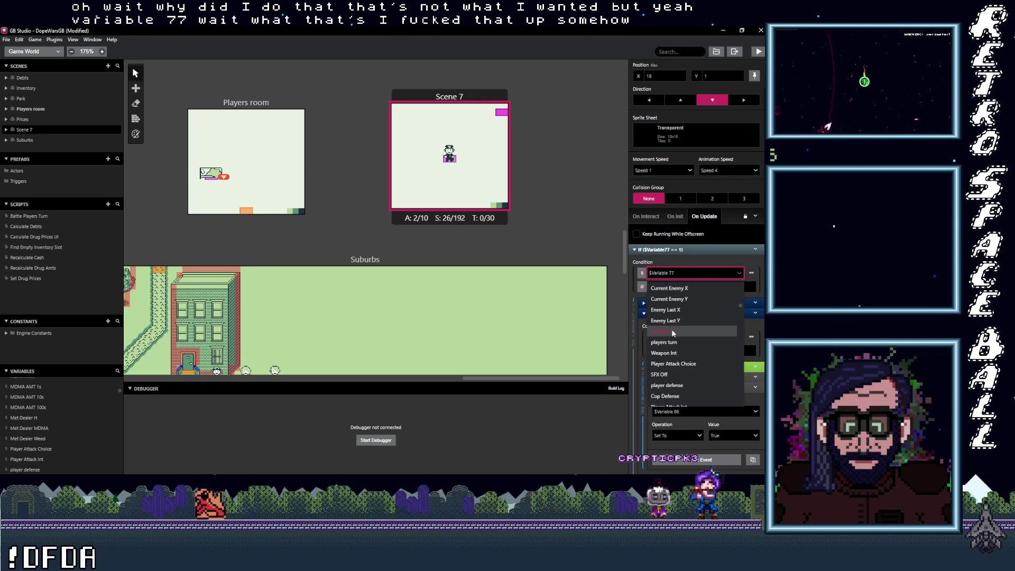
click(673, 332)
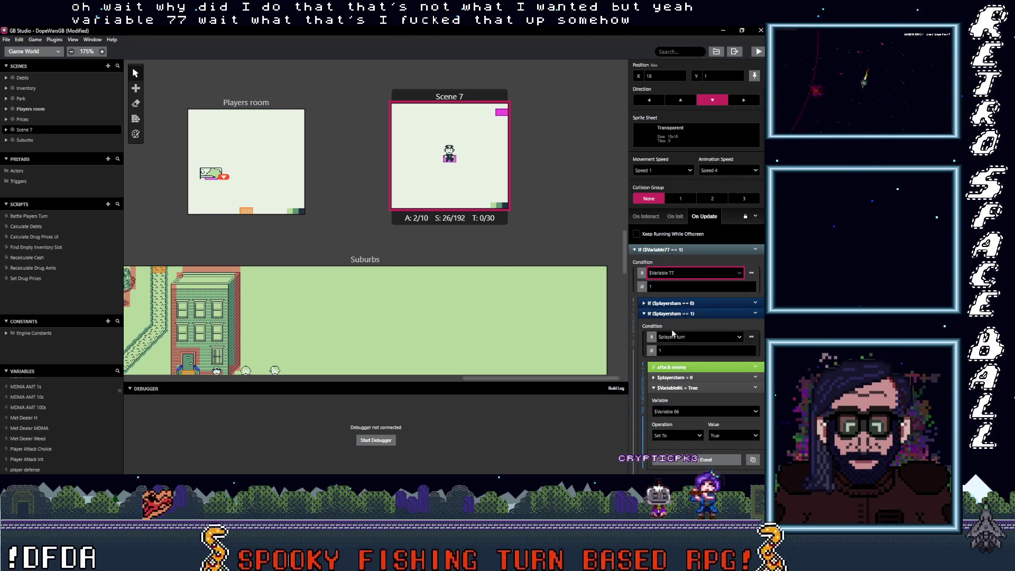
click(683, 274)
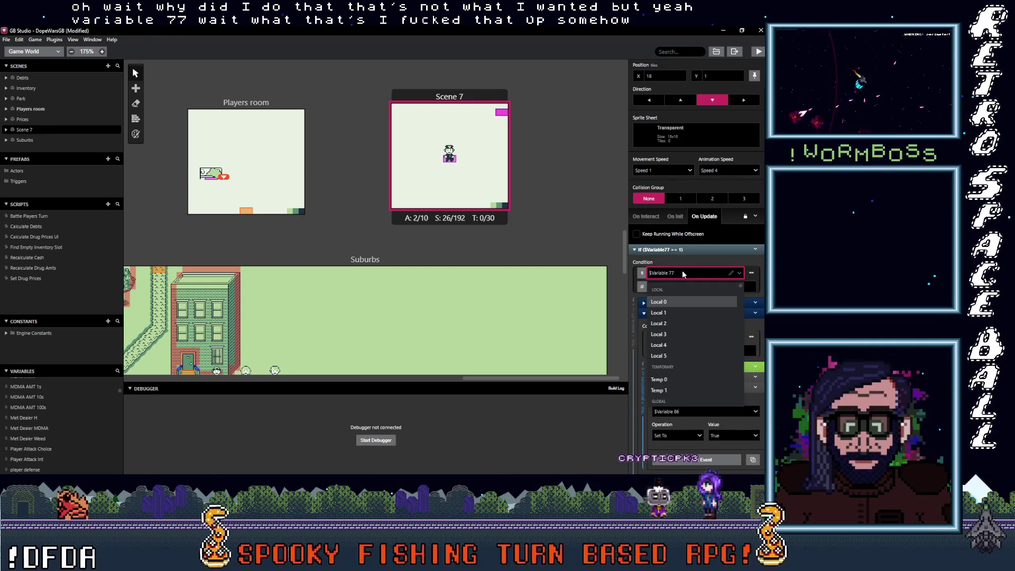
click(732, 274)
text(Battle)
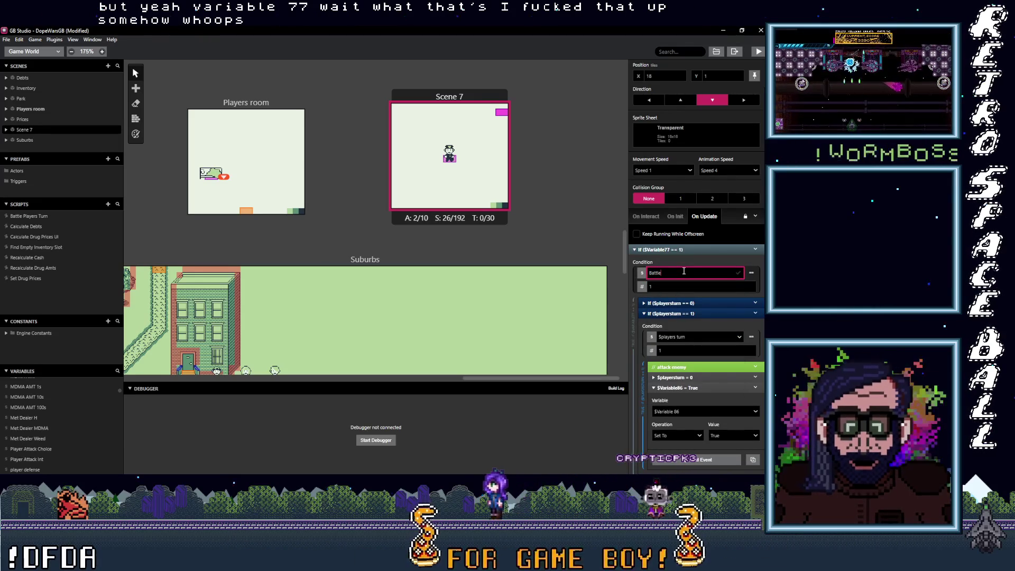
text( Update)
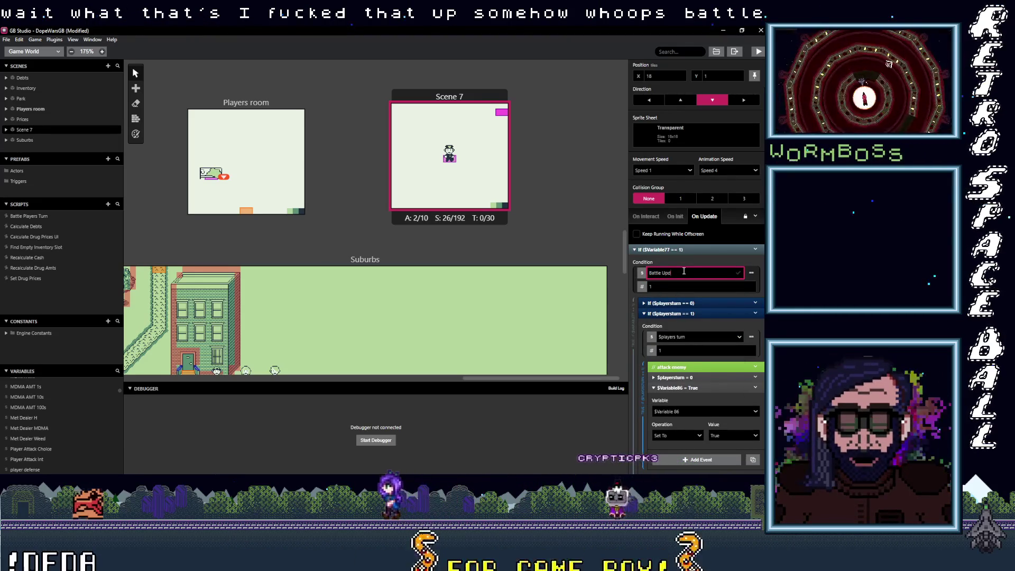
key(Return)
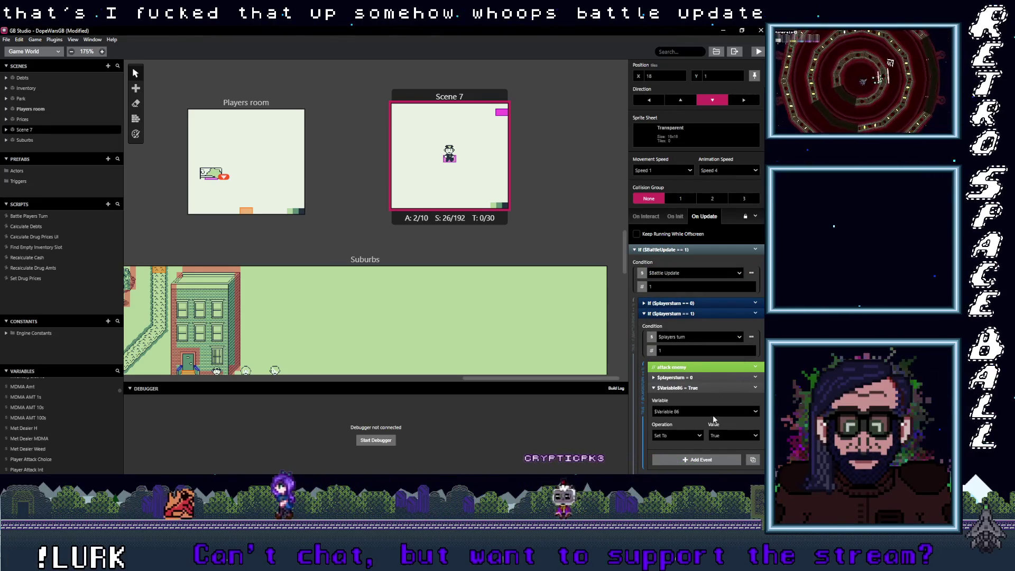
Check the new Math event's variable list, leaving it on Variable 86.
click(702, 414)
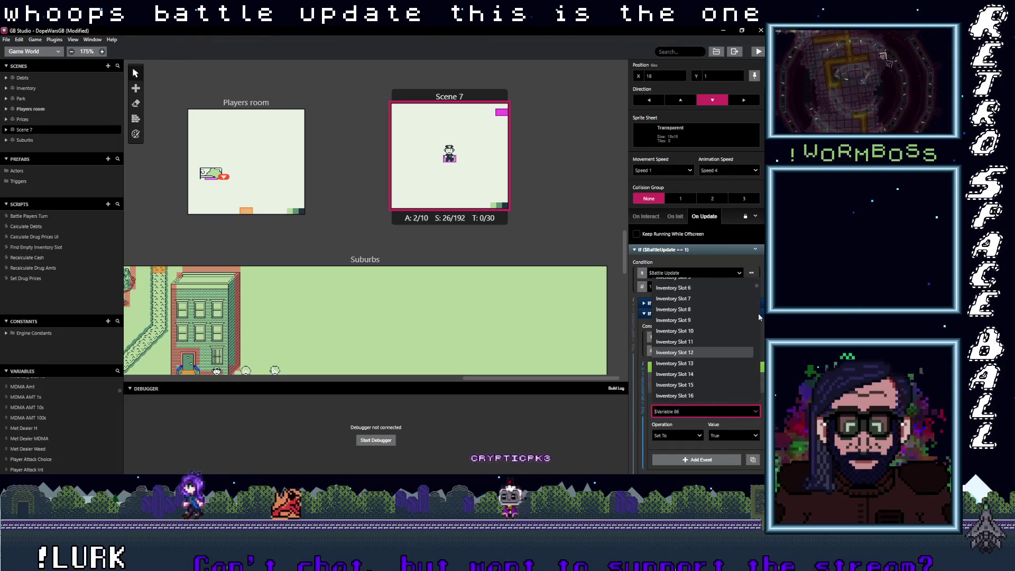
drag(757, 287, 756, 310)
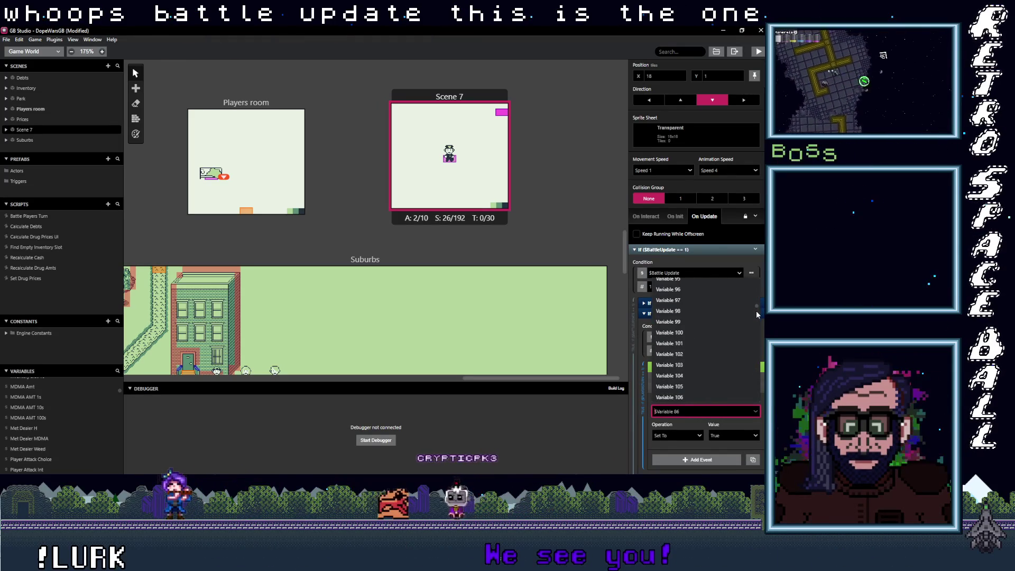
key(Escape)
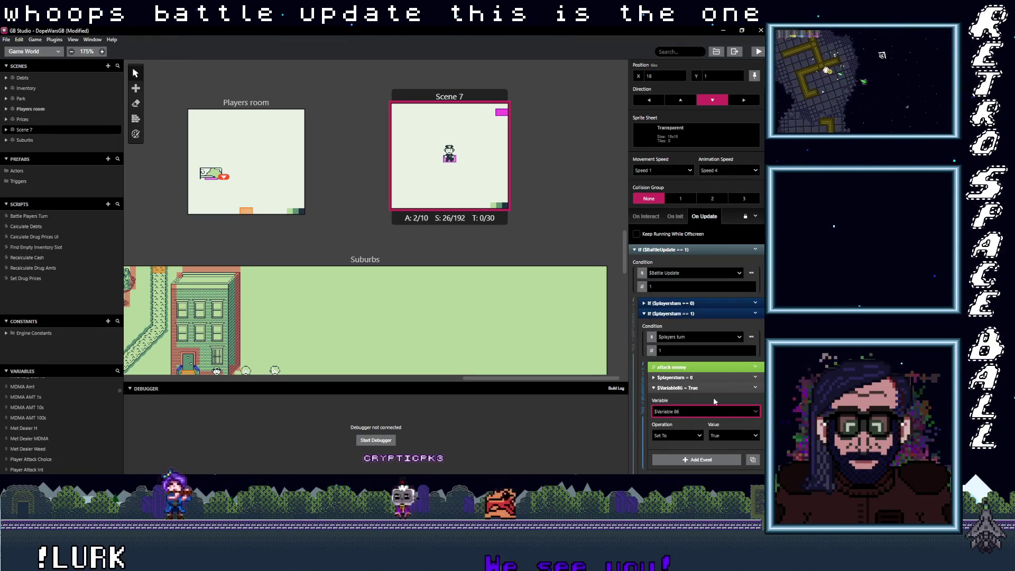
click(749, 412)
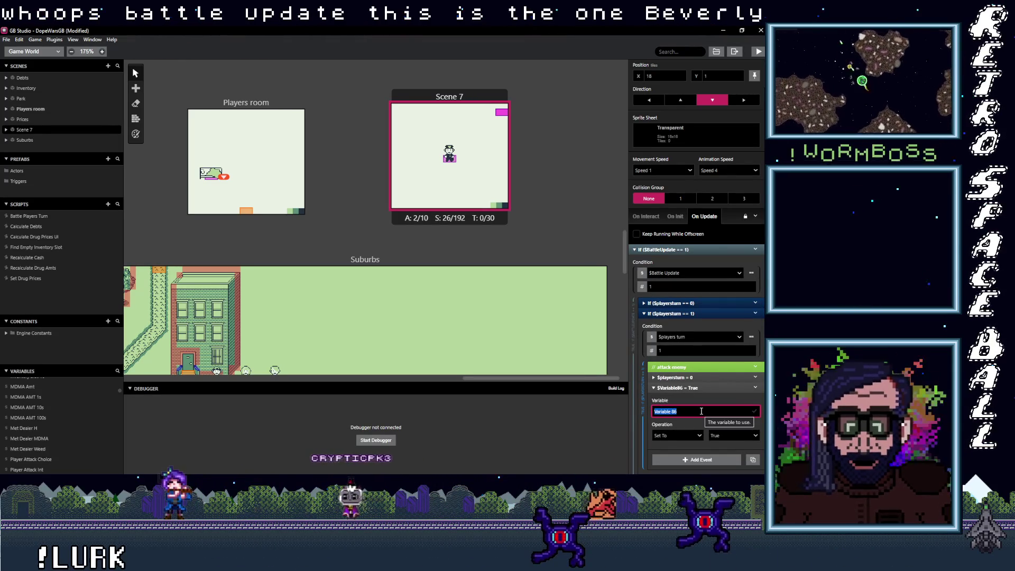
Rename the variable Enemy Health, make it subtract a variable value, and move $playersturn = 0 last.
text(E)
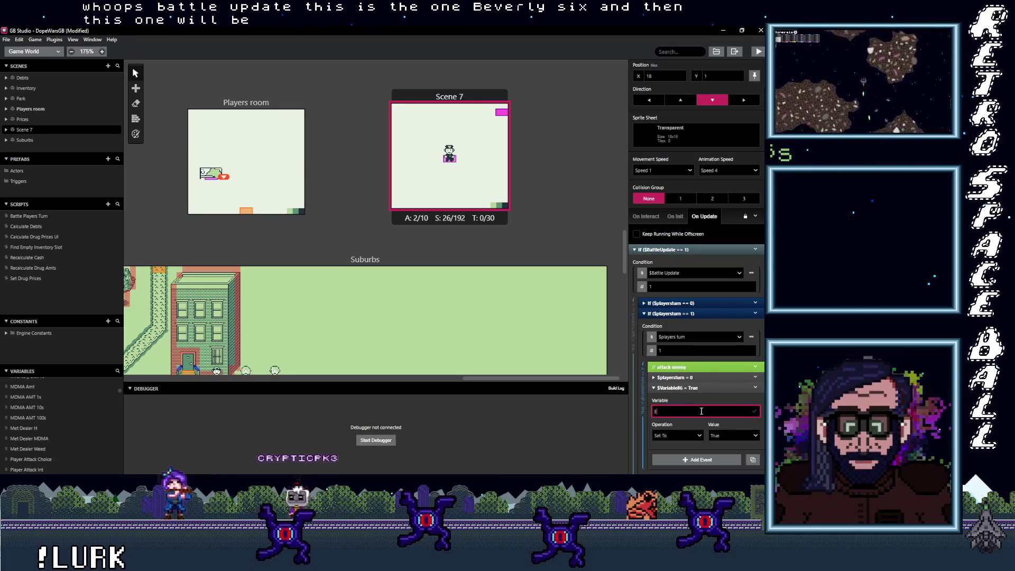
text(nemy Health)
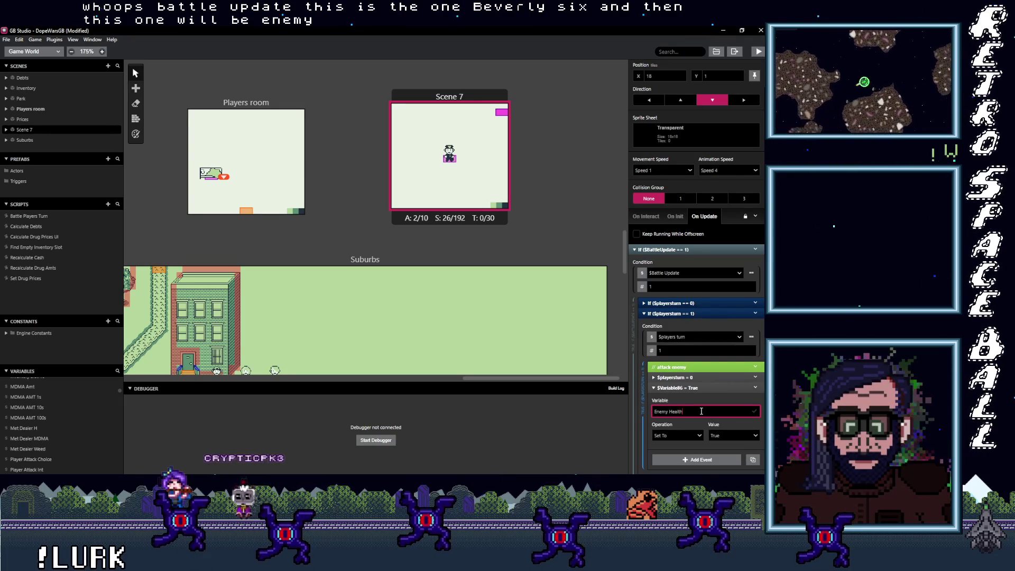
click(750, 412)
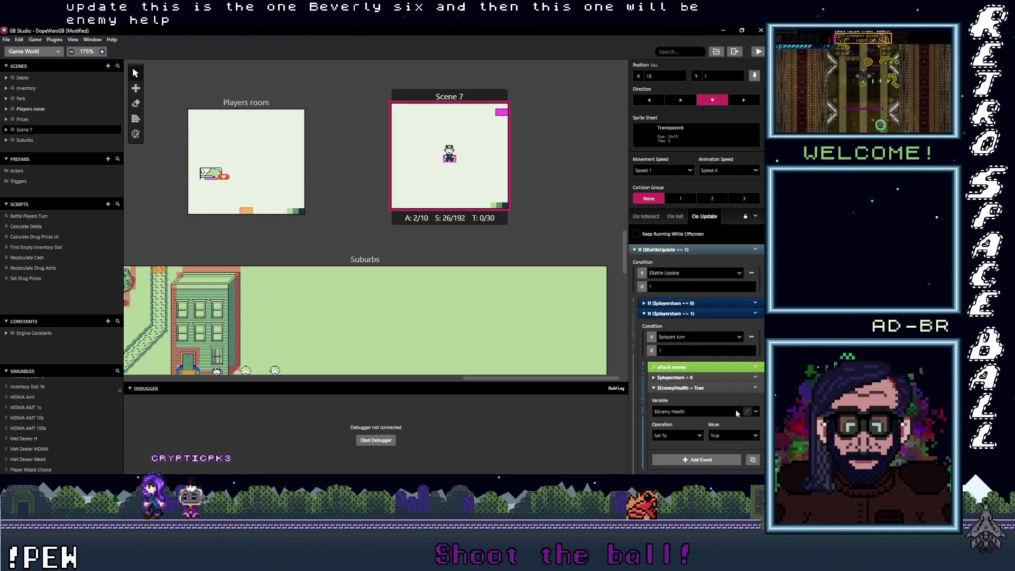
scroll(687, 418, down, 1)
click(676, 394)
click(634, 432)
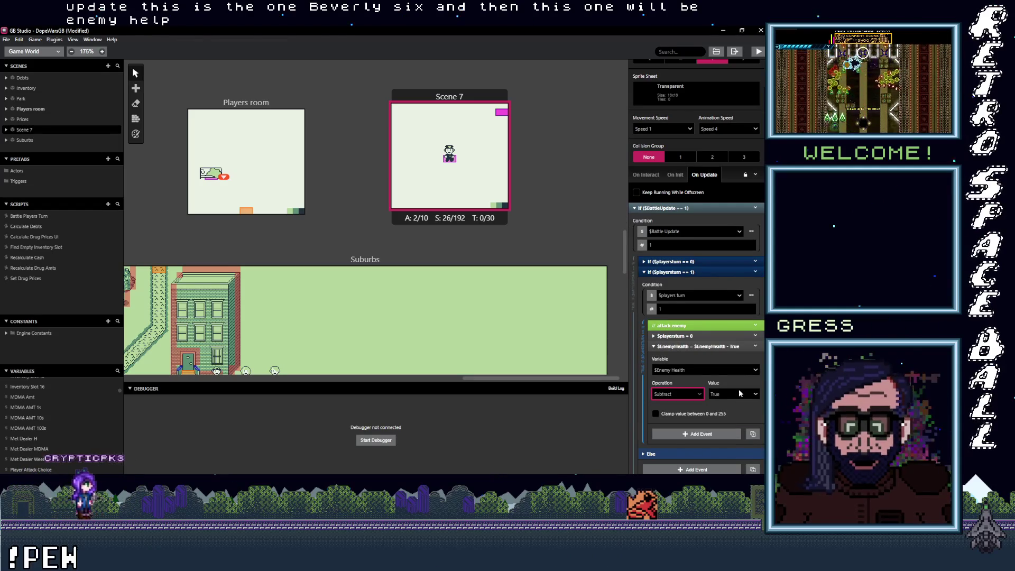
click(733, 394)
click(699, 432)
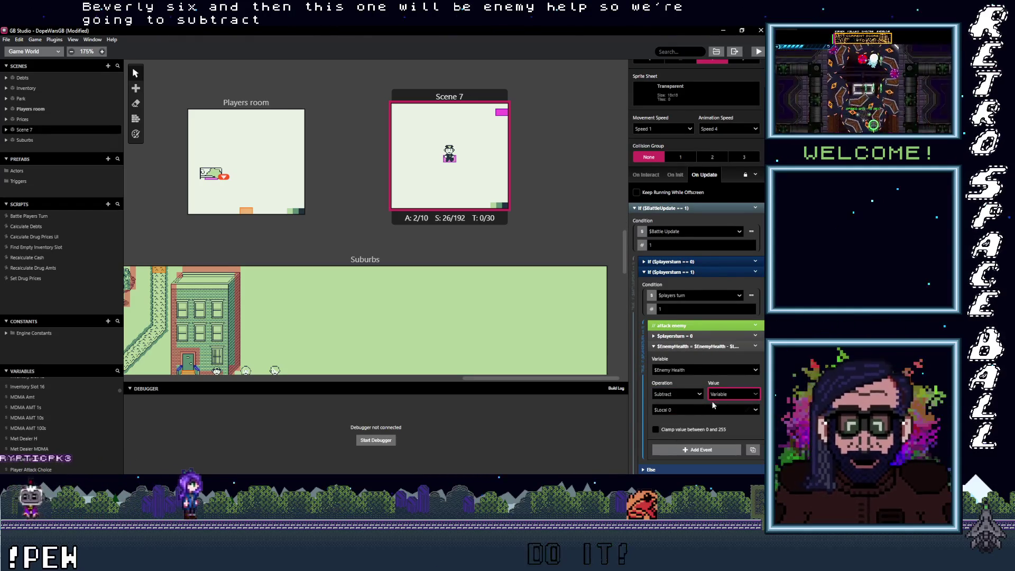
click(685, 411)
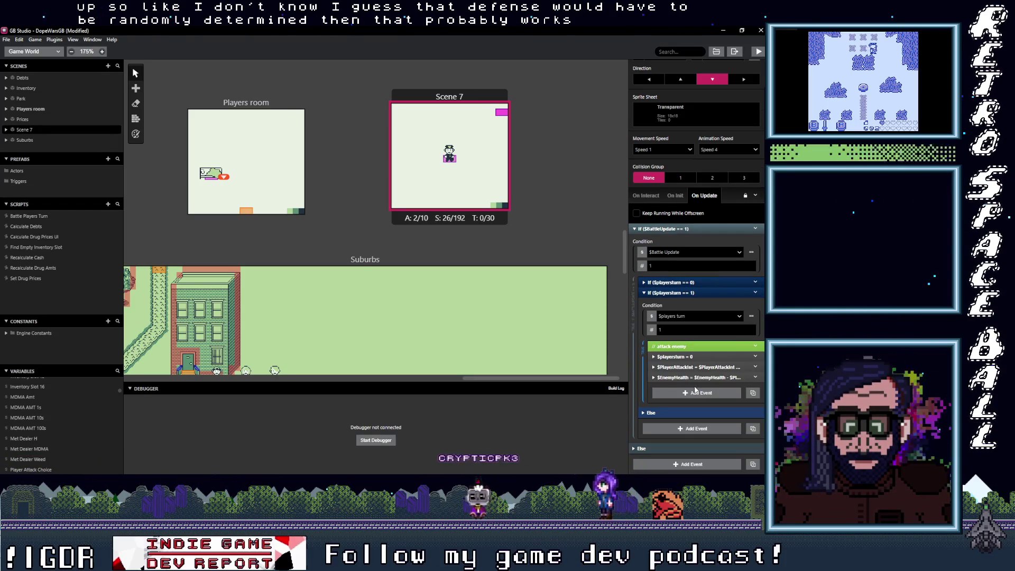
drag(685, 357, 685, 378)
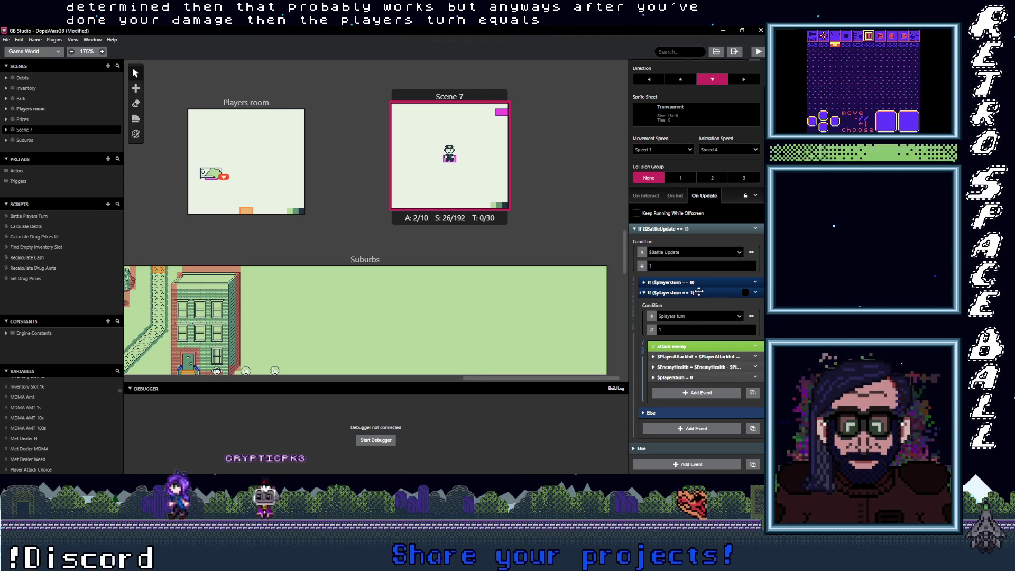
click(682, 293)
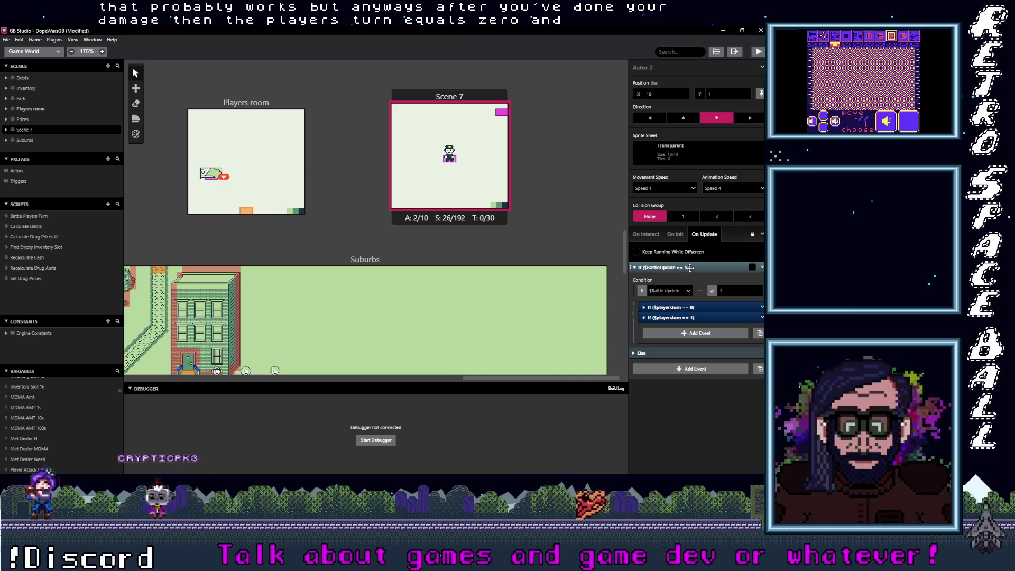
Add a $BattleUpdate = 0 event at the top of the If ($BattleUpdate == 1) block.
click(694, 333)
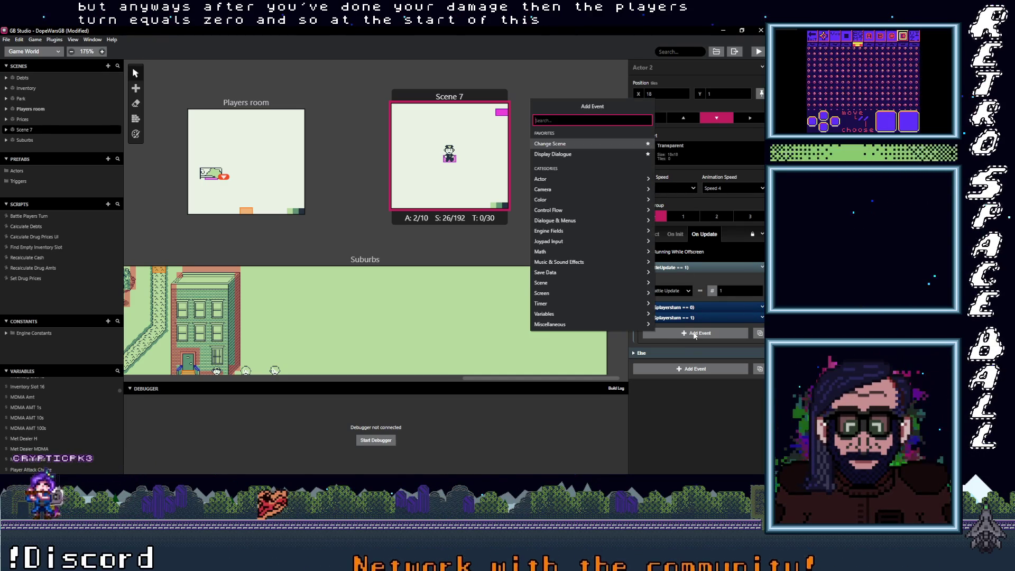
text(var val)
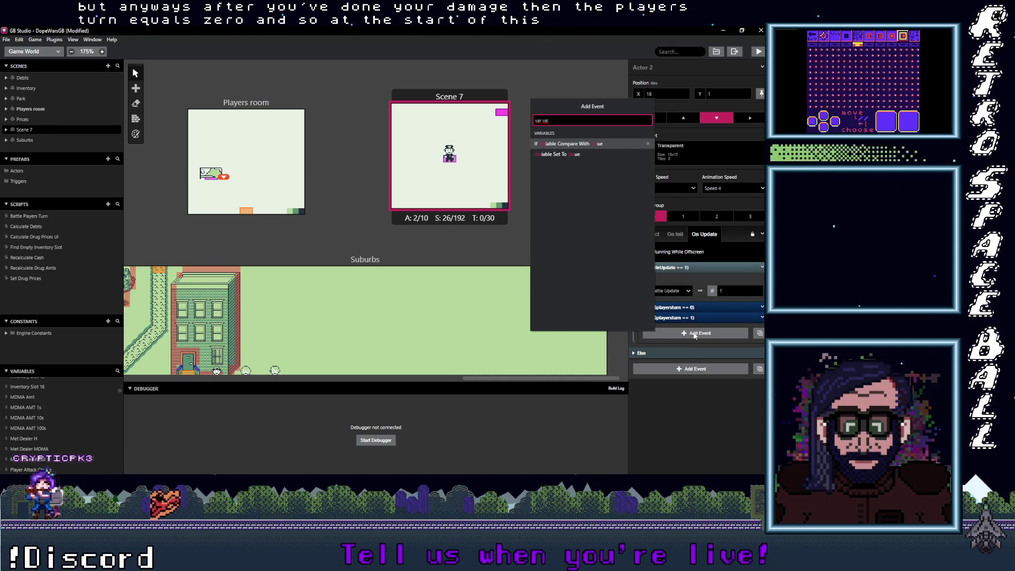
click(563, 153)
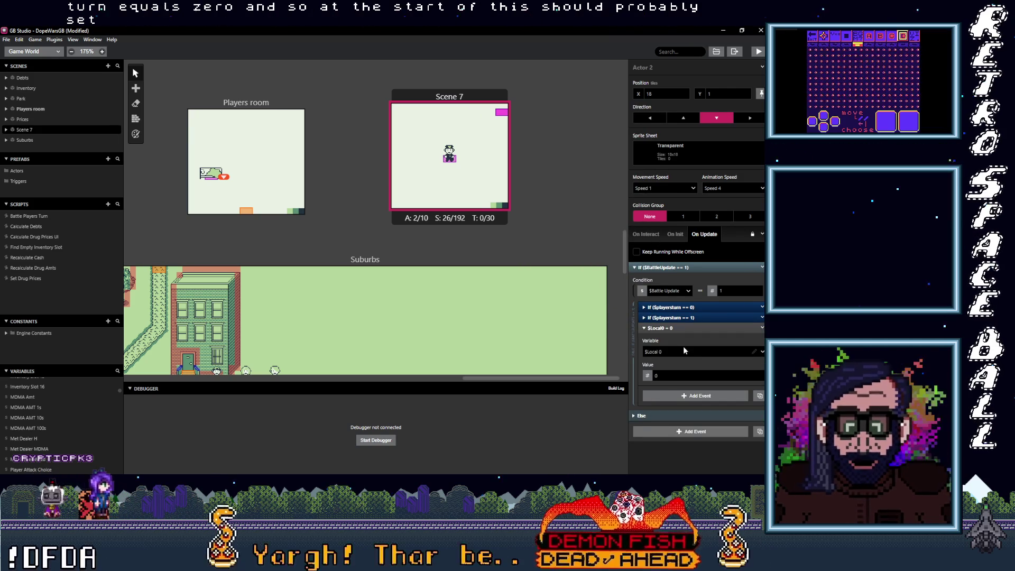
text(bat)
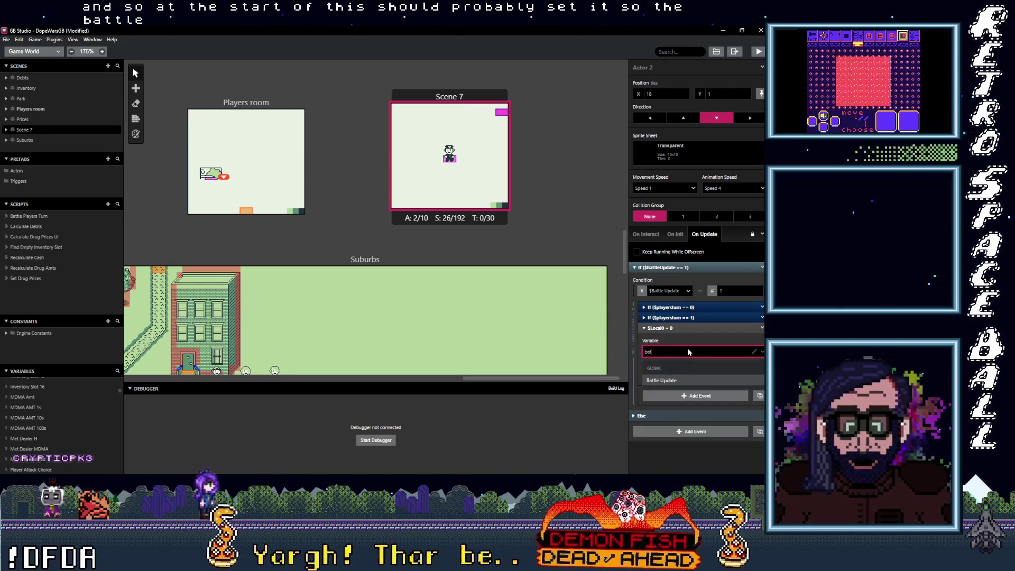
key(Return)
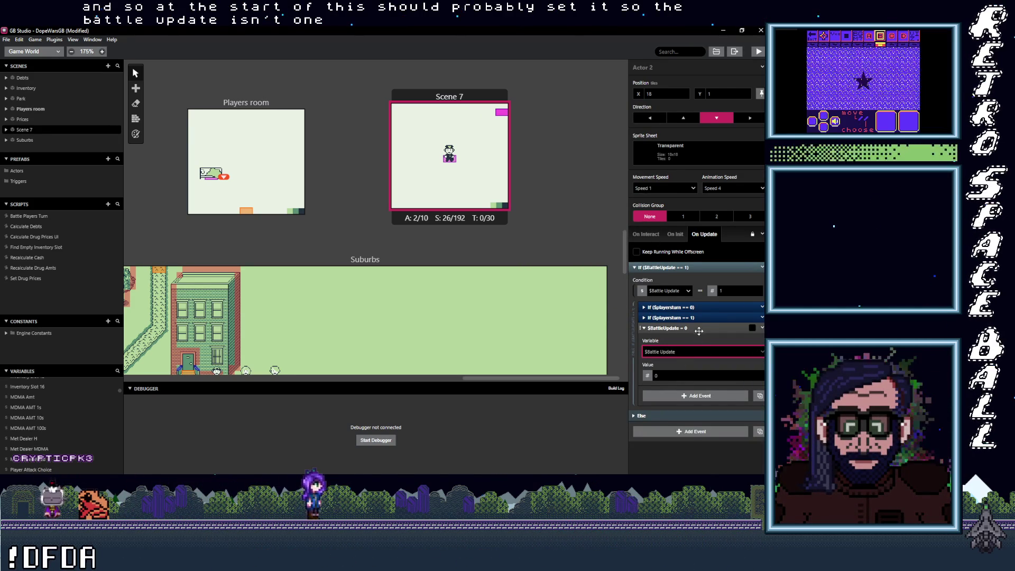
click(697, 332)
drag(698, 328, 698, 307)
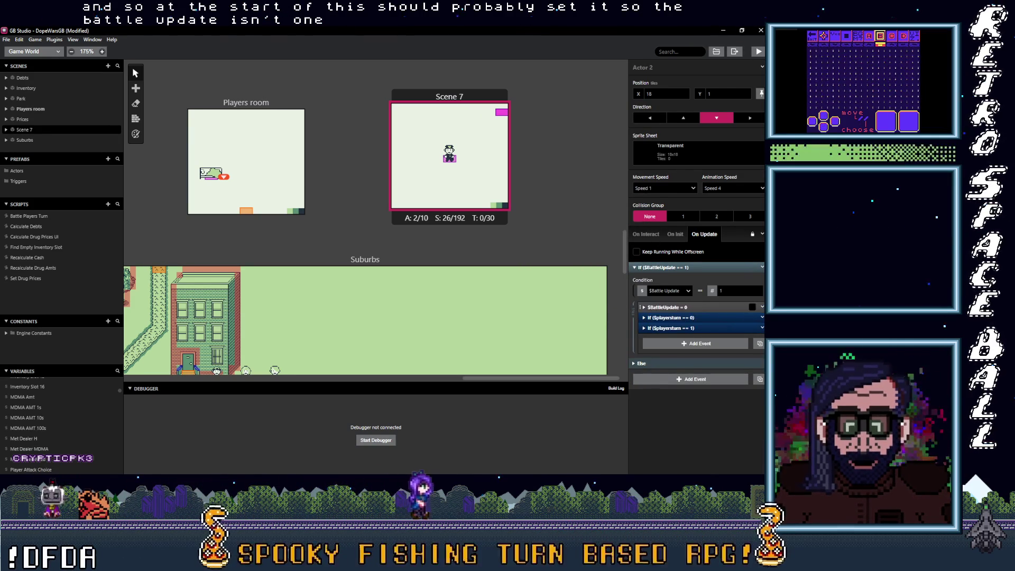
Add a $BattleUpdate = 1 event at the end of the block.
click(695, 343)
key(Escape)
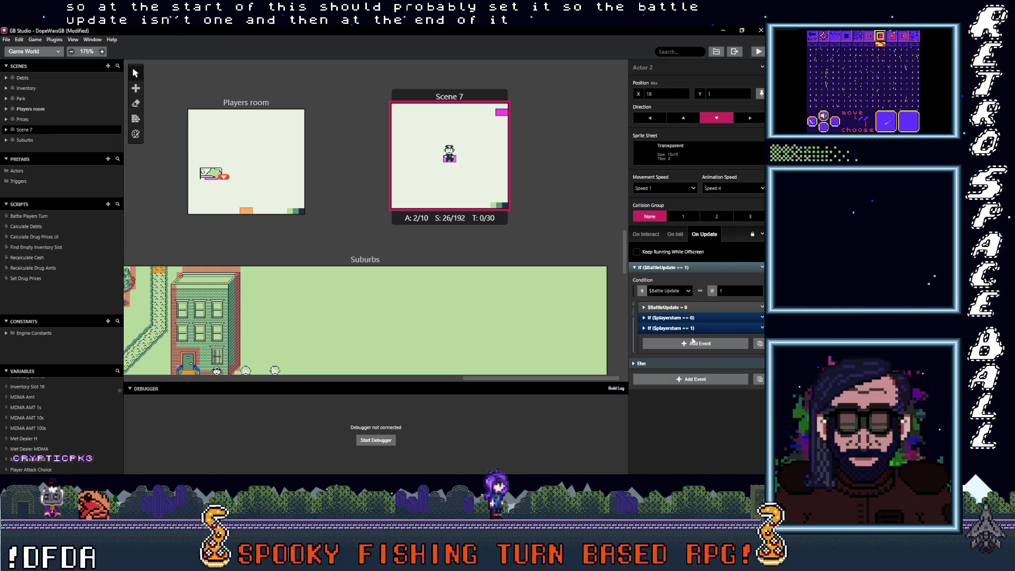
click(695, 342)
click(687, 384)
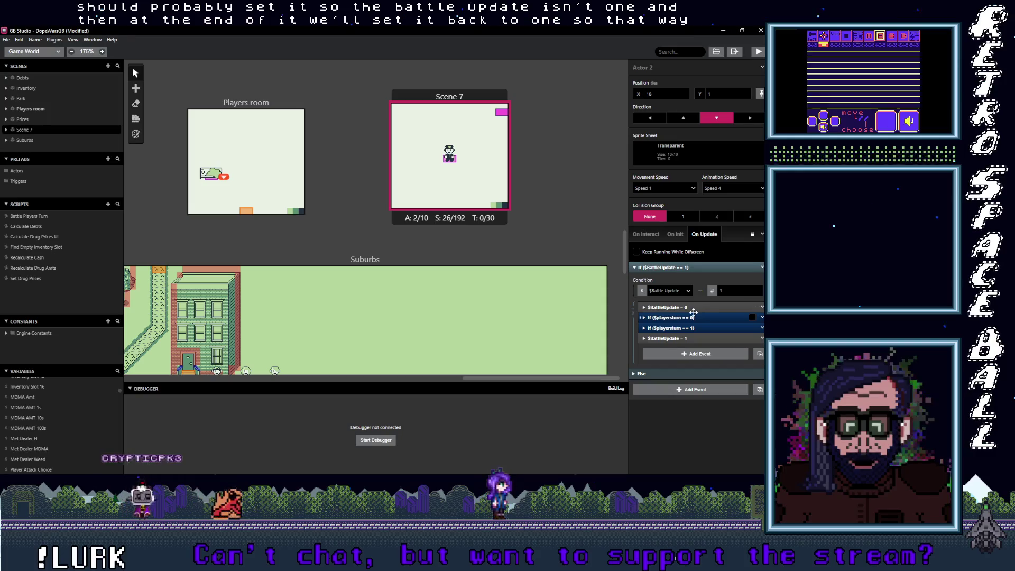
Review the enemy-turn and player-turn branches, ending with the enemy-turn branch and its nested check expanded.
click(698, 317)
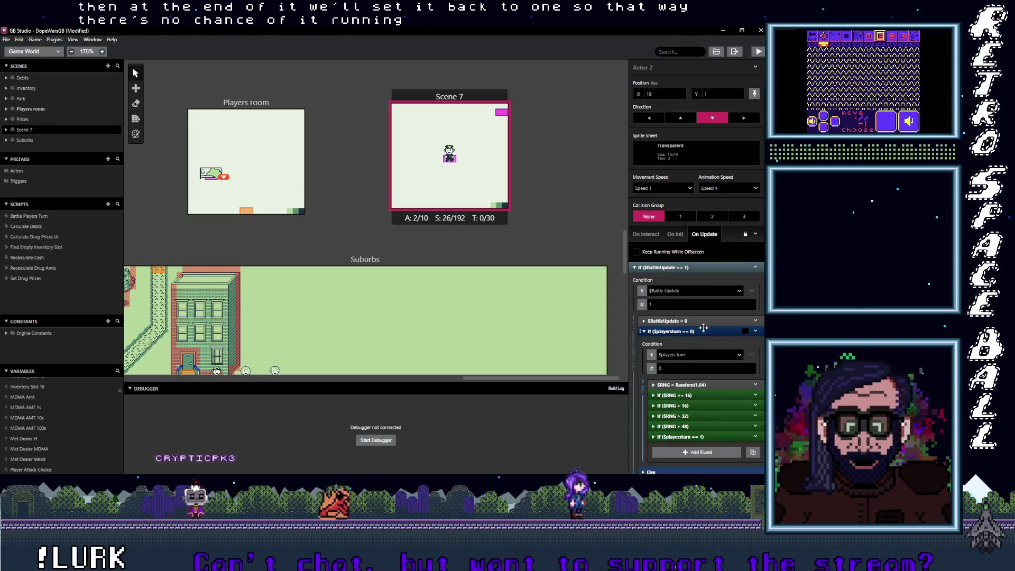
click(703, 329)
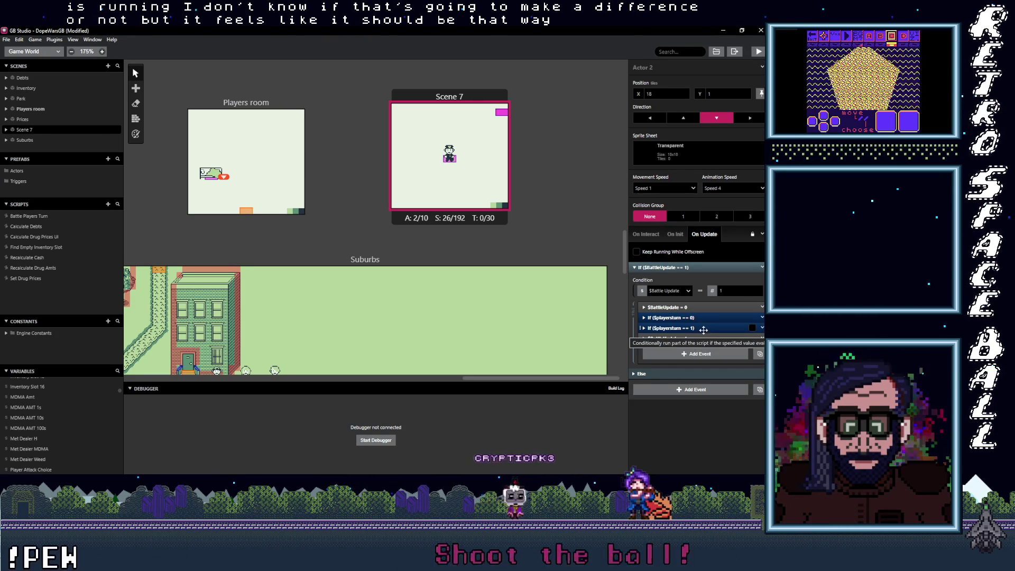
click(701, 328)
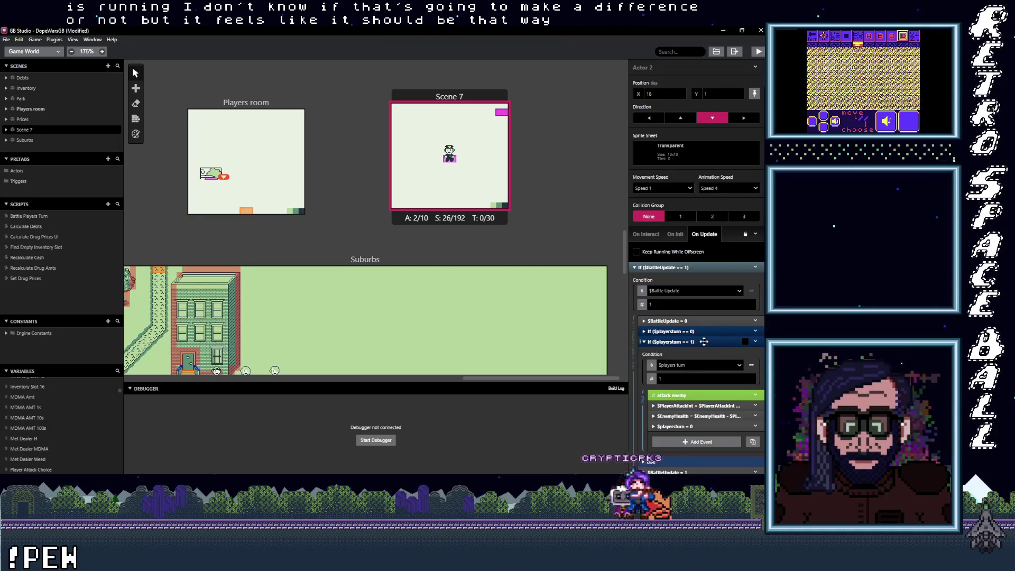
click(704, 342)
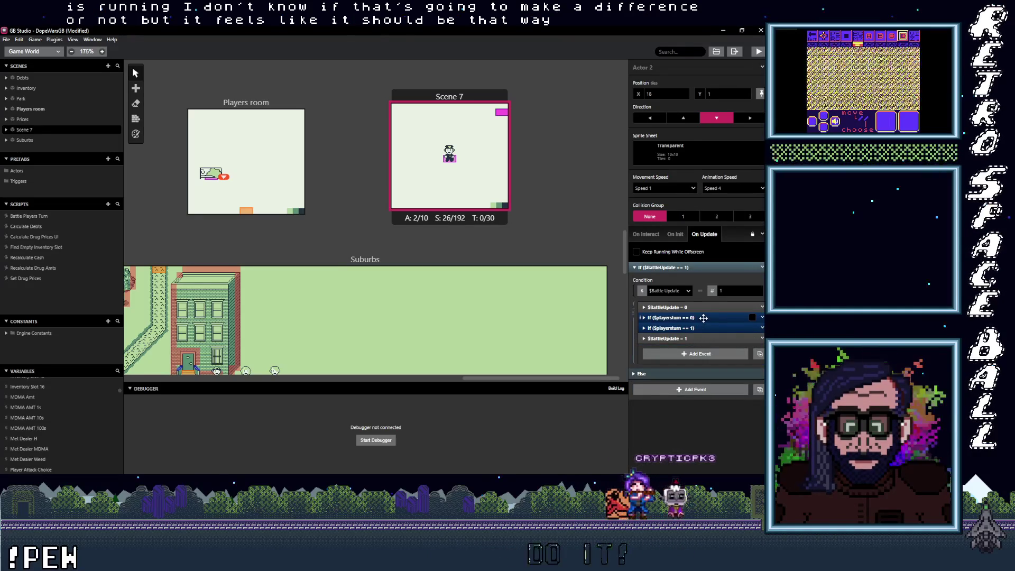
click(703, 318)
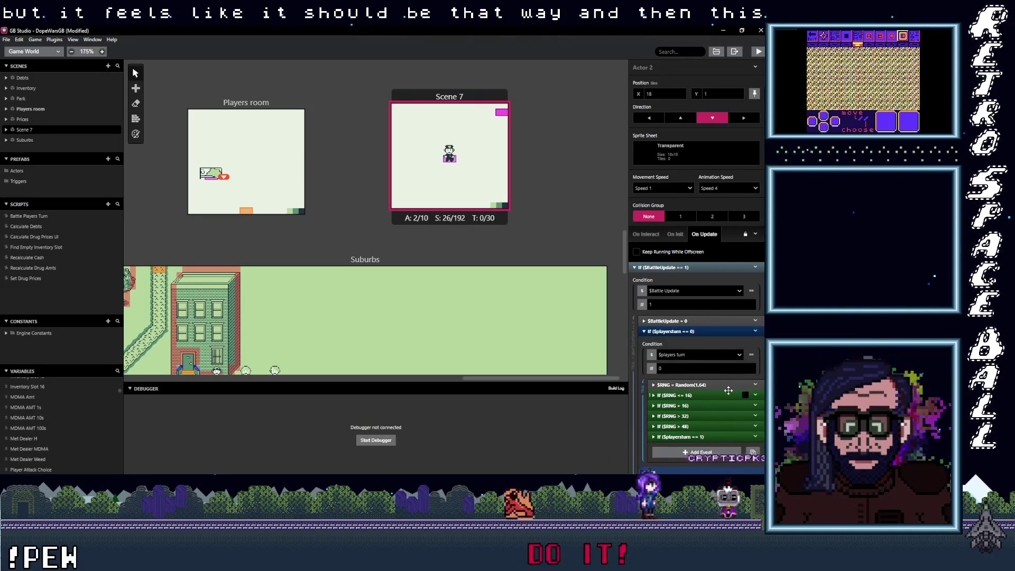
scroll(724, 380, down, 1)
scroll(724, 380, down, 2)
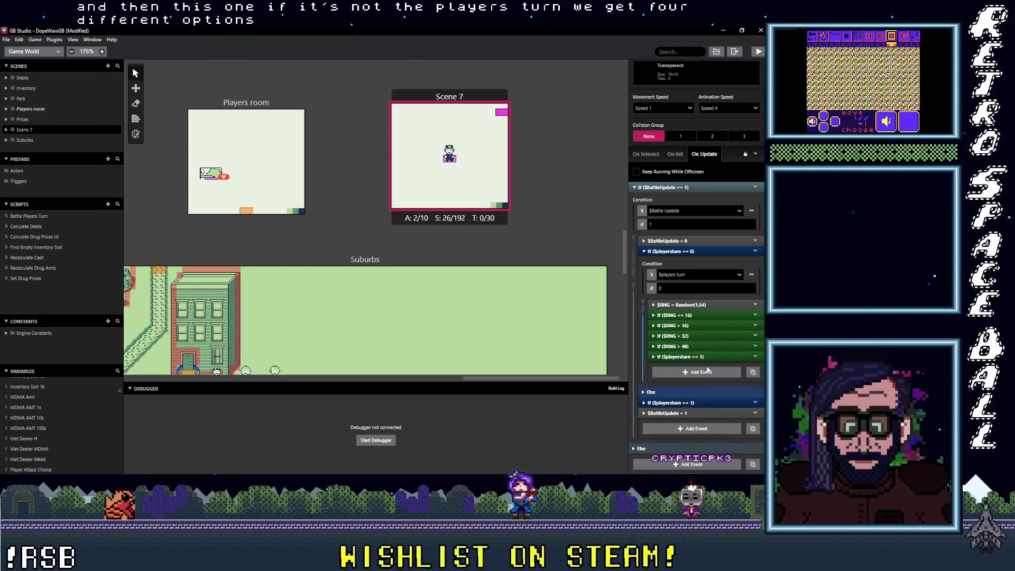
click(708, 357)
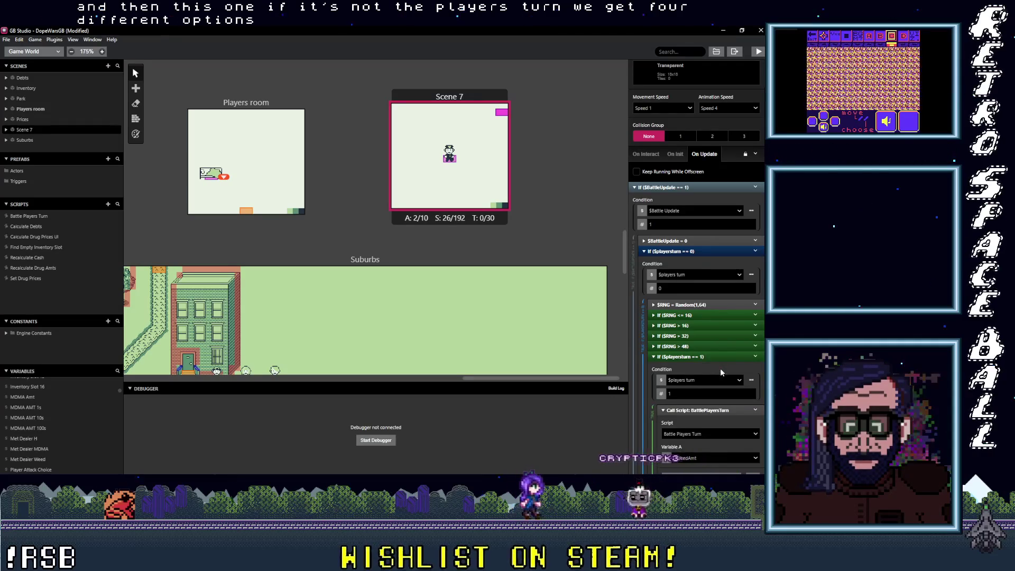
Inspect the Call Script: BattlePlayersTurn event's Variable A argument, then open the Battle Players Turn script.
scroll(721, 370, down, 1)
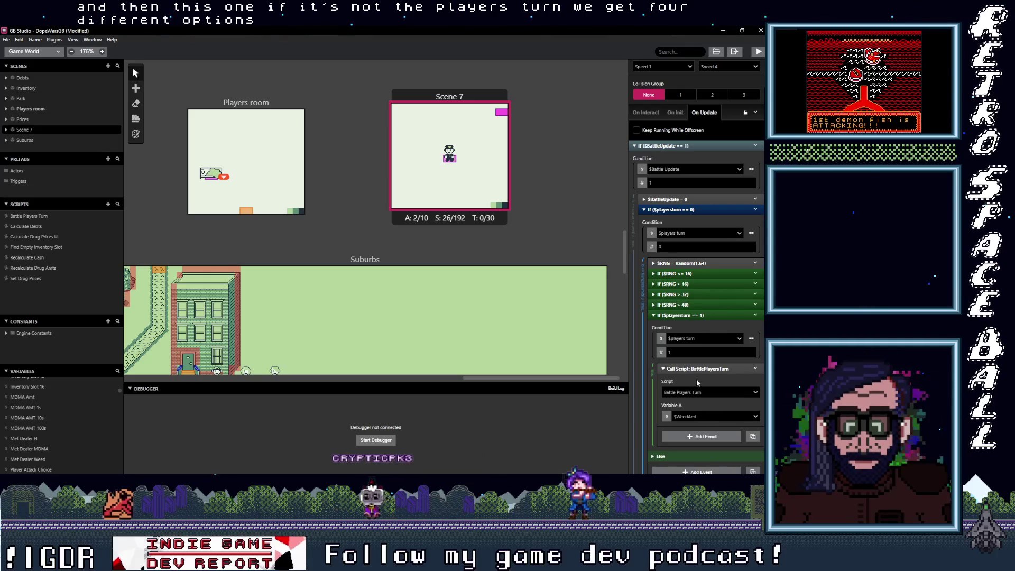
click(700, 416)
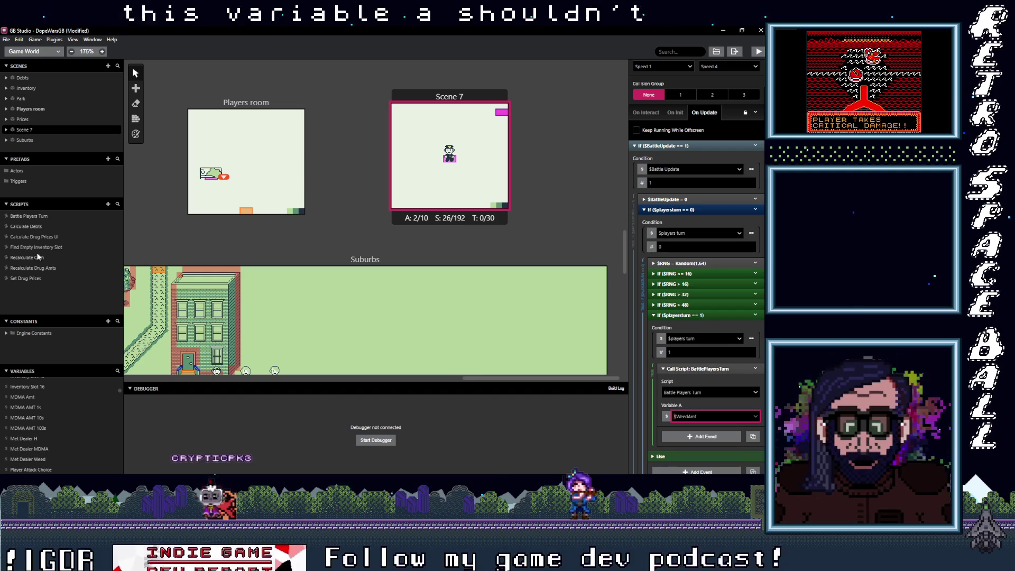
click(30, 216)
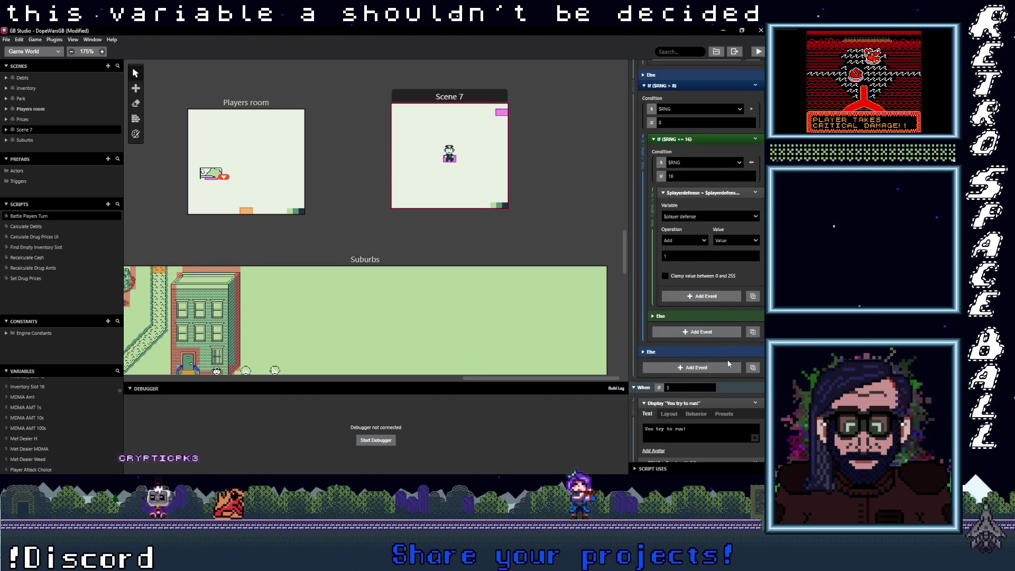
Keep Variable A passed by reference in Battle Players Turn and review the attack choice menu.
scroll(727, 360, up, 6)
scroll(725, 370, down, 10)
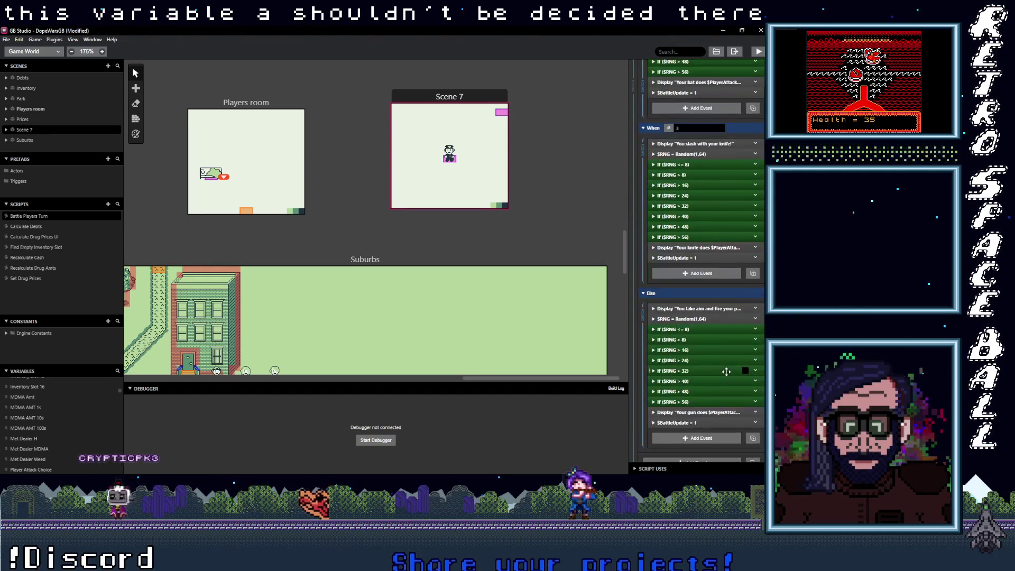
scroll(726, 371, up, 10)
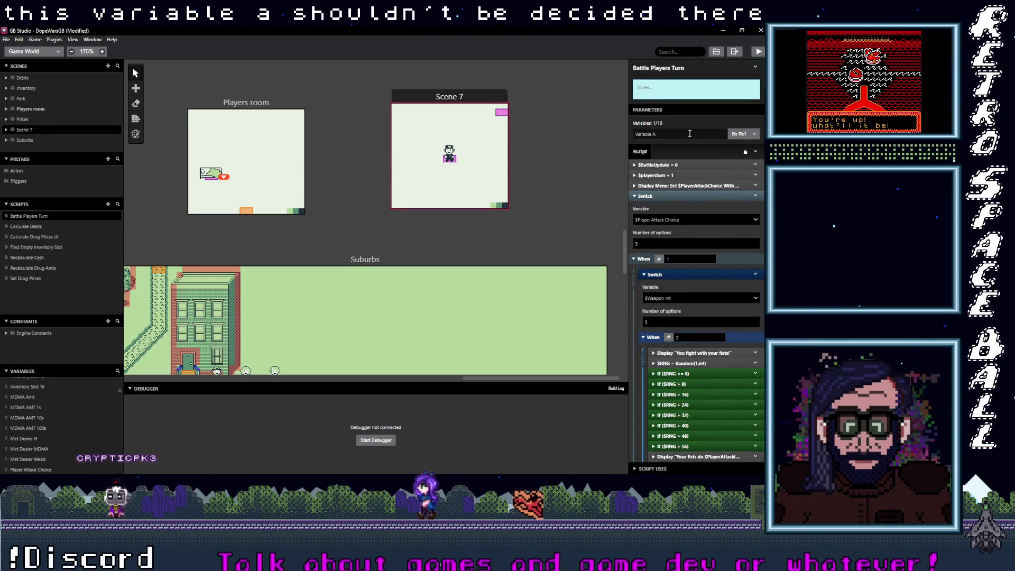
click(748, 135)
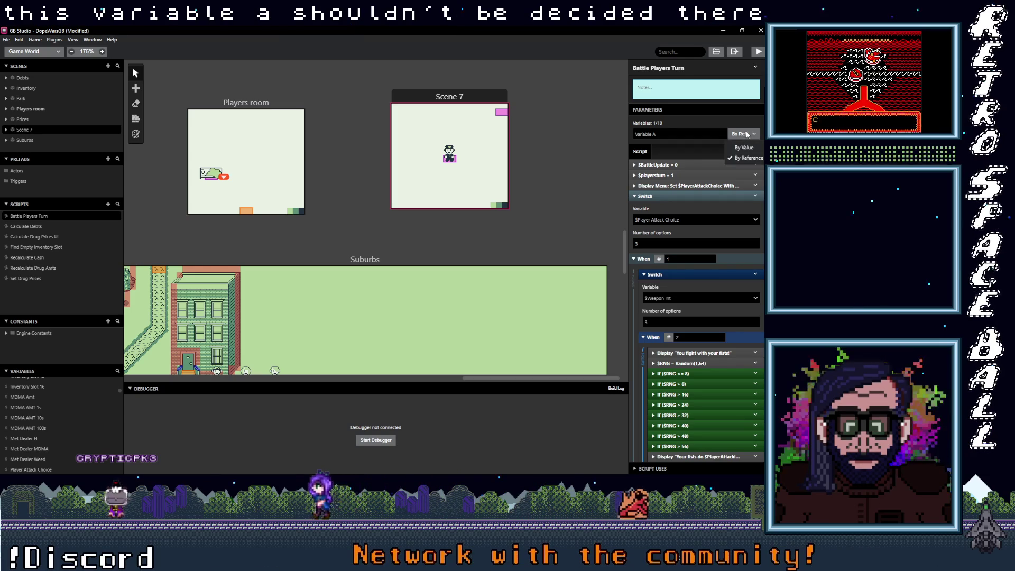
click(746, 157)
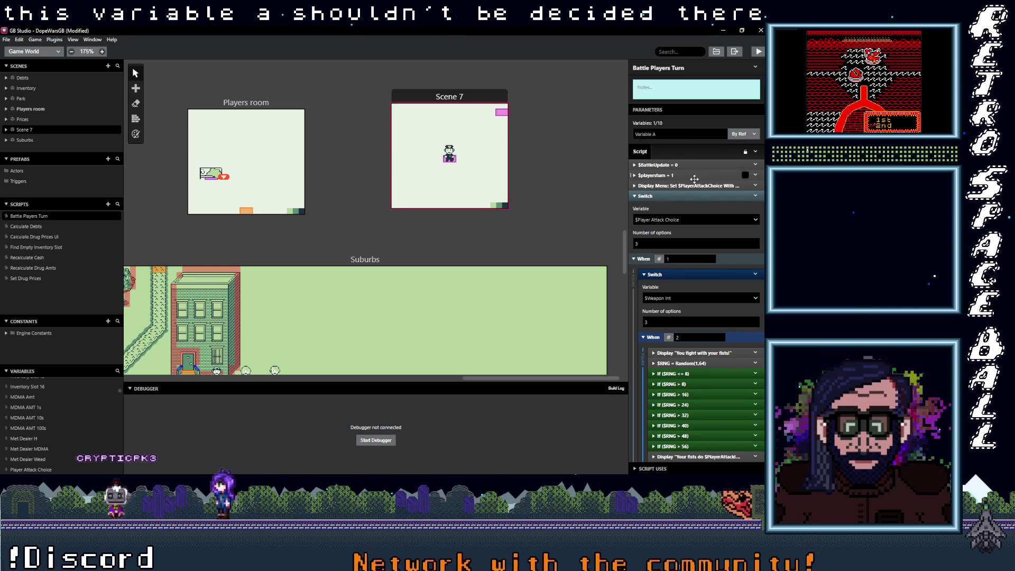
click(677, 185)
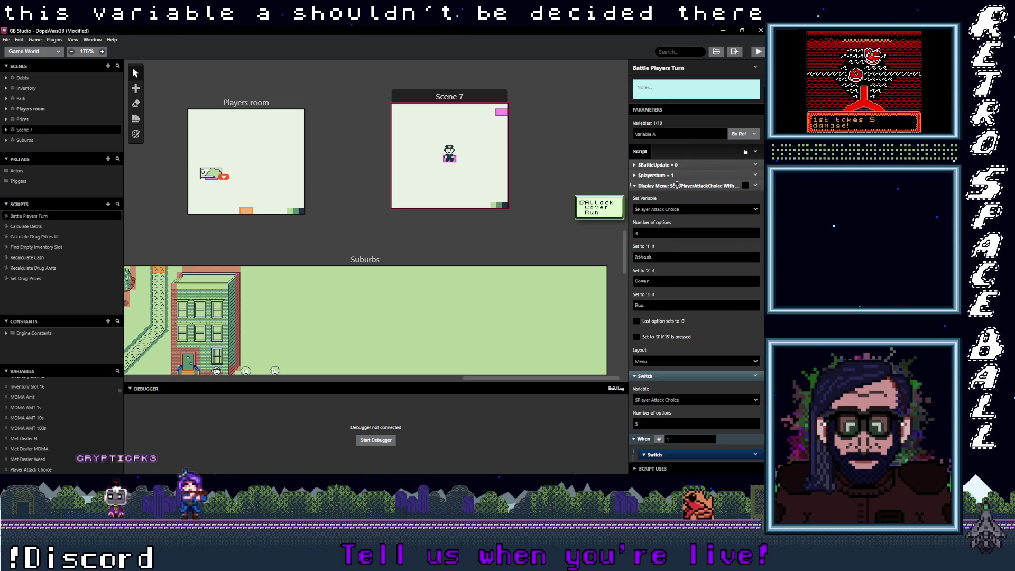
click(677, 185)
Change the "You take cover!" condition's variable from Variable A to $RNG.
scroll(693, 265, down, 3)
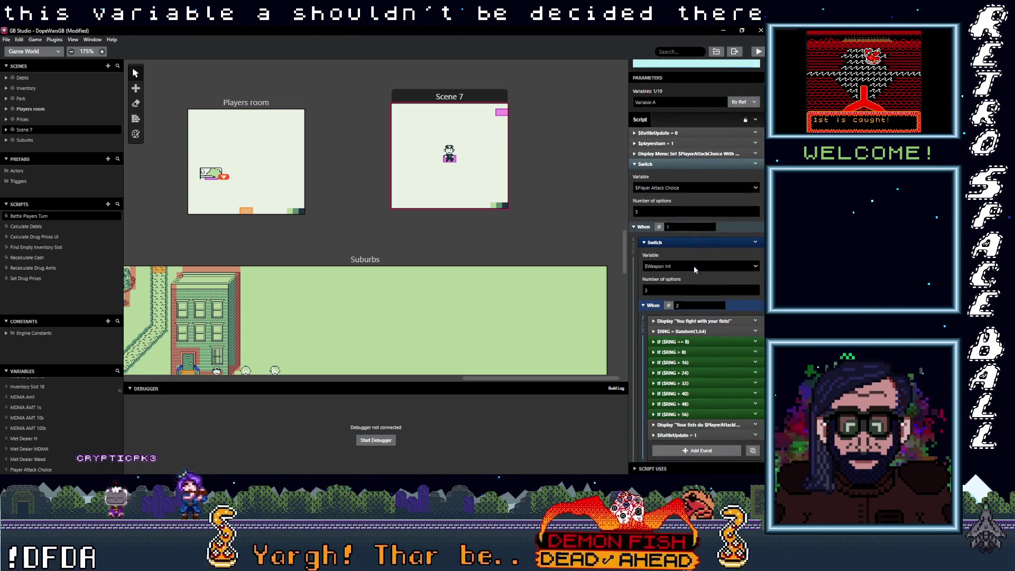
scroll(693, 265, down, 5)
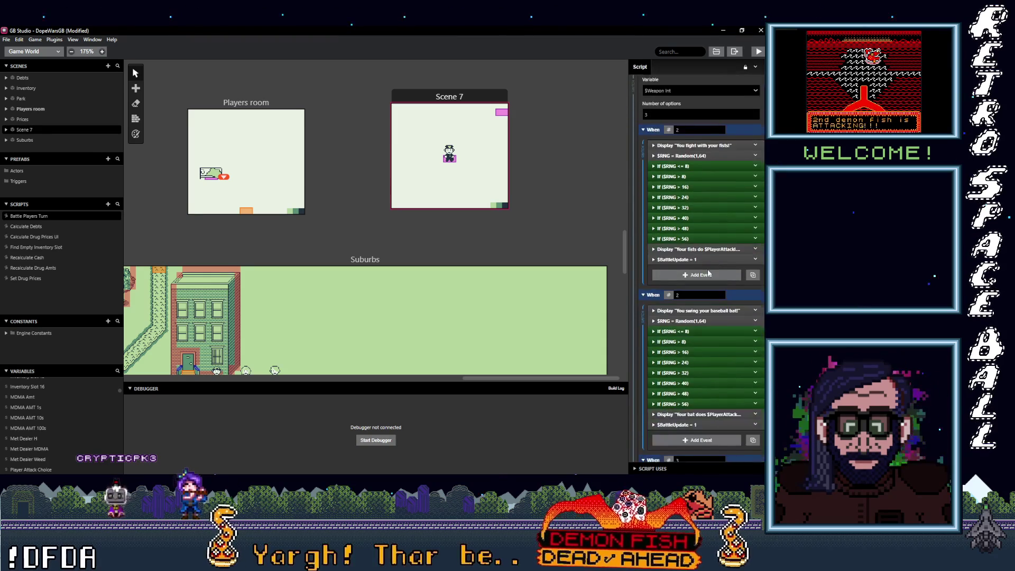
scroll(707, 270, down, 4)
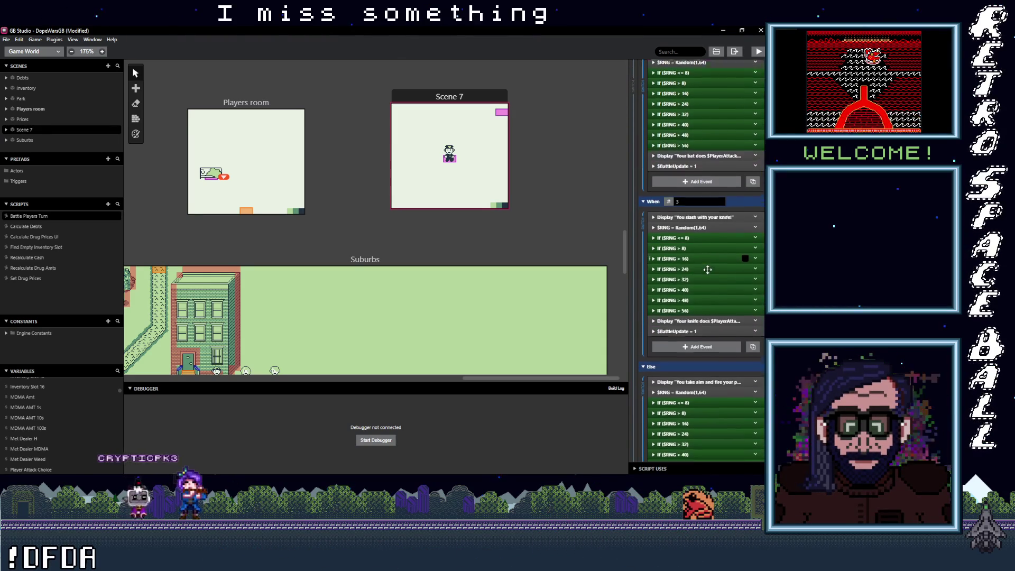
scroll(707, 269, down, 8)
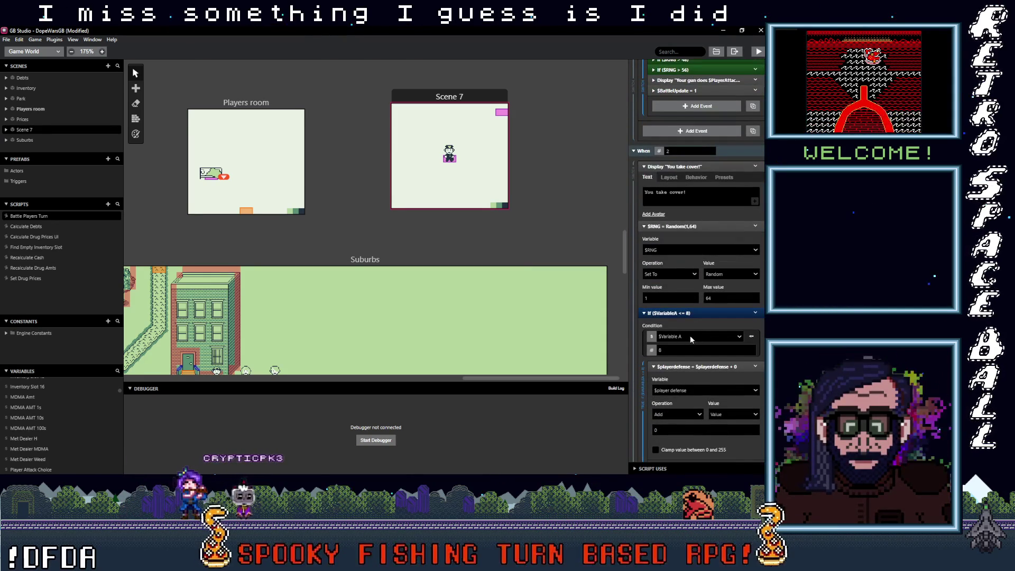
click(691, 338)
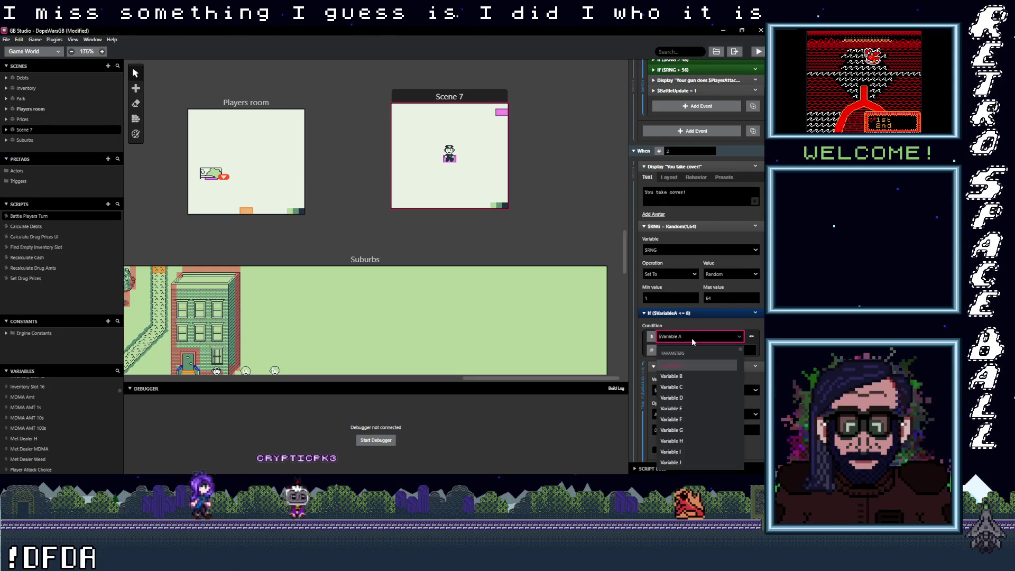
text(rng)
key(Return)
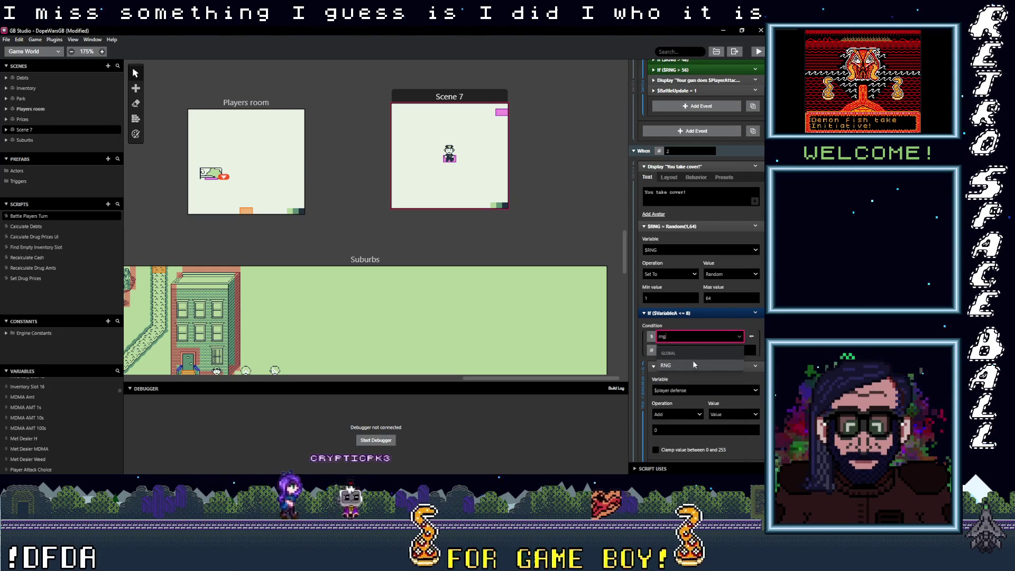
Return to the Scene 7 actor's On Update script with the nested If ($playersturn == 1) collapsed.
scroll(693, 353, down, 10)
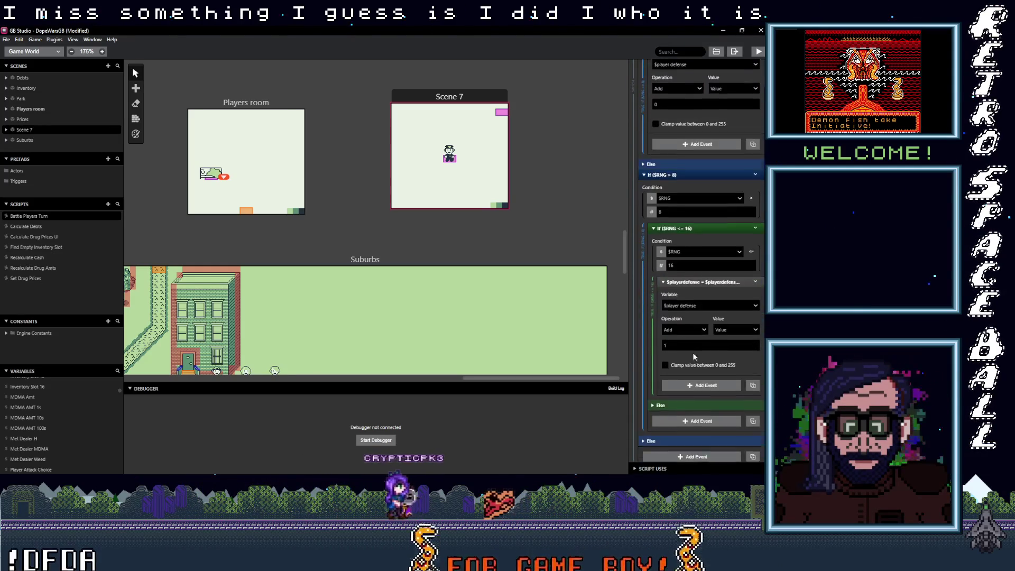
scroll(692, 353, down, 10)
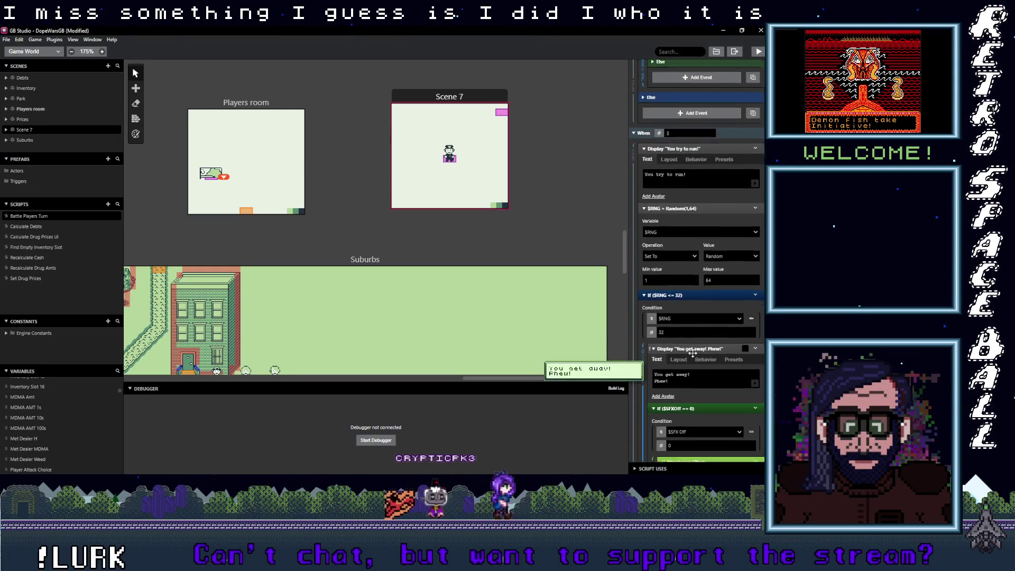
scroll(692, 353, down, 4)
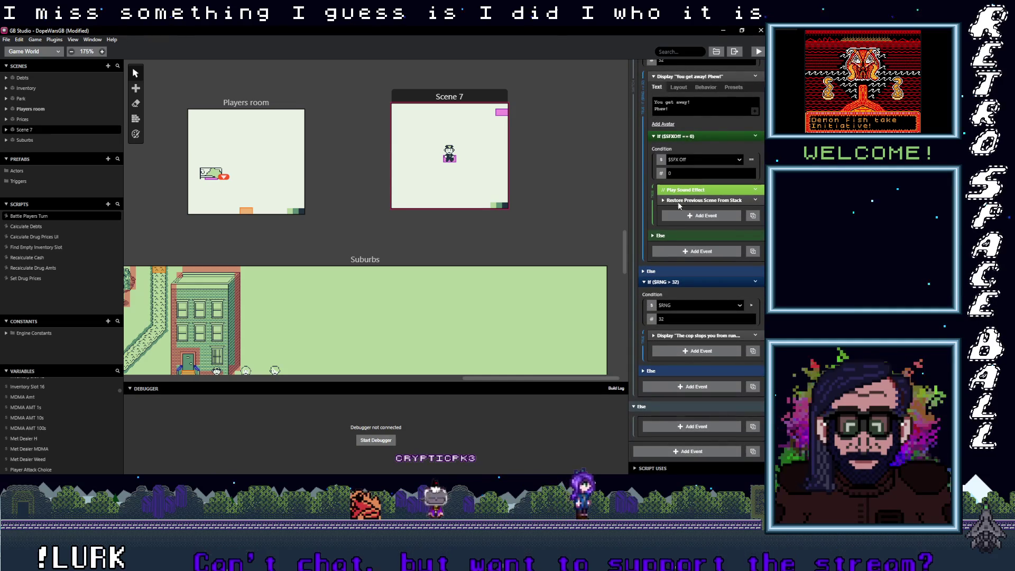
scroll(687, 106, up, 4)
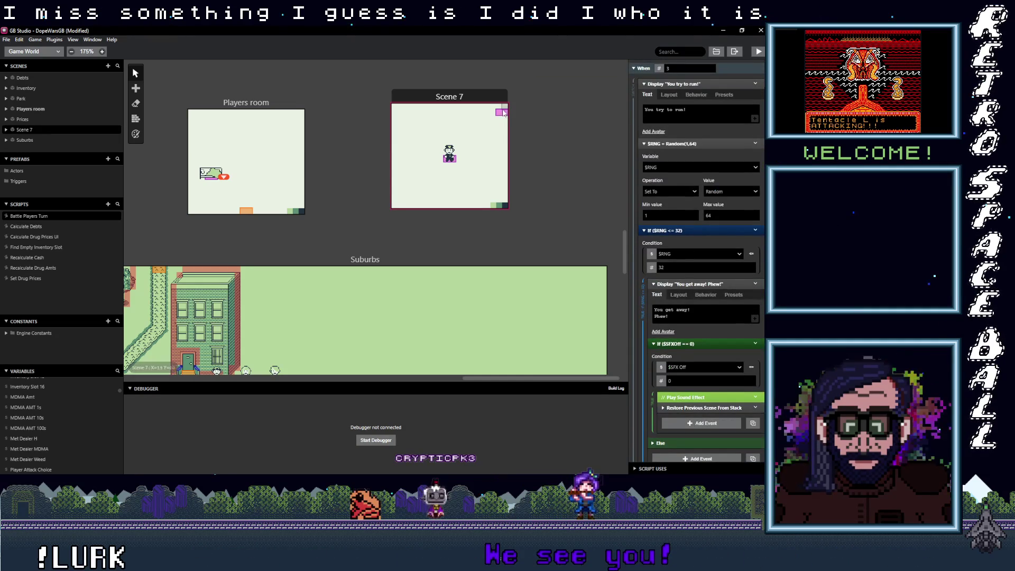
click(503, 112)
scroll(698, 320, down, 2)
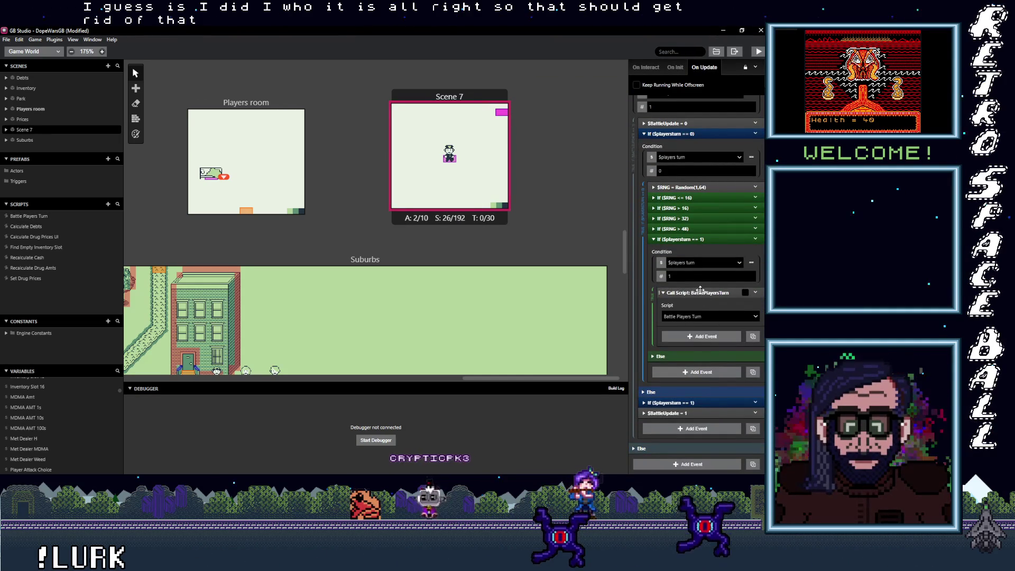
click(692, 239)
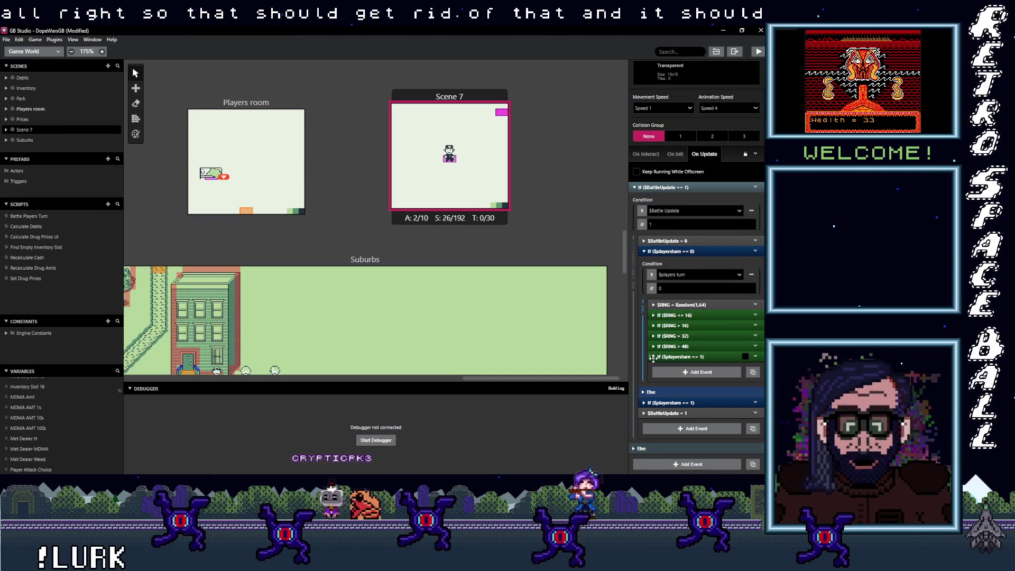
Move Call Script: BattlePlayersTurn out of the nested If ($playersturn == 1) into the enemy-turn branch.
click(706, 357)
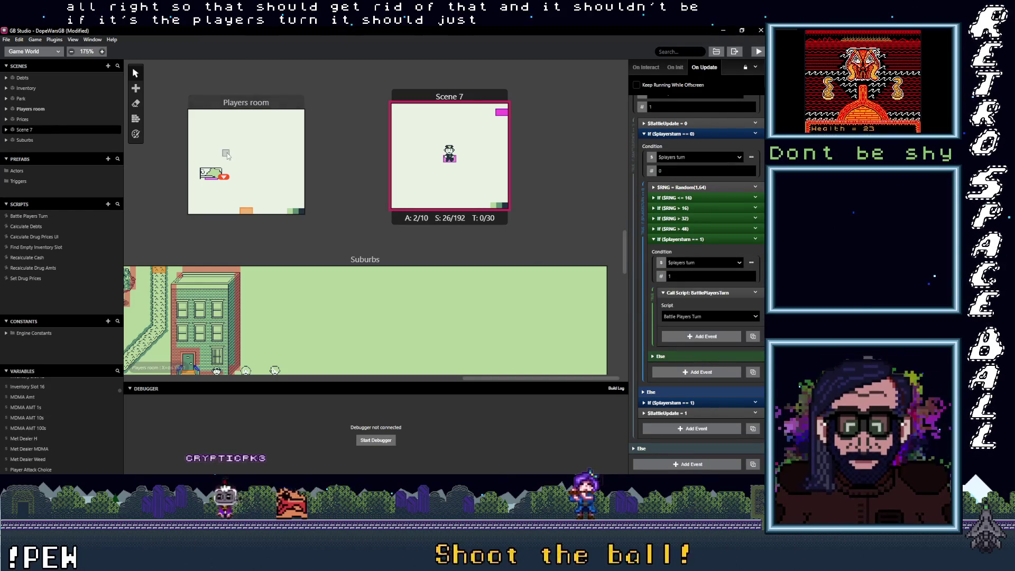
click(45, 218)
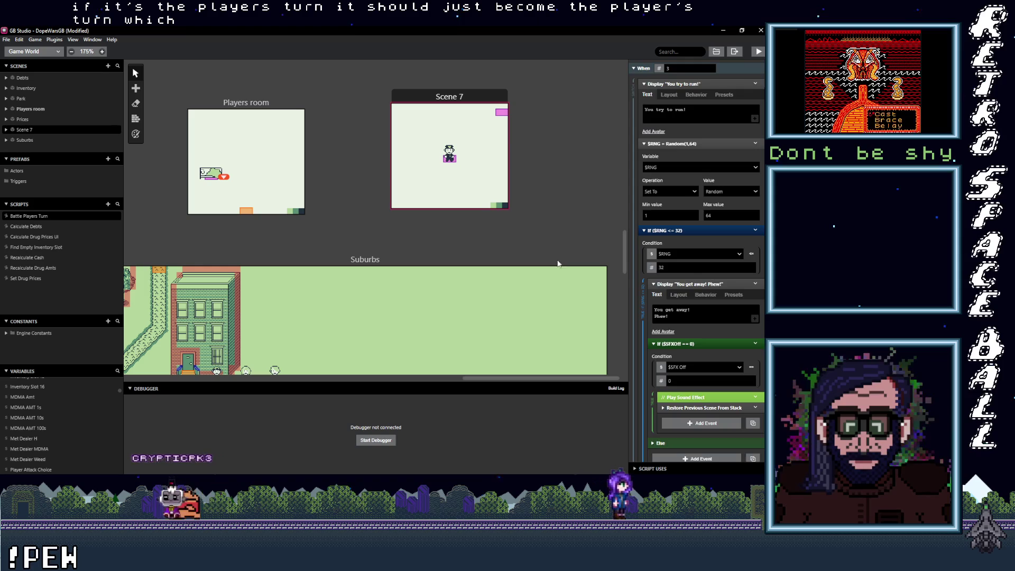
scroll(724, 280, up, 10)
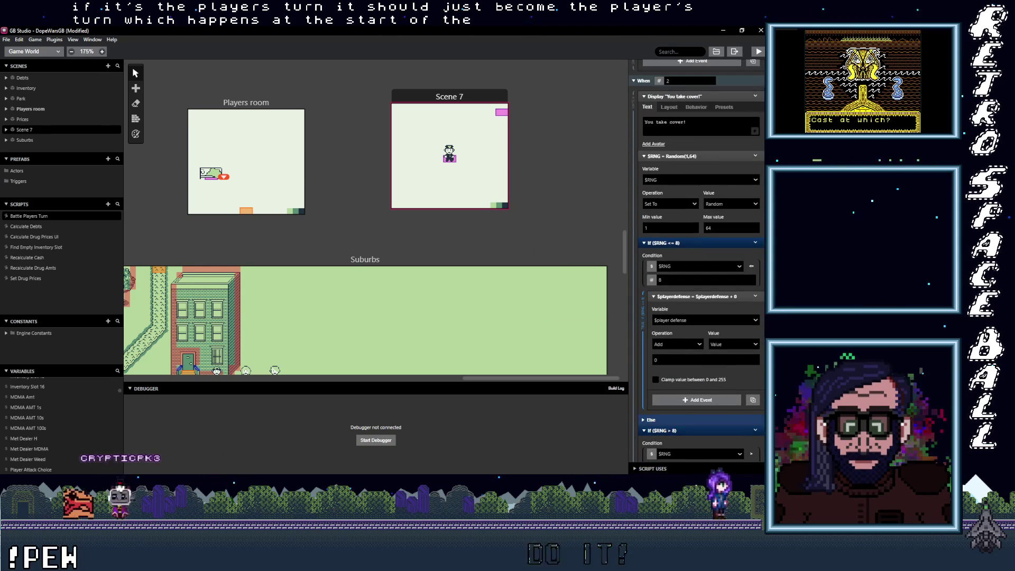
scroll(749, 106, up, 10)
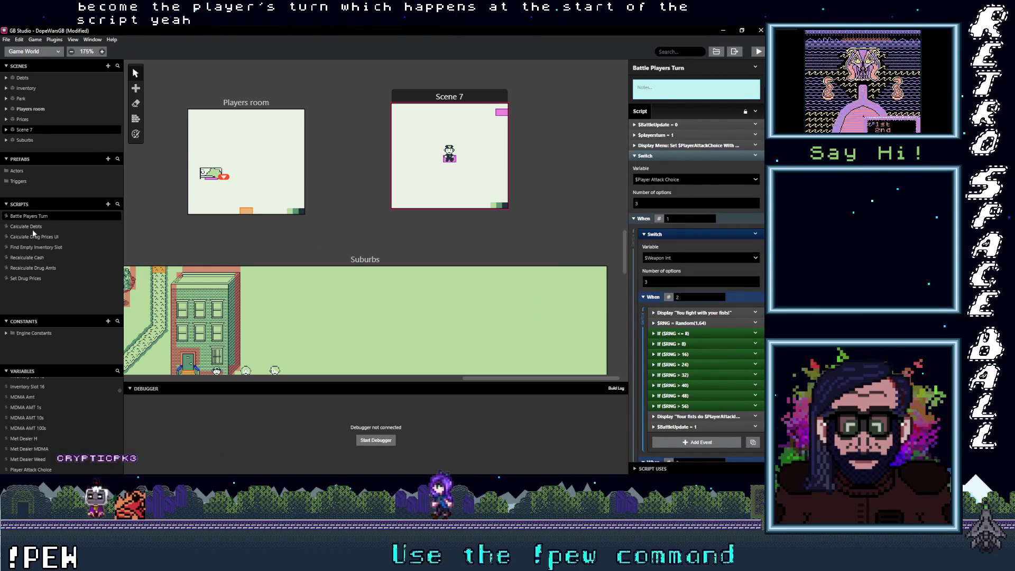
click(499, 117)
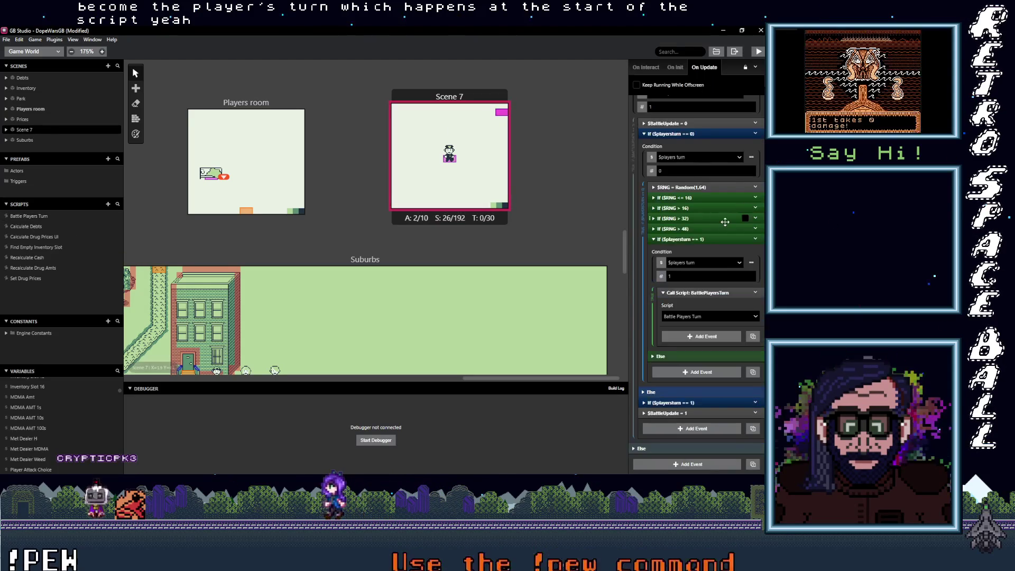
click(699, 261)
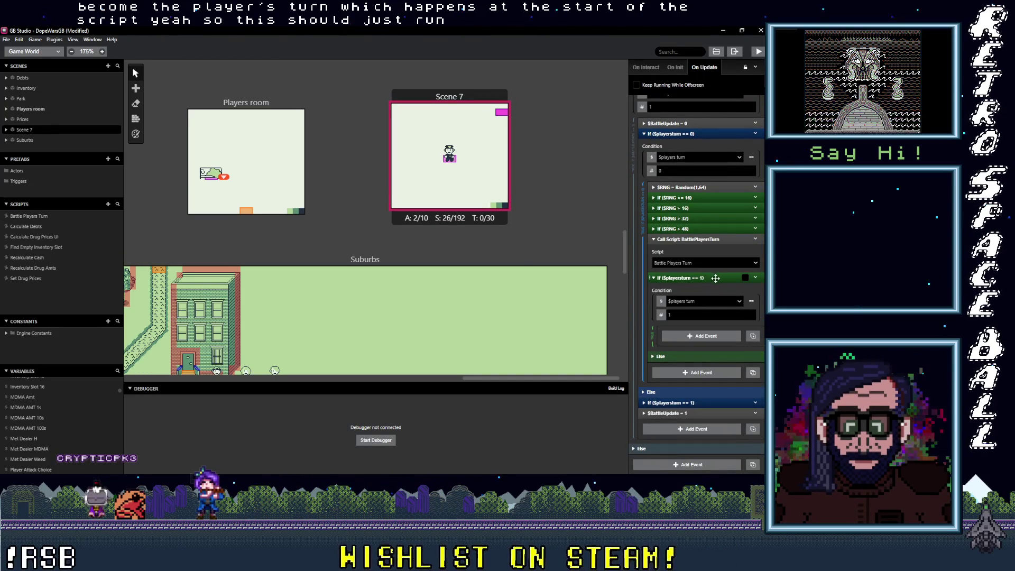
click(755, 278)
Delete the empty If ($playersturn == 1) block and confirm the enemy-turn branch calls Battle Players Turn.
click(699, 395)
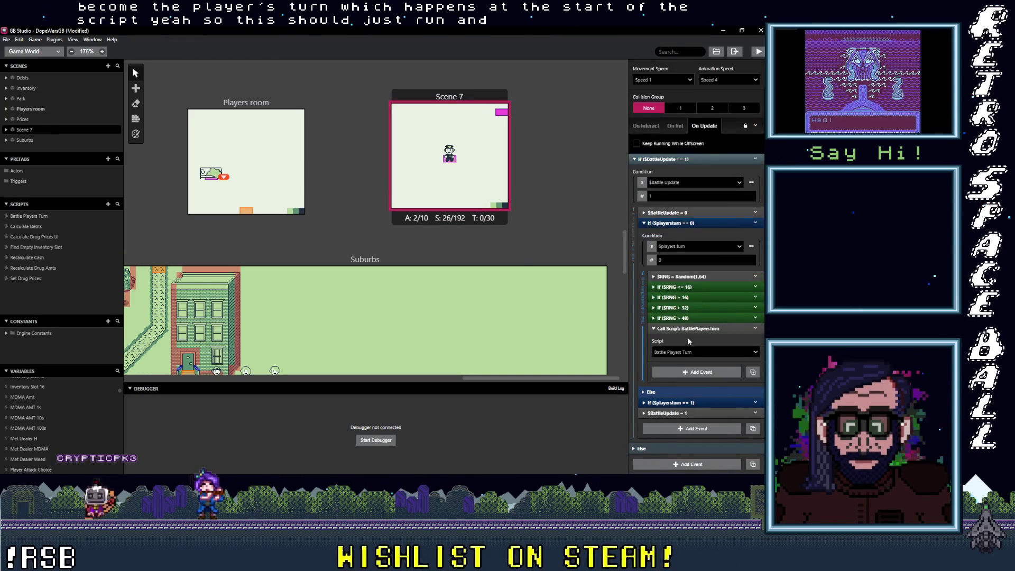
click(695, 332)
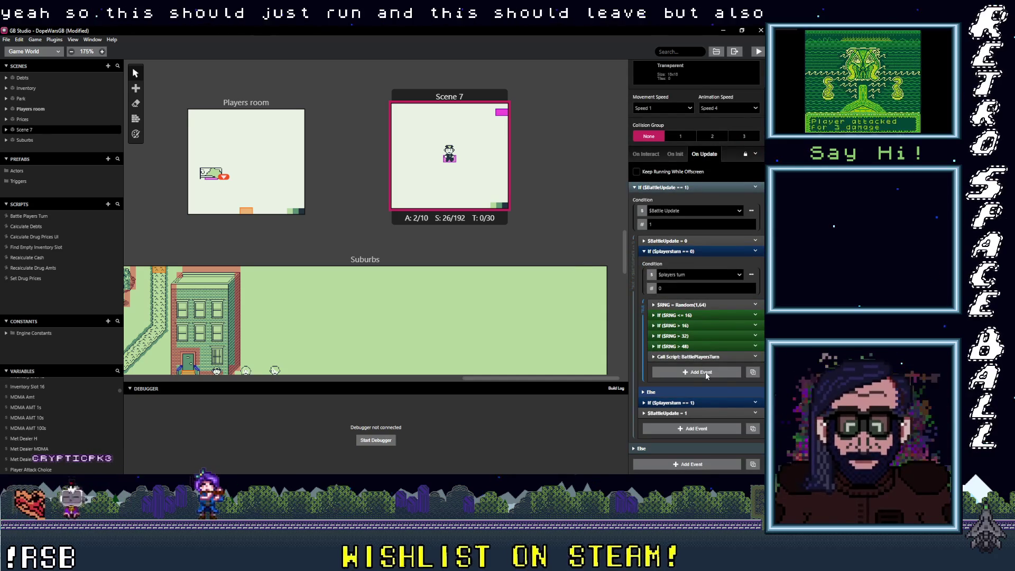
click(715, 372)
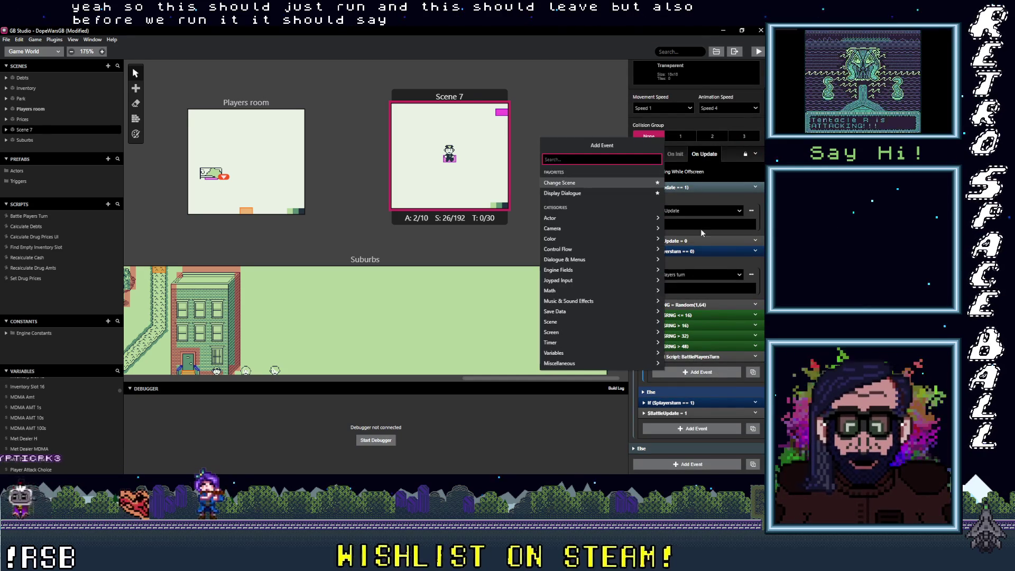
click(756, 241)
click(755, 241)
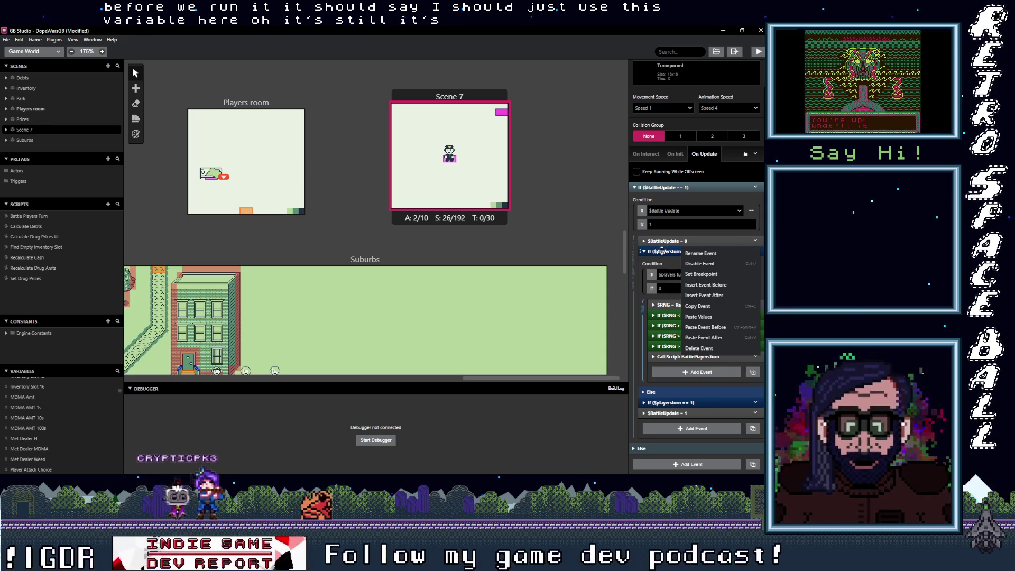
click(664, 262)
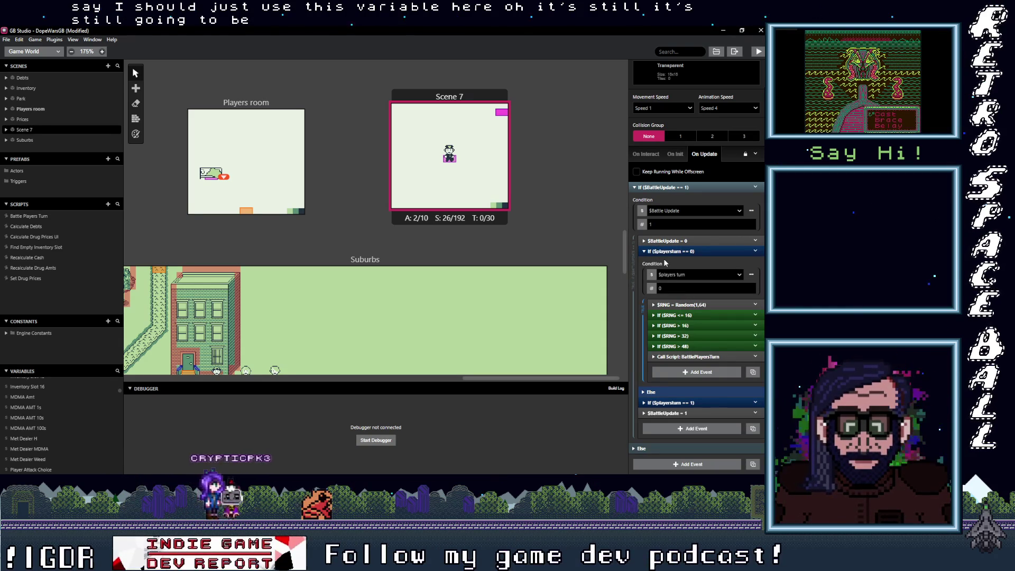
click(688, 357)
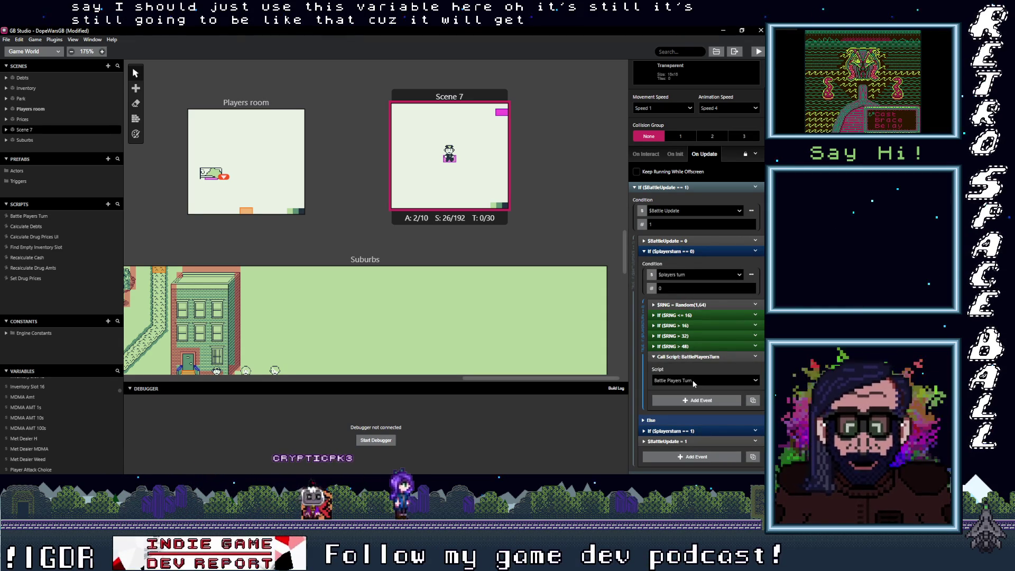
click(692, 357)
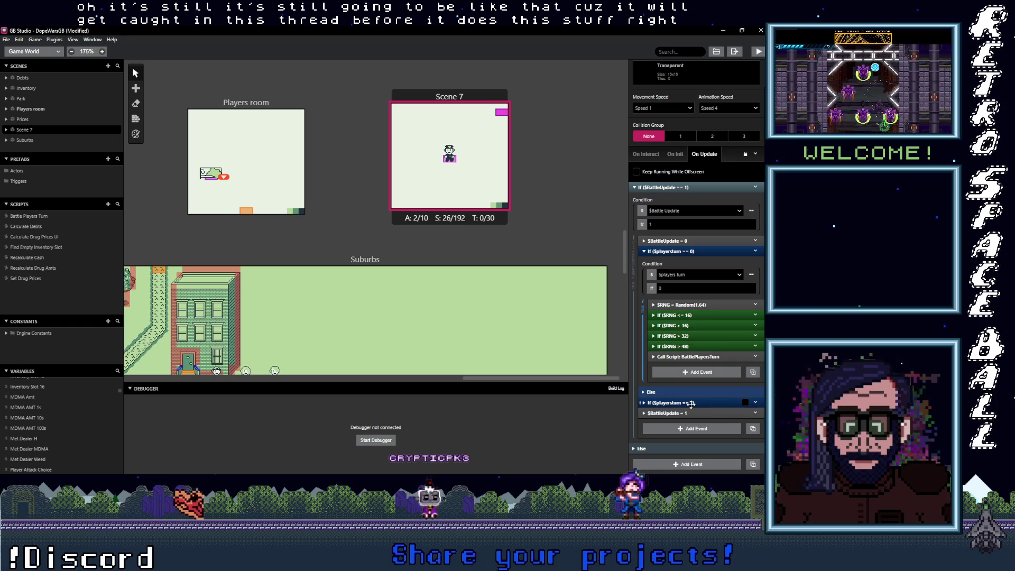
Expand the $playersturn == 1 branch to review its attack events, ending with $BattleUpdate = 1.
click(687, 402)
scroll(704, 404, down, 1)
scroll(704, 404, down, 1)
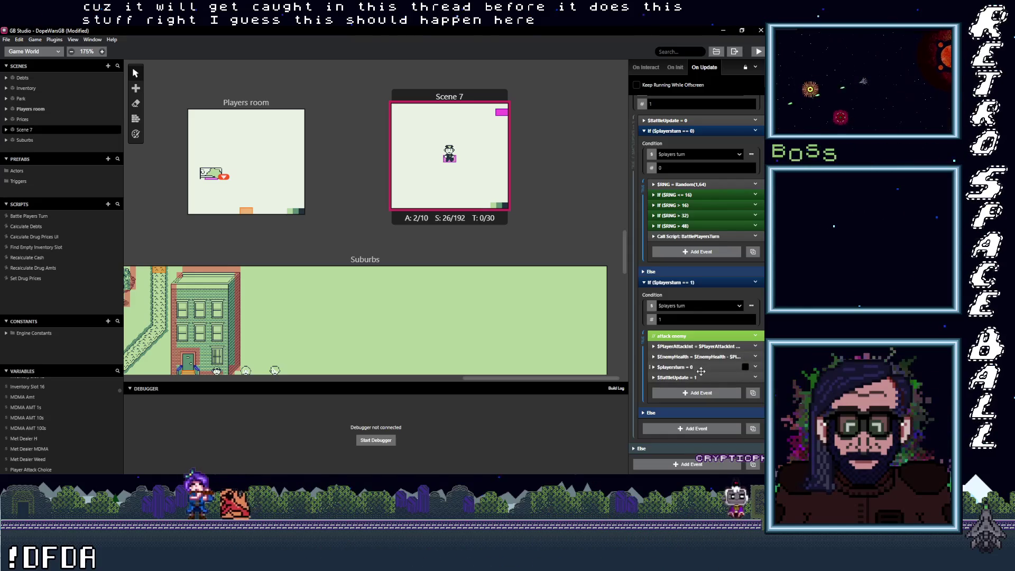
scroll(700, 370, up, 2)
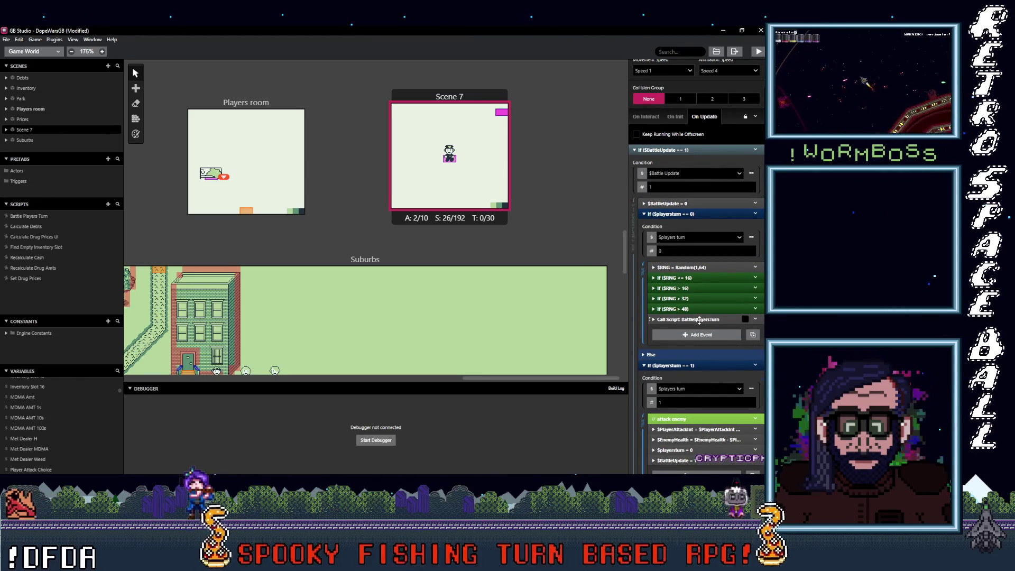
scroll(696, 364, down, 1)
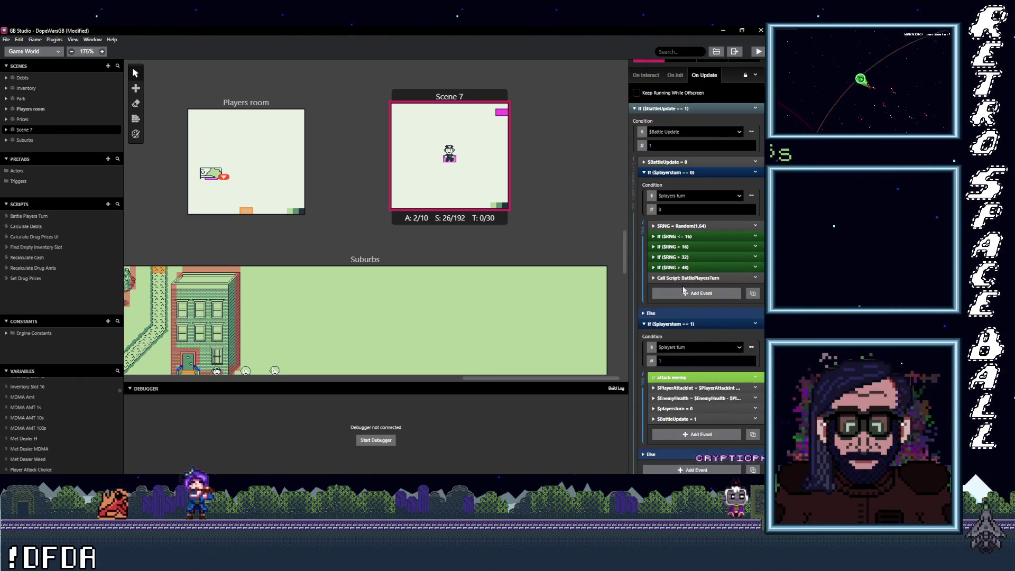
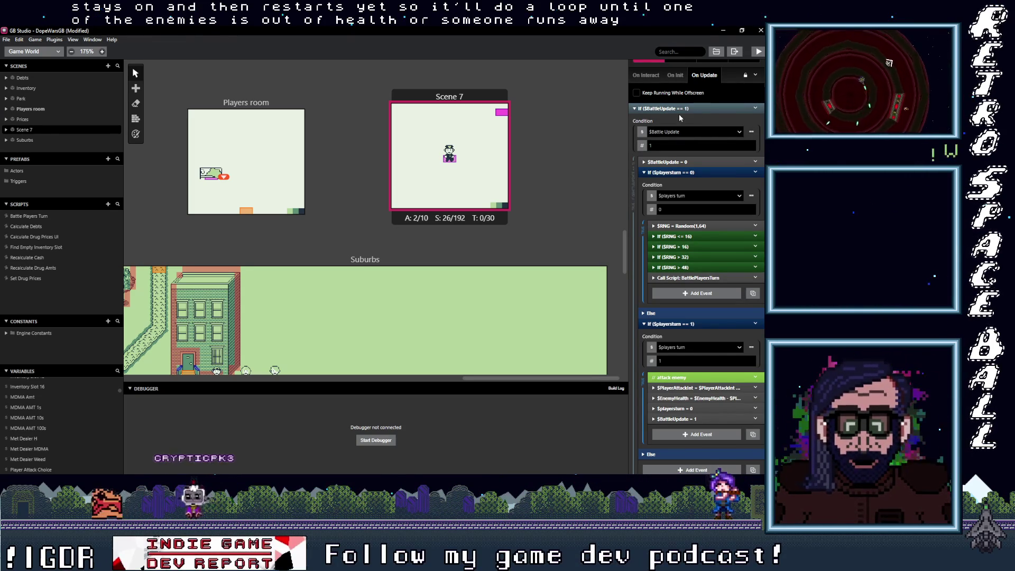
Review the $RNG > 16, > 32 and > 48 branches, then switch to the Battle Players Turn script.
click(698, 247)
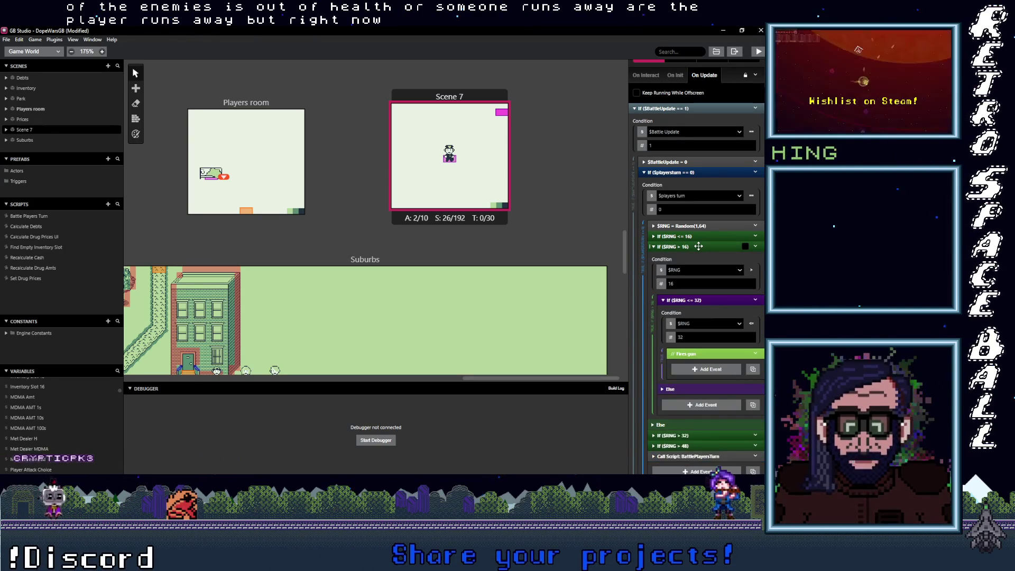
click(699, 246)
click(693, 257)
click(693, 256)
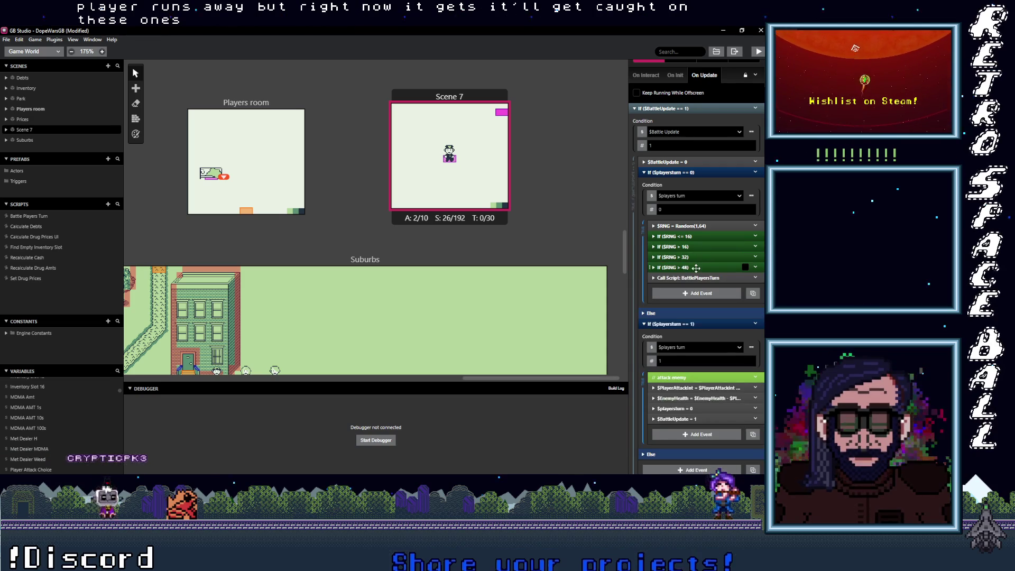
click(696, 267)
click(696, 267)
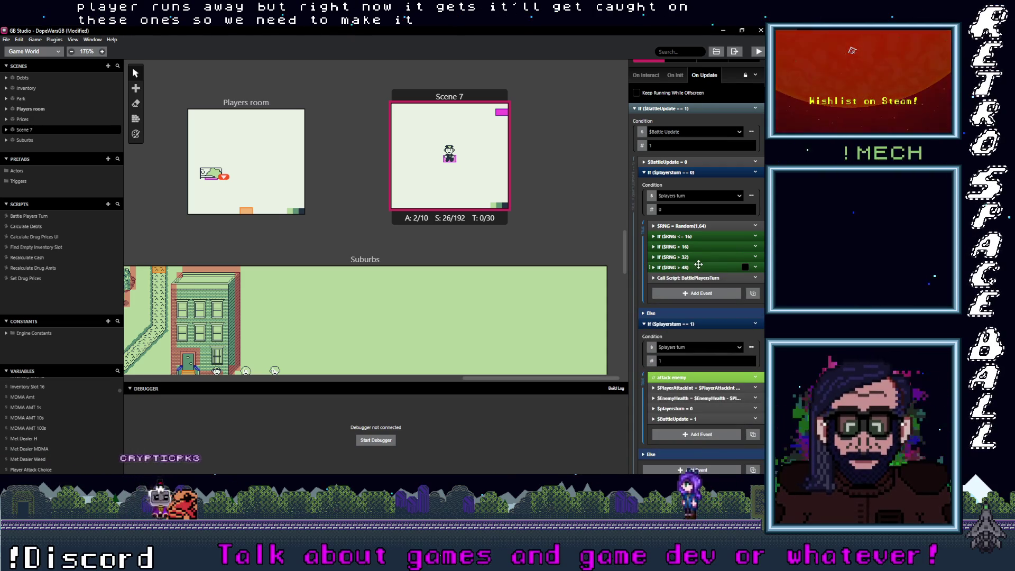
click(696, 266)
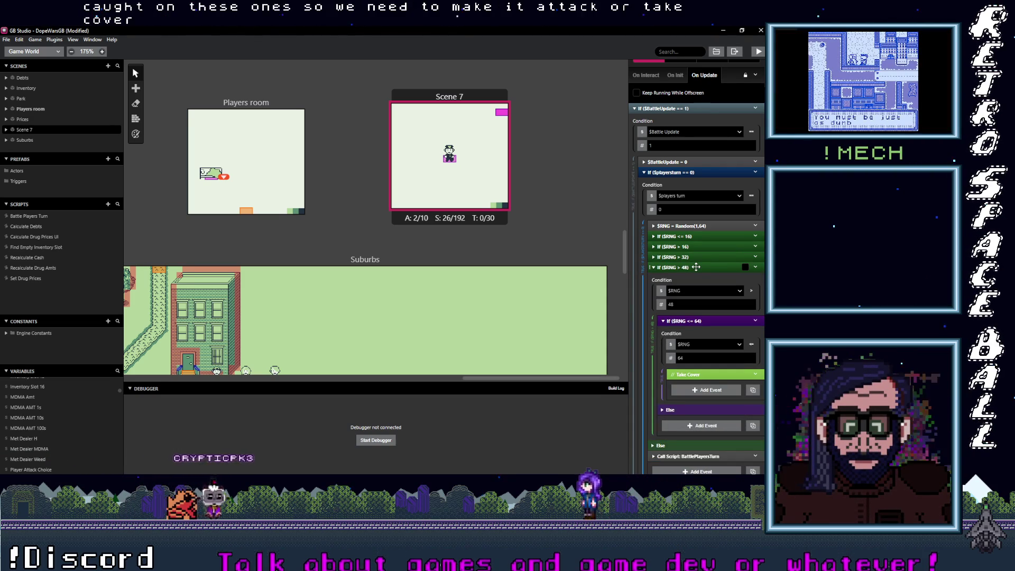
click(696, 267)
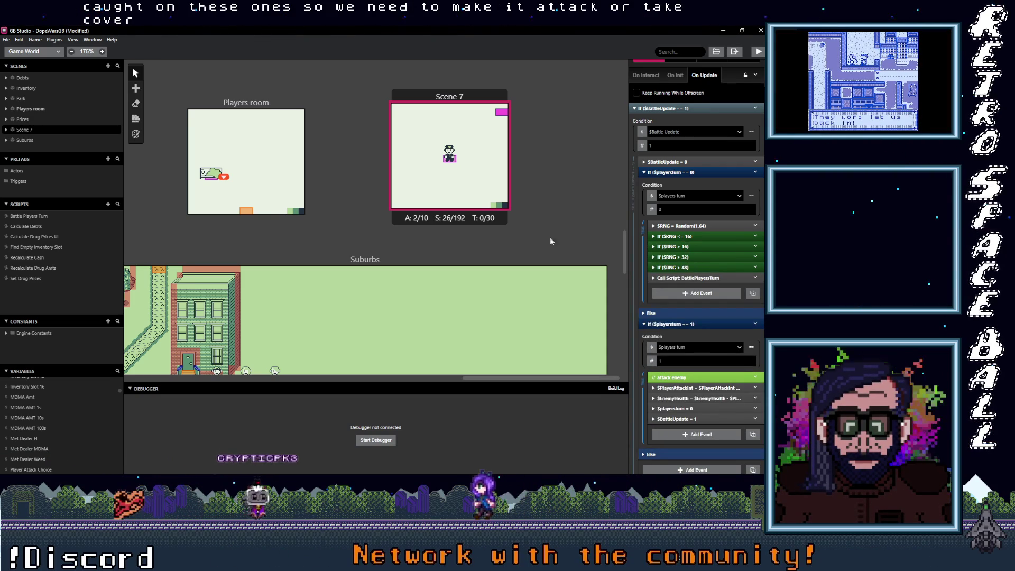
click(27, 217)
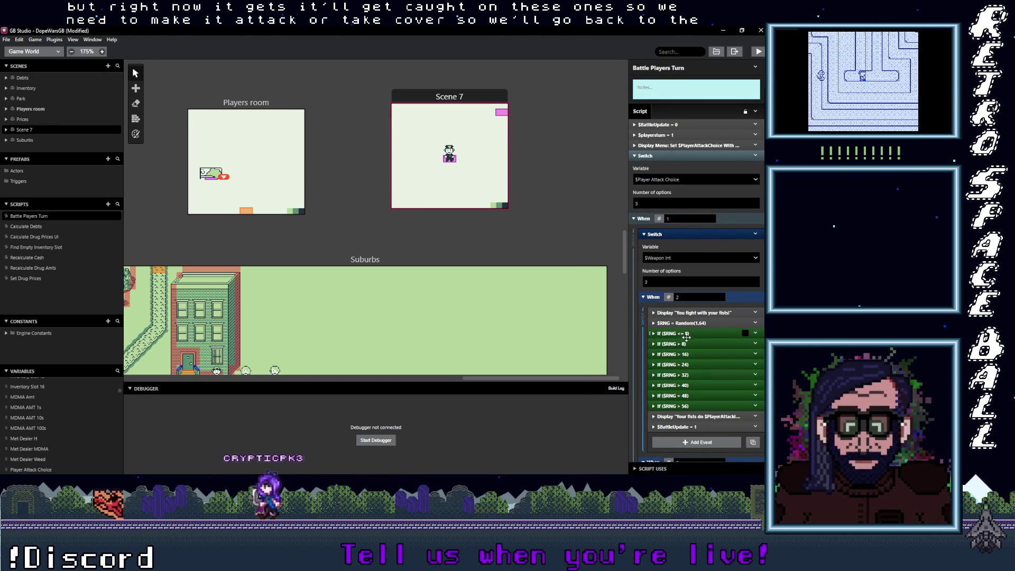
Copy the $RNG = Random(1,64) roll and its If events from Battle Players Turn.
mouse_move(681, 331)
mouse_down()
mouse_move(695, 333)
mouse_move(705, 419)
mouse_up()
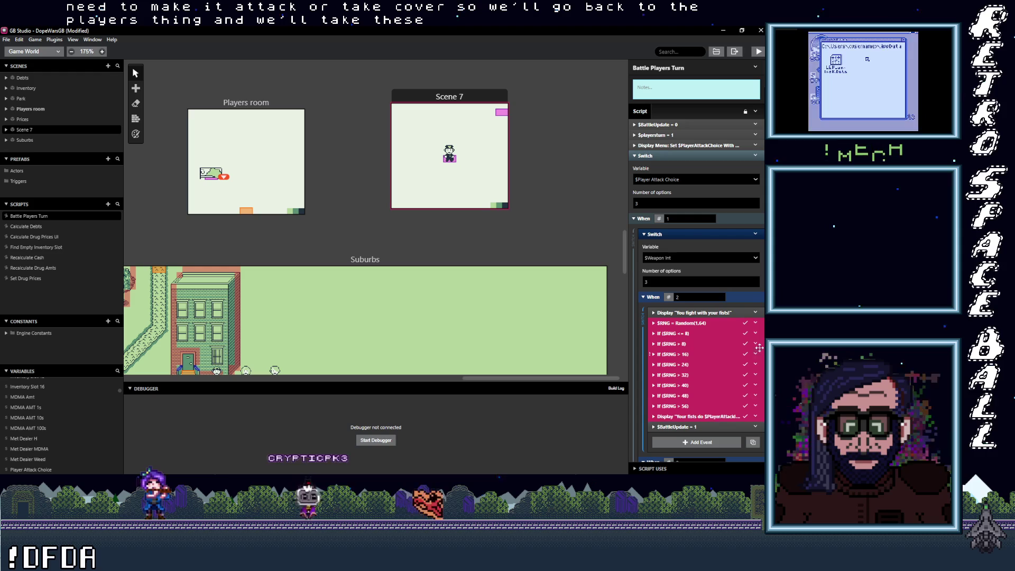
click(755, 323)
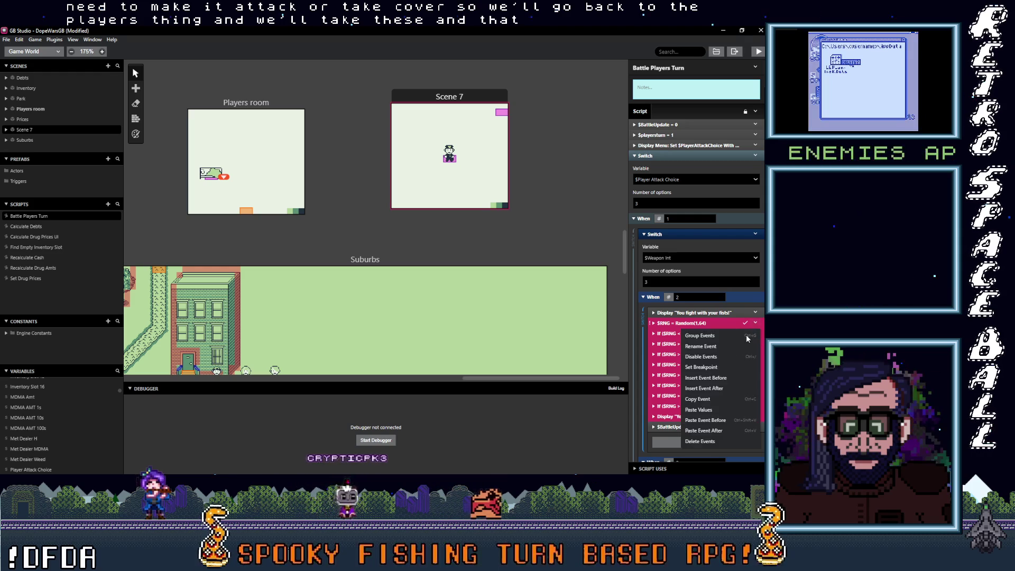
click(713, 397)
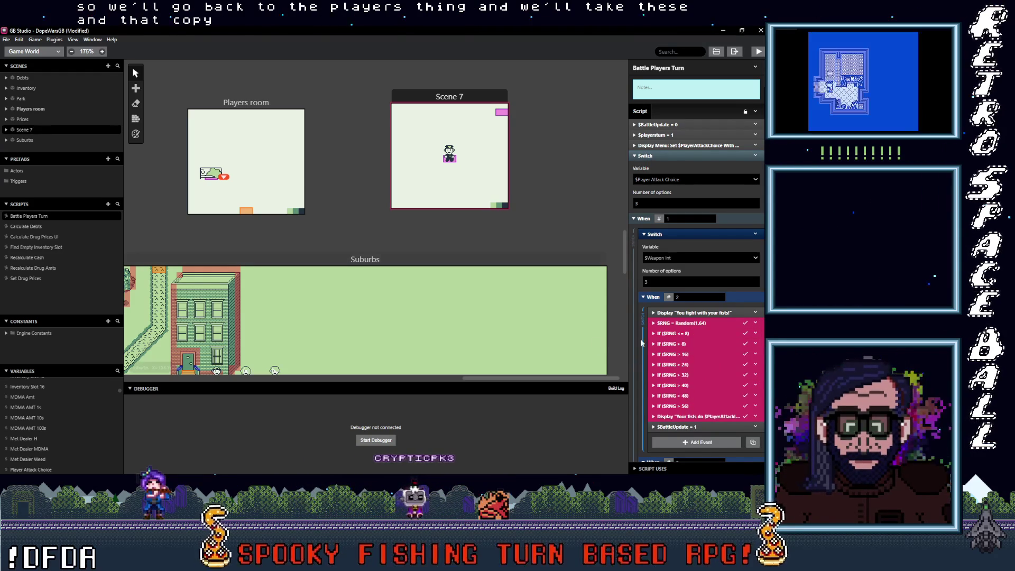
Return to the Scene 7 actor's update script and expand the $RNG > 16 branch.
scroll(674, 341, down, 2)
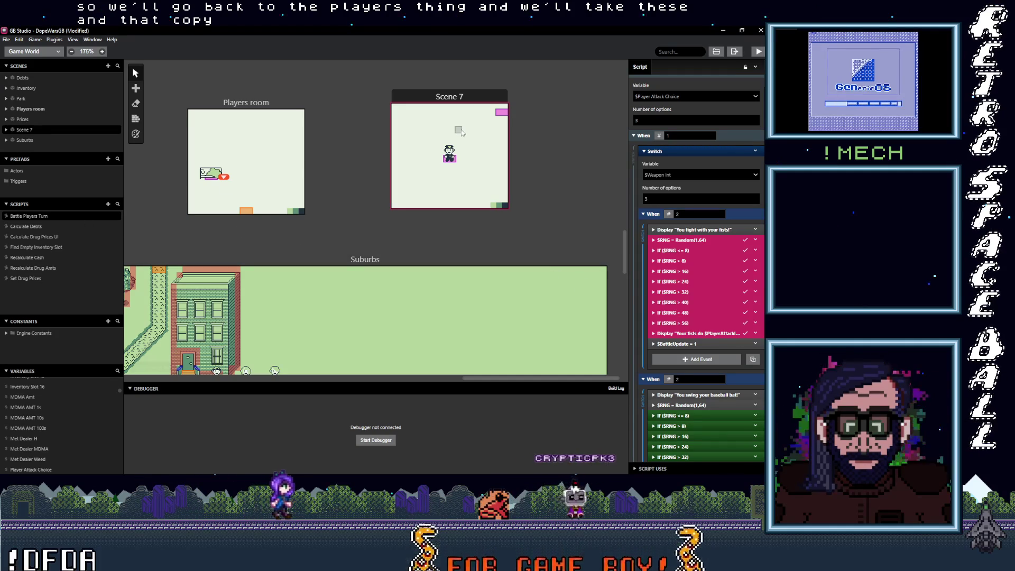
click(502, 114)
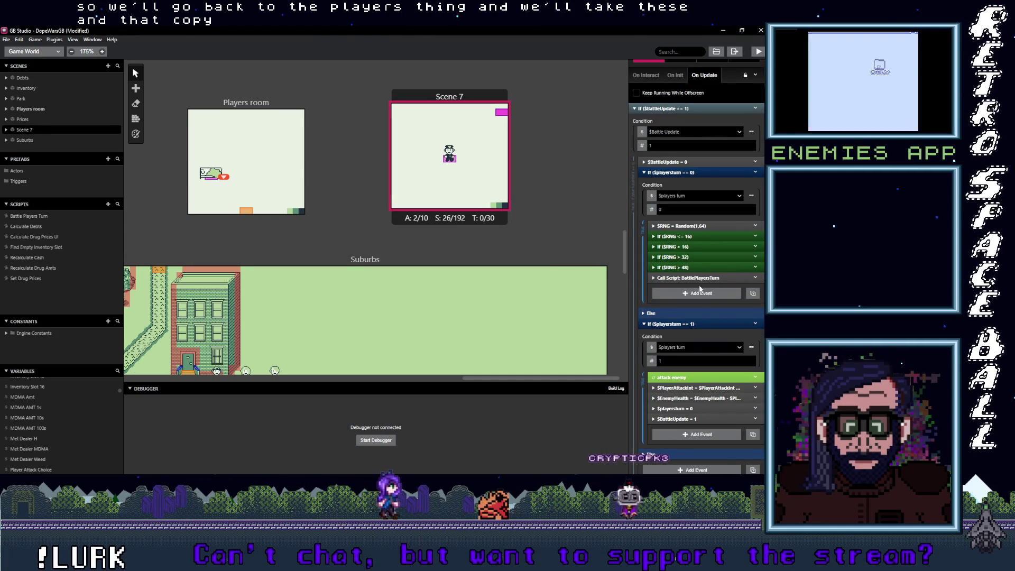
click(682, 246)
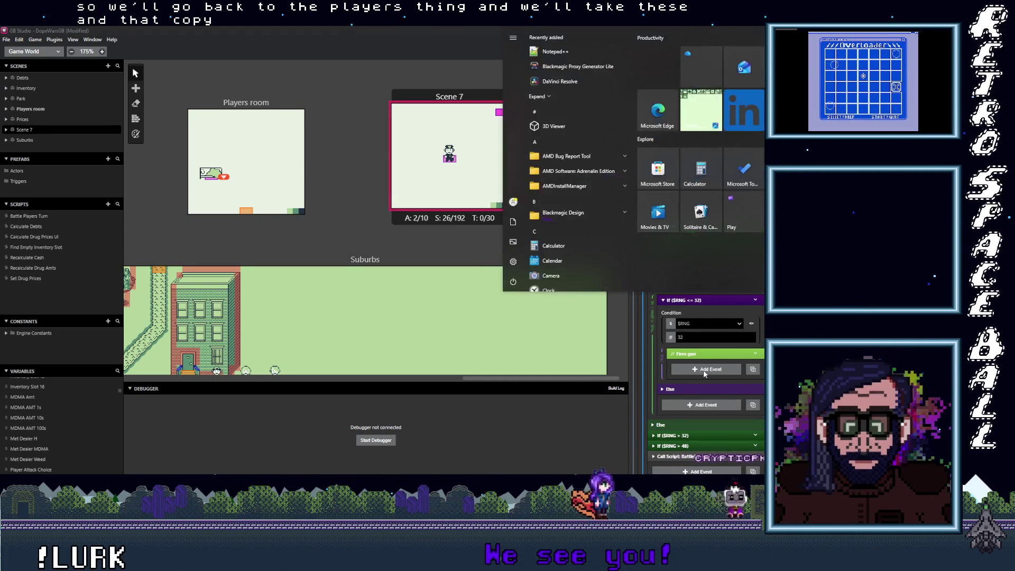
Paste the roll events under Fires gun and make the $RNG <= 8 branch set Enemy Attack int.
click(703, 368)
scroll(713, 291, down, 2)
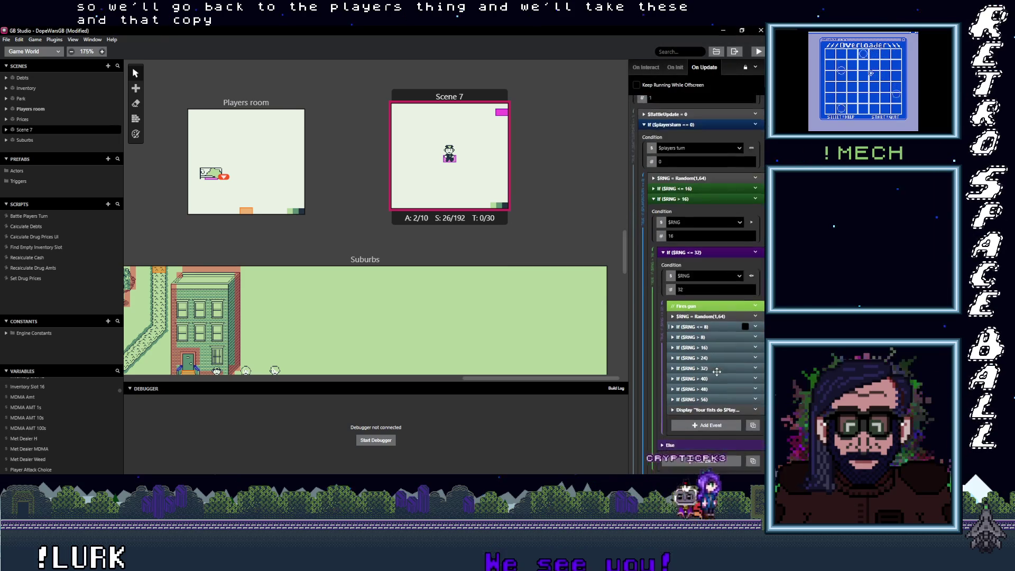
click(716, 294)
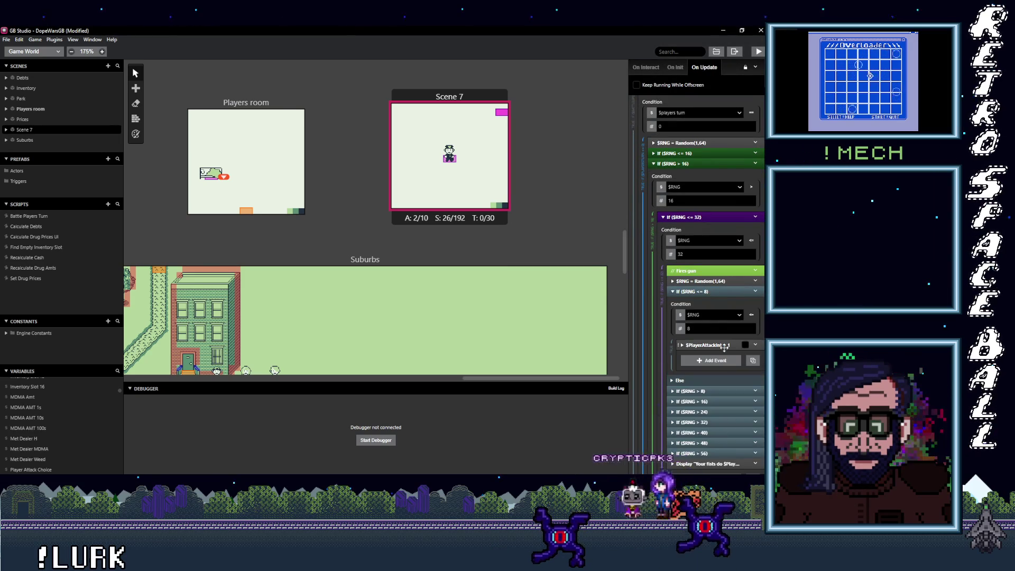
click(718, 369)
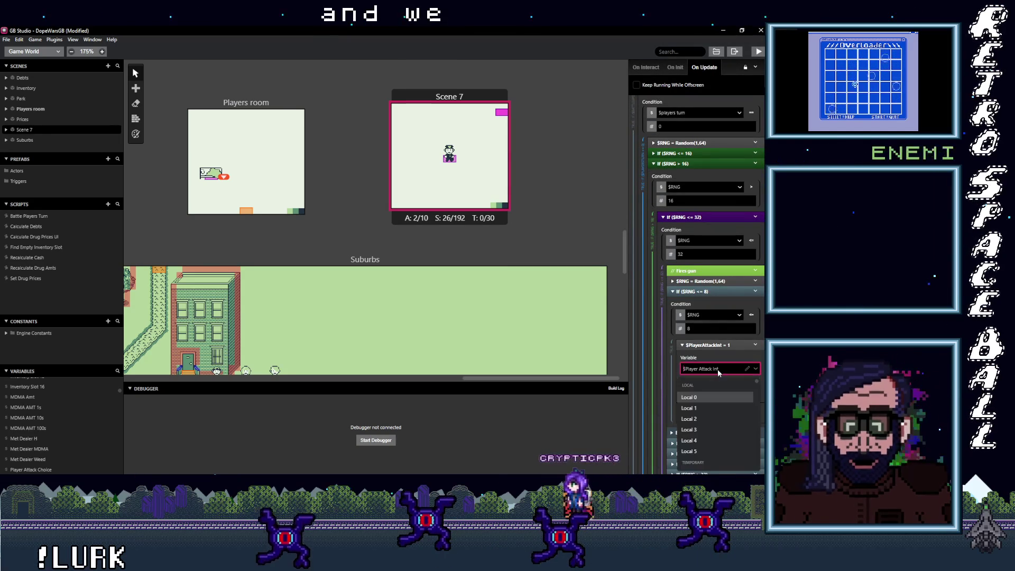
text(enem)
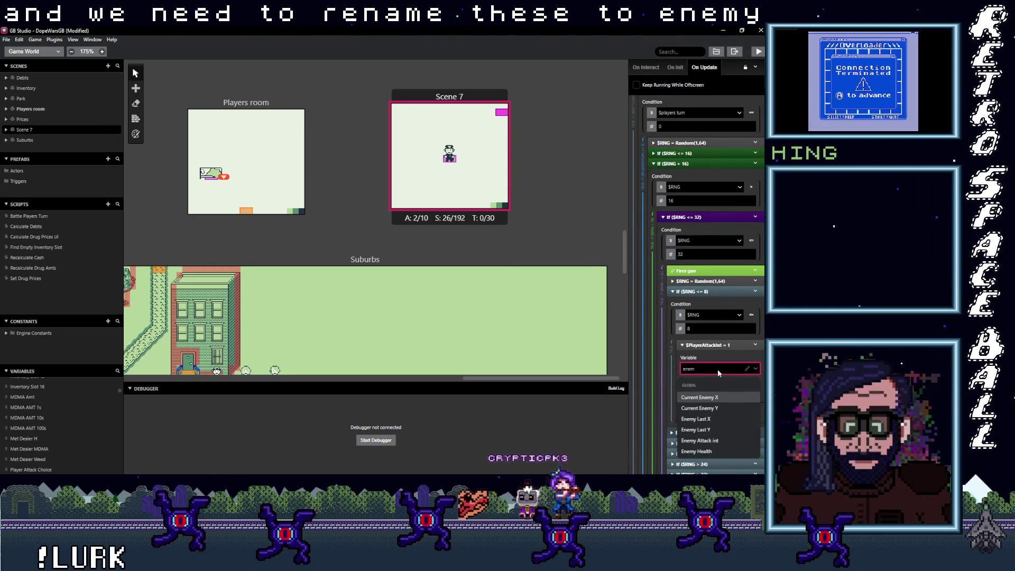
click(712, 440)
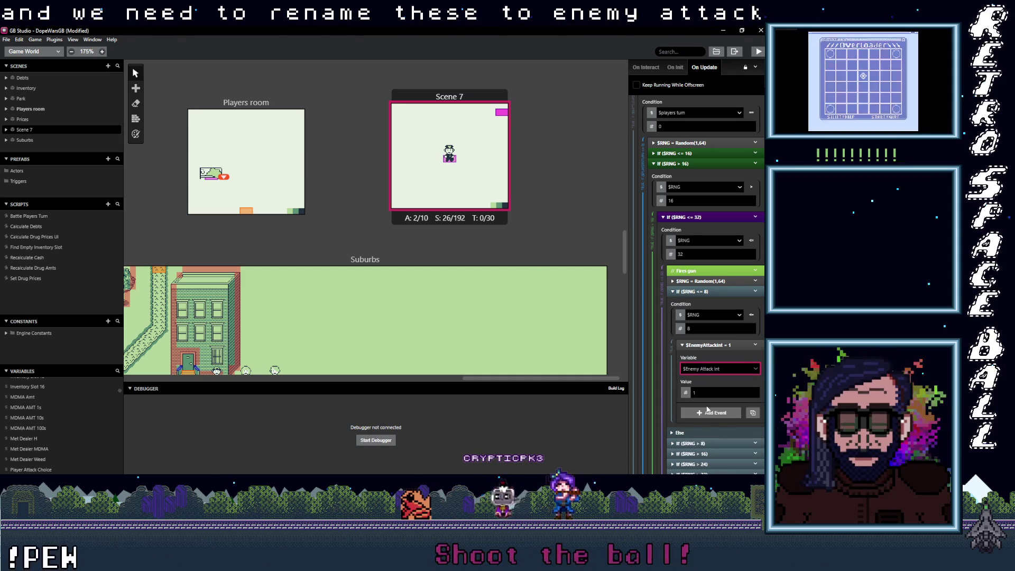
Switch the $RNG > 8 branch to Enemy Attack int and begin the $RNG > 16 branch.
scroll(713, 351, down, 2)
click(711, 361)
scroll(716, 364, down, 2)
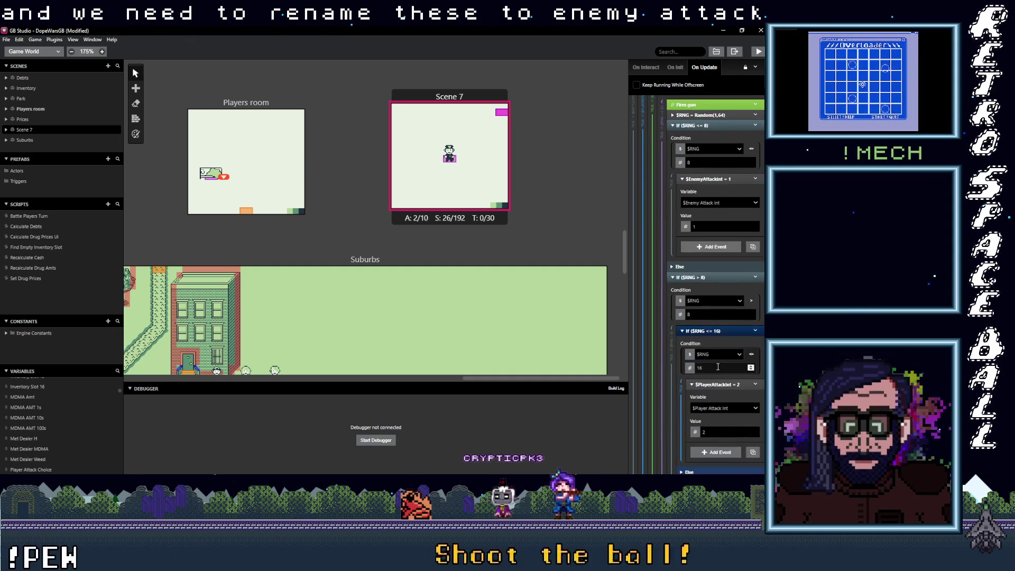
scroll(711, 365, down, 1)
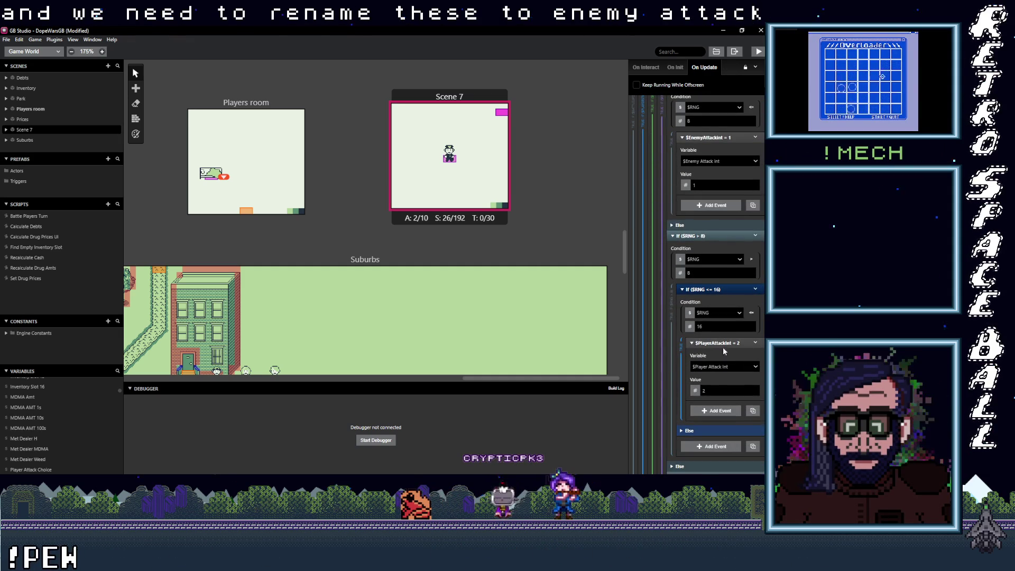
click(719, 366)
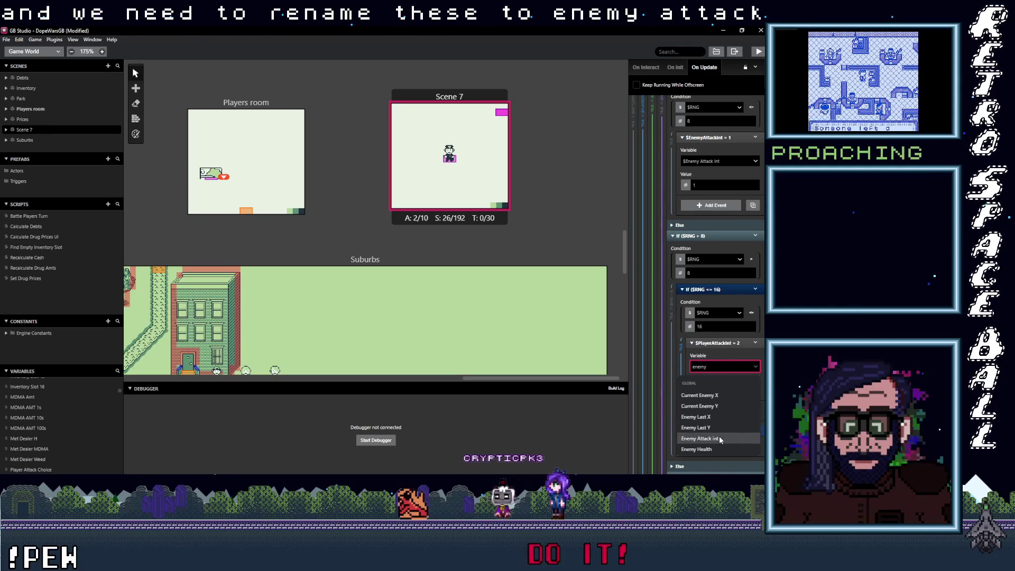
click(718, 438)
scroll(711, 399, down, 3)
click(706, 353)
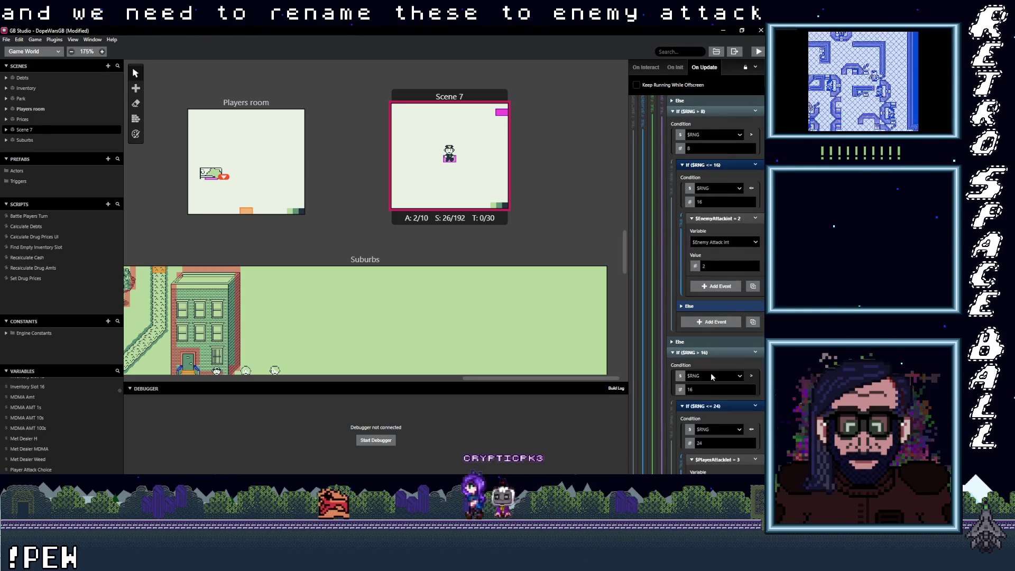
scroll(709, 384, down, 2)
scroll(718, 408, down, 1)
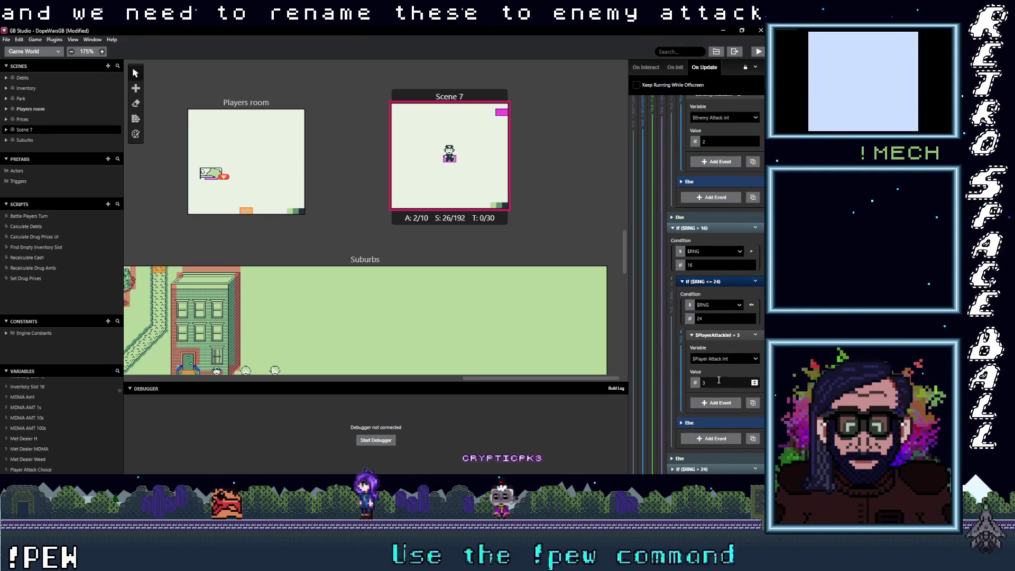
click(718, 358)
text(enem)
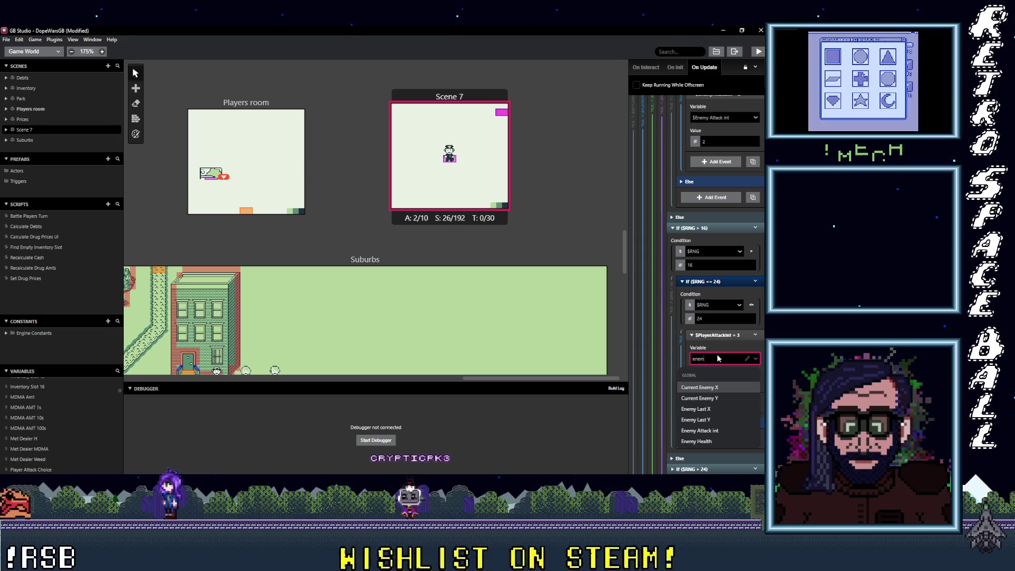
Make the third, fourth and $RNG > 32 branches set Enemy Attack int instead of Player Attack Int.
click(726, 429)
scroll(720, 394, down, 3)
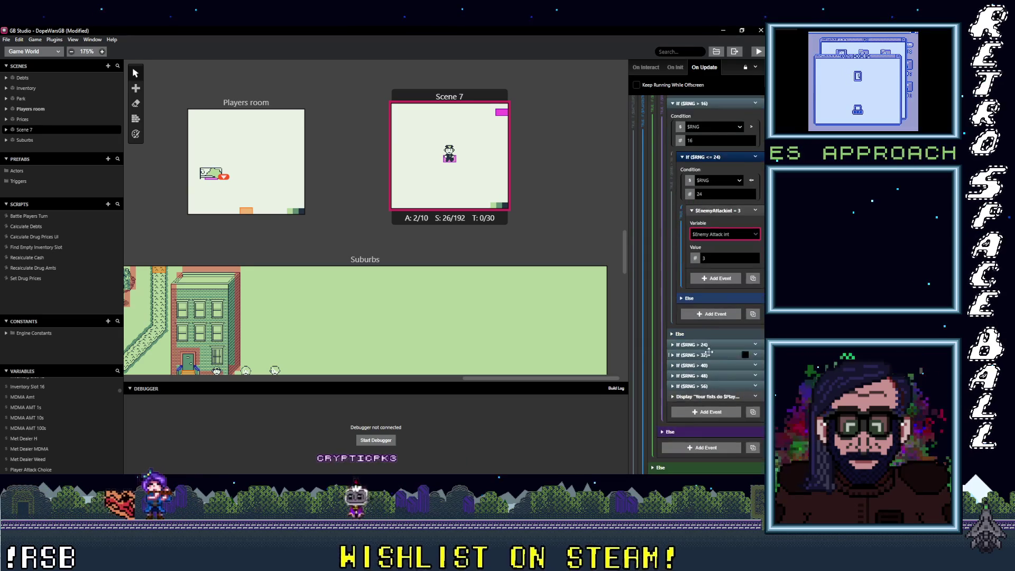
scroll(718, 418, down, 2)
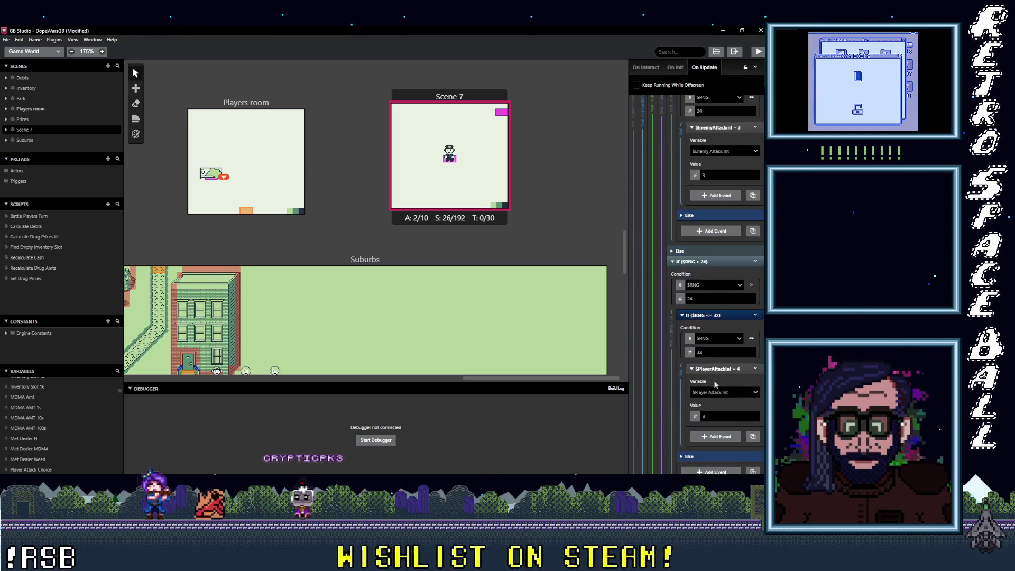
click(732, 393)
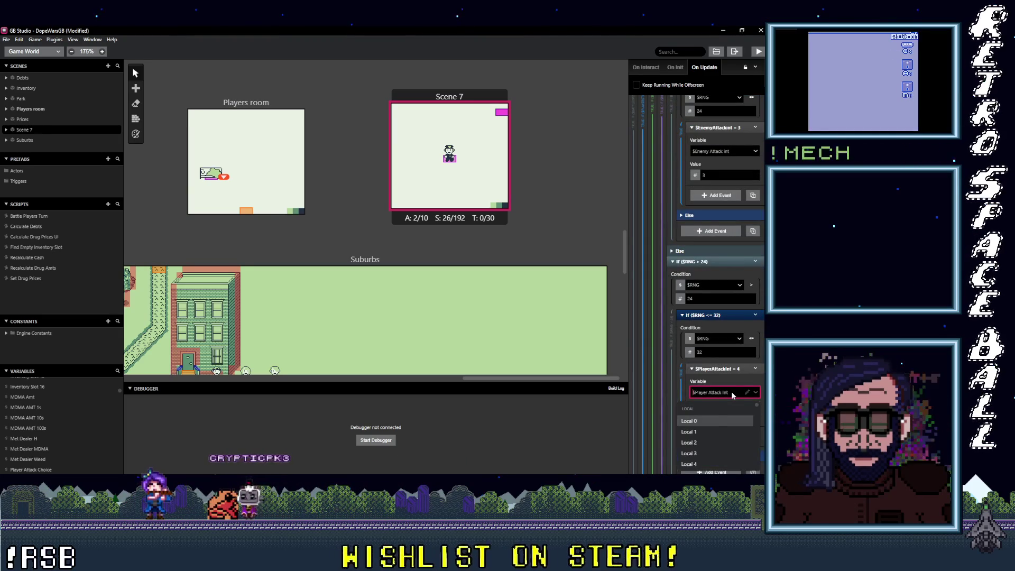
text(enemy)
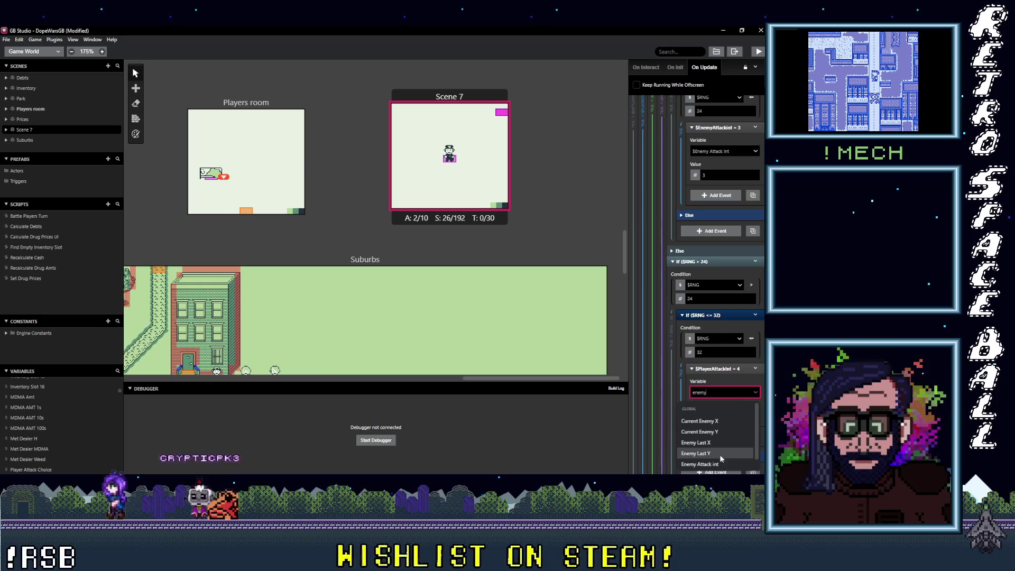
click(719, 464)
scroll(731, 394, down, 4)
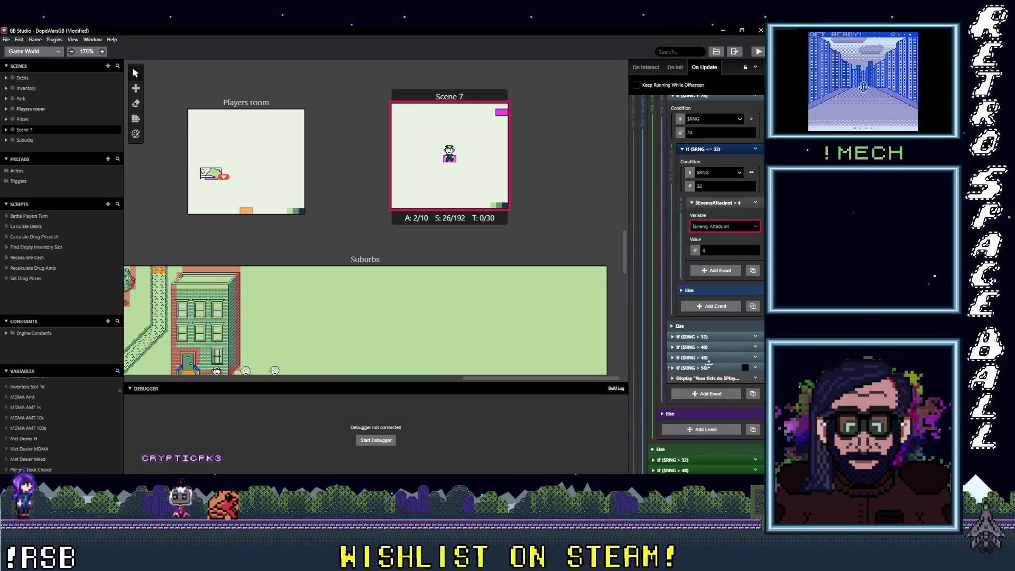
click(705, 337)
scroll(718, 369, down, 2)
click(720, 384)
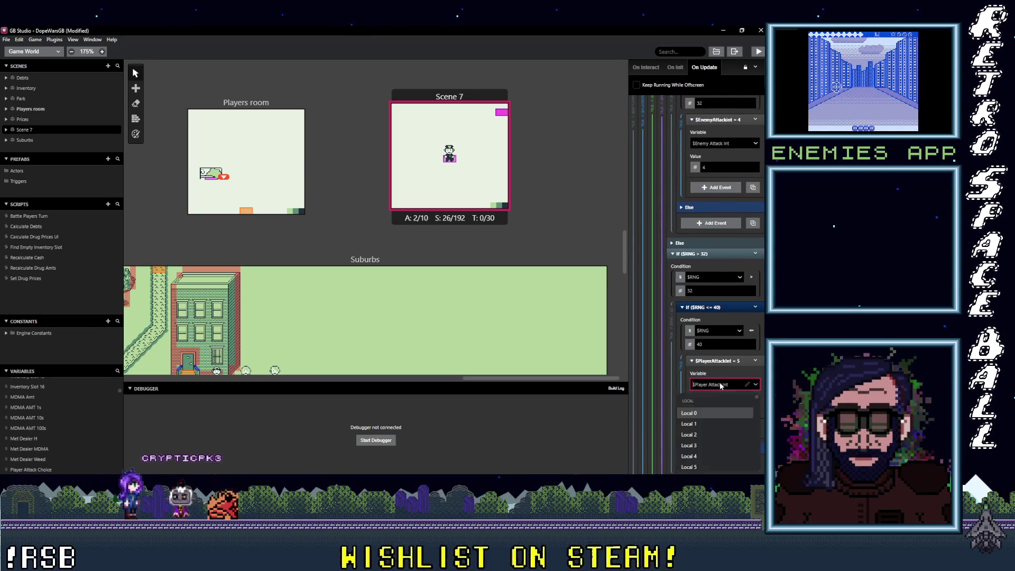
text(enemy)
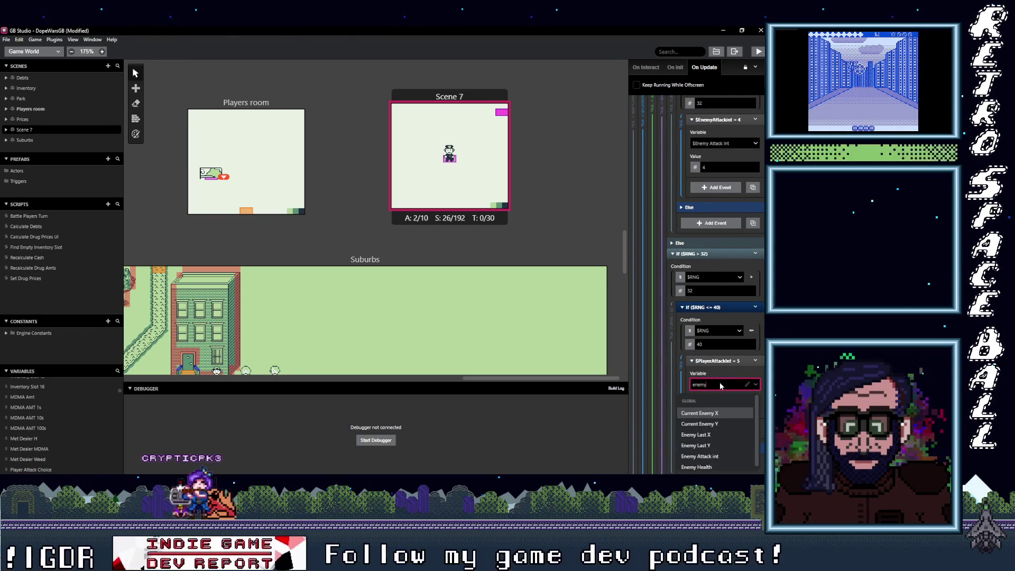
click(703, 456)
Switch the $RNG > 40, > 48 and > 56 branches (values 6, 7, 8) to Enemy Attack int.
scroll(716, 370, down, 4)
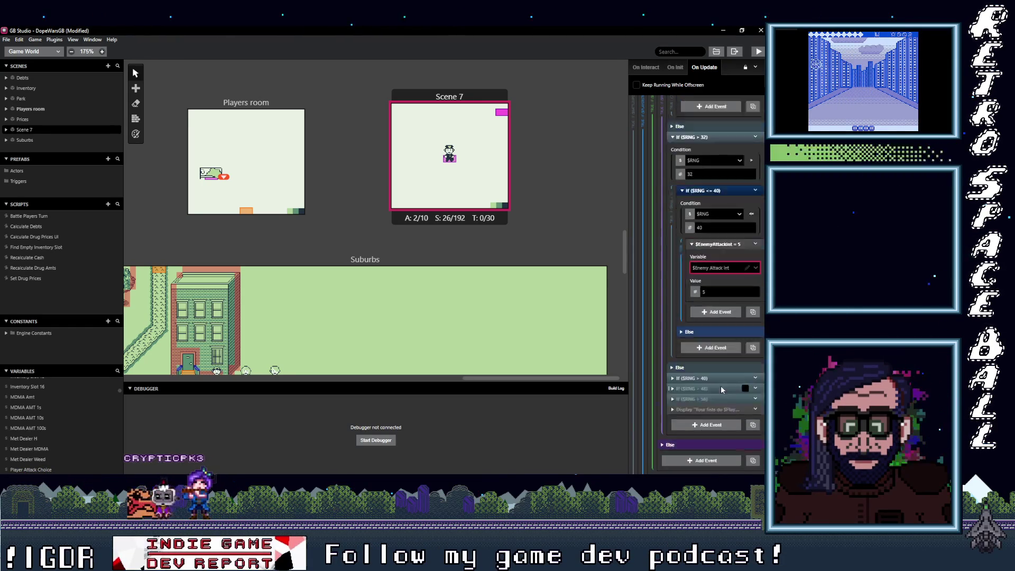
click(710, 328)
scroll(716, 359, down, 2)
click(719, 377)
text(enemy)
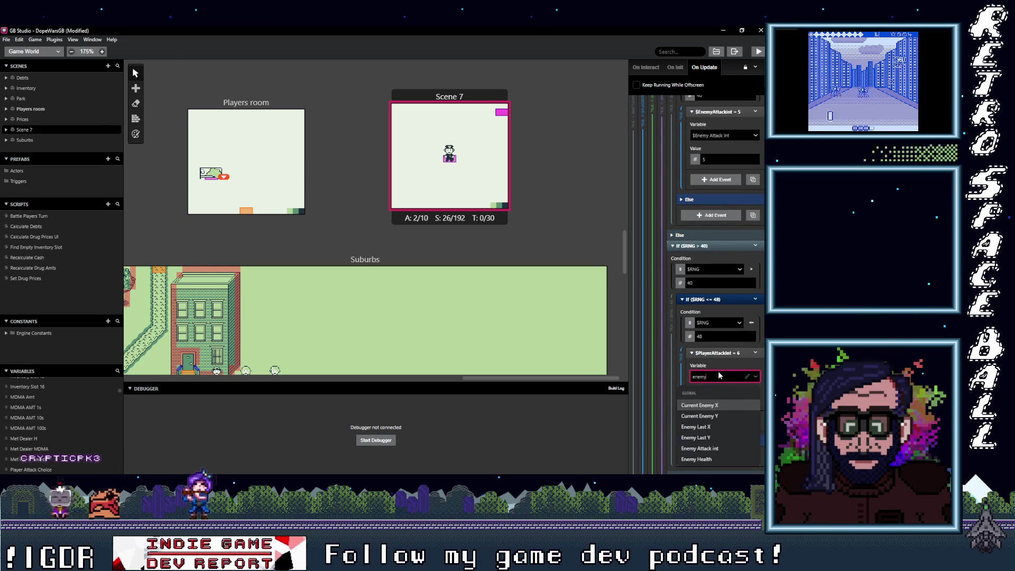
click(699, 448)
scroll(708, 370, down, 3)
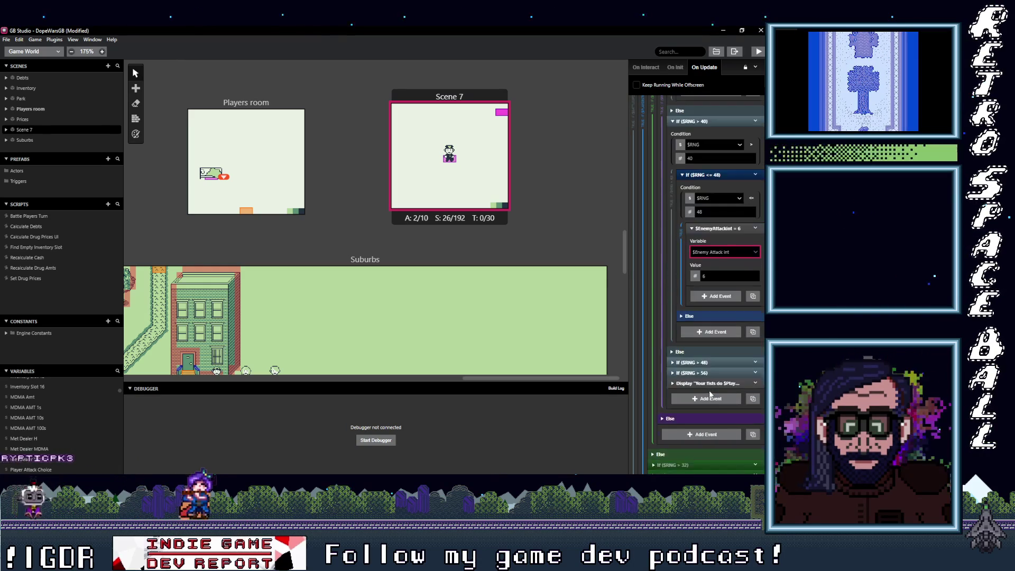
click(707, 363)
scroll(708, 391, down, 3)
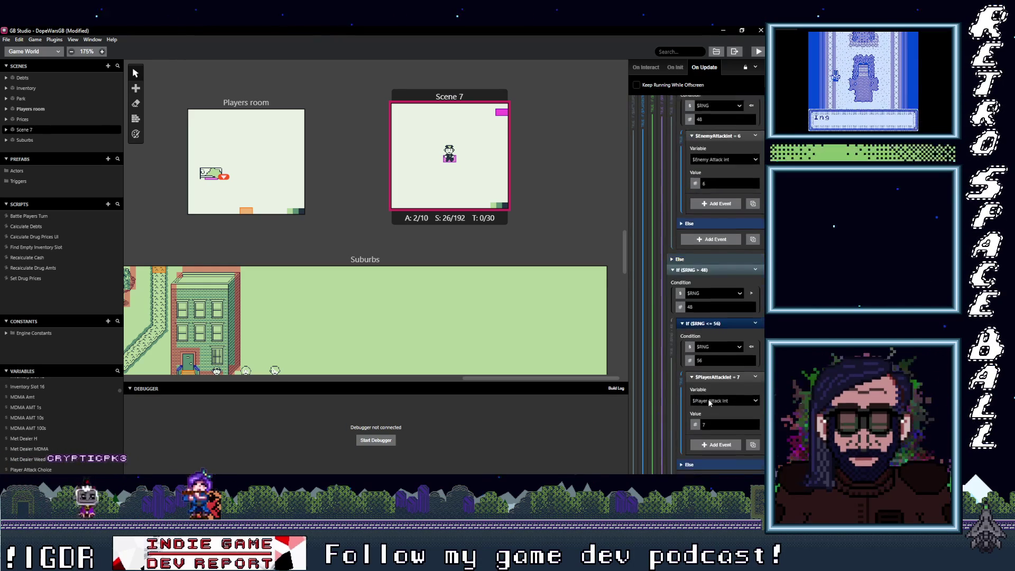
click(722, 369)
text(enem)
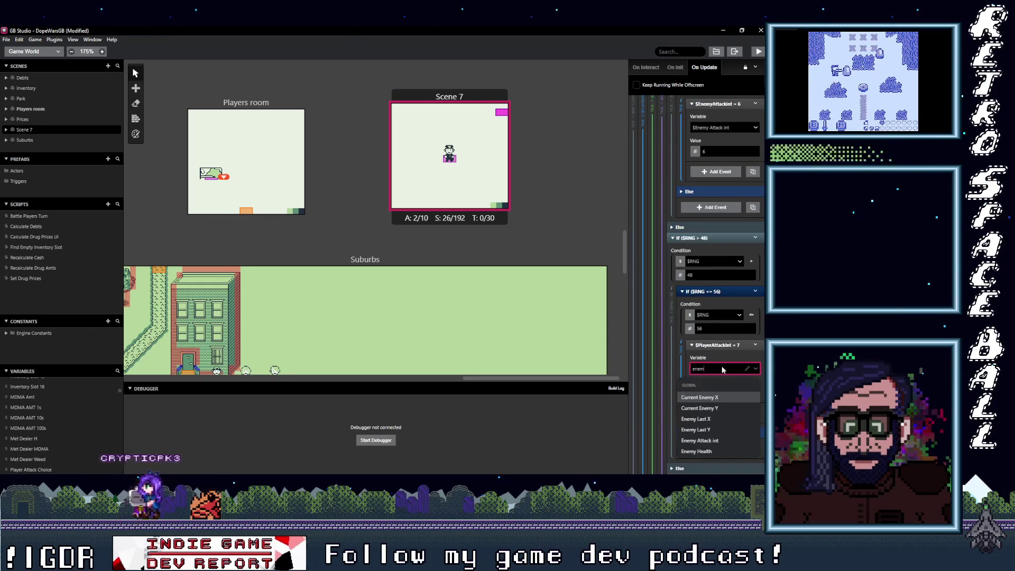
click(700, 440)
scroll(717, 402, down, 3)
click(692, 381)
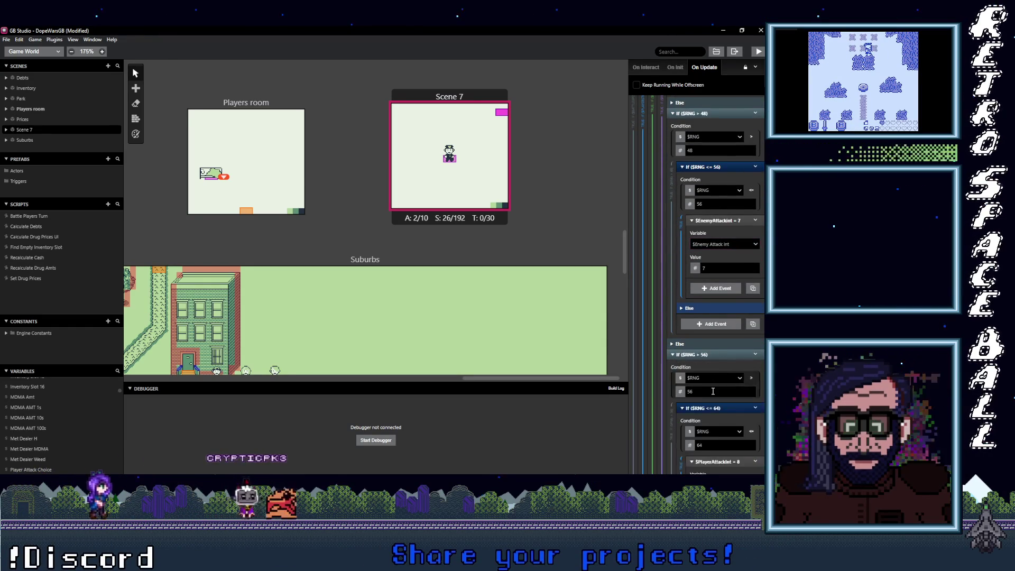
scroll(719, 403, down, 2)
click(719, 402)
text(enem)
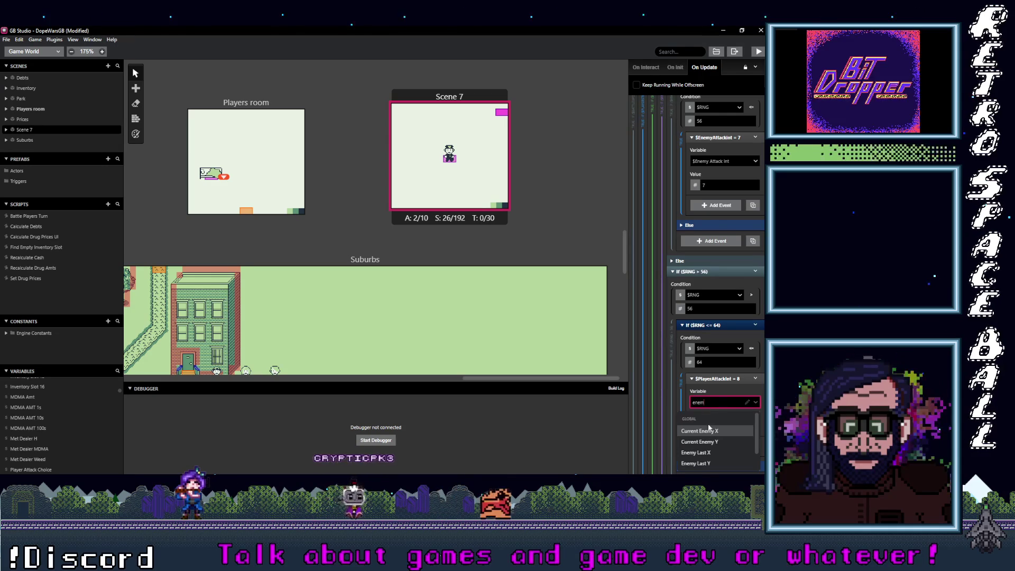
text(y a)
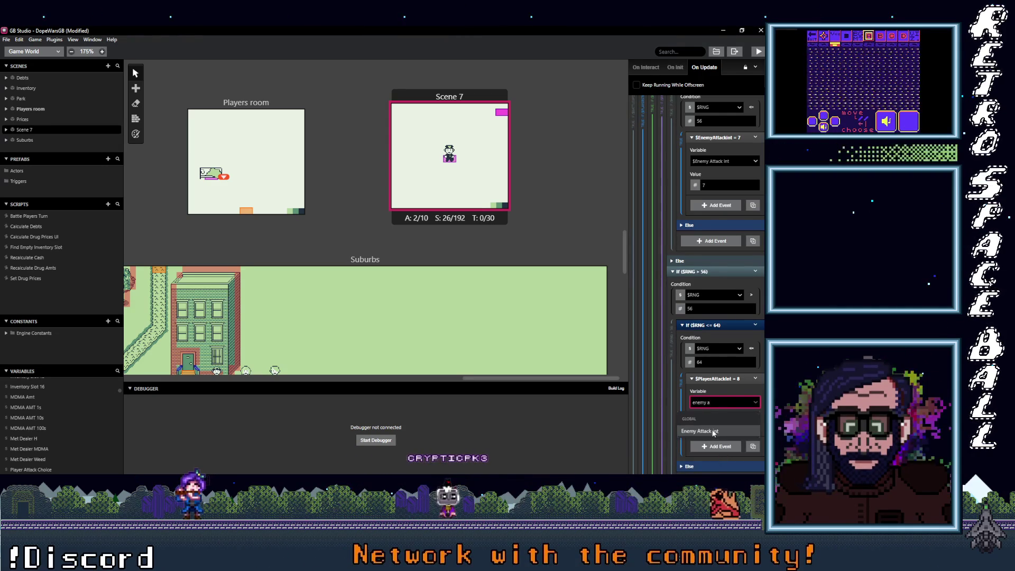
click(729, 414)
scroll(729, 413, up, 3)
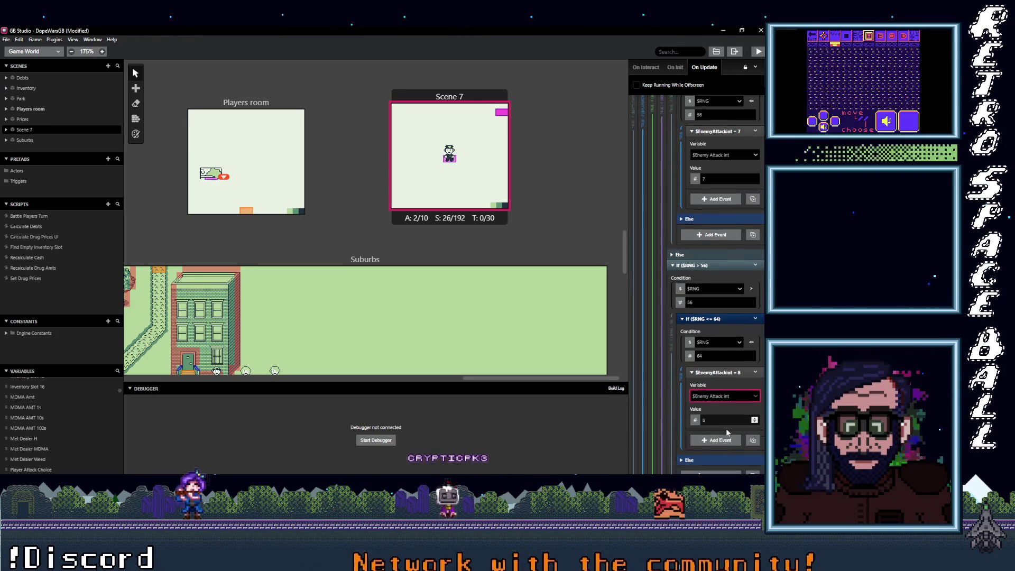
scroll(724, 433, up, 20)
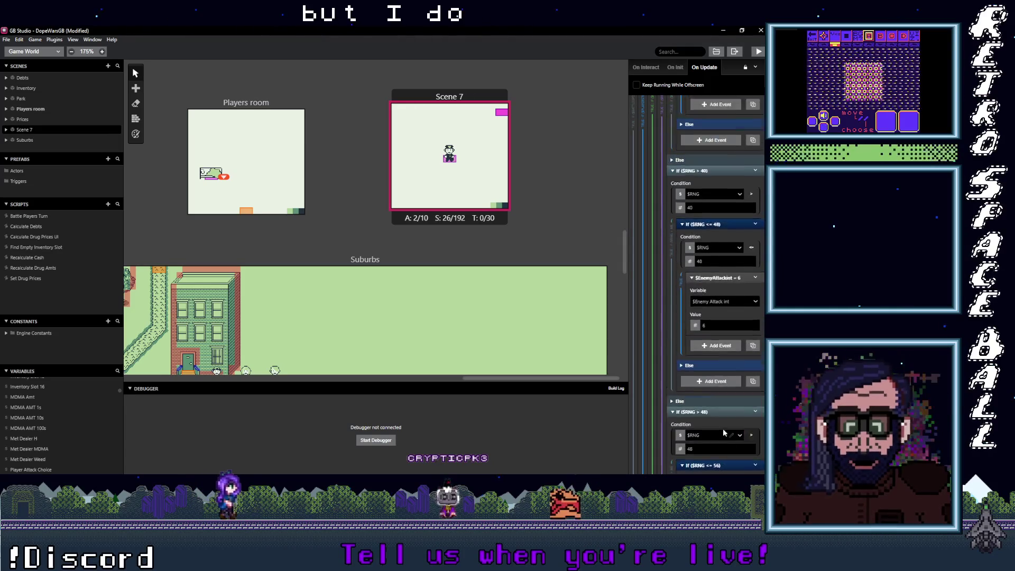
scroll(724, 432, up, 5)
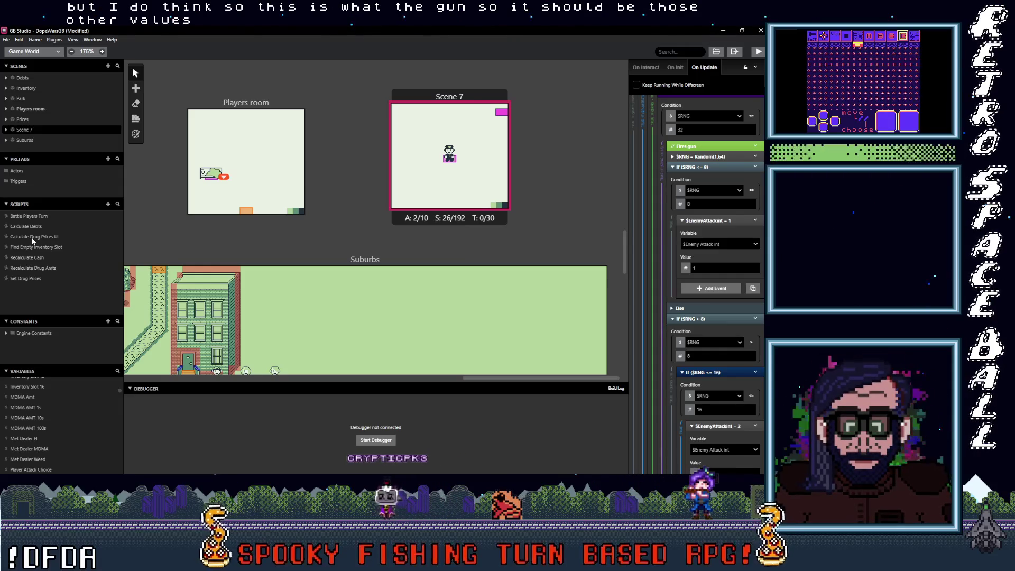
Check the gun damage values in Battle Players Turn, then return to the cop's On Update script.
click(30, 219)
scroll(703, 370, down, 5)
scroll(701, 411, down, 1)
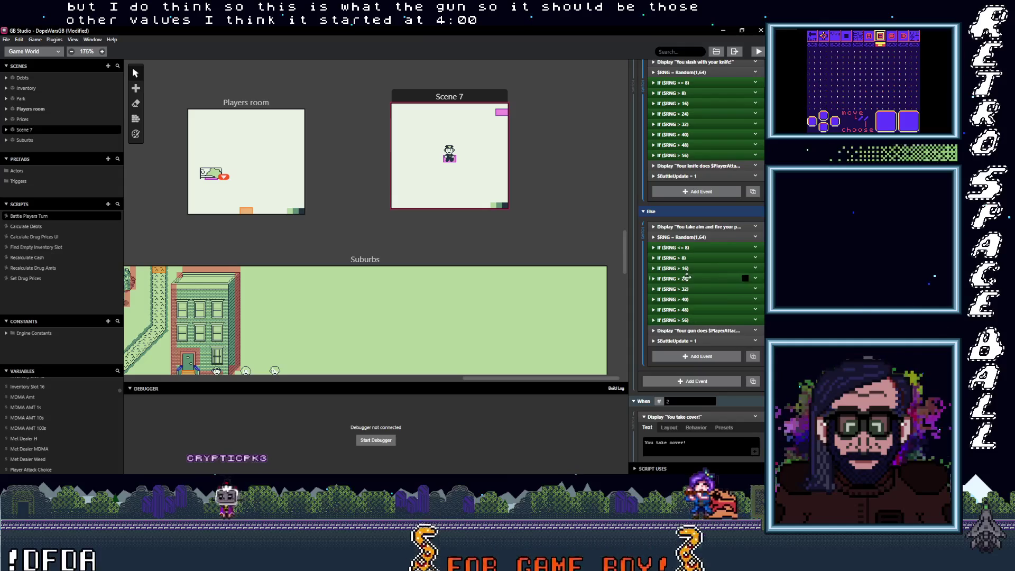
click(687, 247)
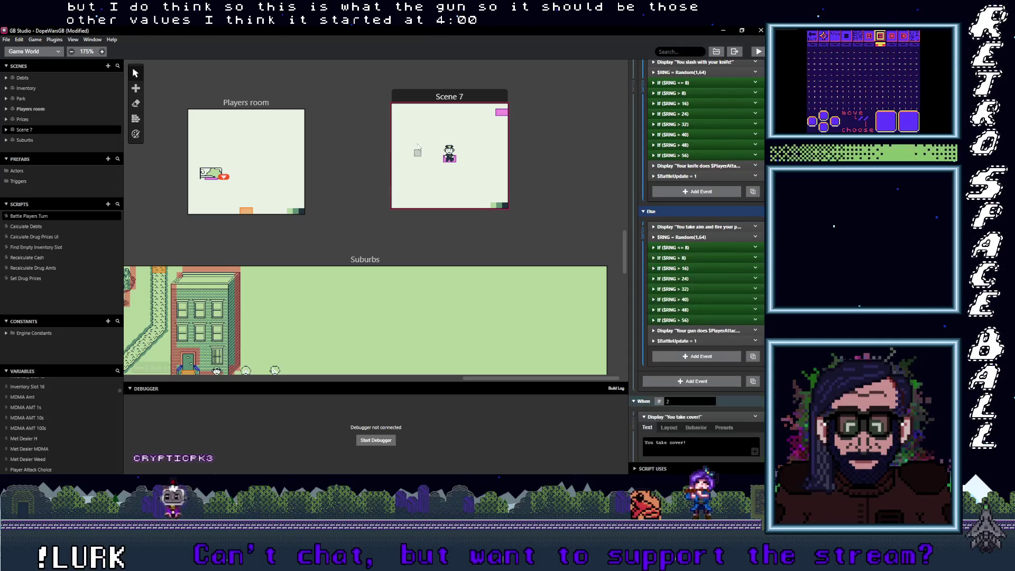
click(449, 153)
Re-enter the cop's damage values so the eight branches run from 4 up to 11.
scroll(747, 328, up, 1)
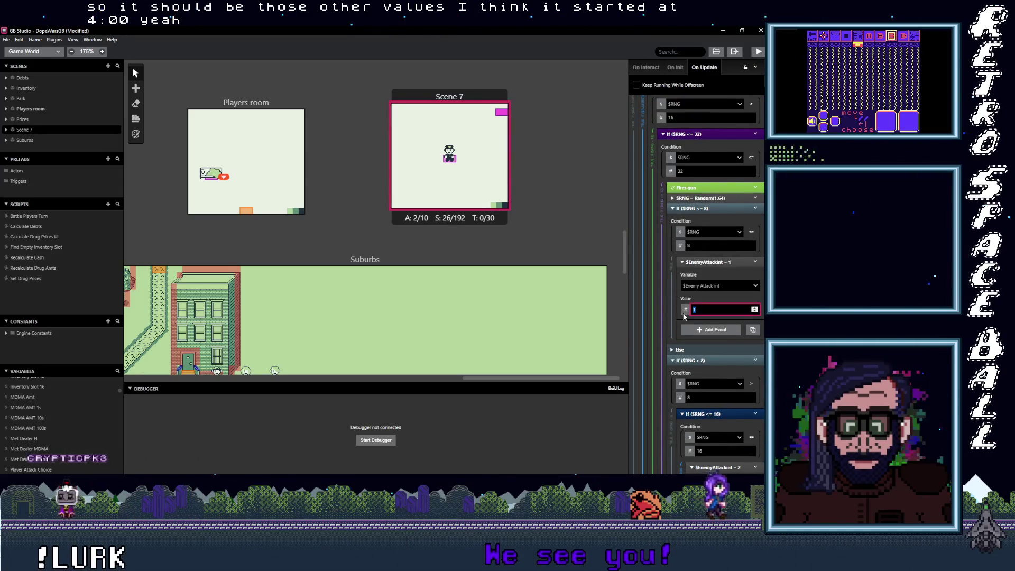
text(4)
scroll(721, 358, down, 2)
double_click(703, 432)
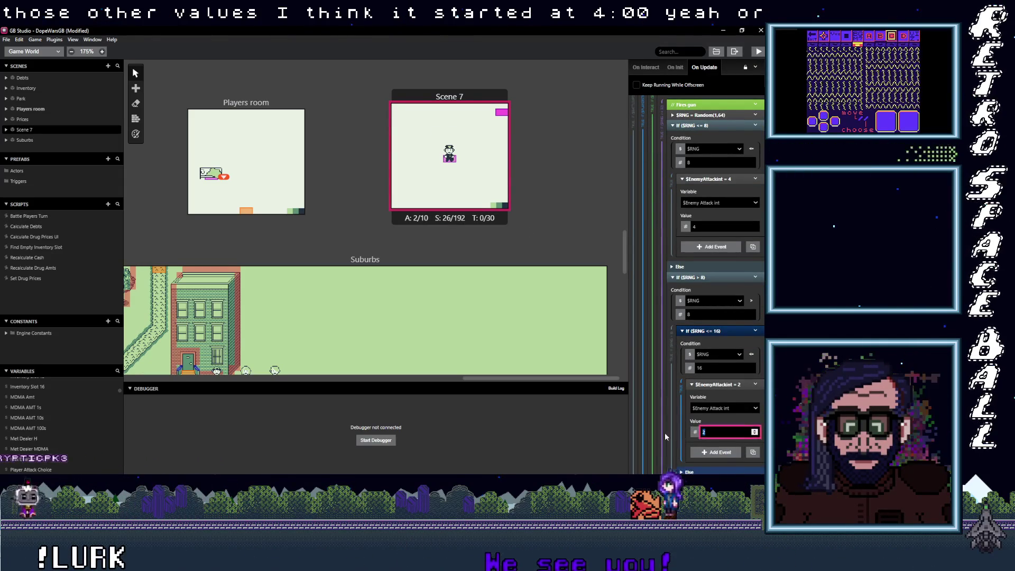
text(5)
scroll(700, 435, down, 3)
scroll(712, 418, down, 3)
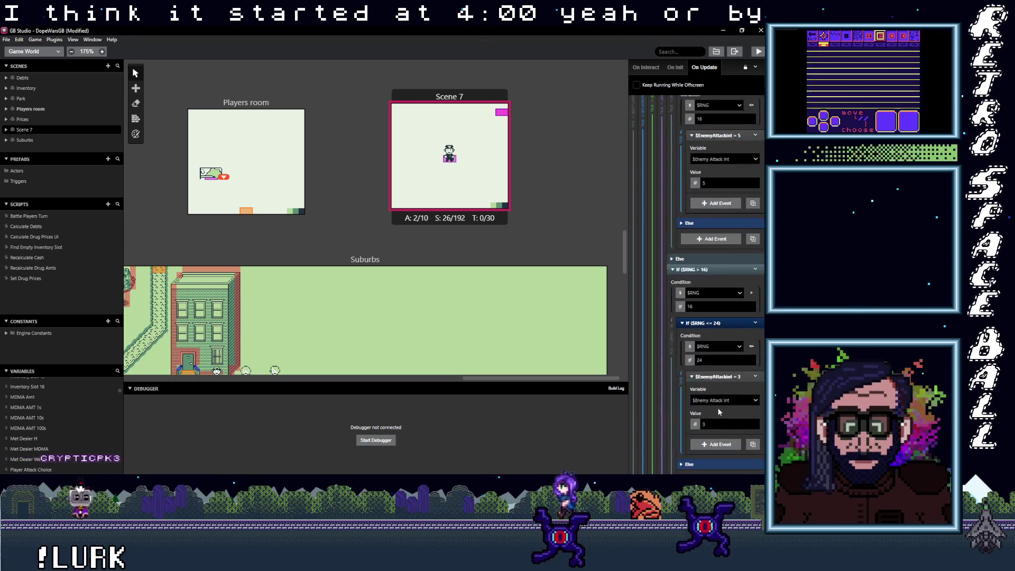
scroll(708, 417, down, 6)
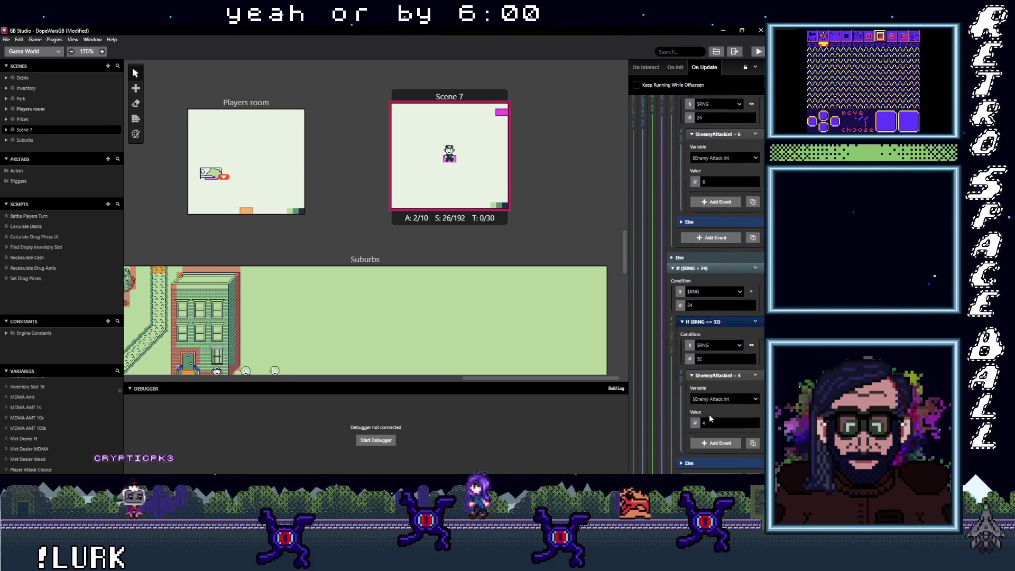
double_click(713, 417)
text(7)
scroll(704, 415, down, 5)
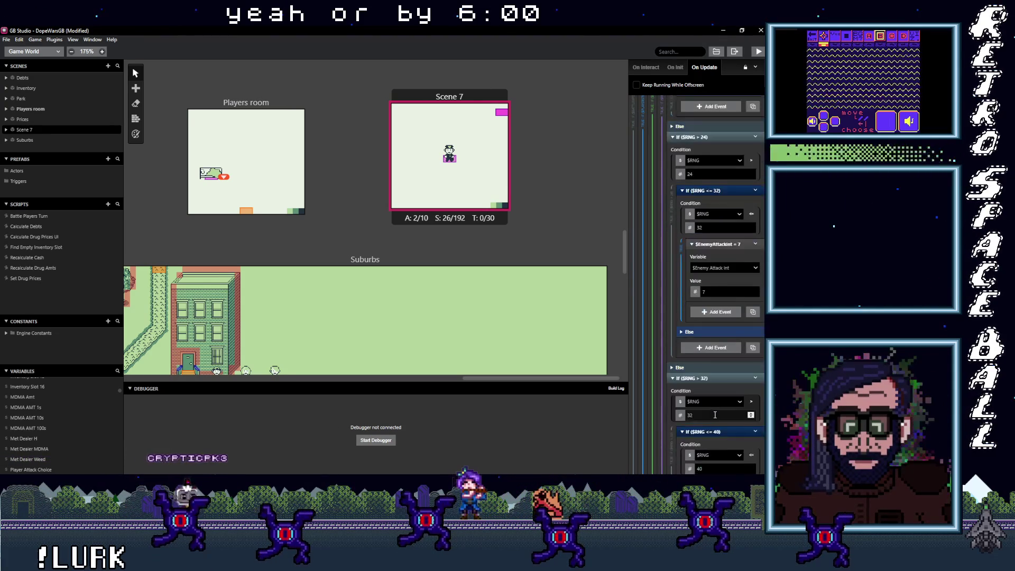
click(712, 413)
text(5)
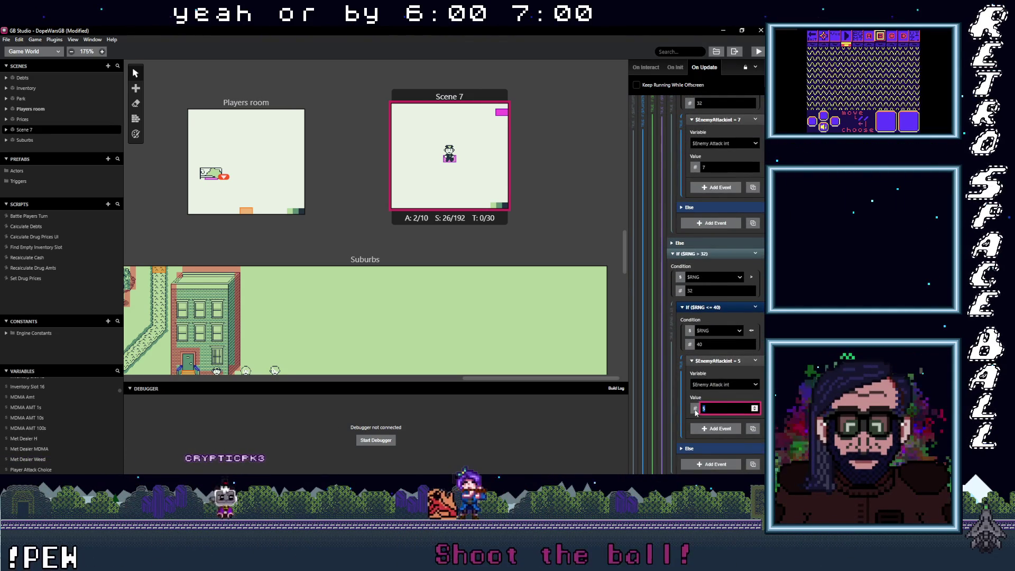
scroll(719, 413, down, 5)
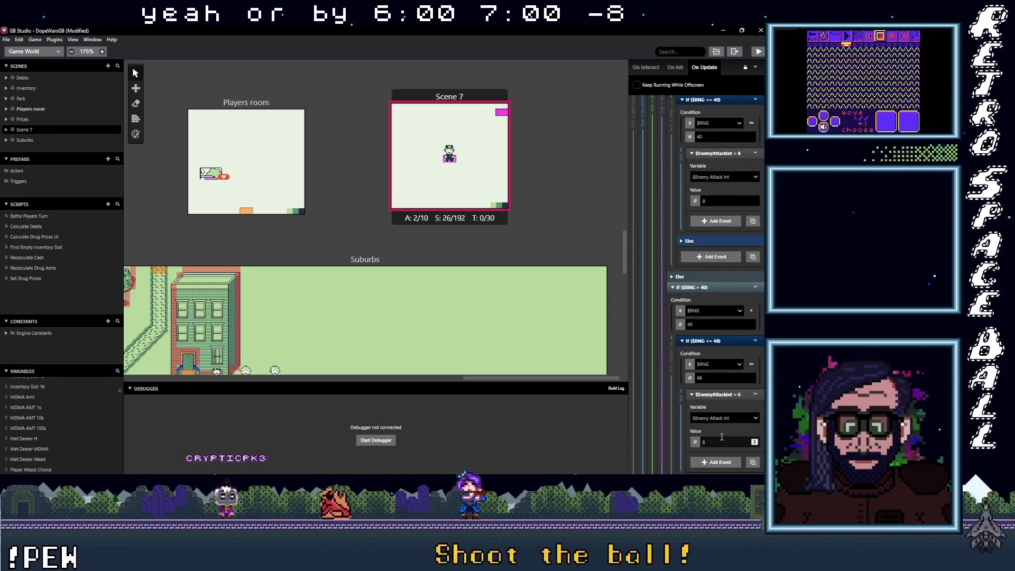
scroll(721, 436, down, 2)
scroll(708, 406, down, 12)
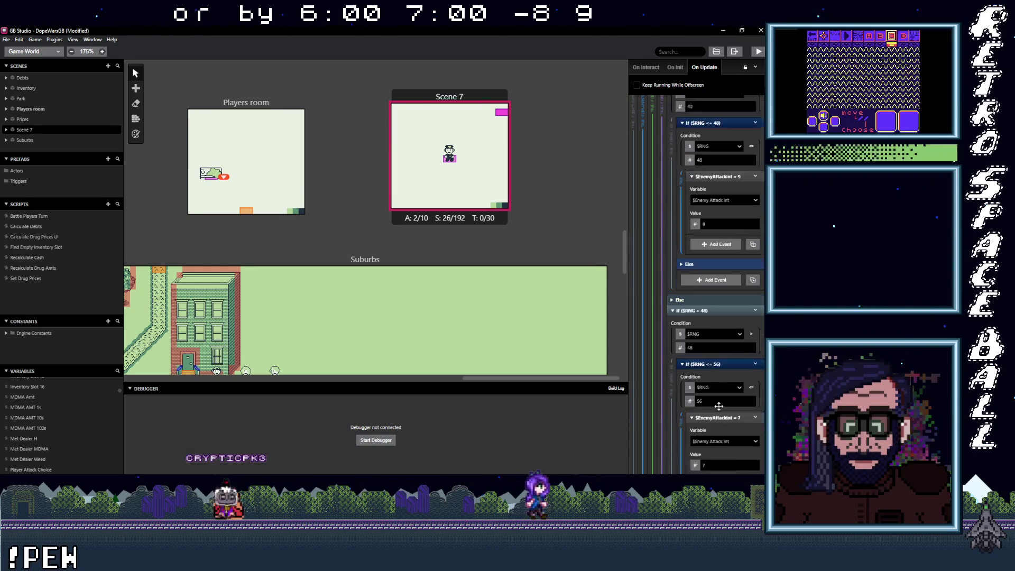
double_click(703, 392)
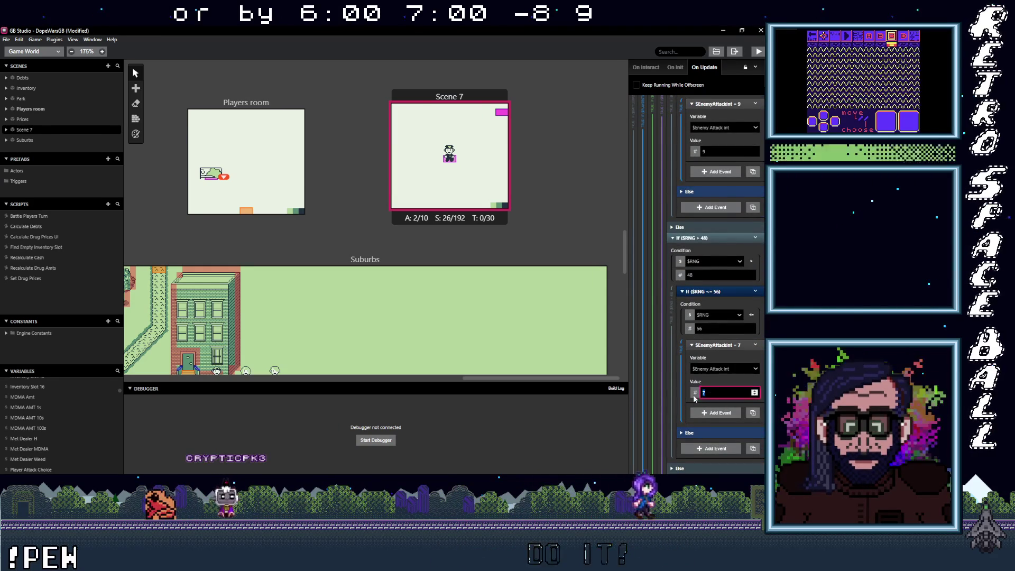
scroll(704, 399, down, 10)
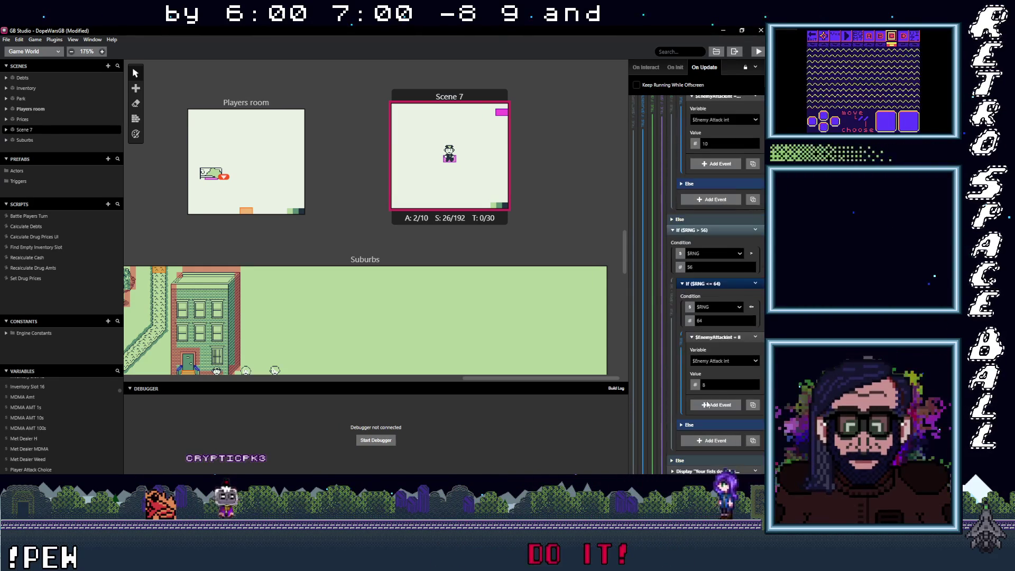
key(BackSpace)
text(11)
scroll(719, 359, down, 3)
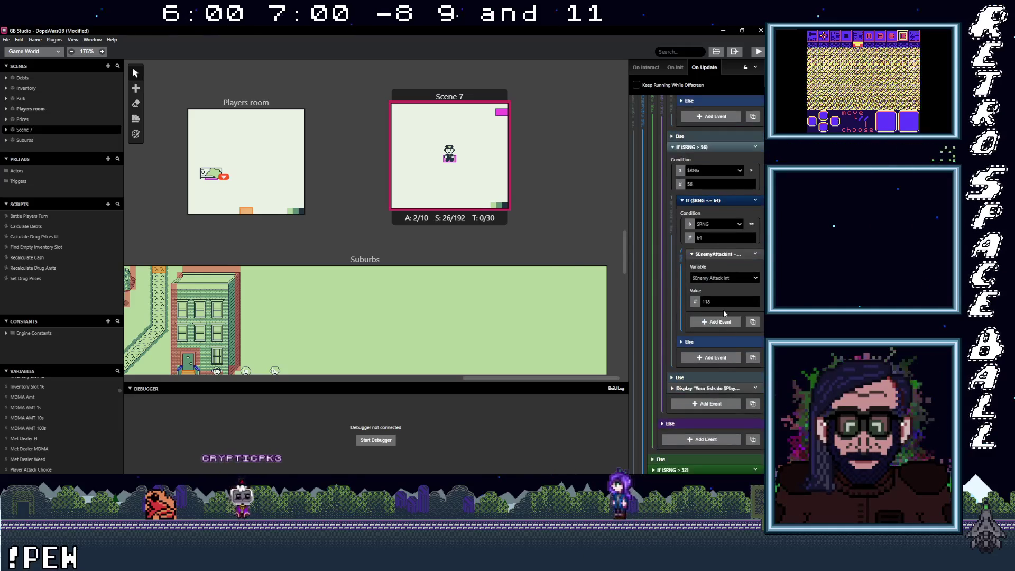
scroll(703, 306, down, 6)
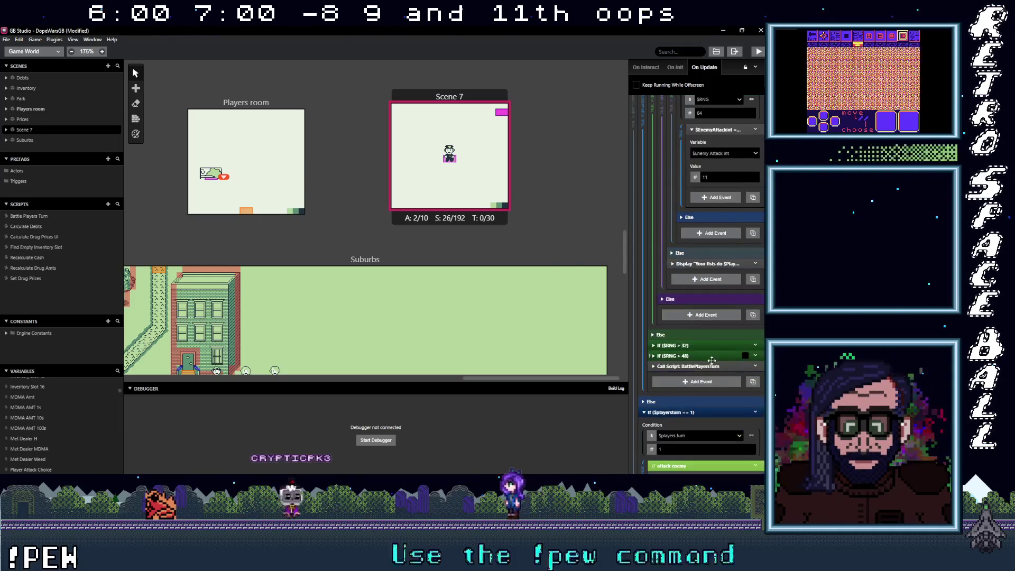
Expand the $RNG > 32 branch and the "Your fists do…" dialogue event.
click(692, 304)
scroll(710, 364, down, 2)
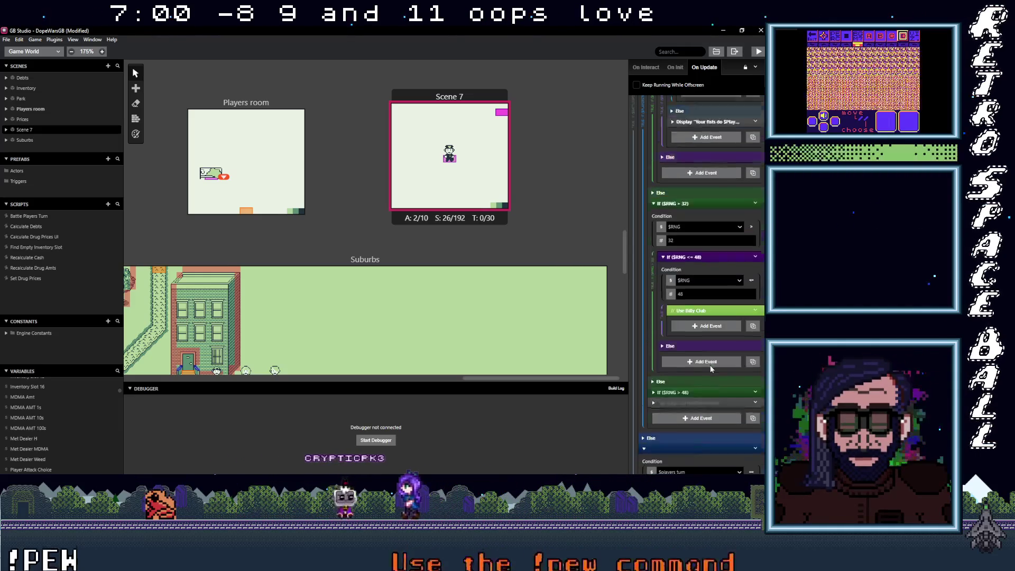
scroll(709, 368, up, 6)
click(703, 346)
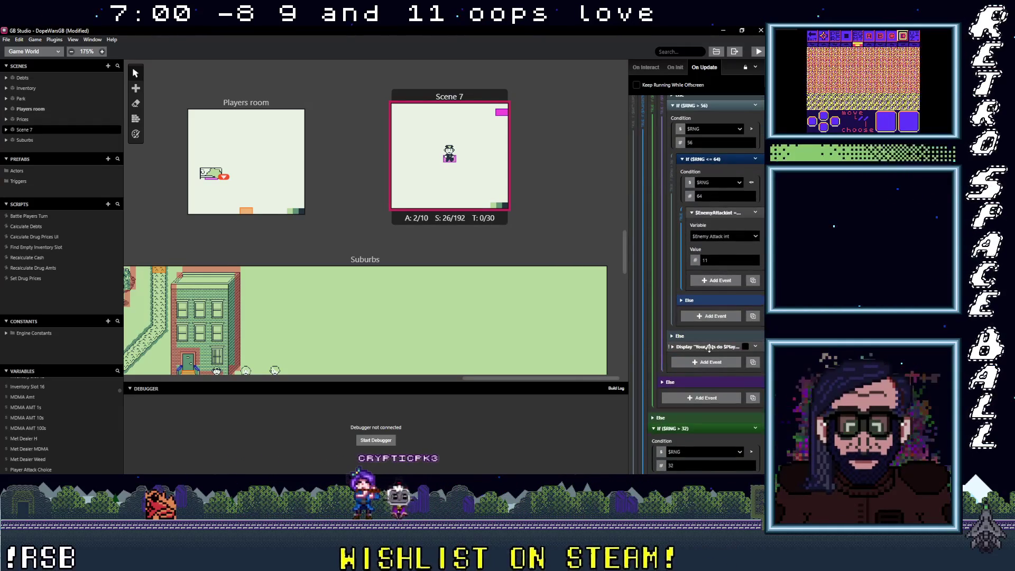
Rewrite the dialogue text and insert the $Enemy Attack int variable from autocomplete.
drag(687, 372, 715, 380)
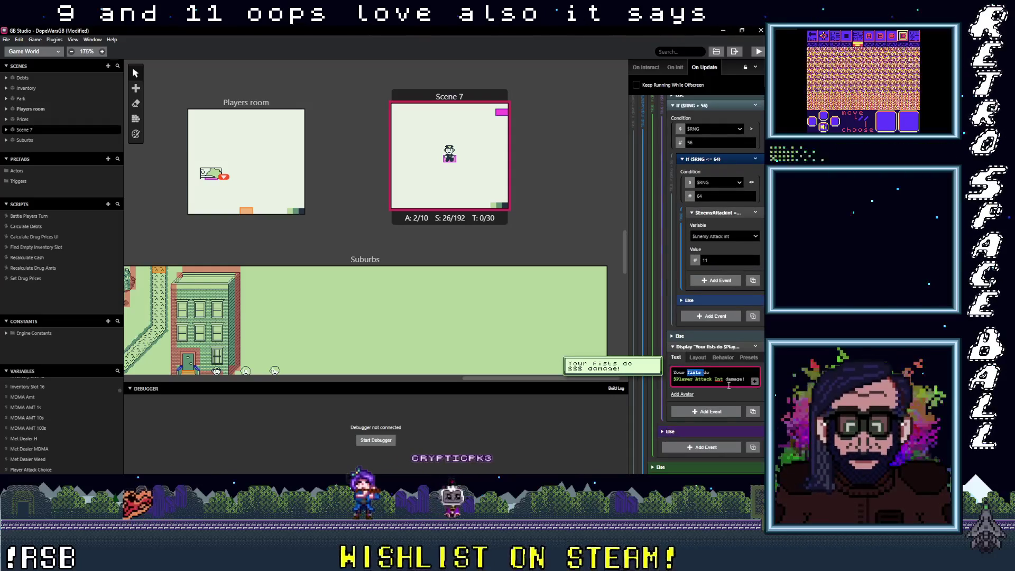
click(720, 374)
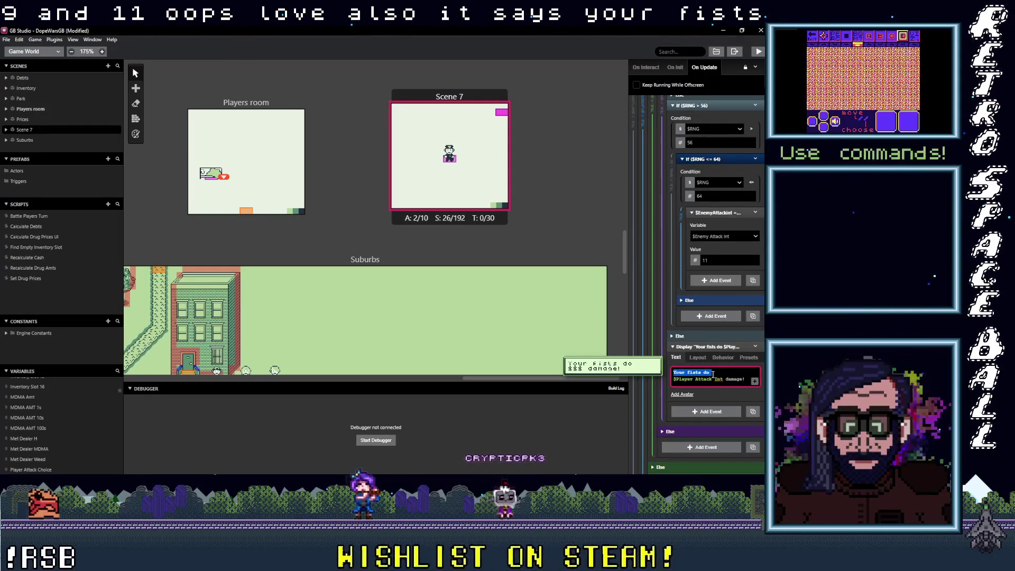
key(ctrl+a)
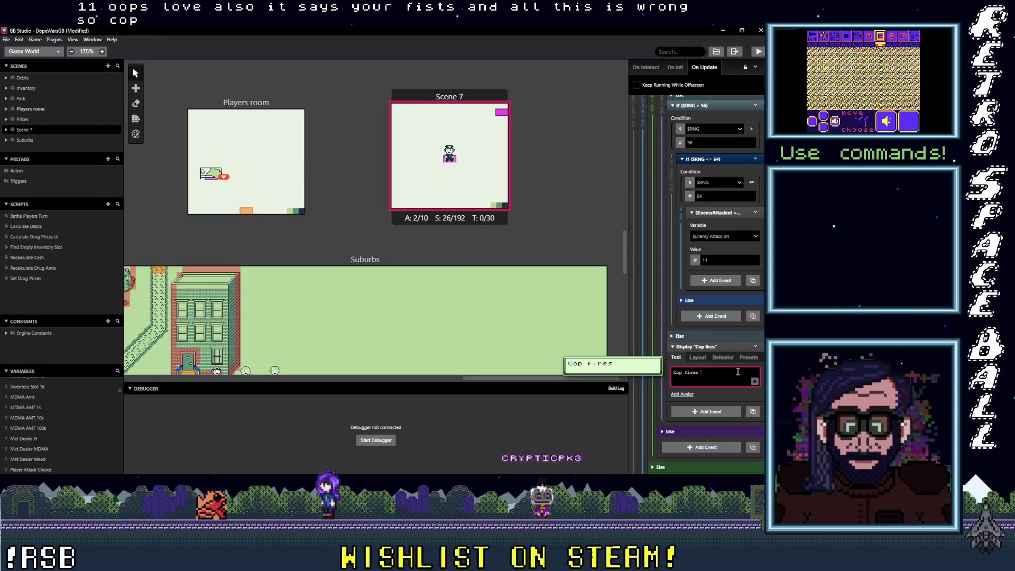
text(n)
key(BackSpace)
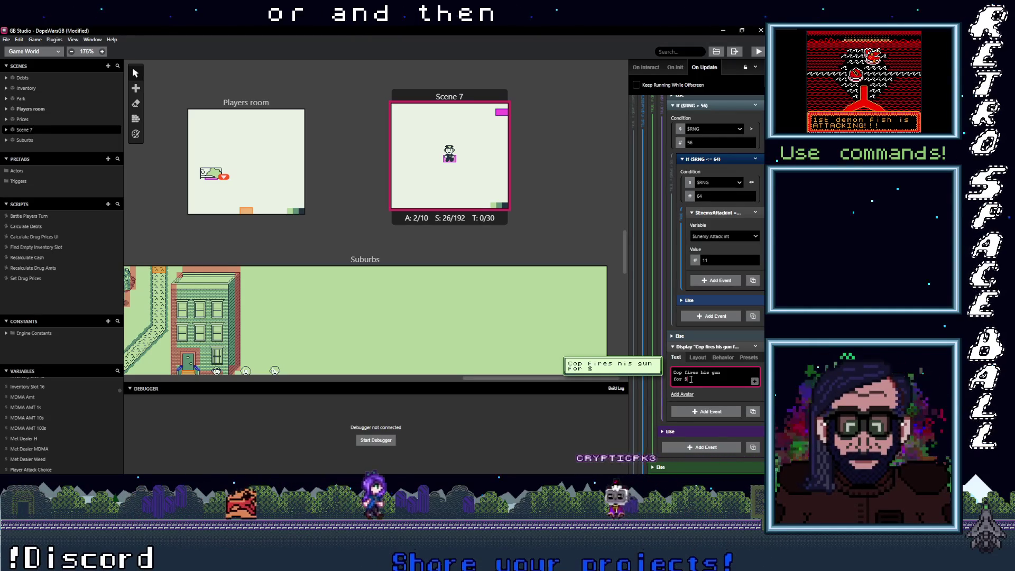
text(enem)
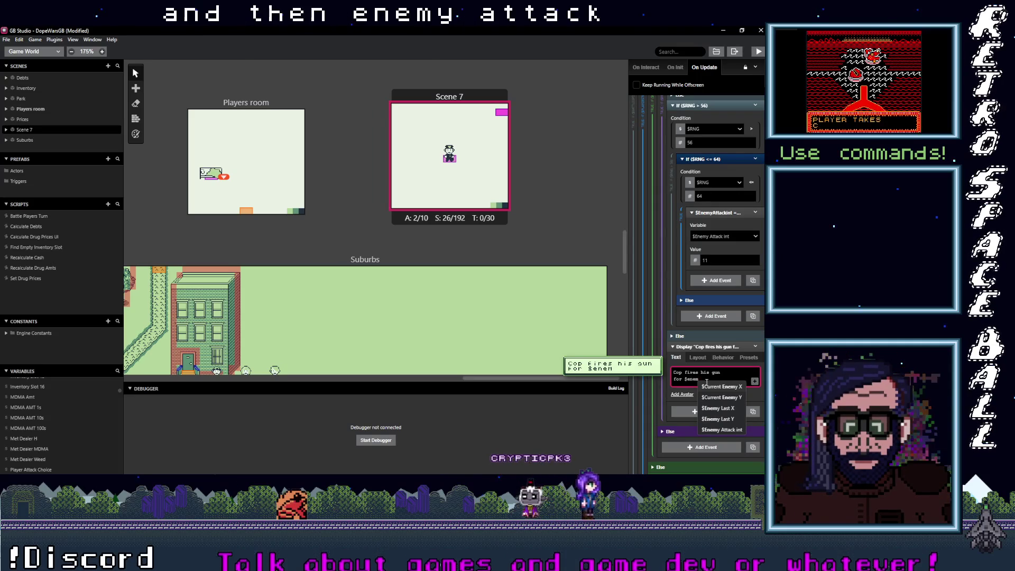
click(722, 429)
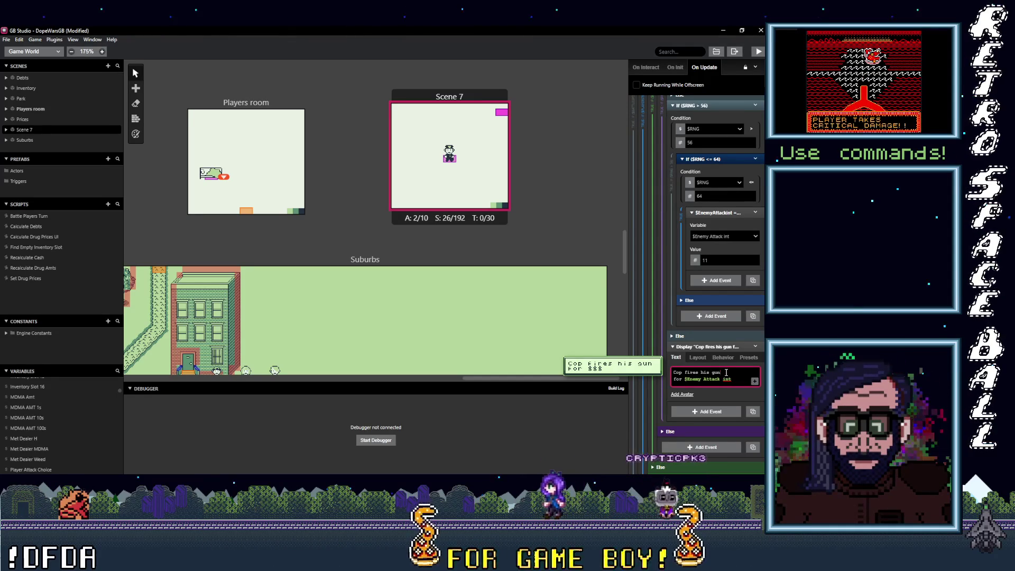
Edit the wording to "Cop fires his gun & does $Enemy Attack int Damage!".
double_click(678, 379)
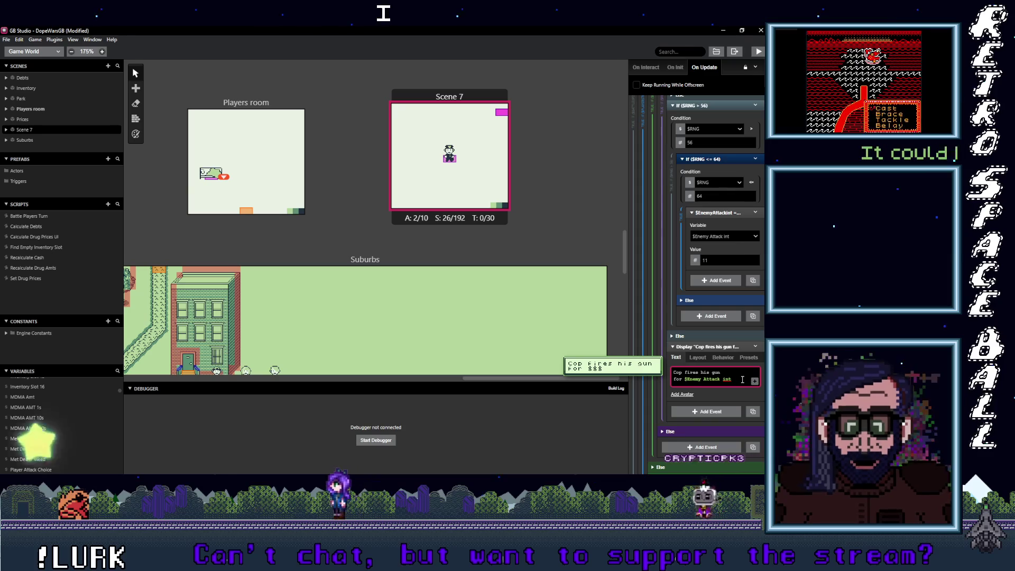
text(Damage)
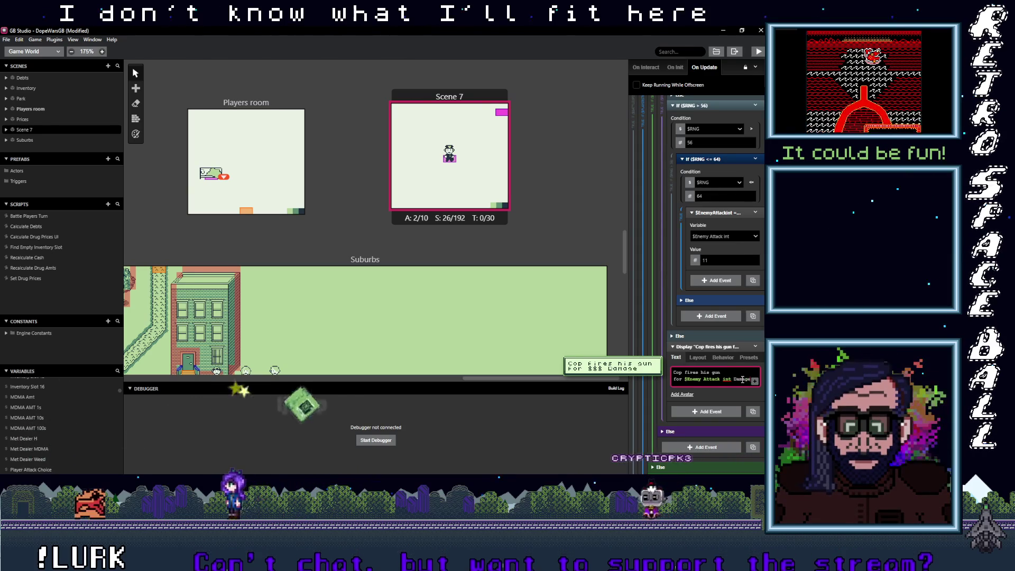
double_click(678, 379)
text(& does)
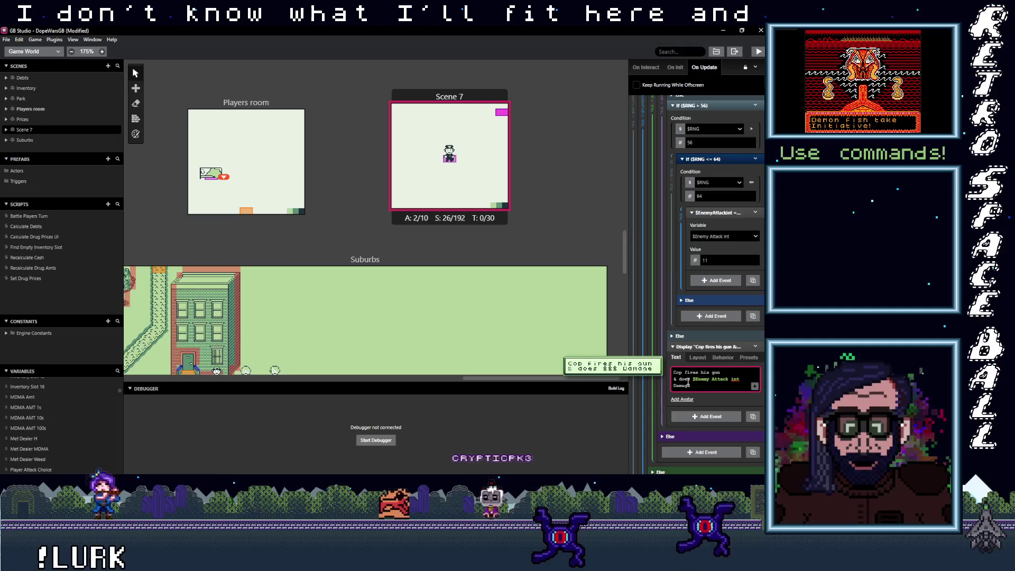
click(707, 387)
text(!)
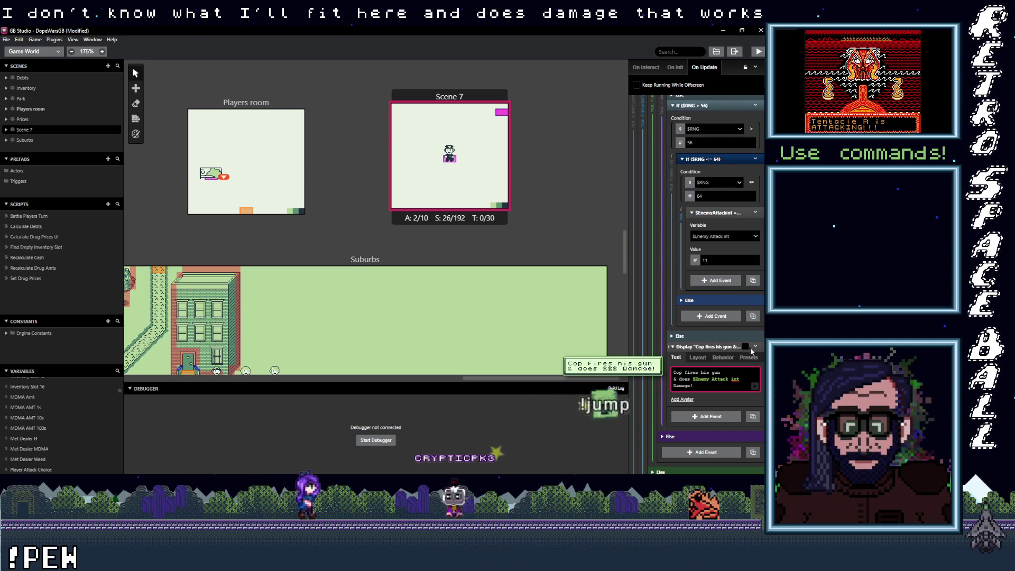
Inspect the If ($RNG <= 16) and If ($RNG <= 32) blocks, leaving them as they were.
scroll(718, 368, down, 10)
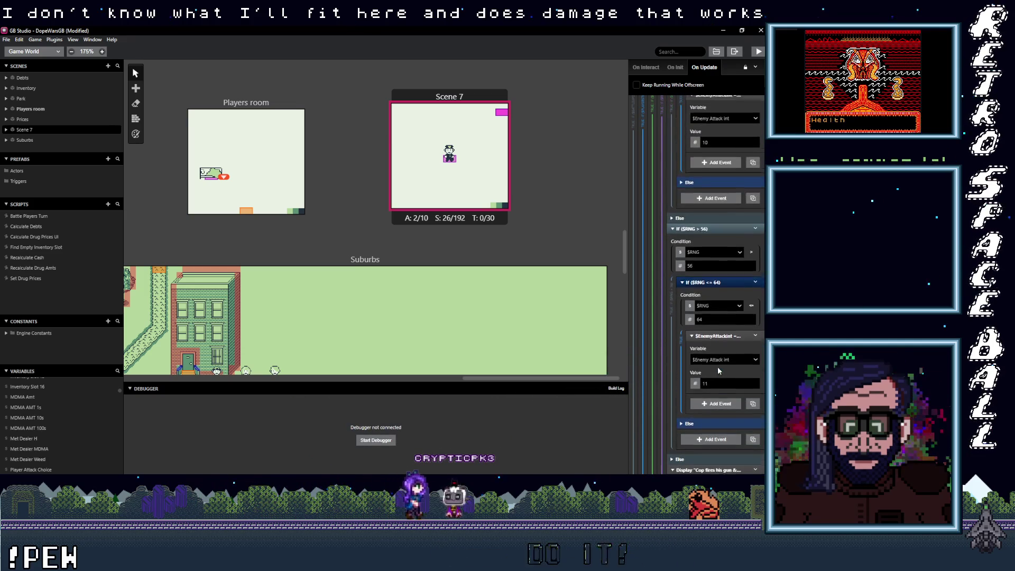
scroll(712, 388, down, 15)
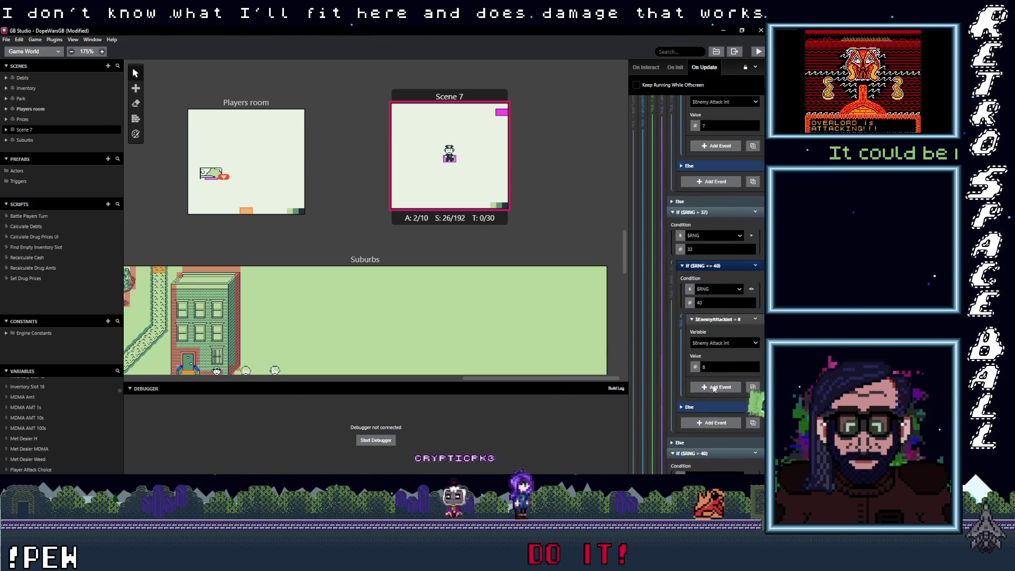
scroll(712, 386, up, 20)
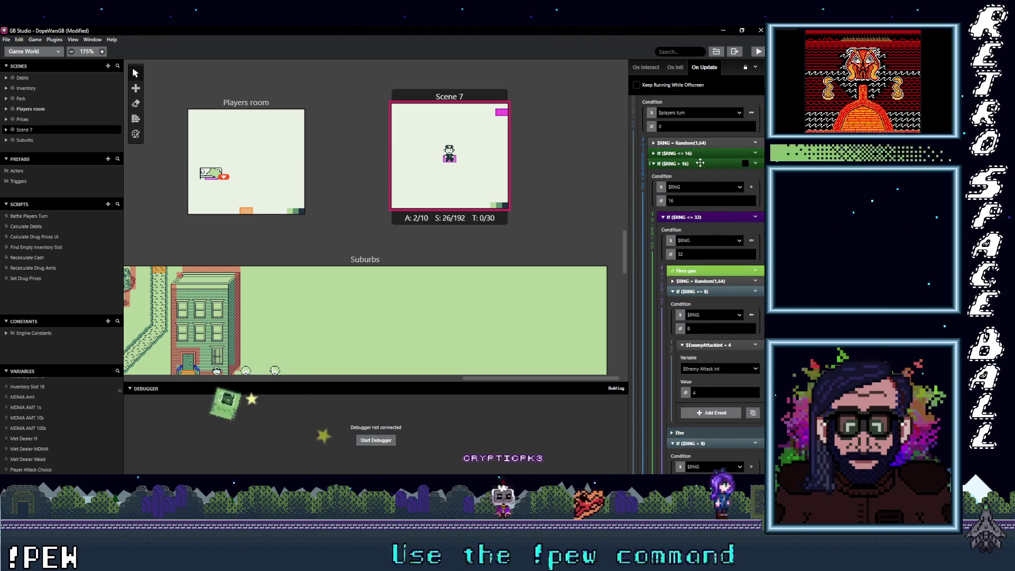
click(691, 153)
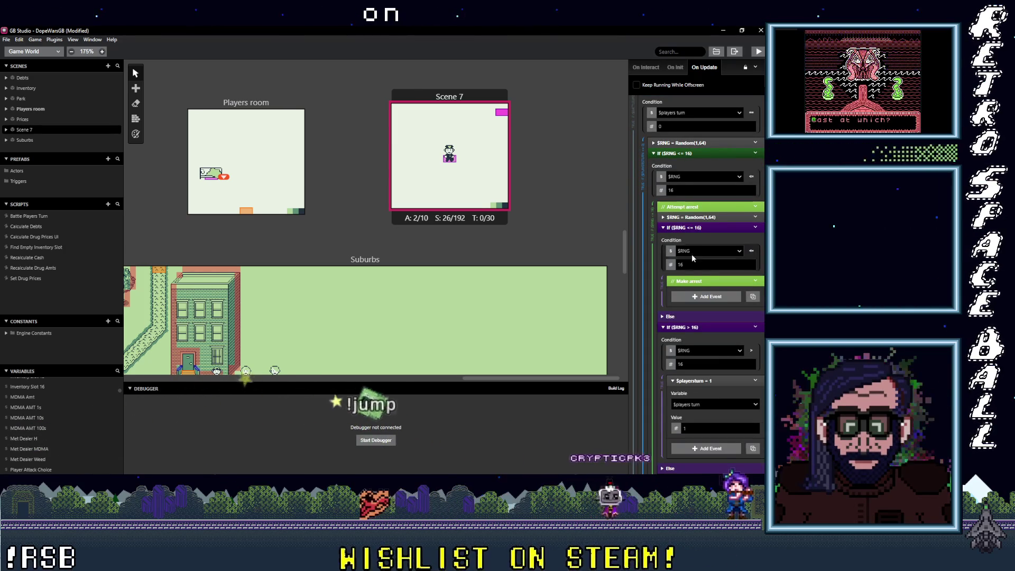
click(703, 153)
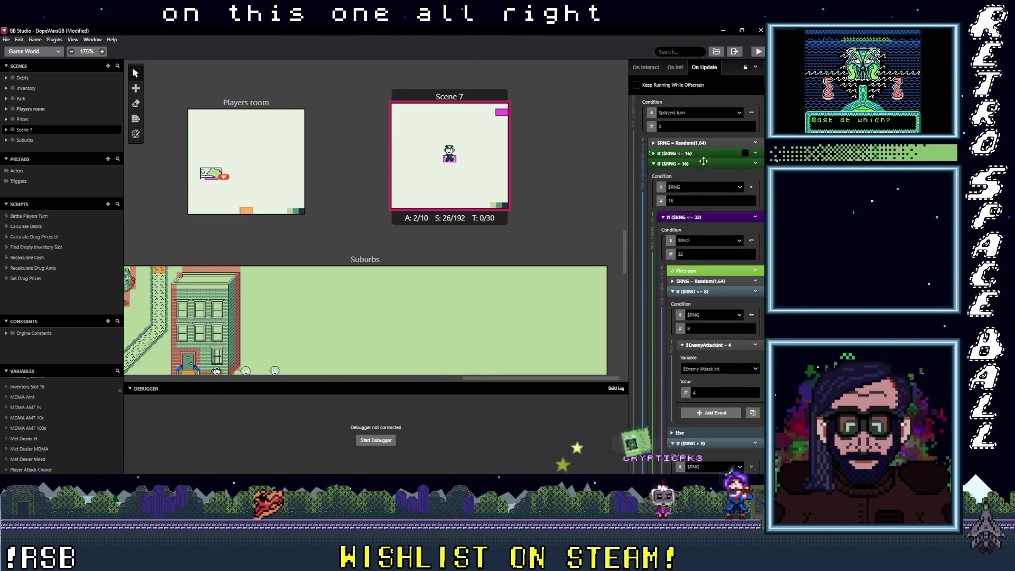
click(709, 218)
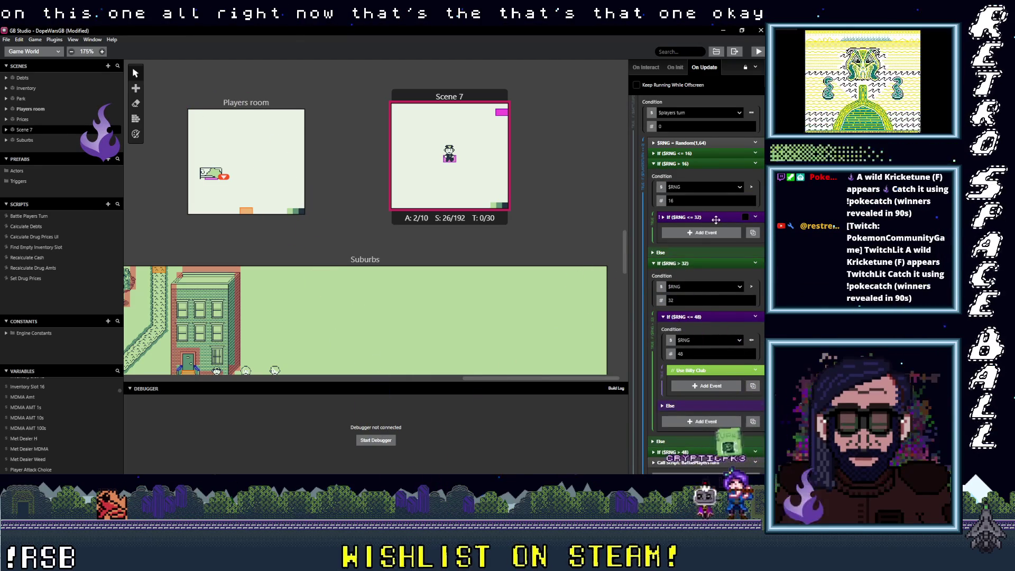
click(715, 218)
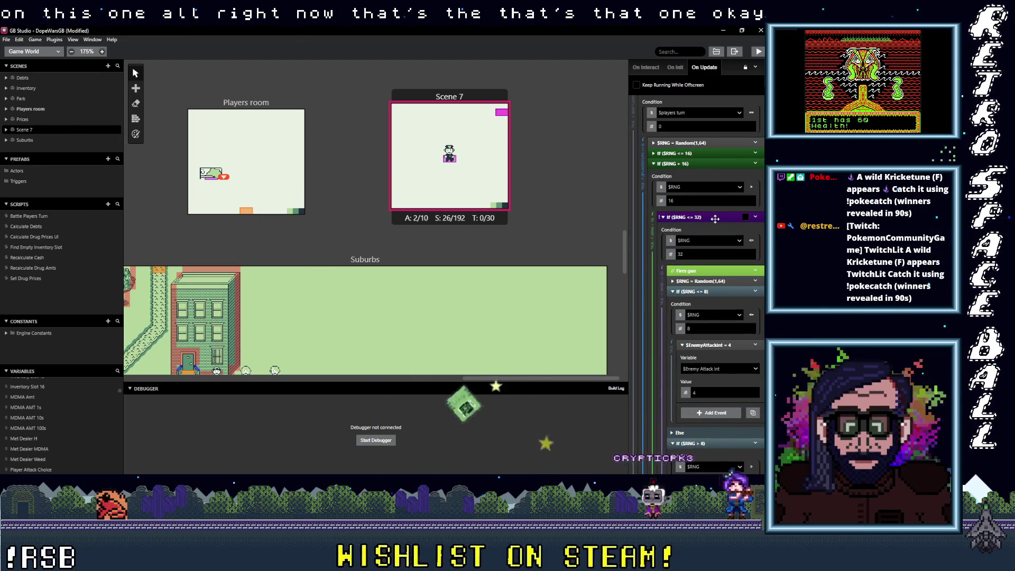
Collapse the eight damage blocks from If ($RNG <= 8) through If ($RNG > 56).
click(713, 291)
click(714, 302)
click(713, 312)
click(713, 322)
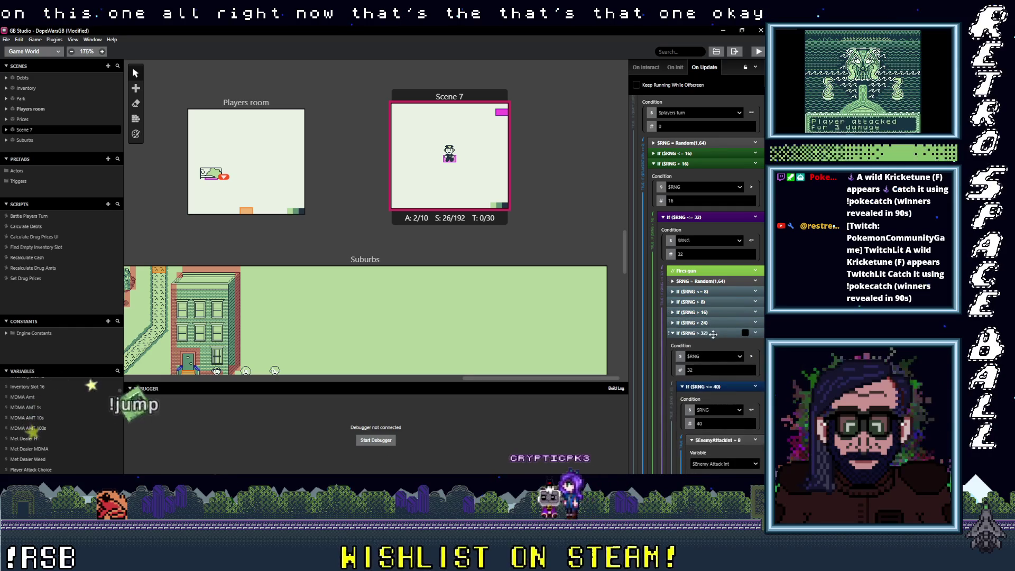
click(714, 333)
click(715, 343)
click(717, 353)
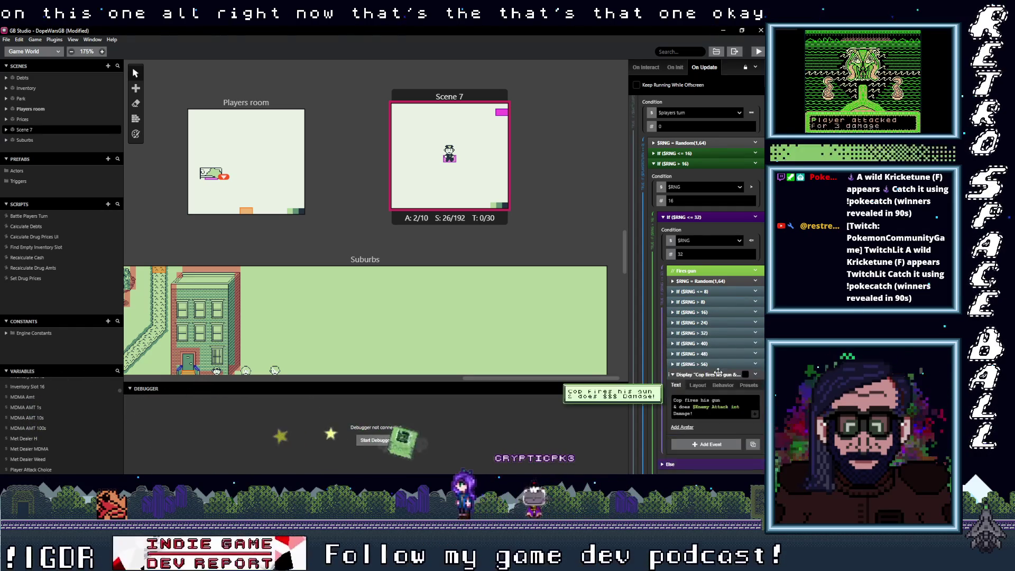
click(716, 363)
scroll(719, 358, down, 2)
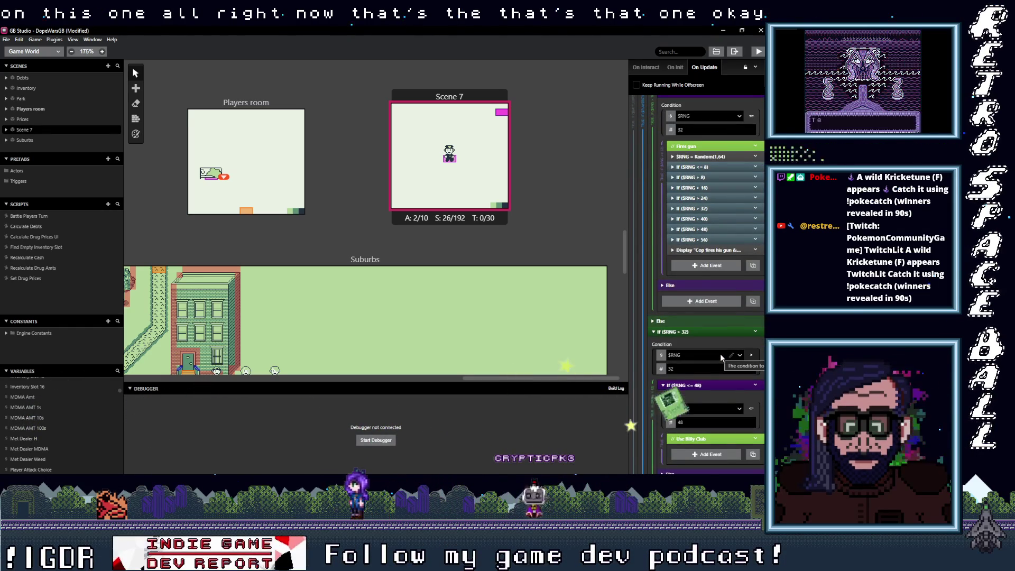
scroll(720, 353, down, 1)
scroll(713, 323, up, 1)
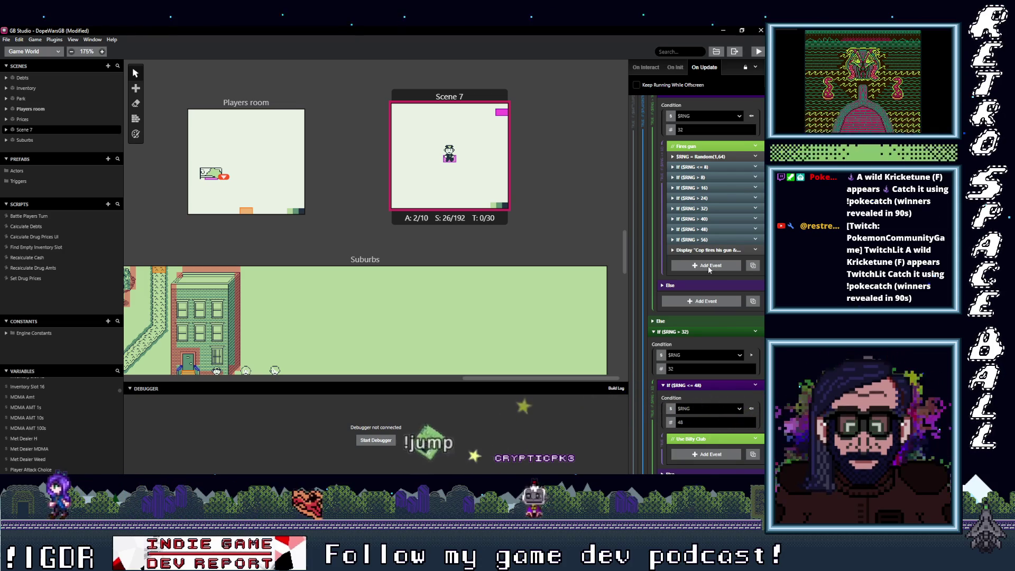
scroll(708, 265, up, 4)
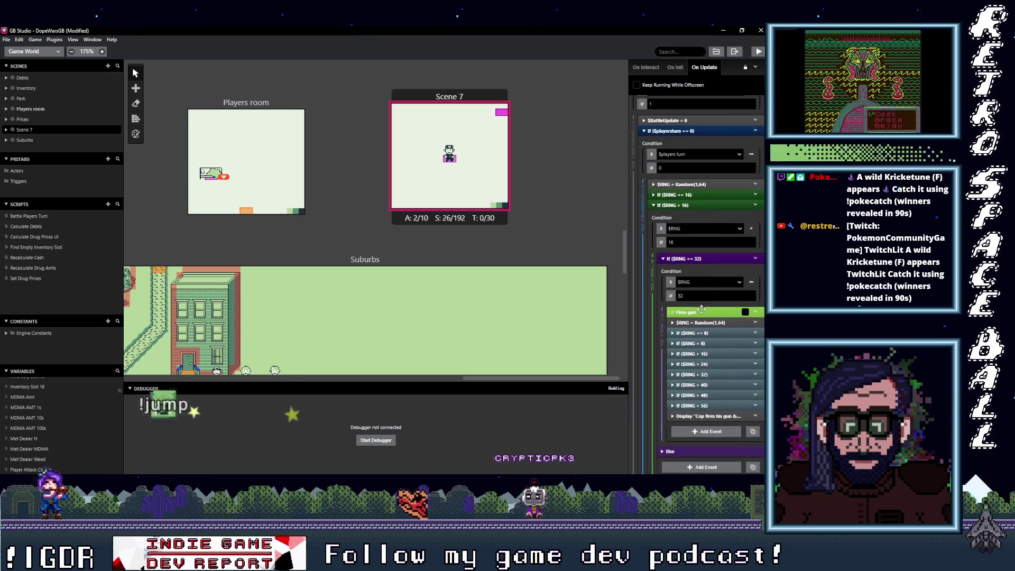
scroll(708, 333, down, 2)
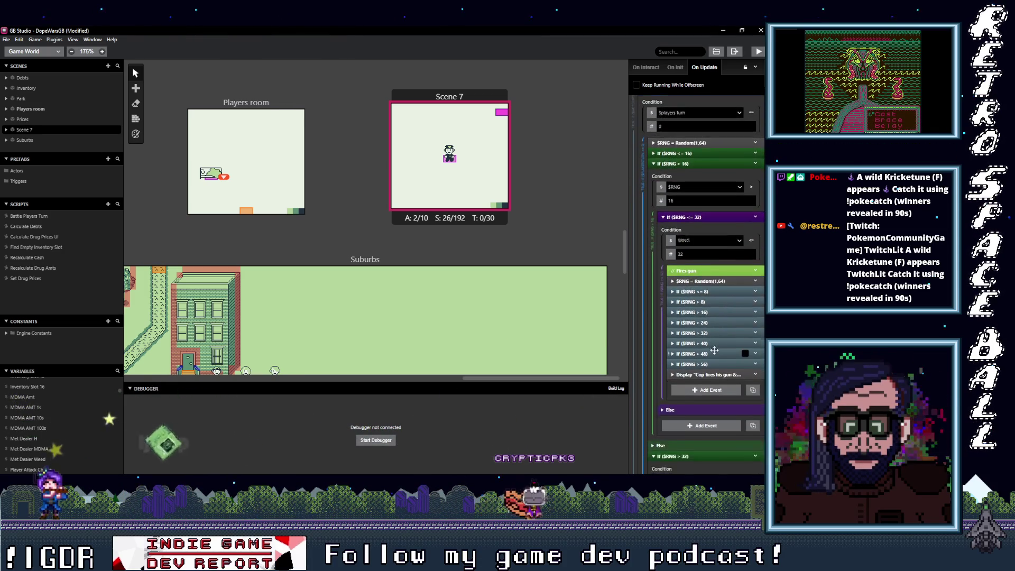
scroll(713, 350, down, 1)
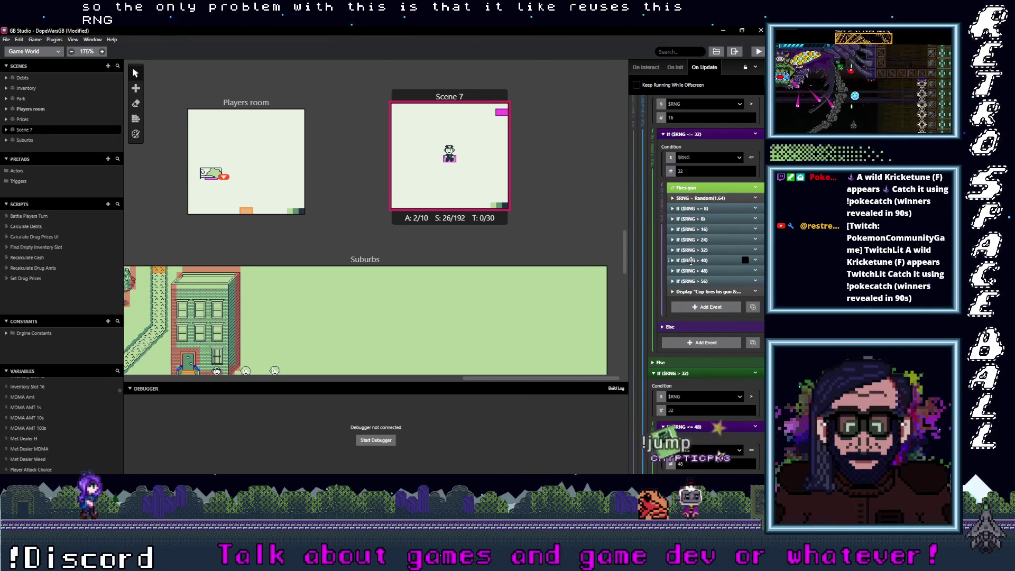
scroll(690, 262, up, 2)
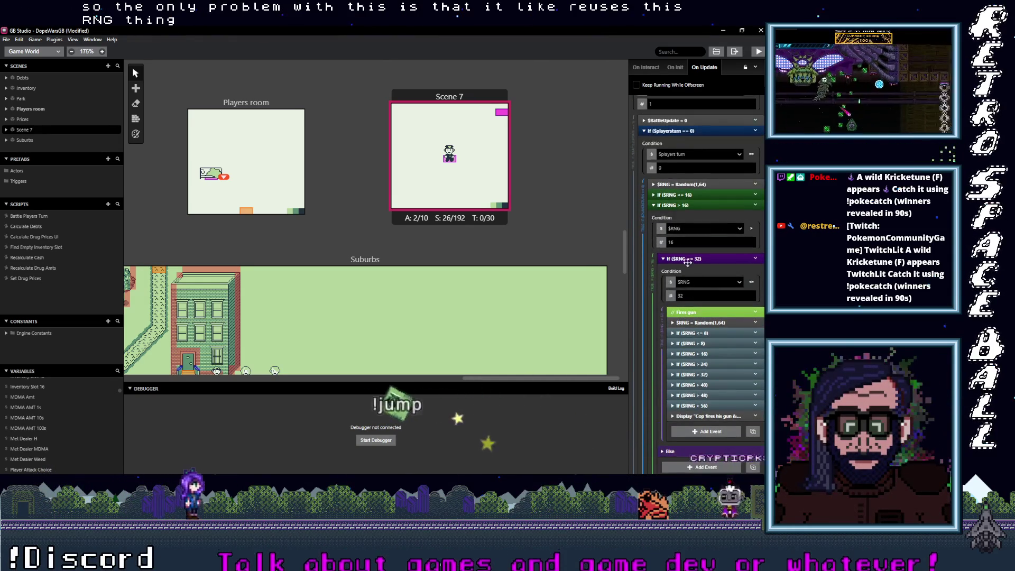
scroll(688, 316, down, 2)
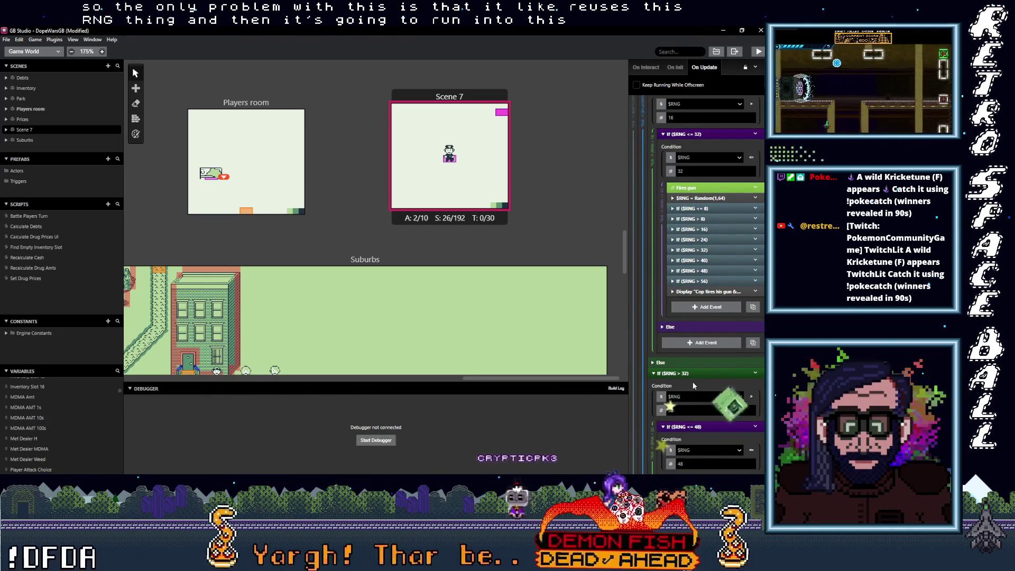
scroll(703, 364, up, 3)
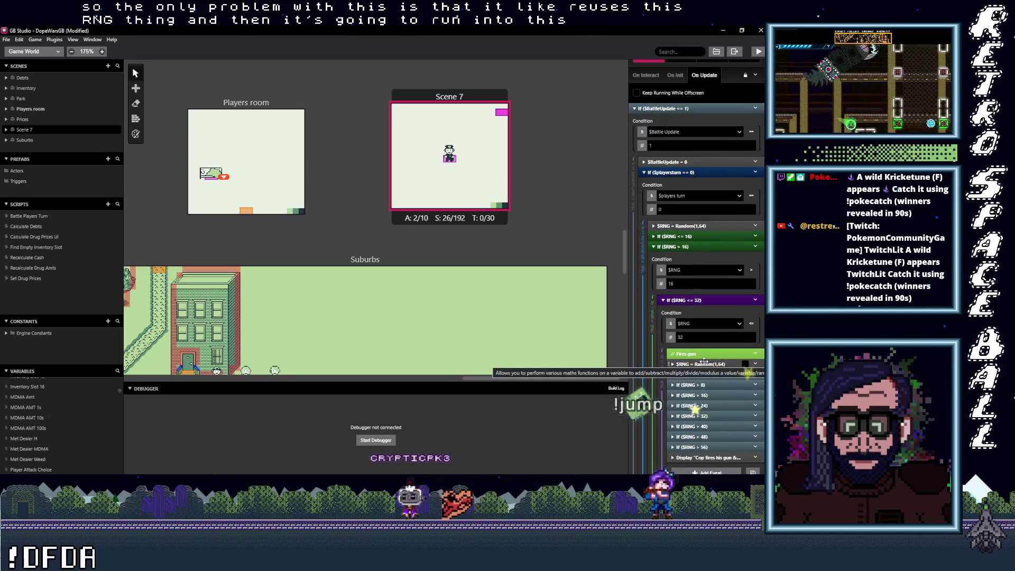
scroll(702, 361, down, 2)
scroll(704, 361, down, 1)
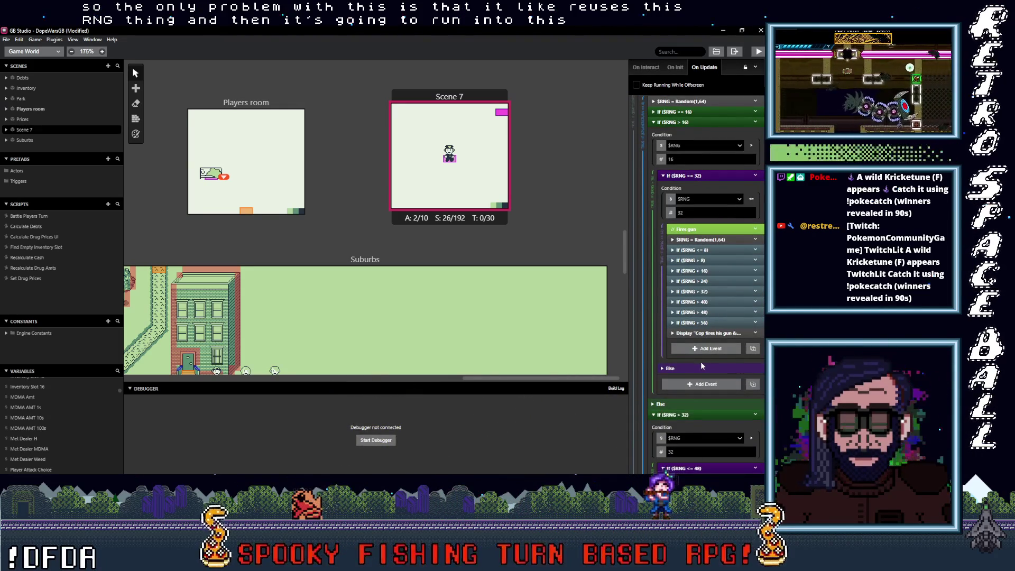
scroll(701, 363, down, 1)
scroll(701, 364, down, 1)
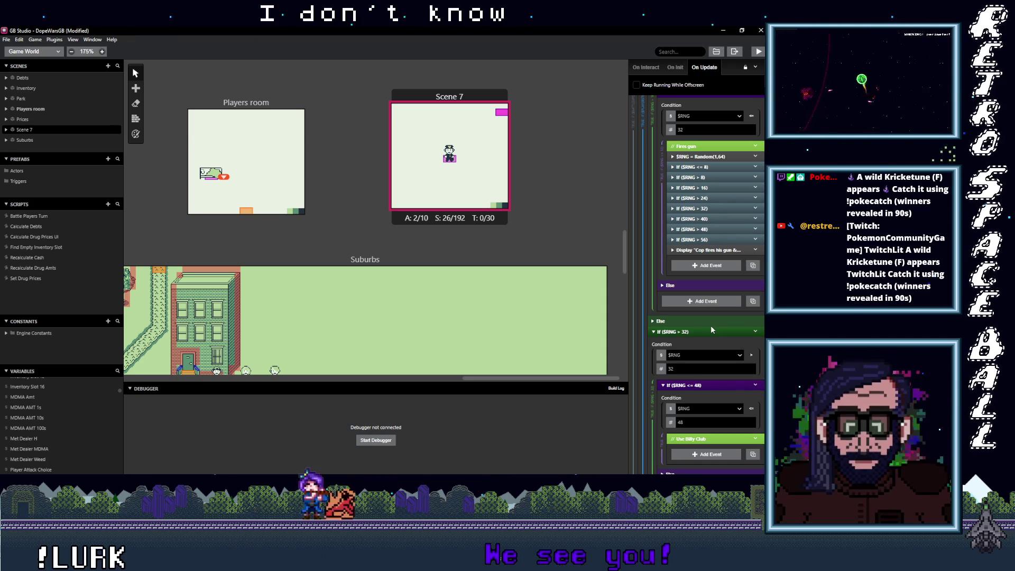
scroll(711, 327, up, 3)
scroll(712, 327, up, 3)
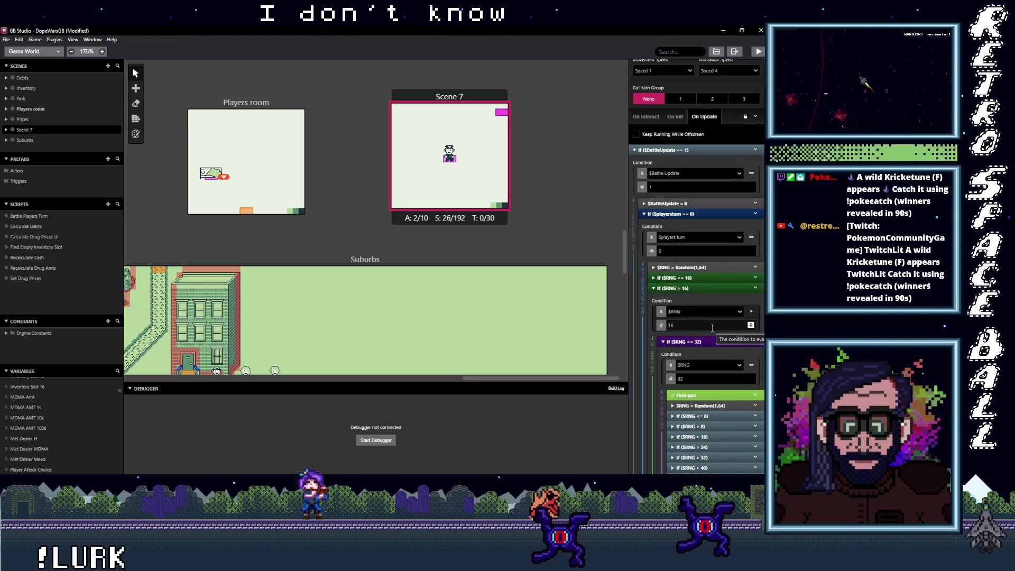
scroll(711, 327, down, 3)
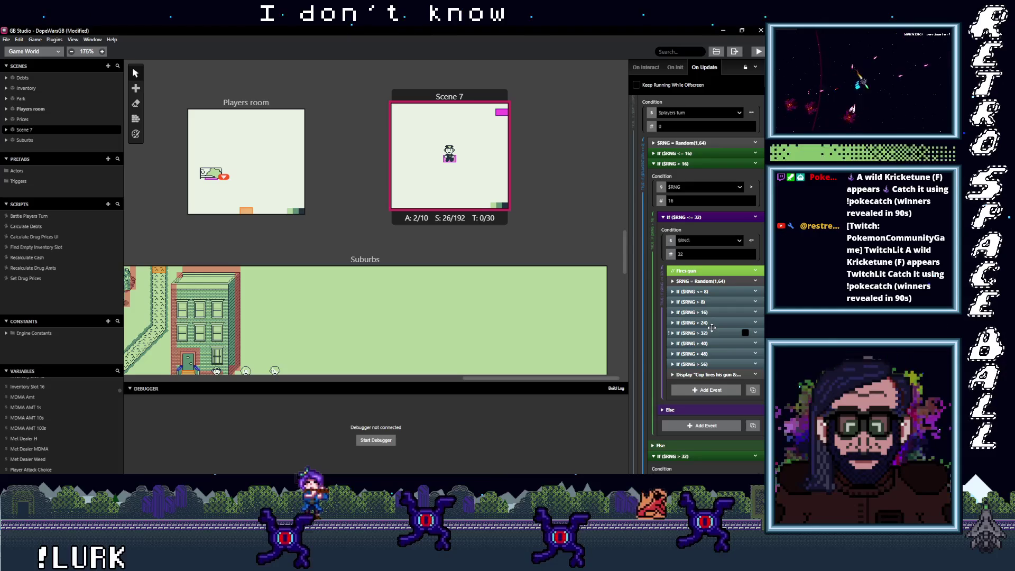
scroll(712, 328, down, 1)
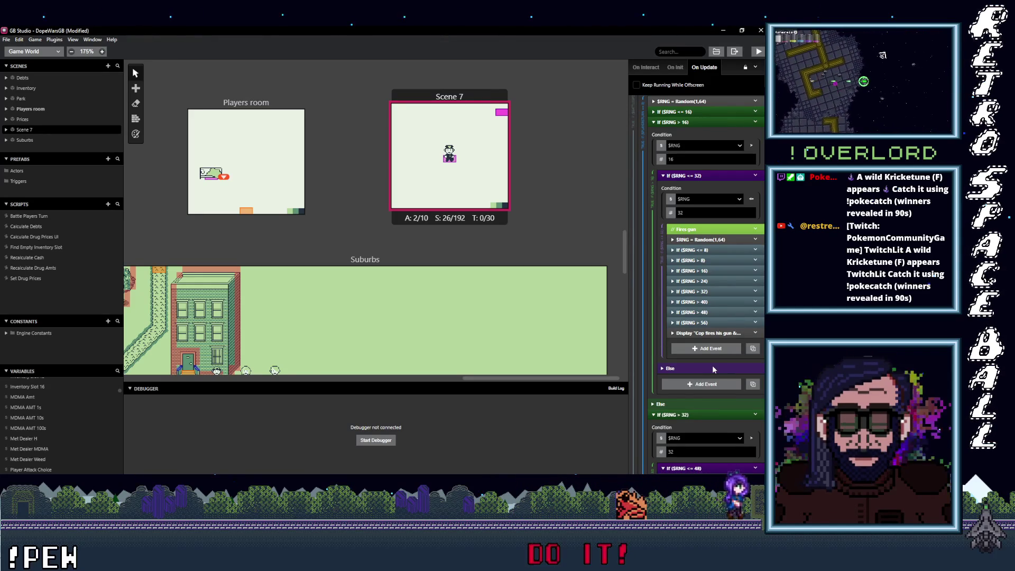
scroll(711, 365, down, 5)
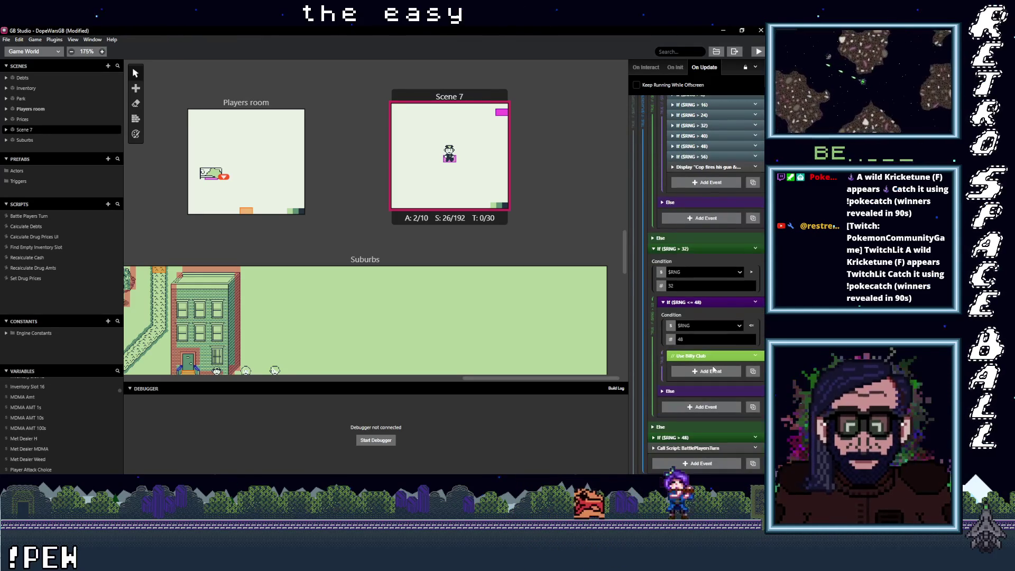
scroll(712, 365, up, 3)
scroll(712, 366, up, 3)
scroll(712, 366, up, 3)
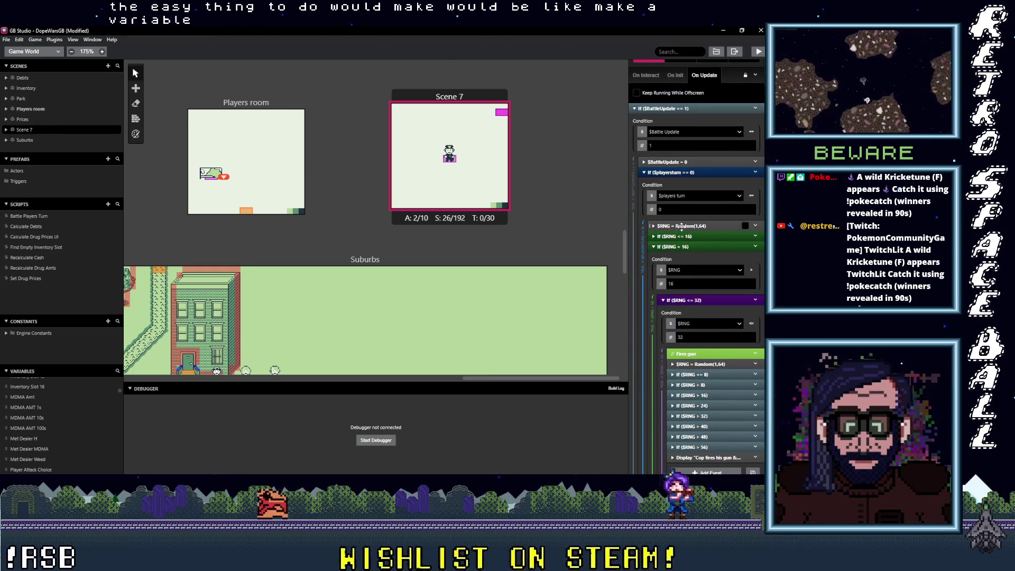
click(695, 247)
click(697, 256)
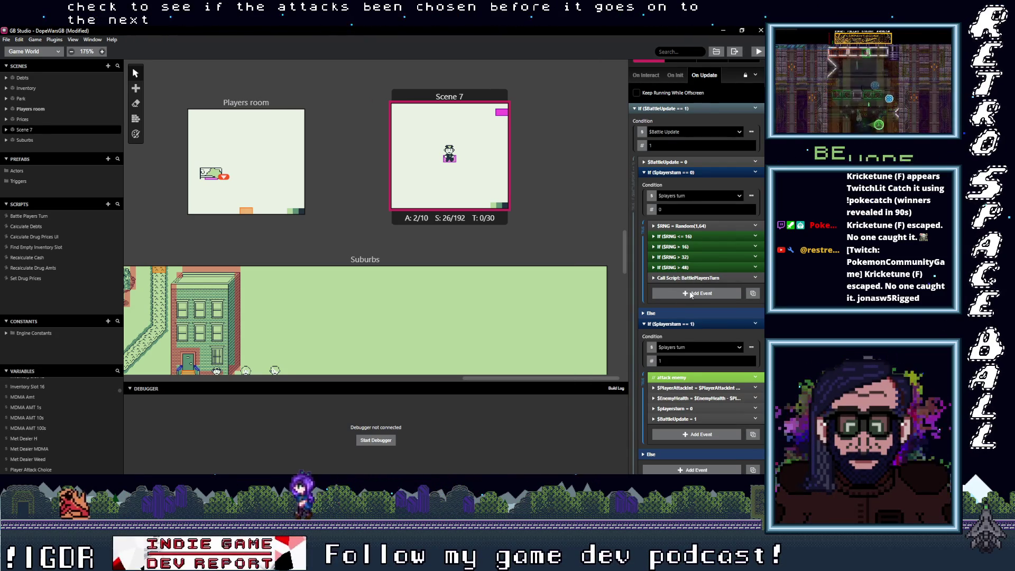
scroll(72, 444, down, 5)
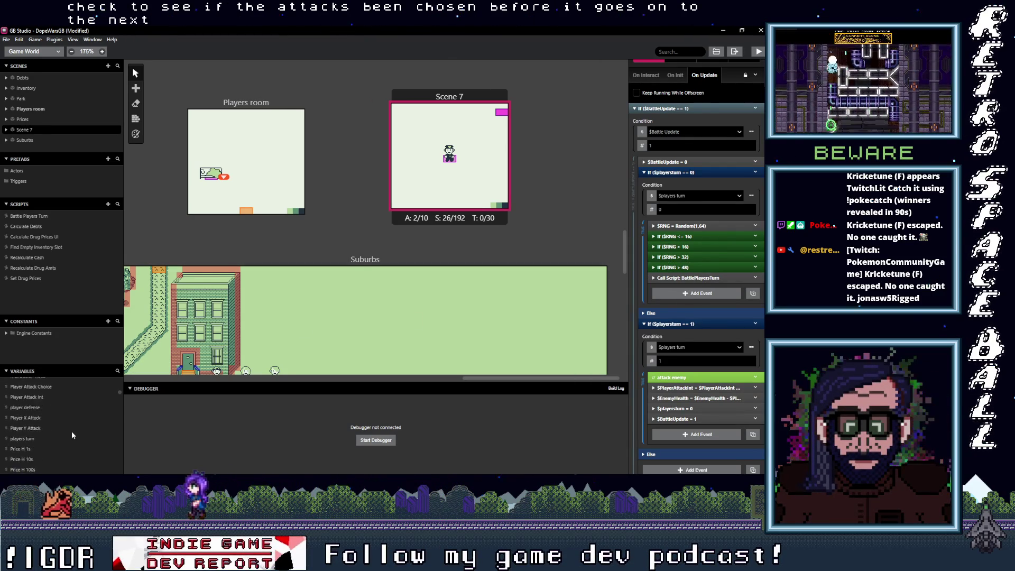
scroll(53, 425, down, 5)
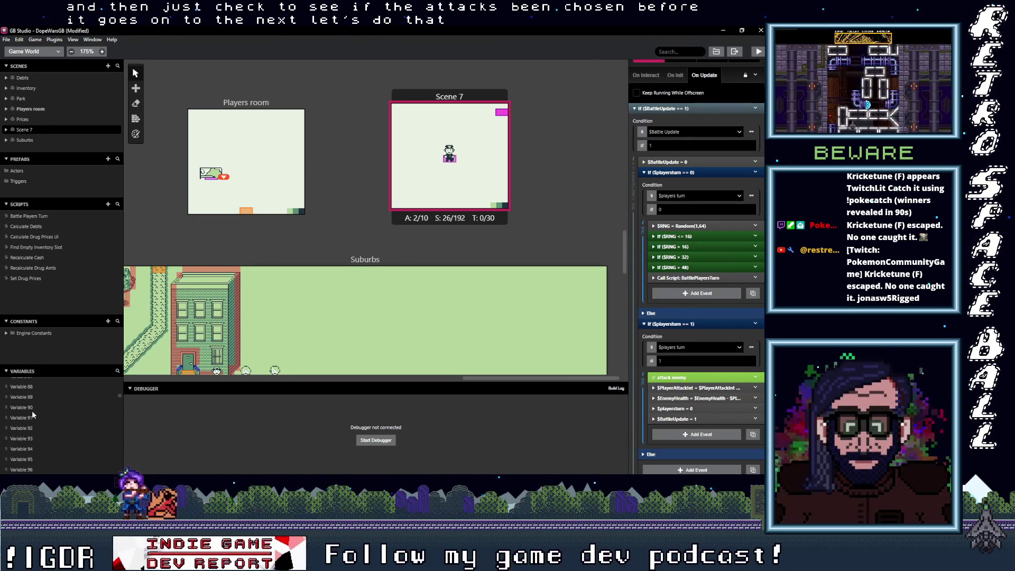
Select Variable 87 and type its new name, Enemy Attack Choice Made.
click(29, 419)
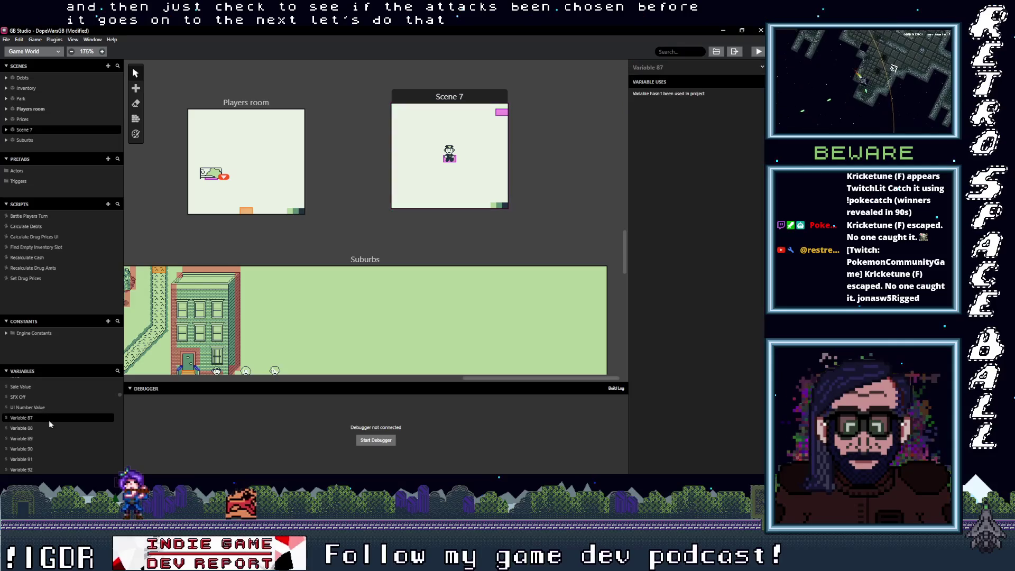
click(686, 70)
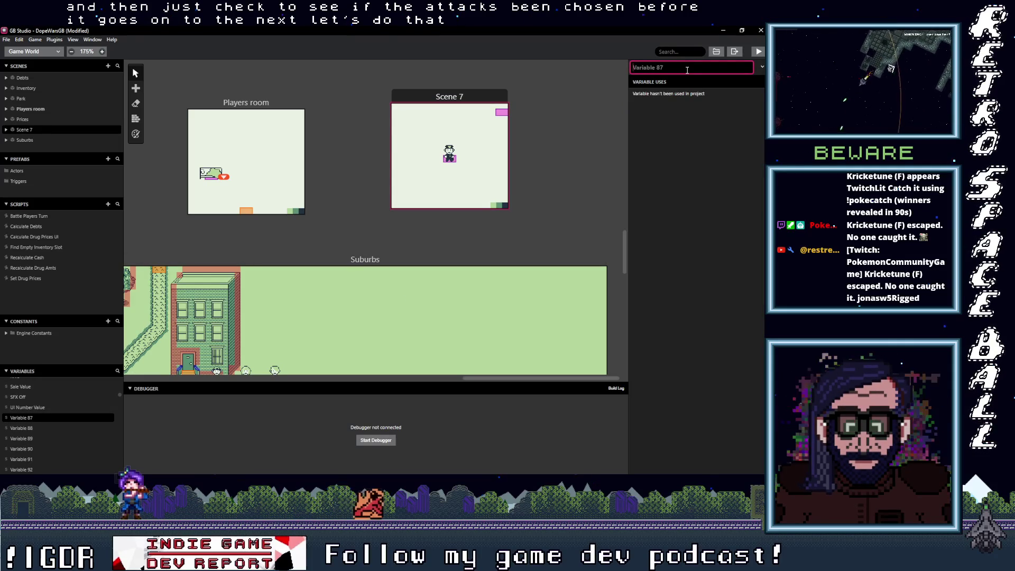
text(Enemy C)
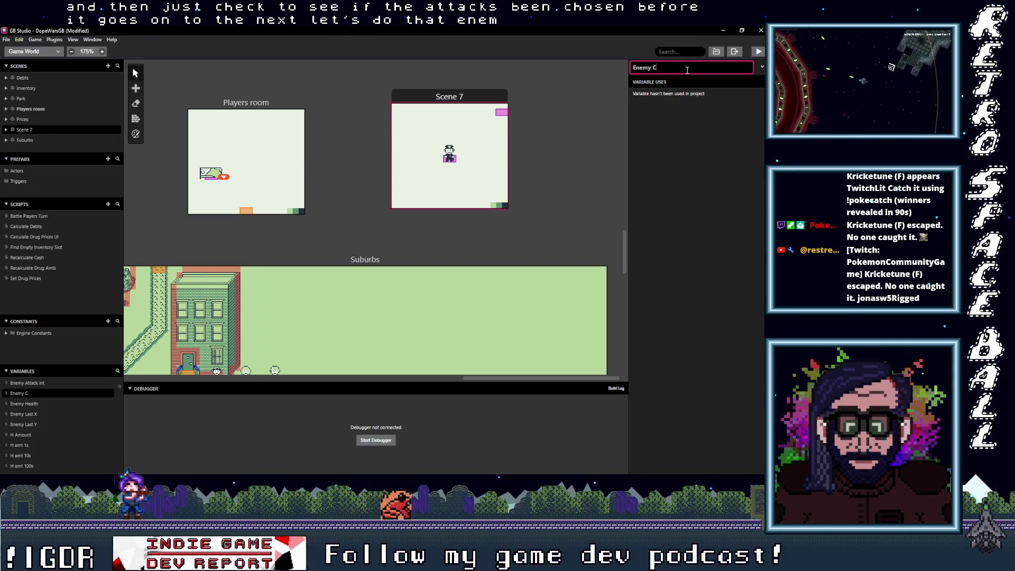
text(Att Choice)
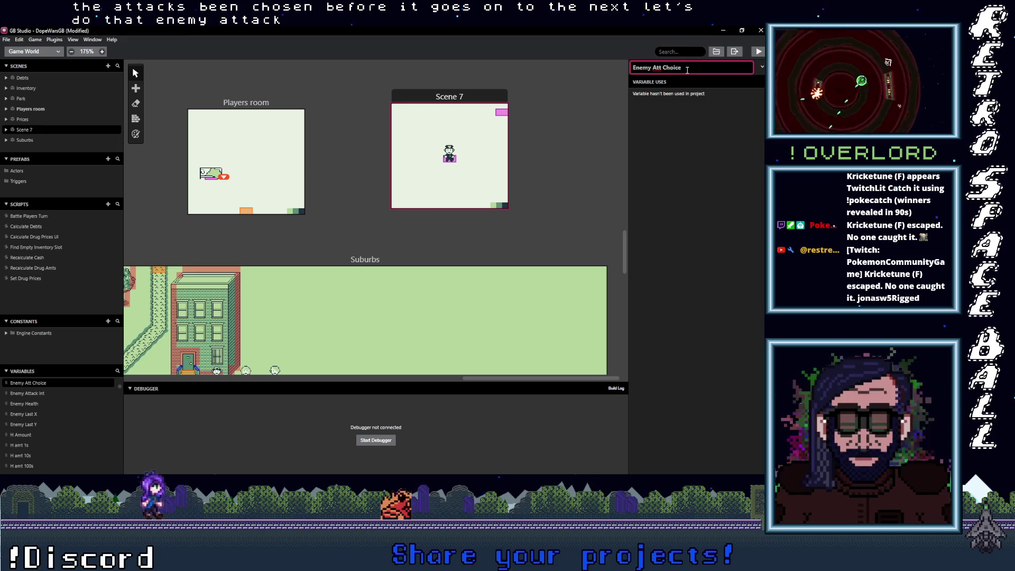
text( Made)
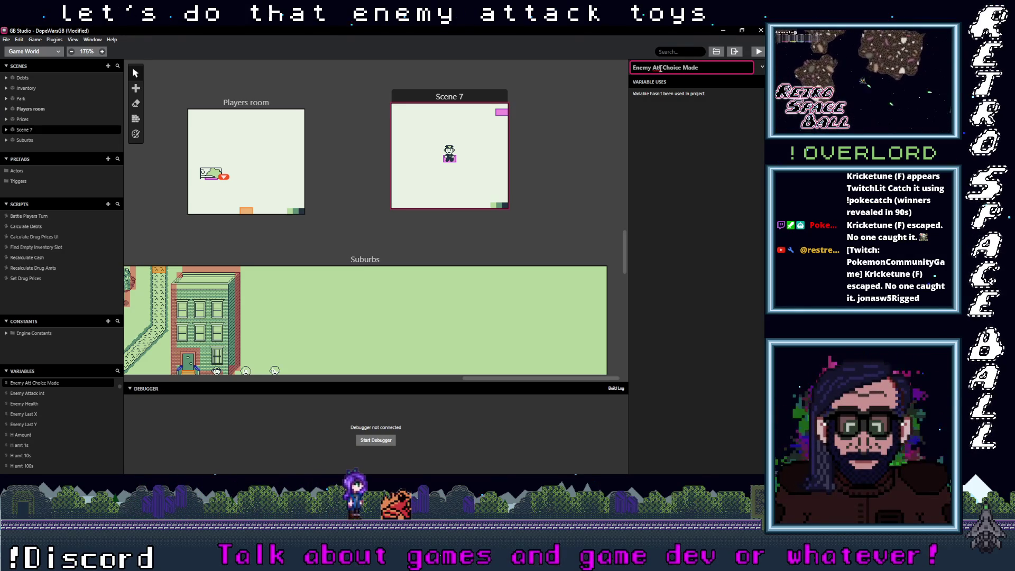
text(ack)
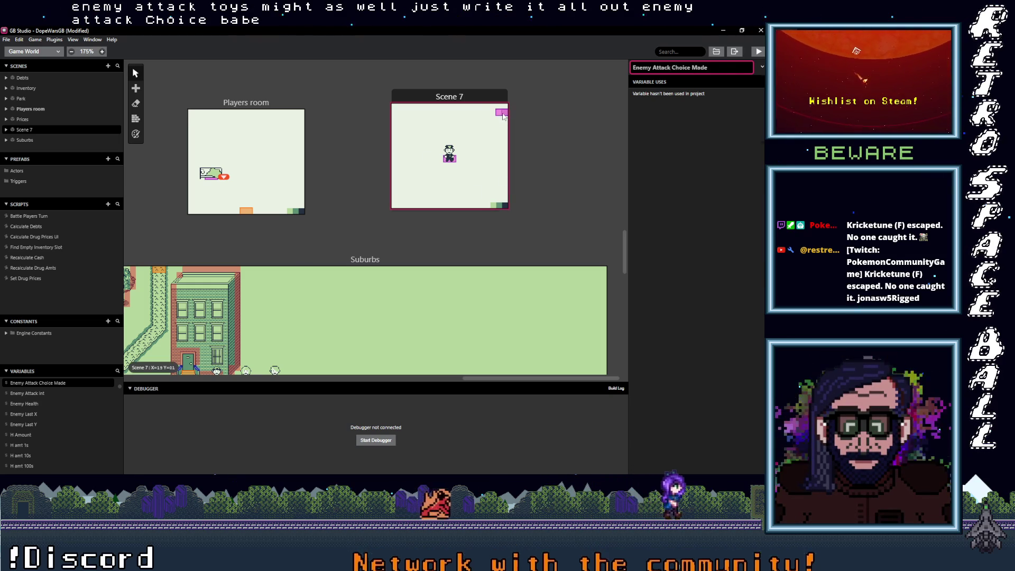
Add an If variable-compared-with-value check on Enemy Attack Choice Made in Scene 7's player-turn branch.
click(481, 124)
click(701, 294)
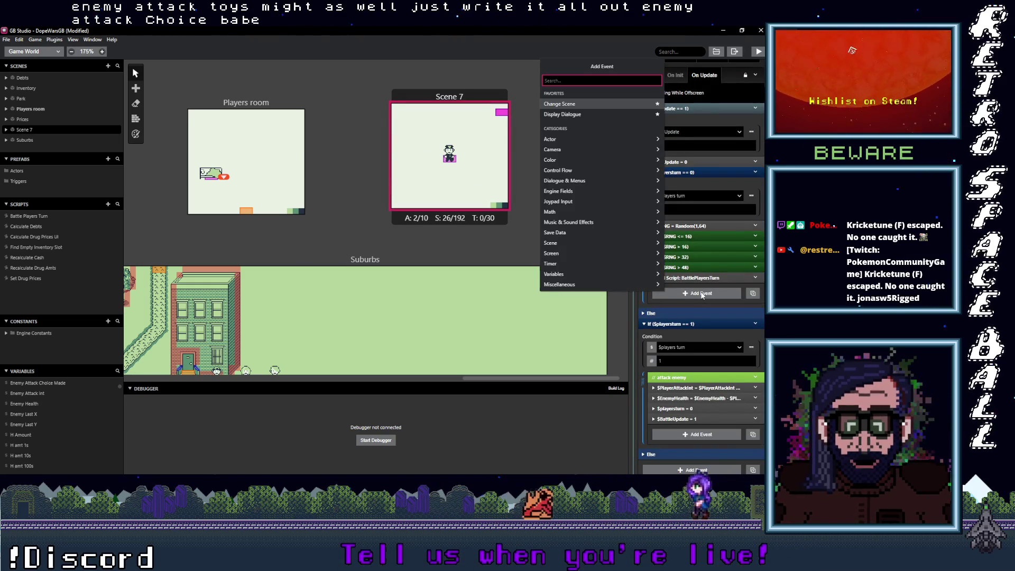
text(If var val)
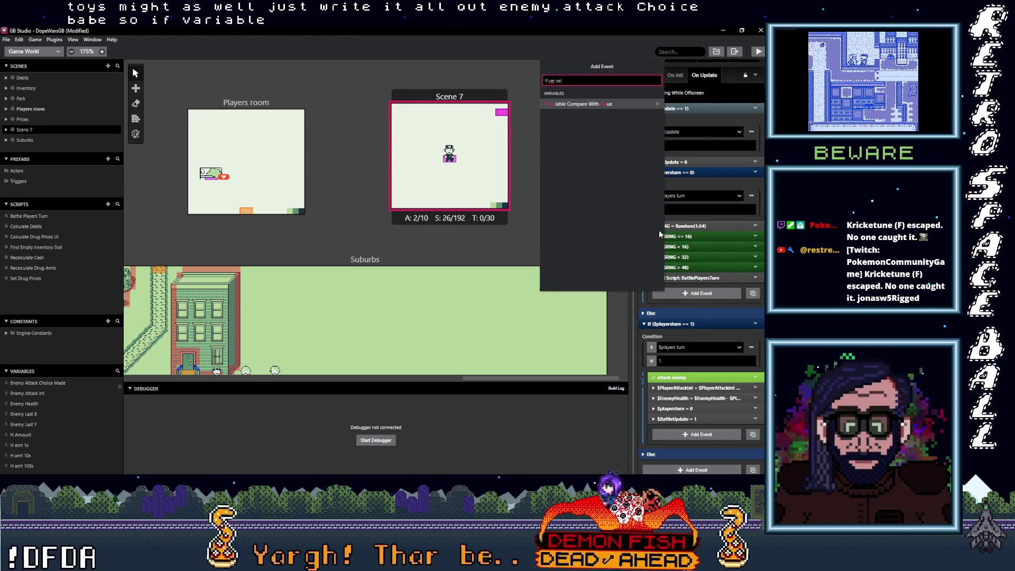
click(604, 105)
click(687, 312)
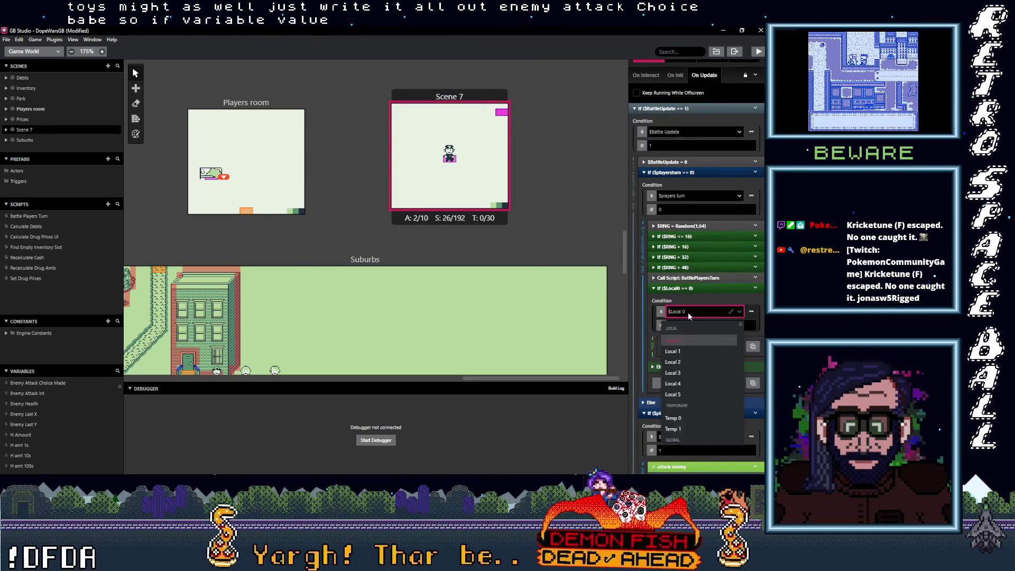
text(enemy)
click(680, 404)
Move the check up among the $RNG checks, then copy it and paste a copy.
mouse_move(689, 268)
mouse_down()
mouse_move(696, 280)
mouse_move(697, 248)
mouse_up()
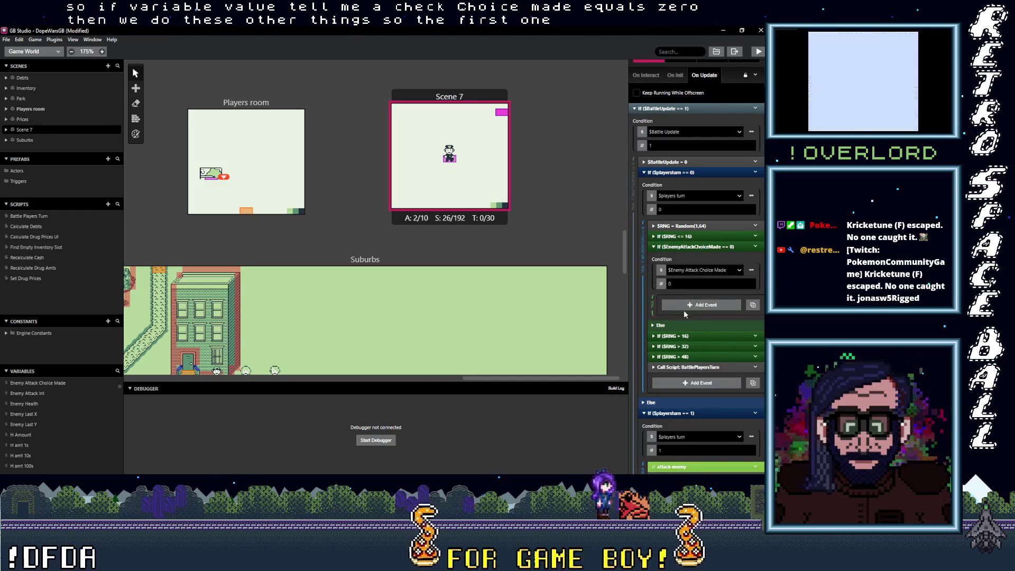
drag(695, 337, 693, 335)
click(754, 247)
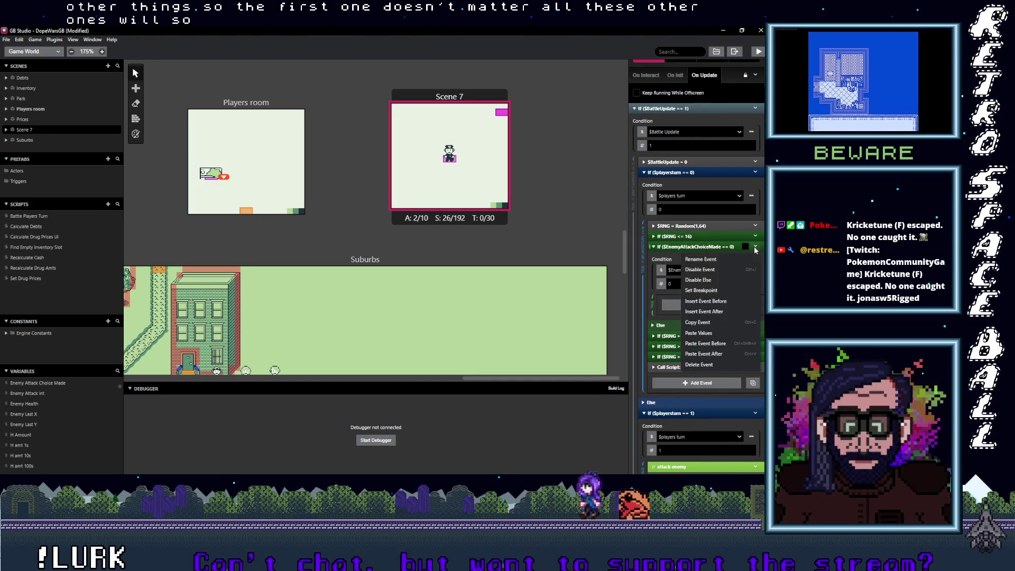
click(716, 325)
click(752, 383)
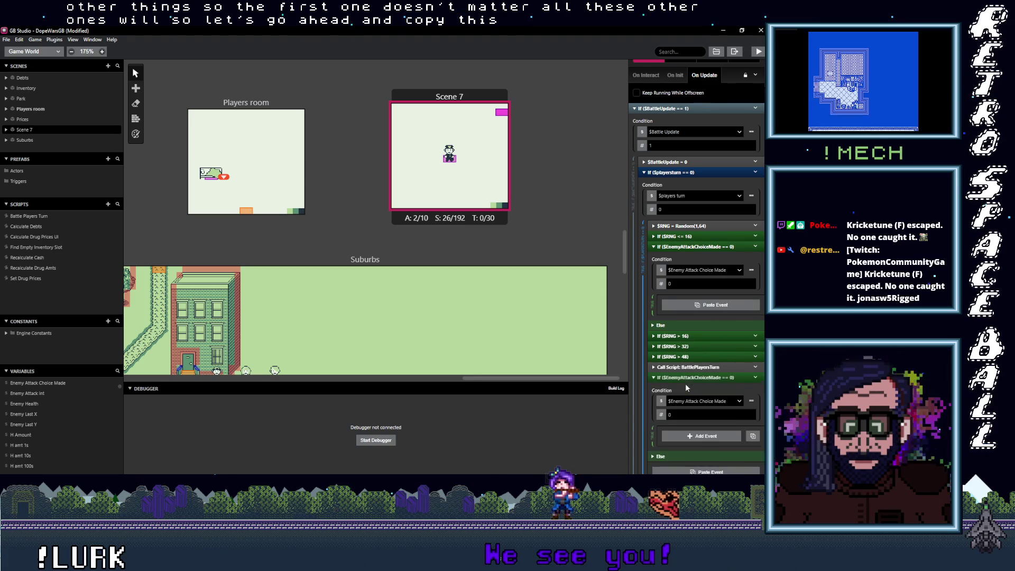
Paste a second Enemy Attack Choice Made == 0 check and move If ($RNG > 16) into the first.
click(686, 378)
key(ctrl+v)
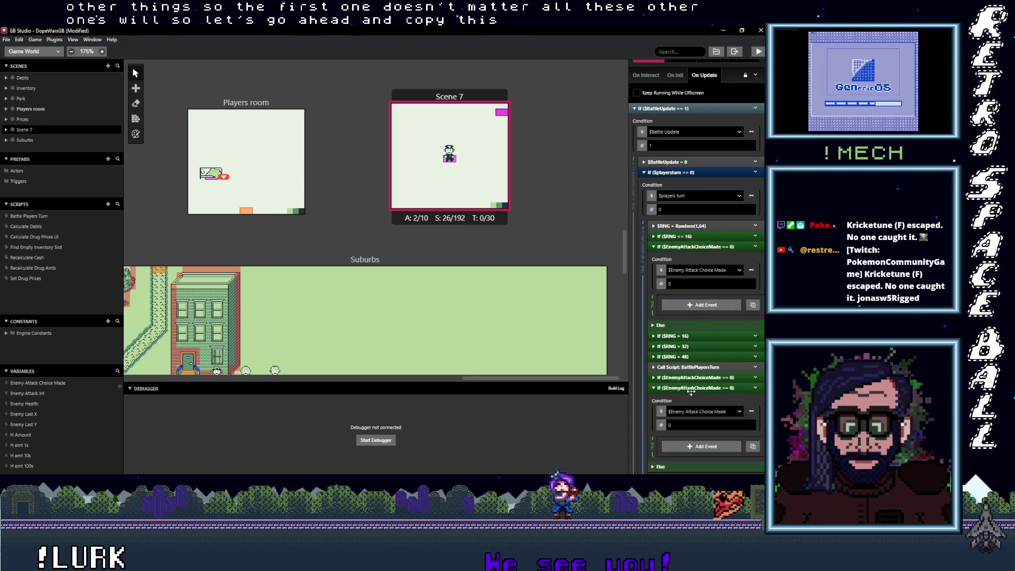
drag(688, 351, 688, 258)
click(684, 247)
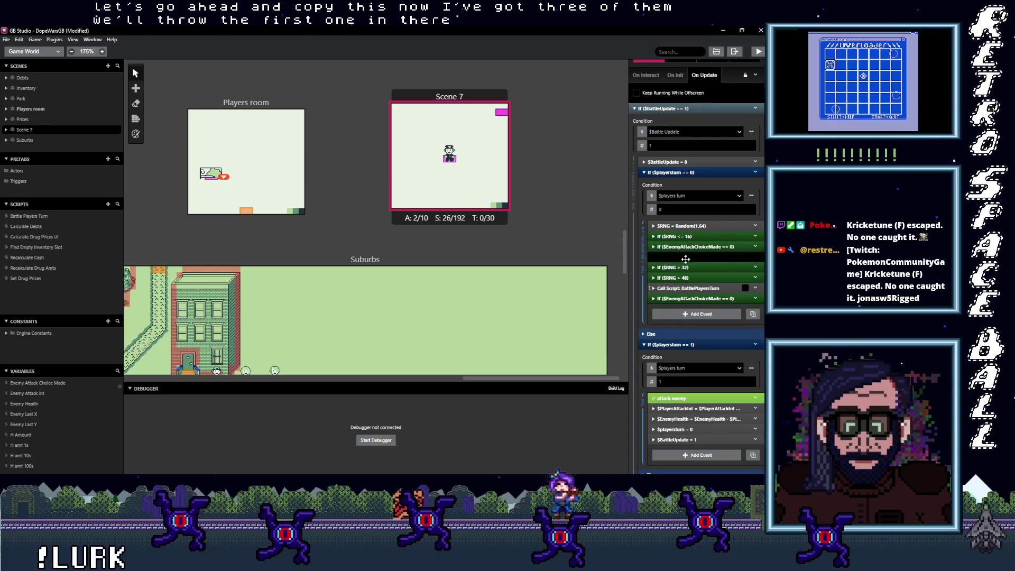
Move If ($RNG > 32) and If ($RNG > 48) into the second and third checks.
click(681, 267)
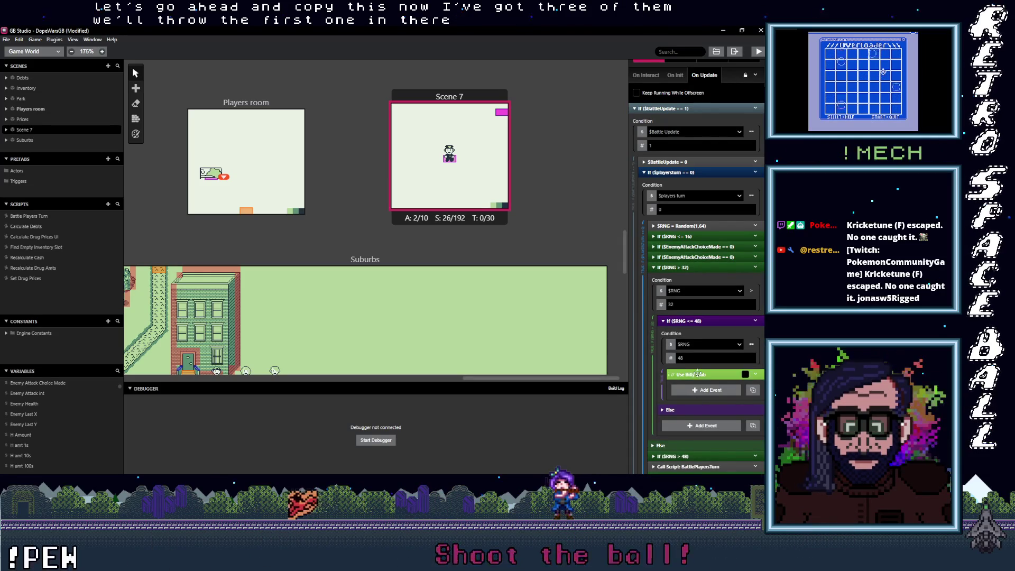
scroll(699, 427, down, 2)
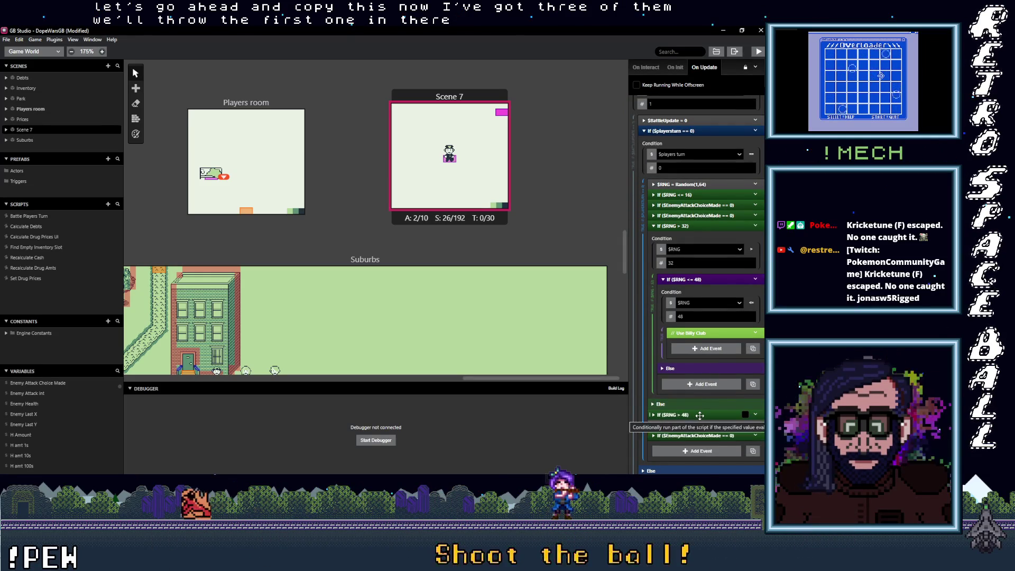
click(691, 226)
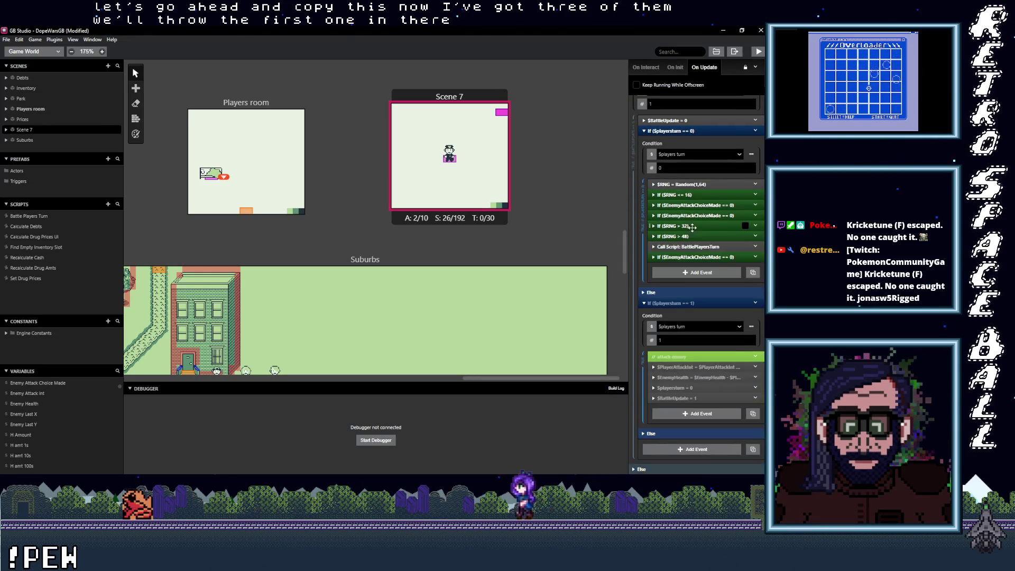
click(702, 215)
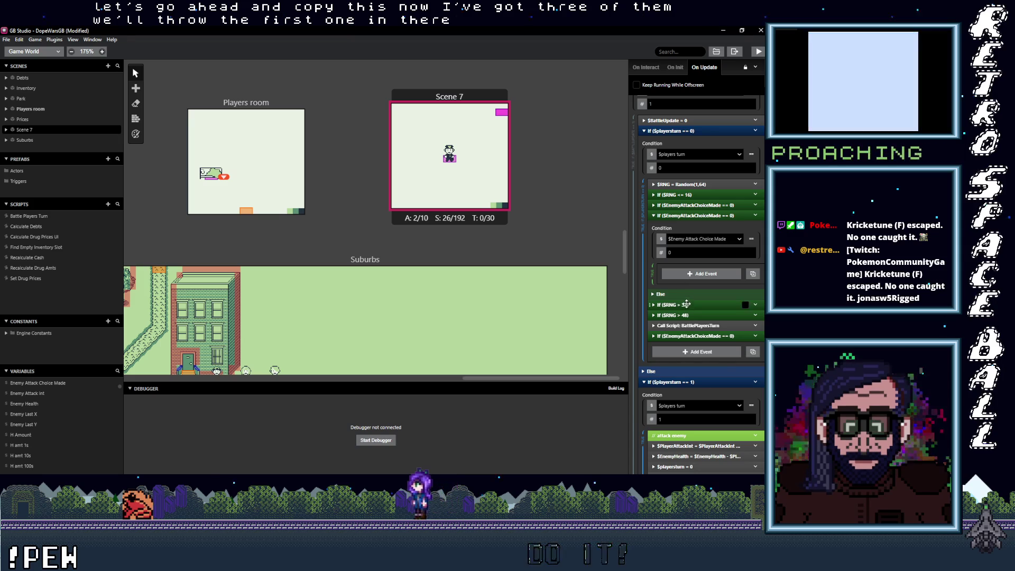
drag(691, 304, 697, 237)
click(690, 216)
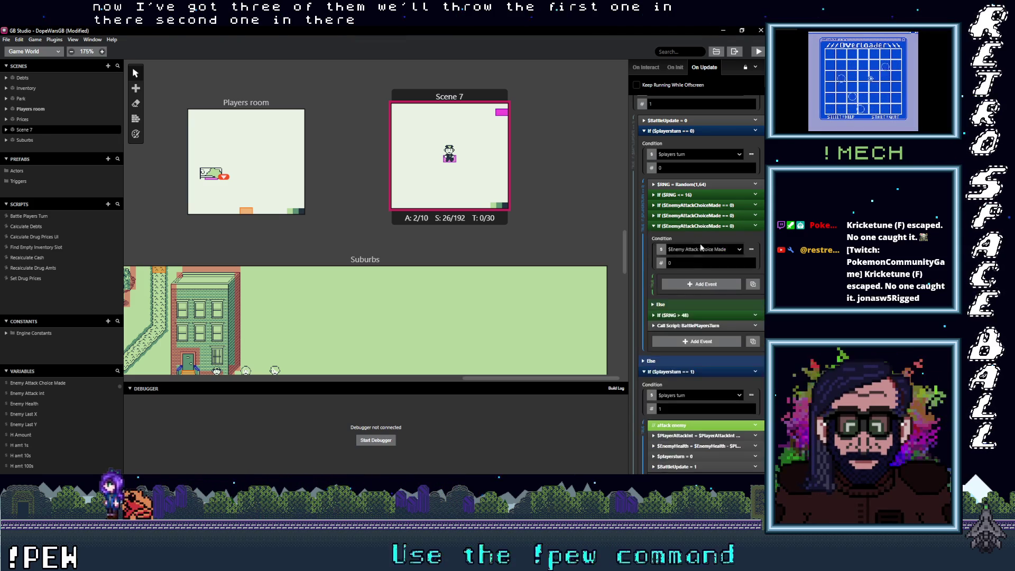
drag(694, 320, 692, 279)
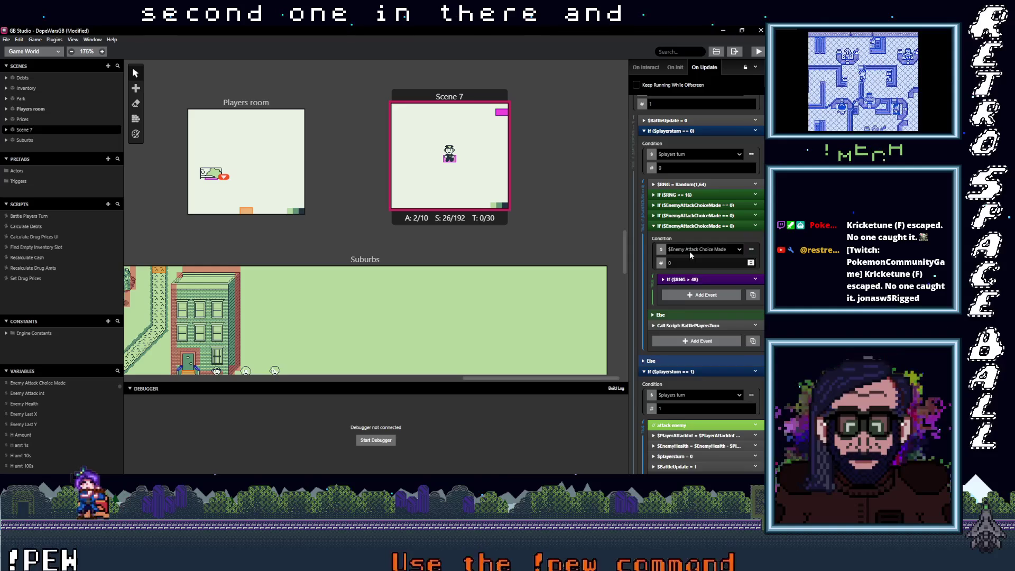
click(699, 228)
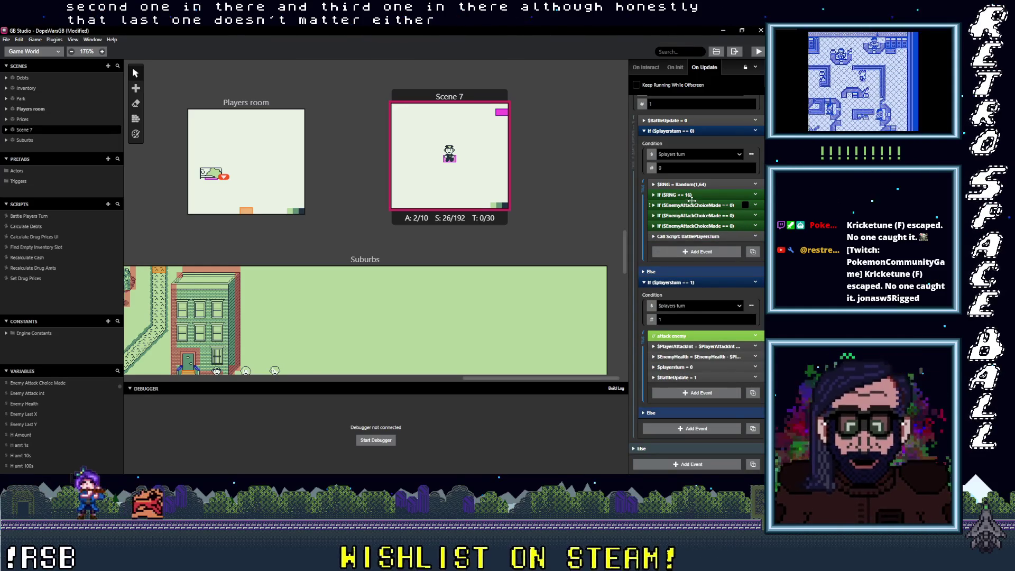
Review the first check's If ($RNG > 16) branch, then collapse it again.
click(696, 205)
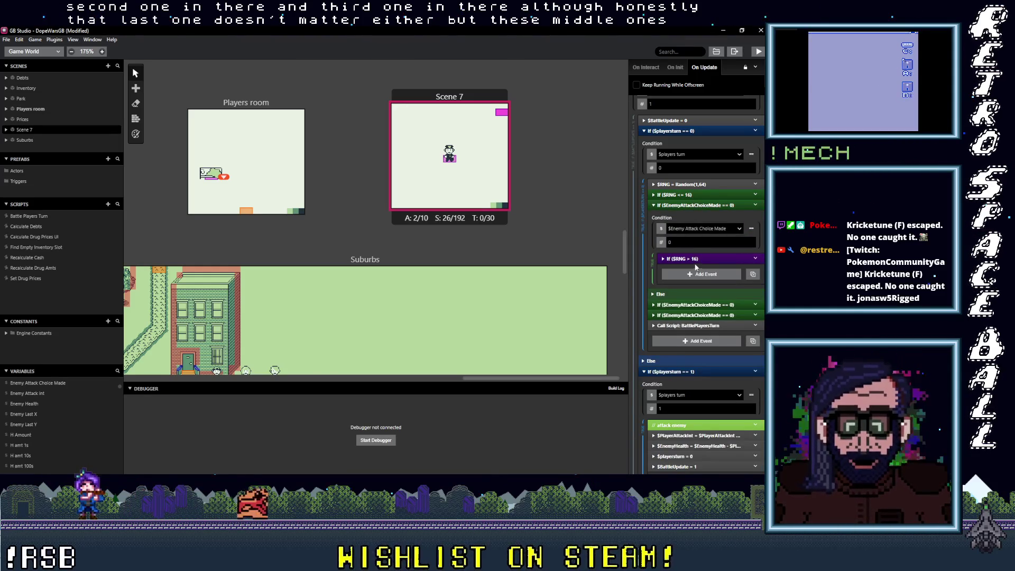
click(695, 258)
click(696, 258)
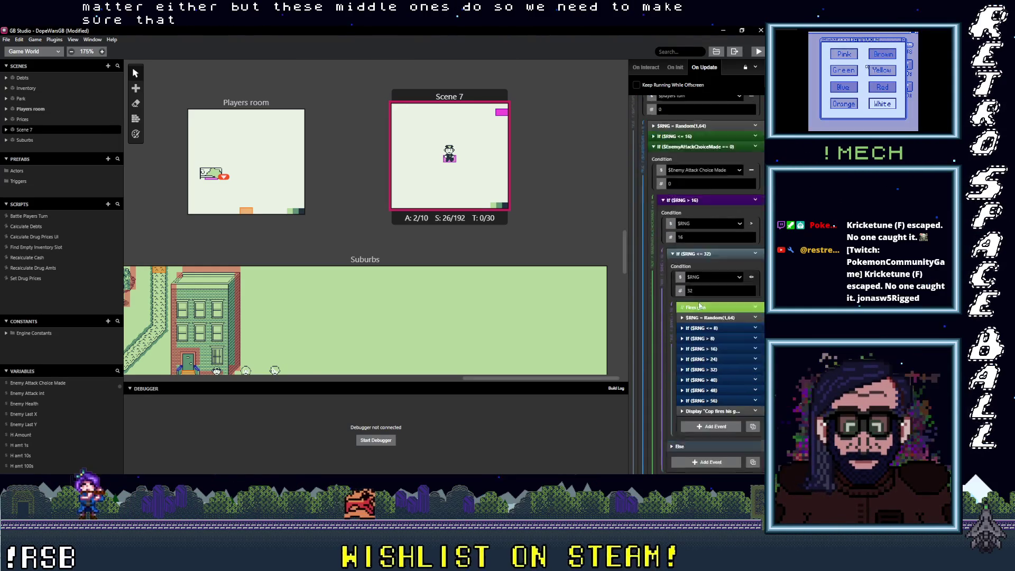
click(697, 258)
click(697, 258)
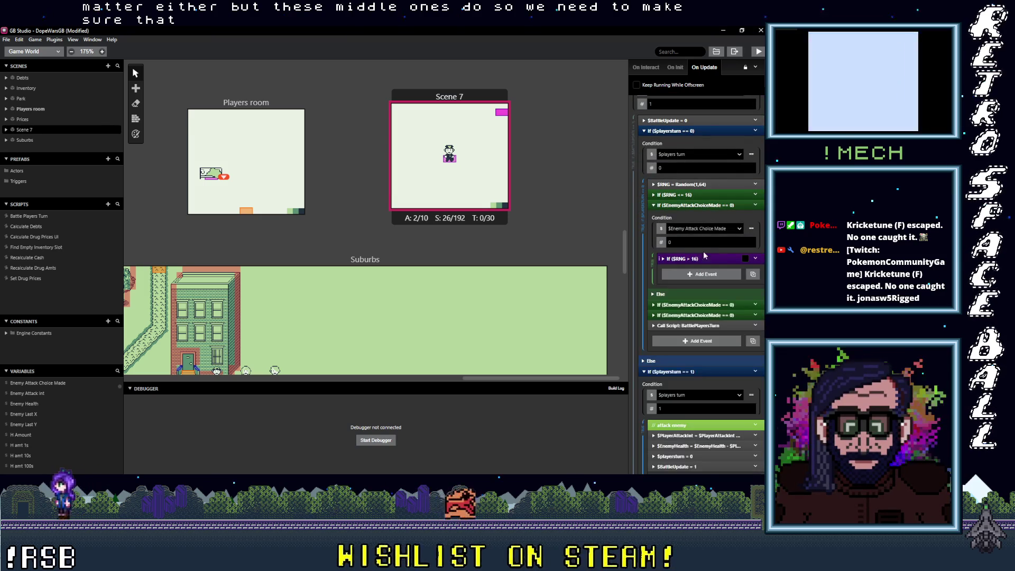
click(691, 203)
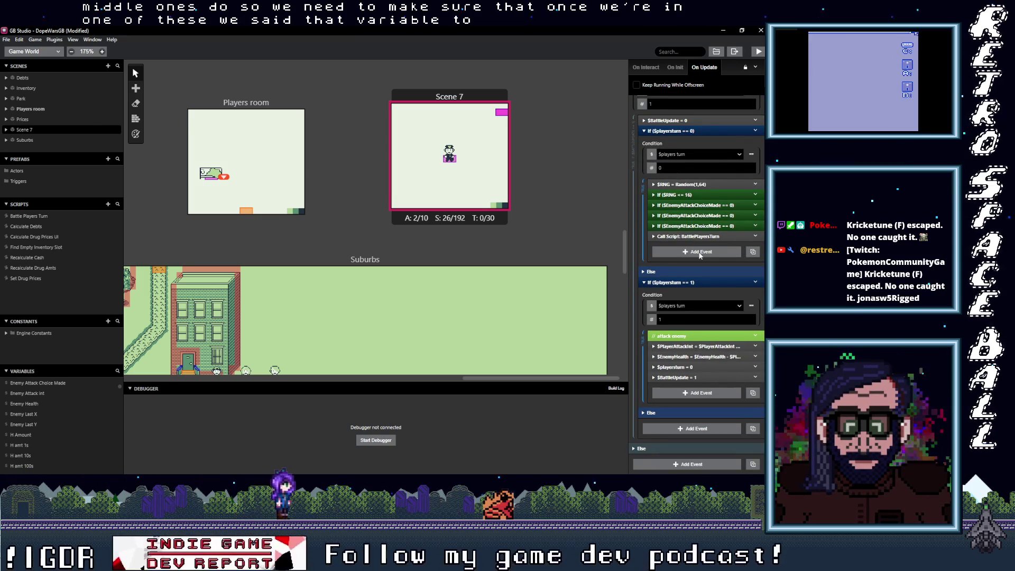
Add a variable event setting $EnemyAttackChoiceMade to 0 in the Battle Update block.
scroll(700, 256, up, 1)
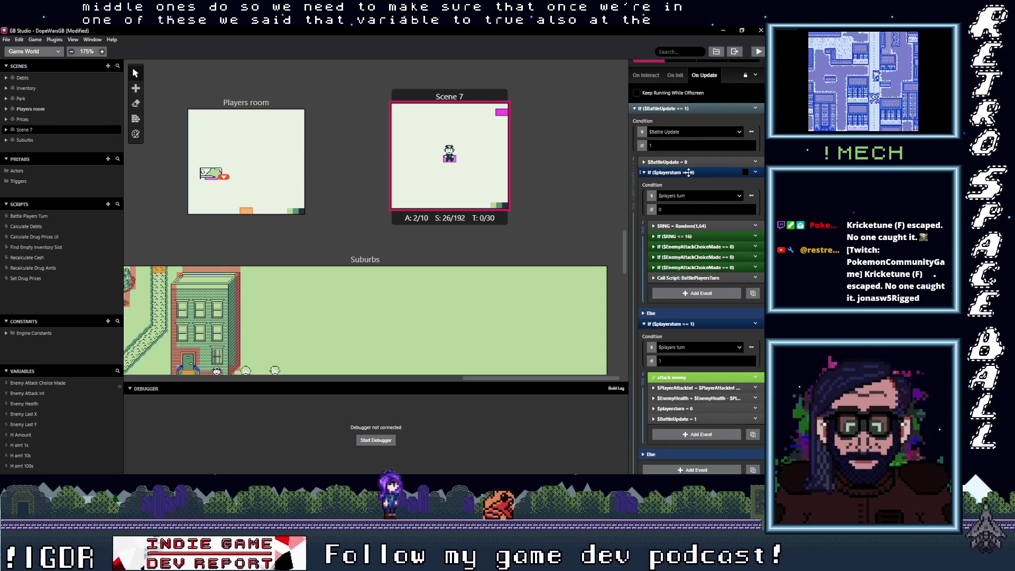
click(668, 175)
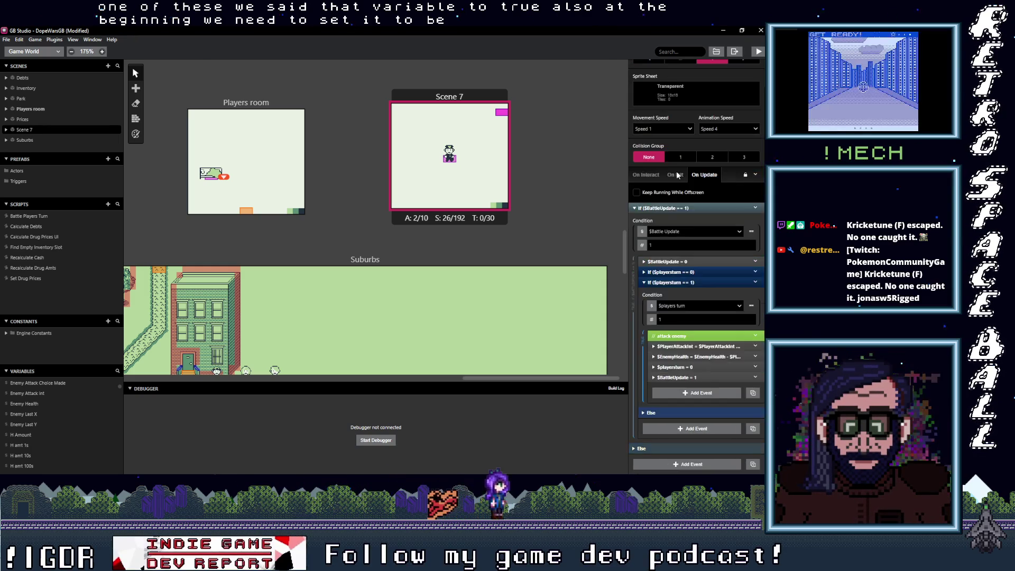
click(685, 282)
click(710, 344)
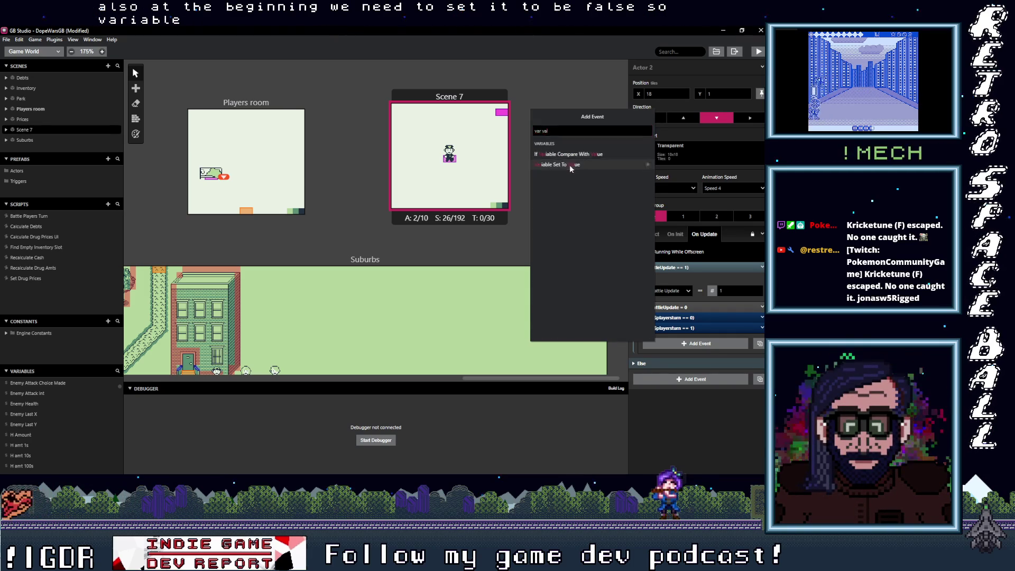
click(569, 164)
click(734, 362)
text(enemy)
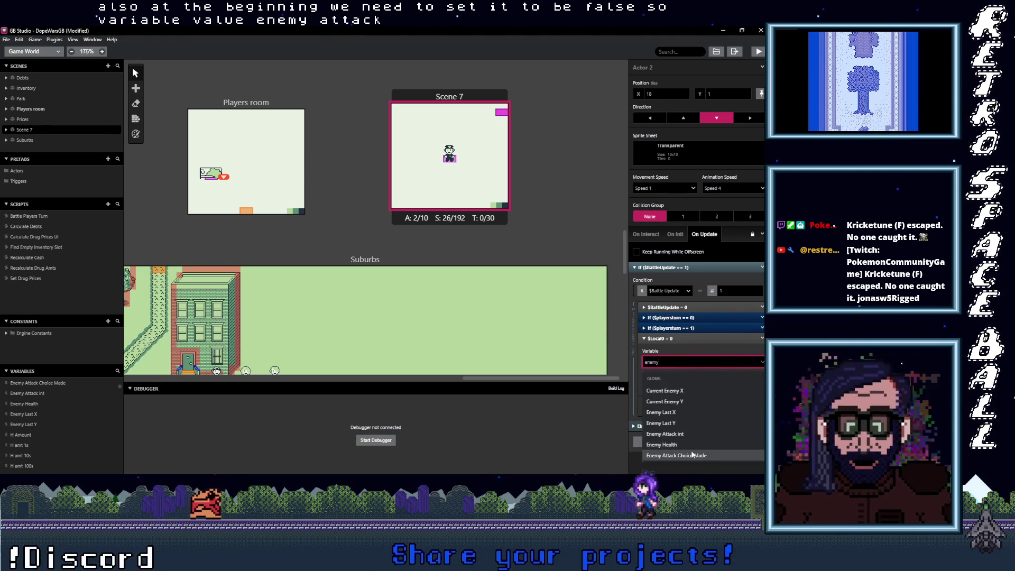
click(671, 455)
Move $EnemyAttackChoiceMade = 0 to the top of the block, above $BattleUpdate = 0.
click(704, 338)
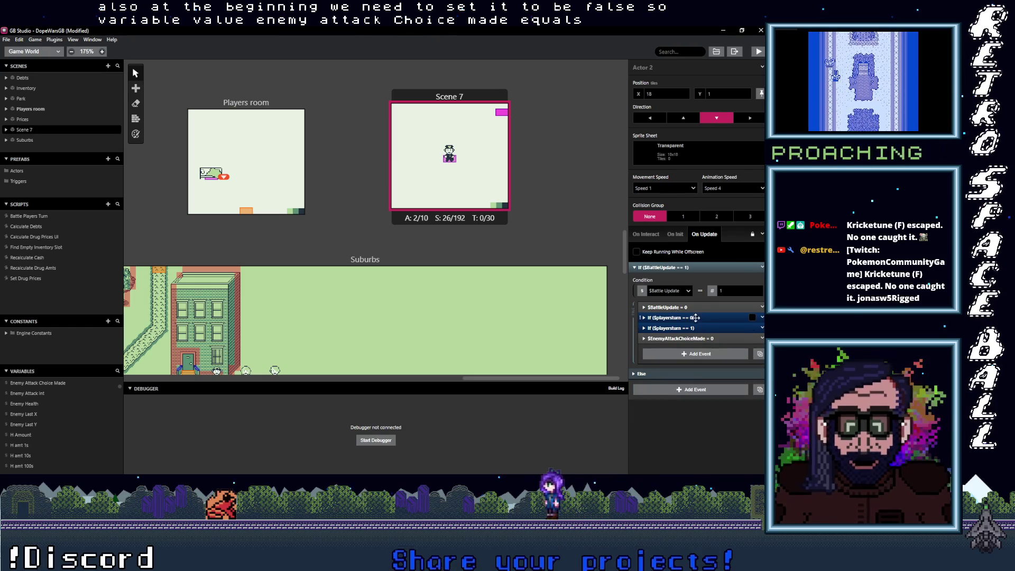
drag(705, 339, 735, 305)
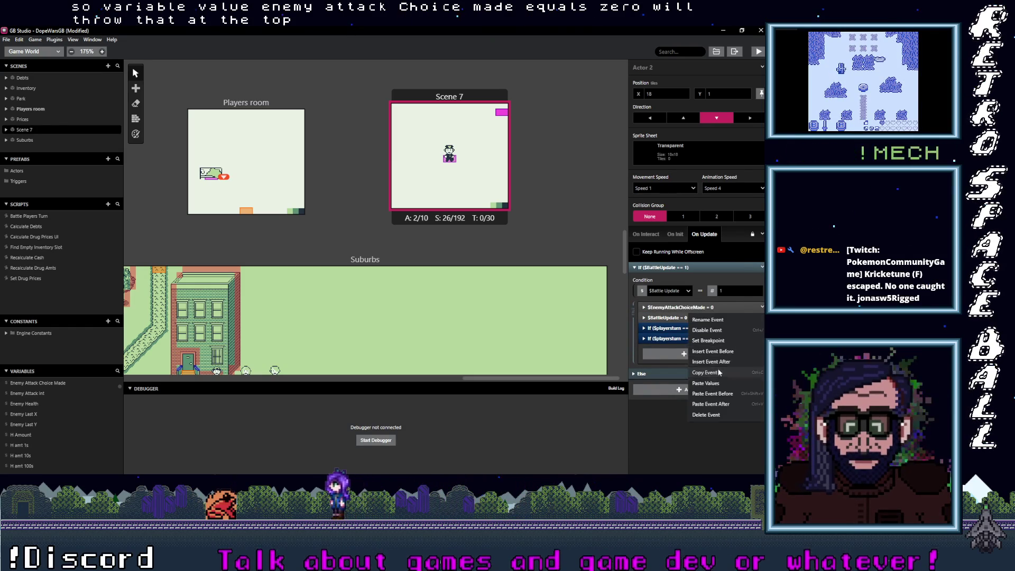
click(697, 328)
scroll(690, 339, down, 2)
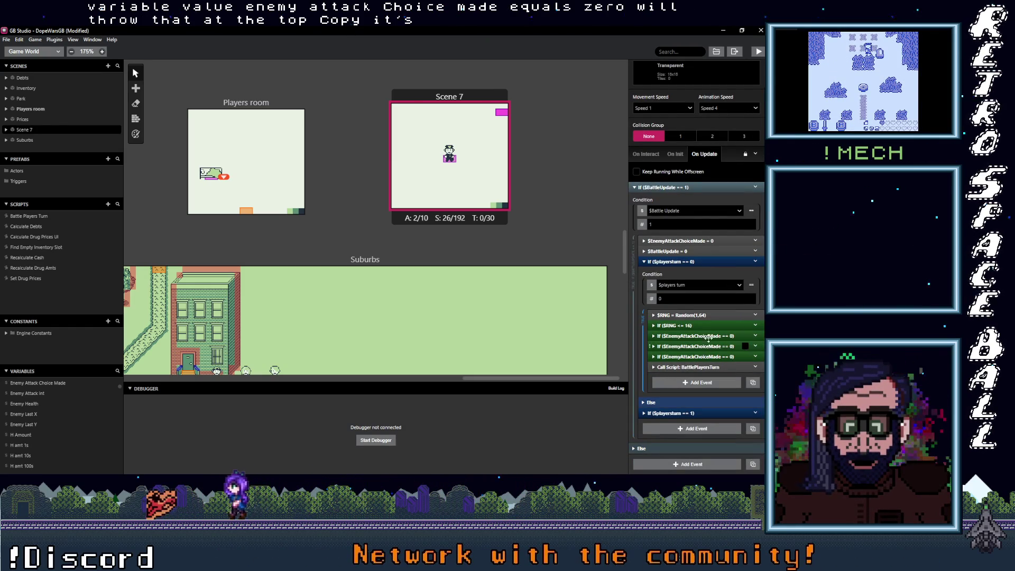
Paste the event above Attempt arrest, change it to $EnemyAttackChoiceMade = 1, and copy it.
click(696, 325)
scroll(695, 320, down, 2)
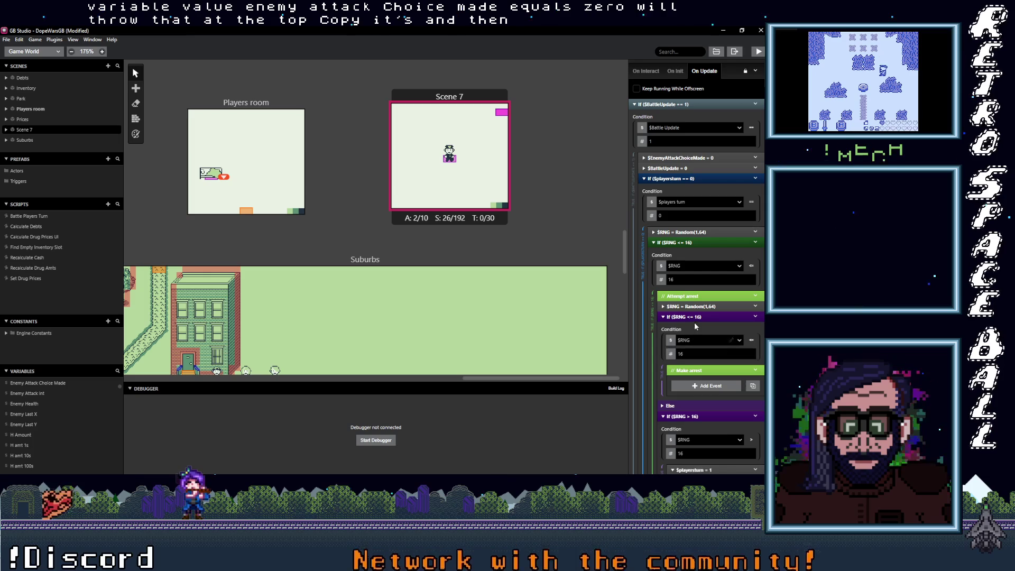
click(692, 327)
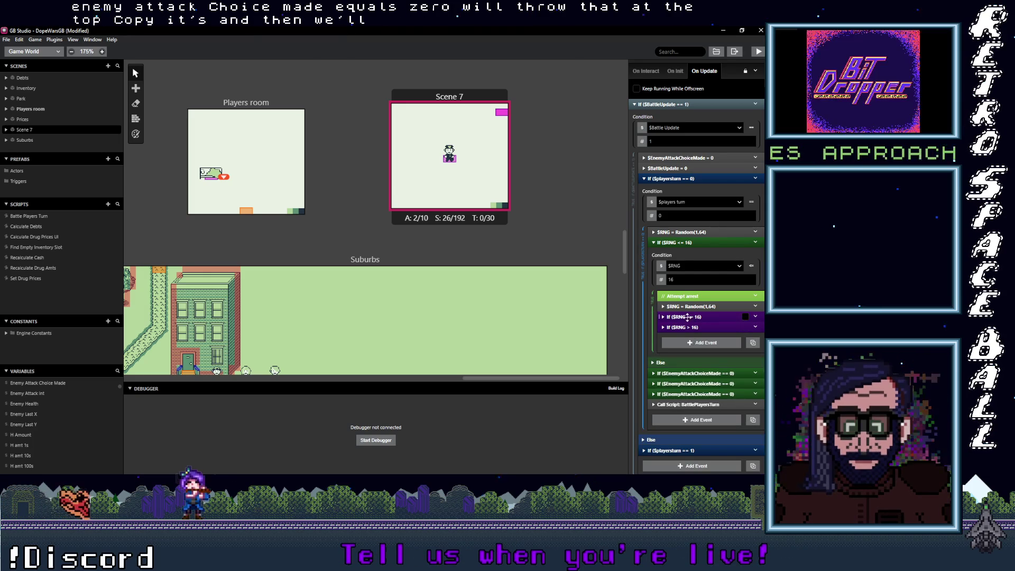
alt+click(691, 343)
drag(690, 340, 696, 296)
click(697, 296)
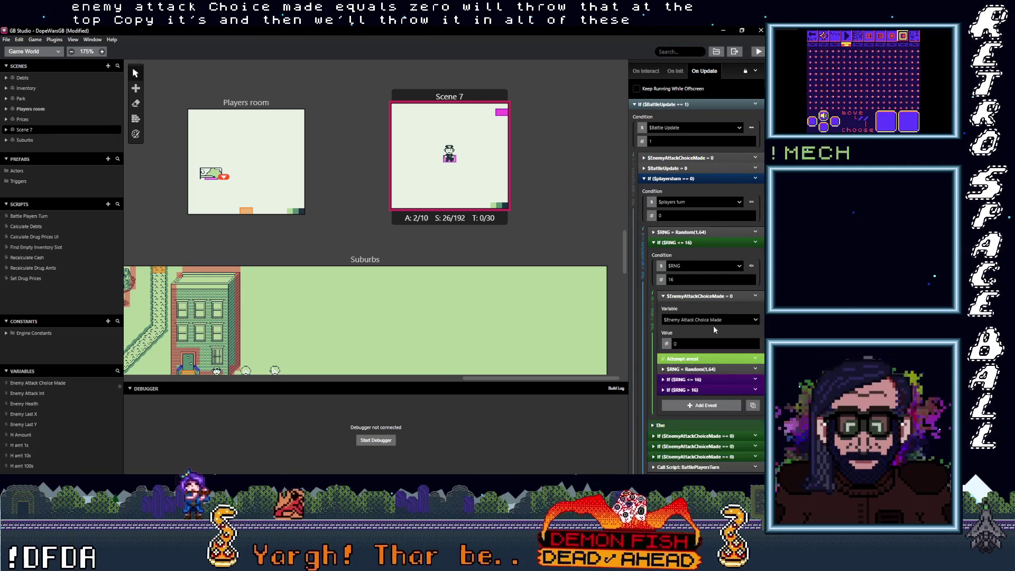
click(687, 344)
text(1)
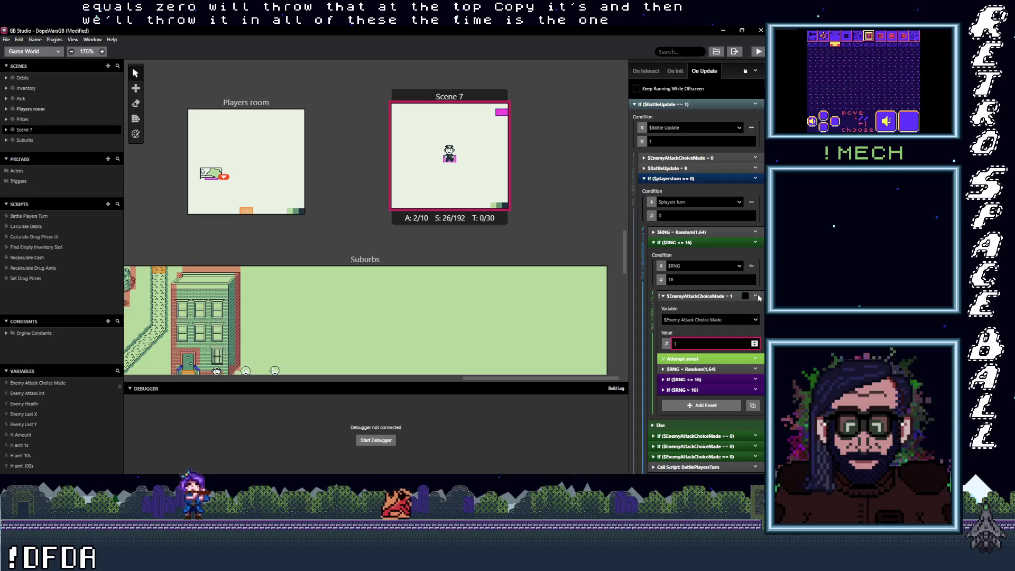
click(755, 296)
click(690, 296)
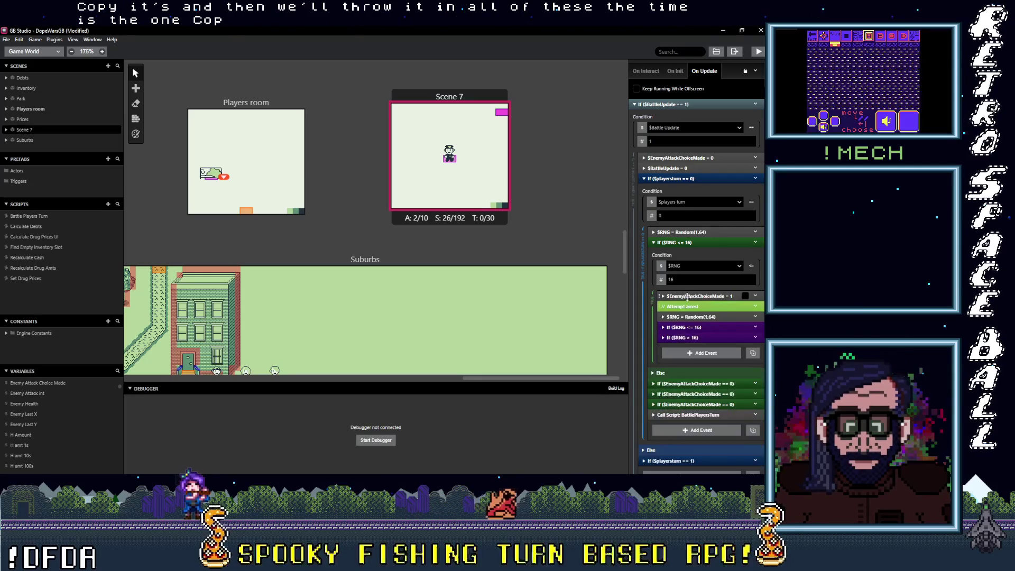
Paste $EnemyAttackChoiceMade = 1 above If ($RNG > 16) in the first check.
click(689, 383)
scroll(690, 317, down, 3)
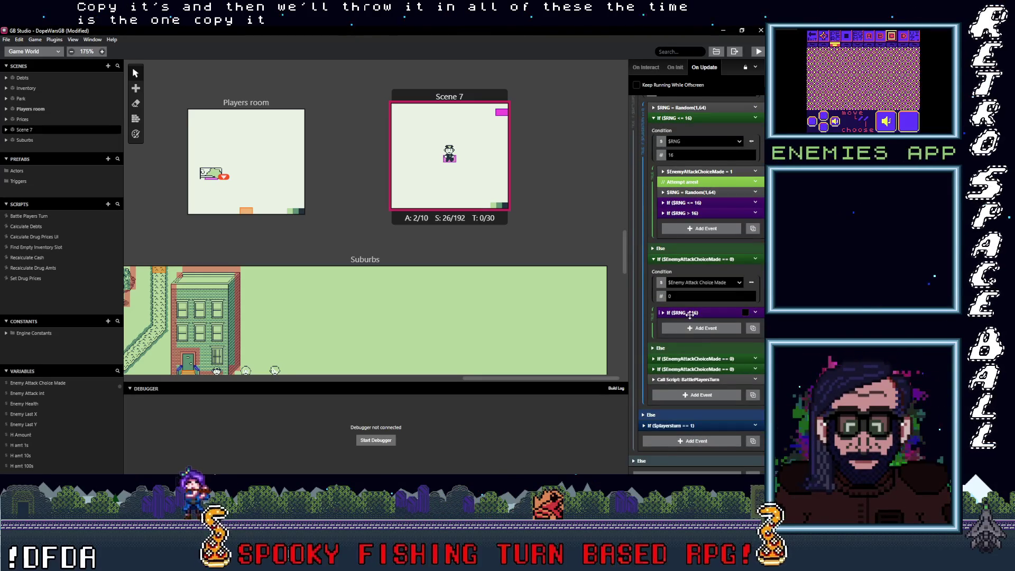
right_click(690, 315)
click(592, 304)
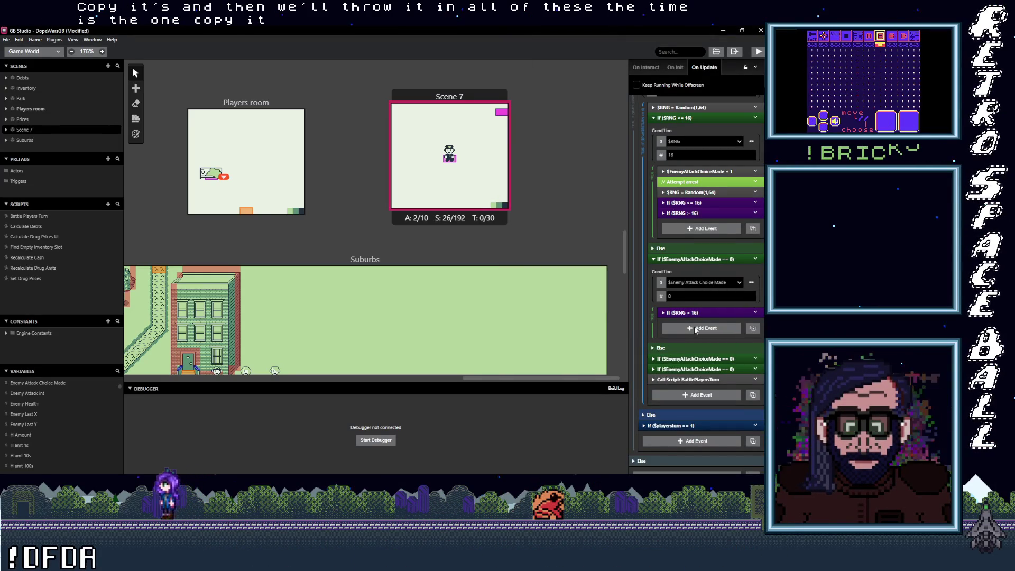
click(694, 328)
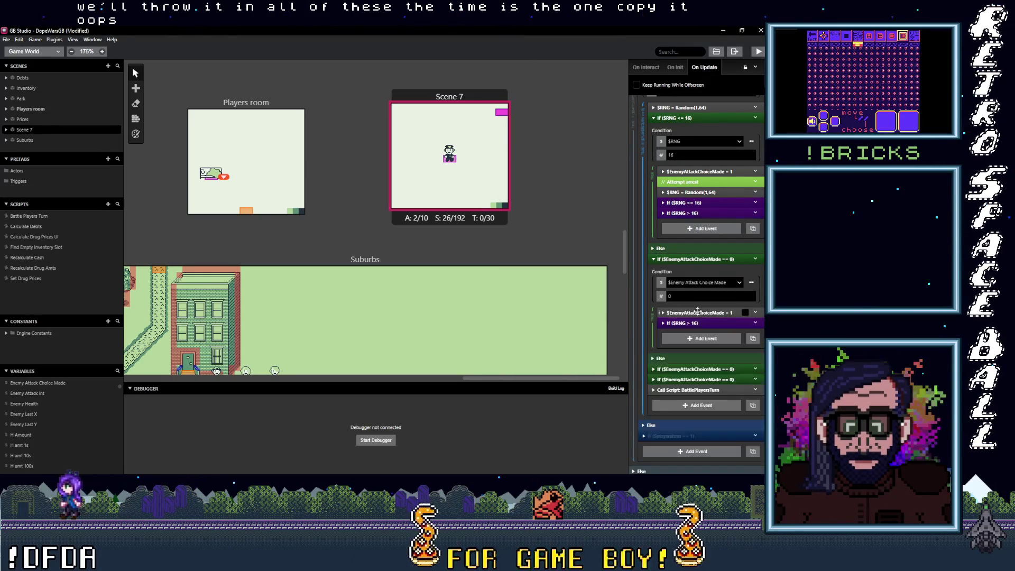
Paste $EnemyAttackChoiceMade = 1 above If ($RNG > 32) and If ($RNG > 48) in the other checks.
click(689, 369)
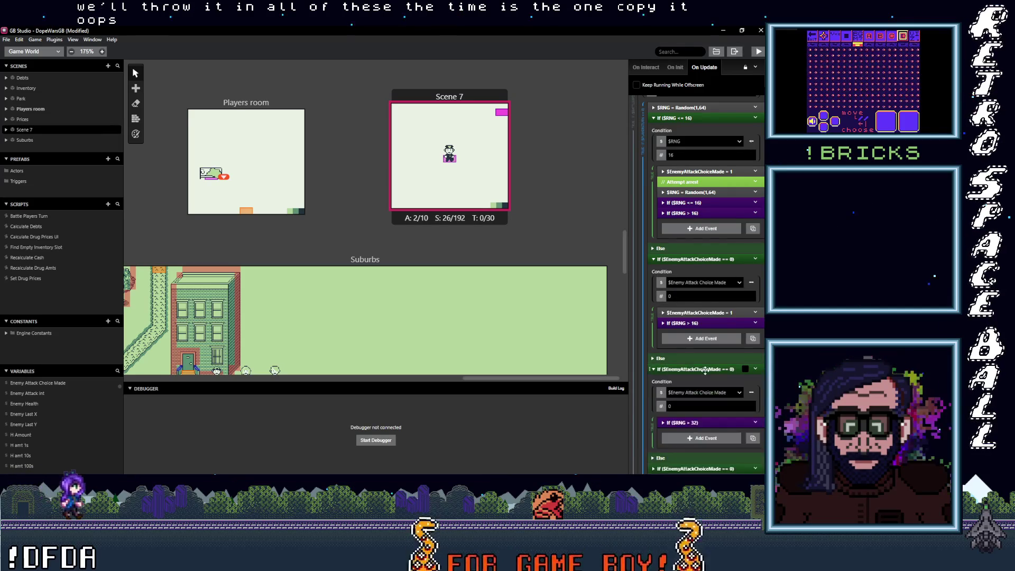
scroll(697, 365, down, 2)
click(697, 356)
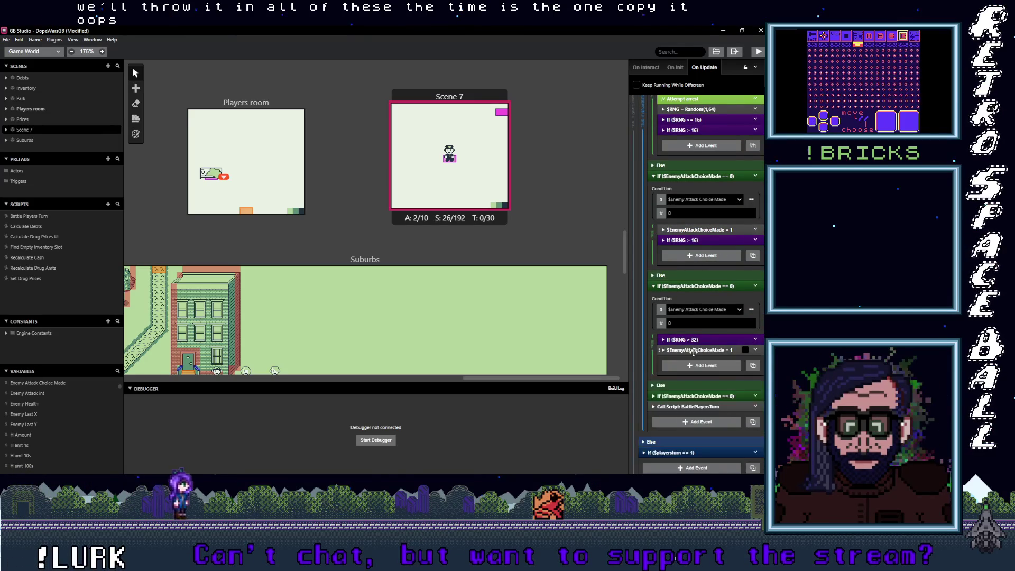
drag(695, 350, 696, 340)
click(701, 396)
scroll(698, 370, down, 3)
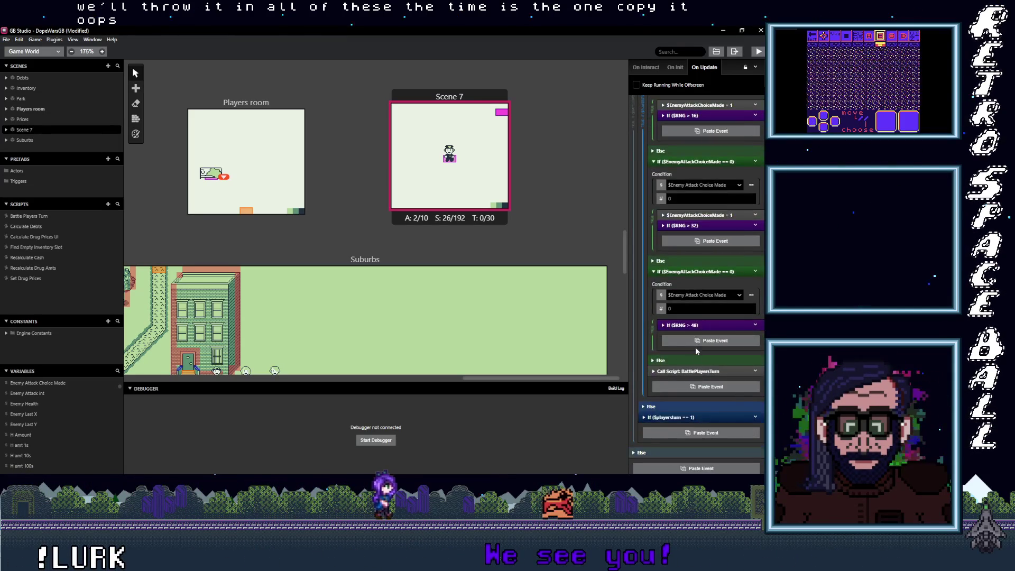
click(692, 340)
drag(693, 335, 698, 323)
Collapse the first check and expand the second check's If ($RNG > 32) branch.
scroll(705, 268, up, 5)
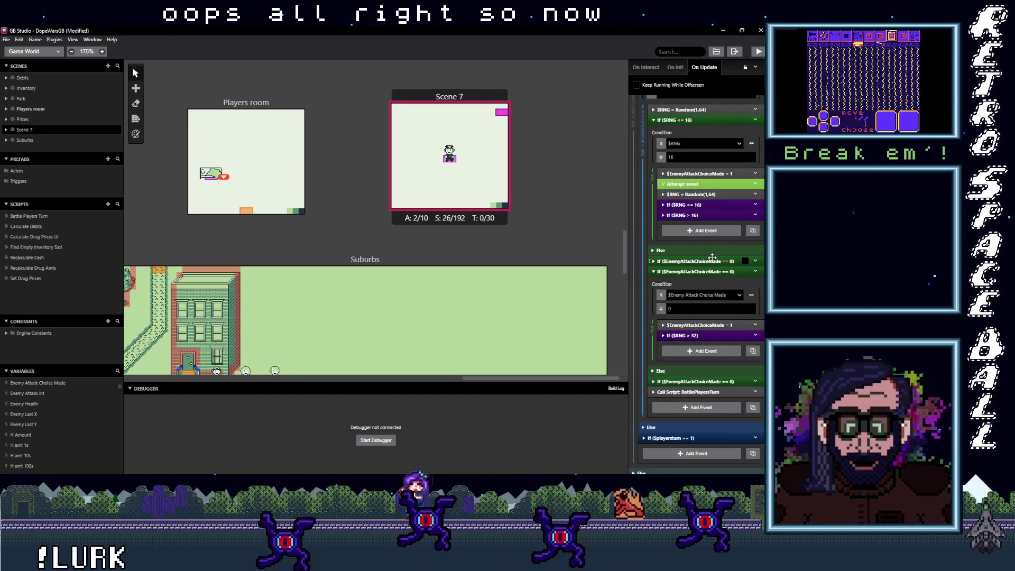
scroll(697, 243, up, 3)
click(696, 243)
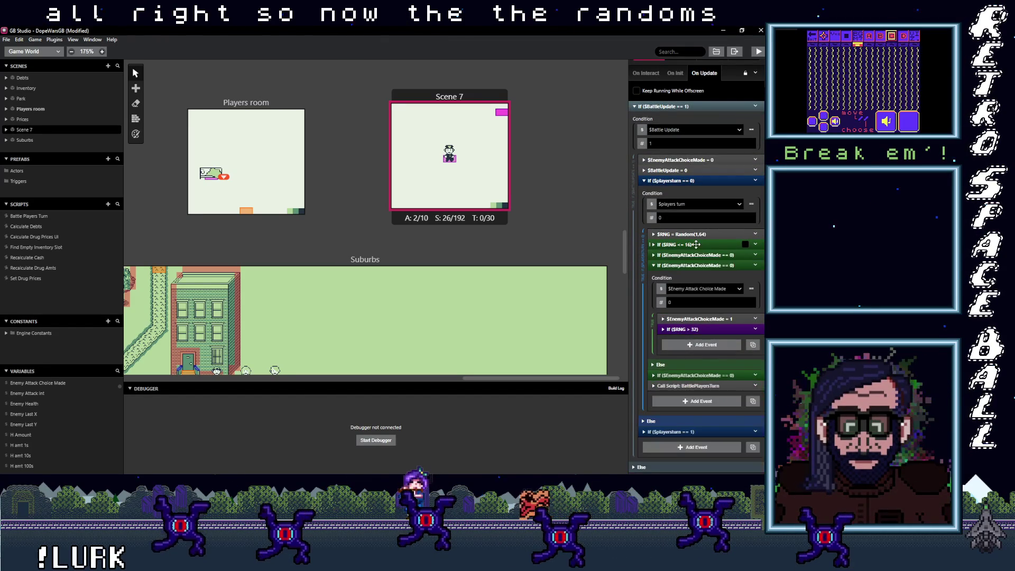
click(703, 265)
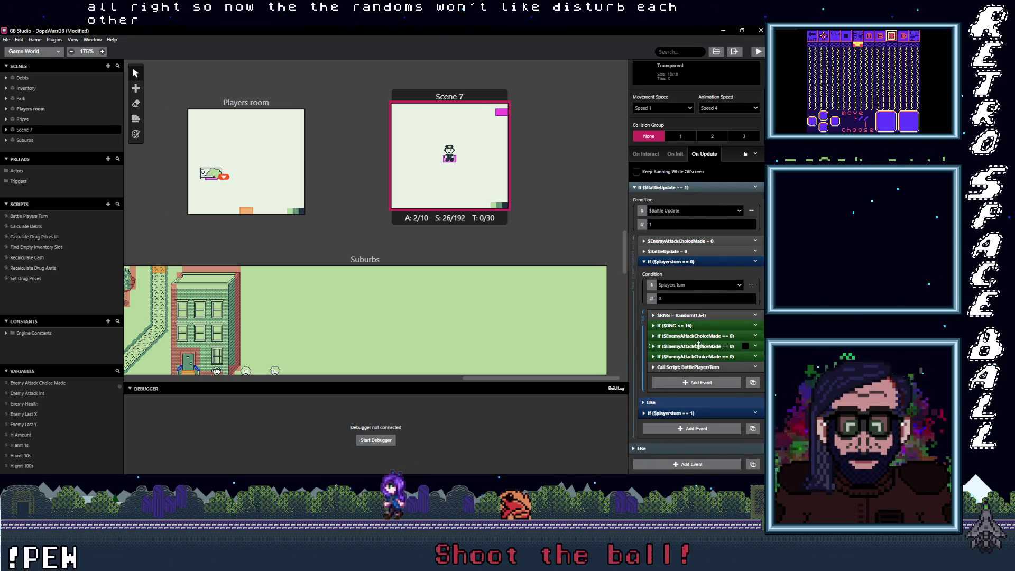
click(699, 346)
click(715, 328)
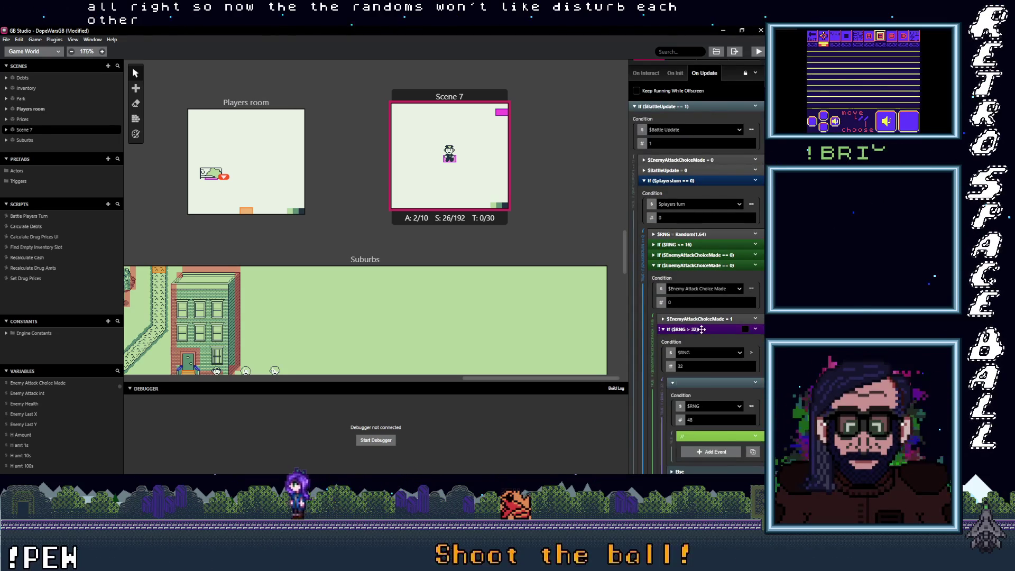
Expand the first check's If ($RNG > 16) Fires gun branch.
scroll(719, 339, down, 2)
scroll(708, 317, up, 2)
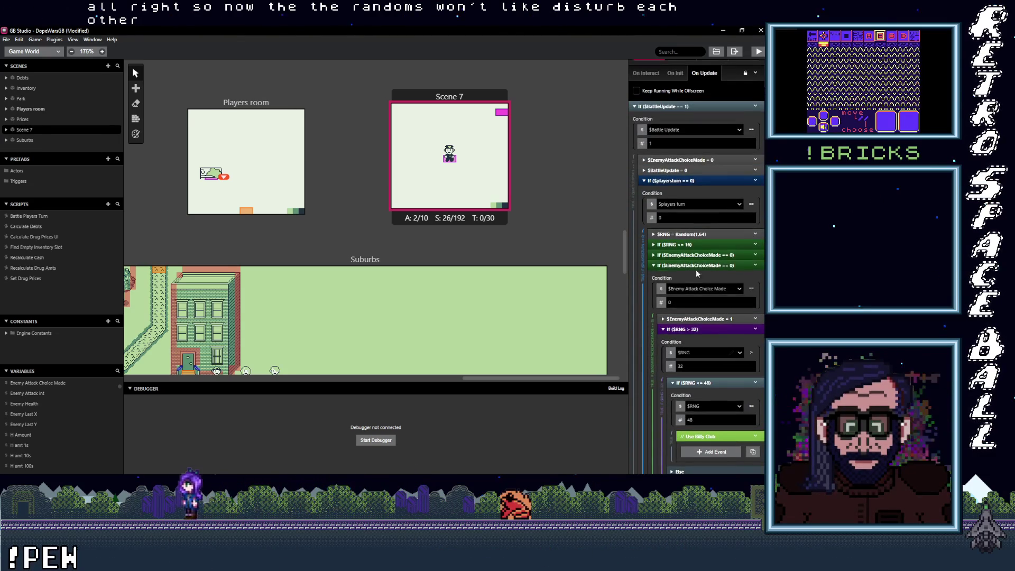
click(701, 255)
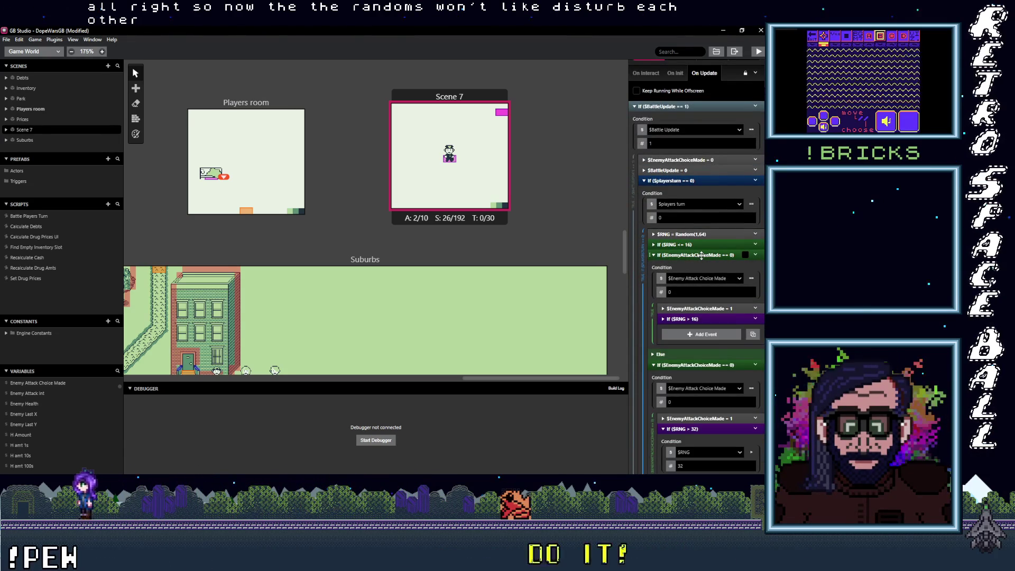
click(696, 318)
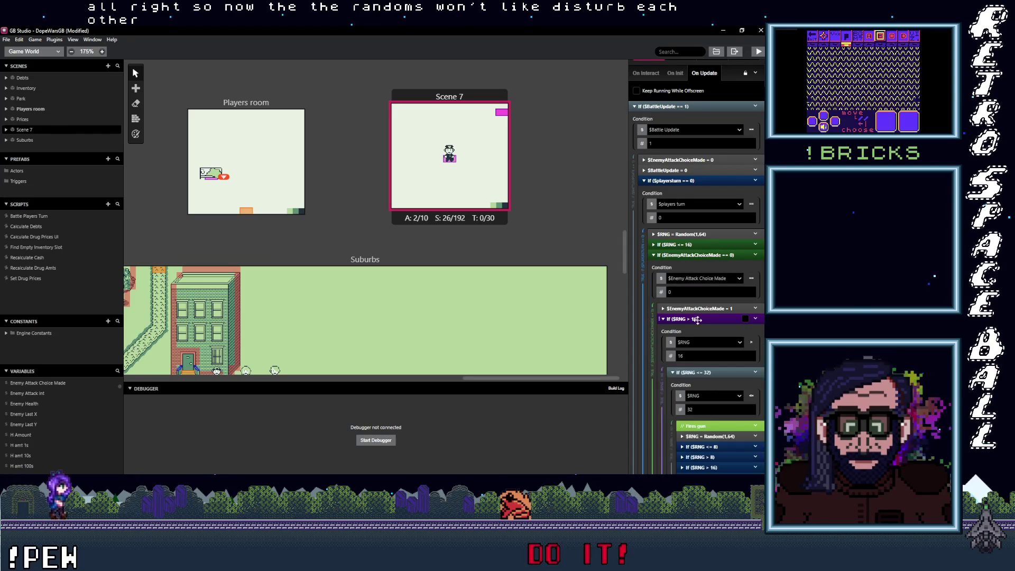
scroll(697, 323, down, 3)
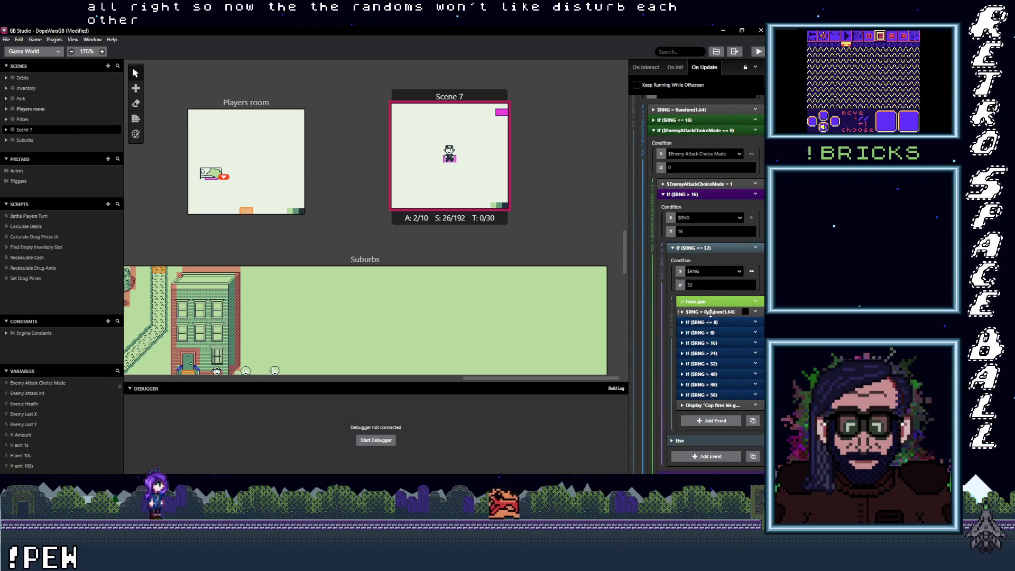
Select $RNG = Random(1,64) through the gun message and copy those damage events.
click(711, 313)
shift+click(711, 322)
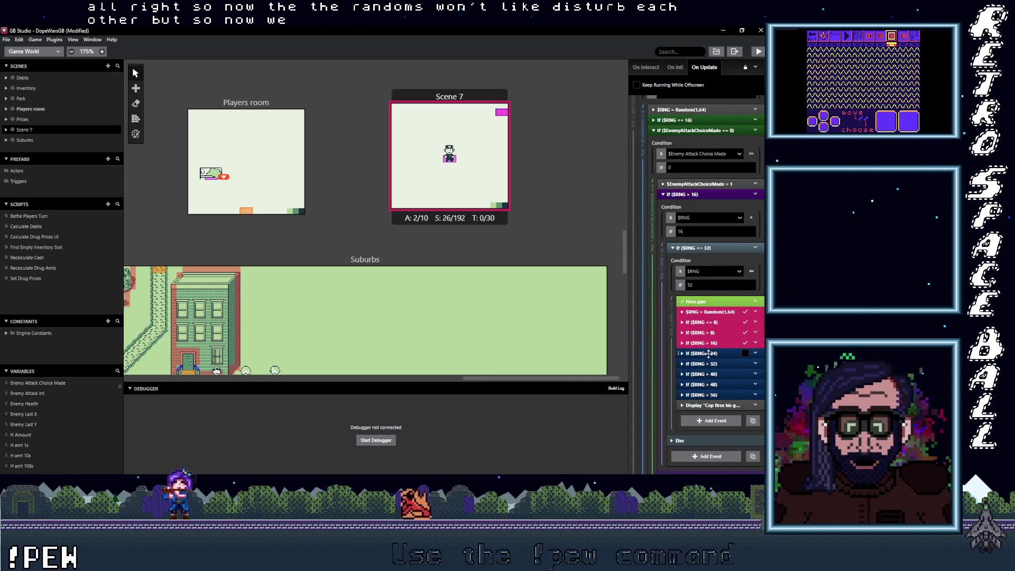
shift+click(708, 363)
shift+click(733, 374)
shift+click(733, 384)
shift+click(733, 395)
shift+click(733, 405)
right_click(682, 312)
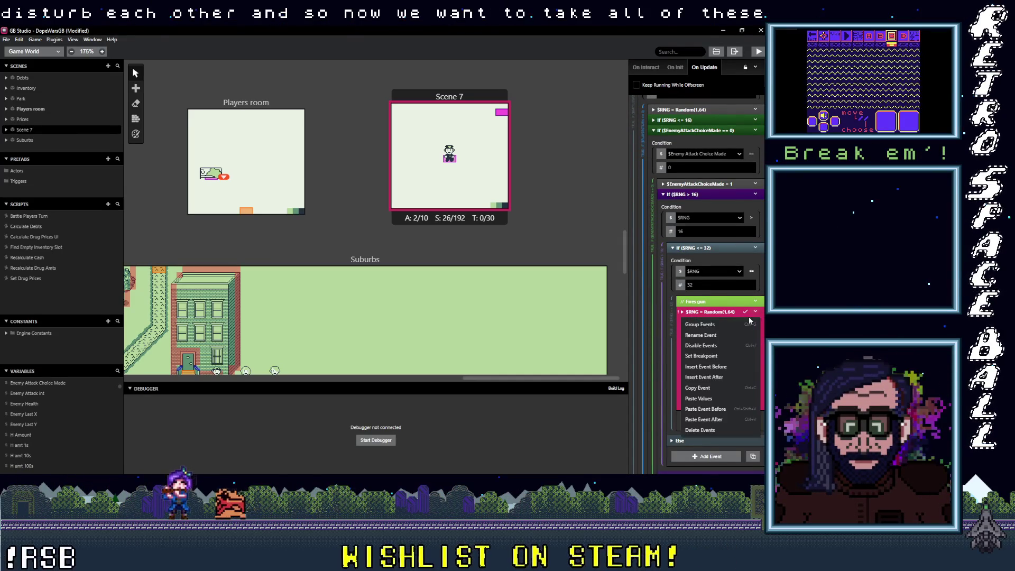
click(703, 389)
click(699, 247)
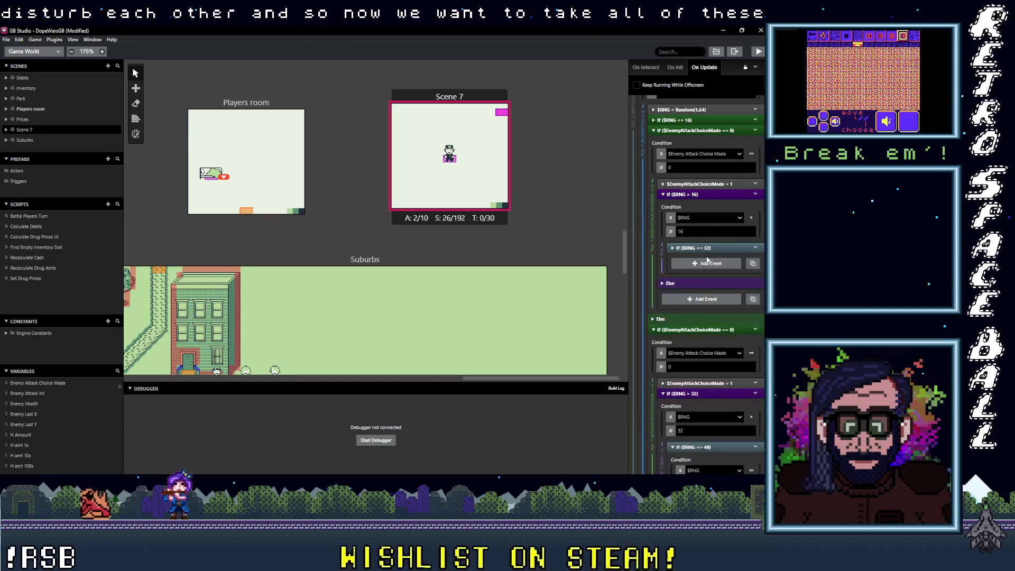
Paste the copied damage events into the Use Billy Club branch.
scroll(710, 389, down, 2)
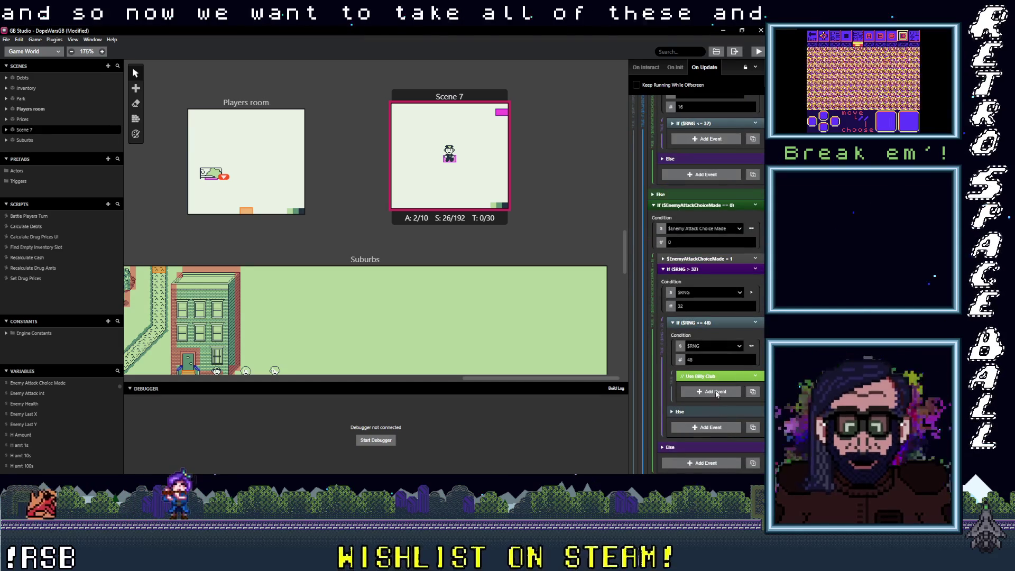
alt+click(719, 376)
click(726, 396)
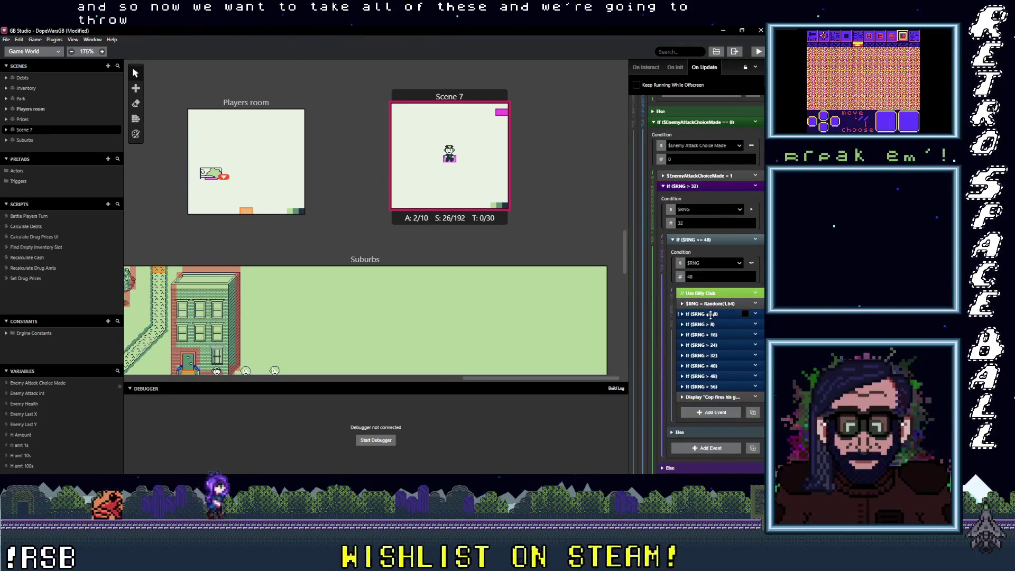
scroll(711, 347, down, 3)
scroll(713, 370, down, 2)
Edit the pasted cop attack dialogue so it says 'club' instead of 'gun'.
click(709, 345)
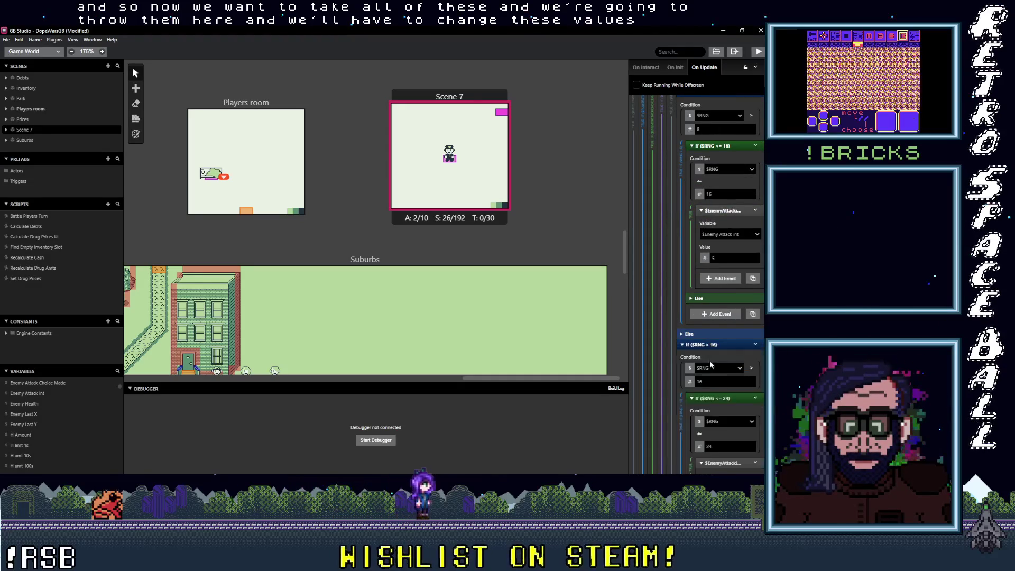
scroll(711, 349, down, 3)
click(703, 306)
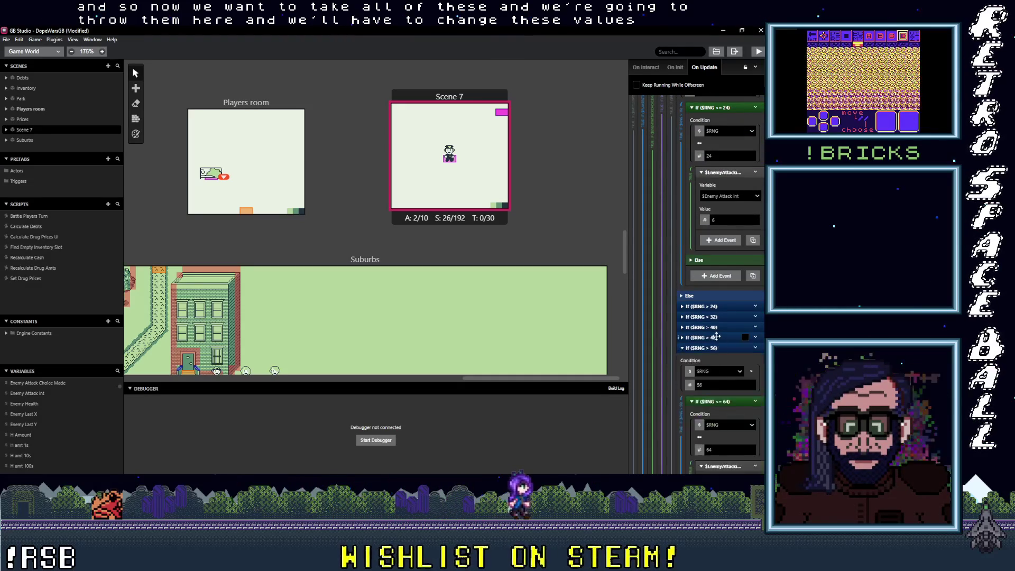
scroll(725, 365, down, 10)
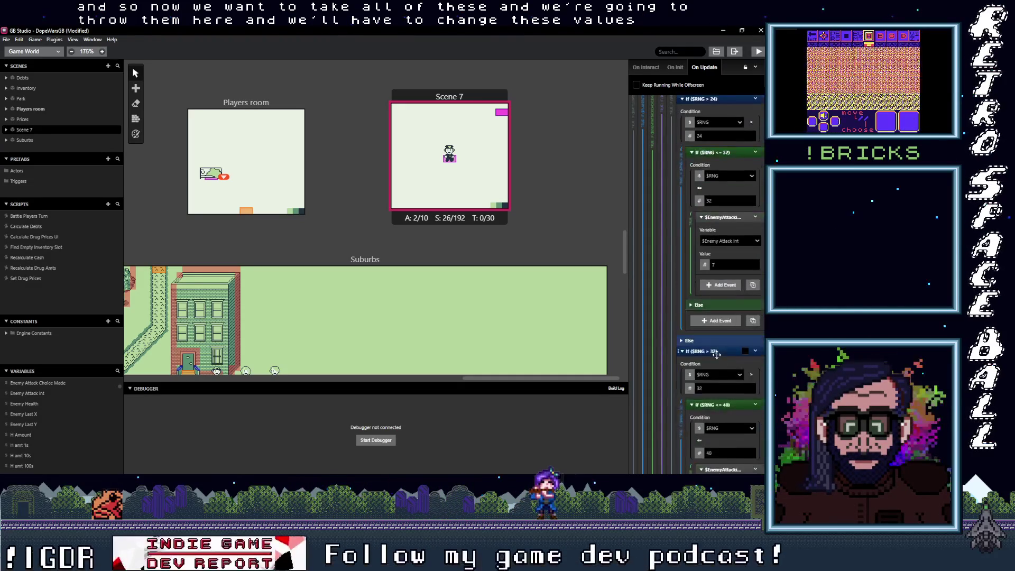
scroll(724, 372, down, 5)
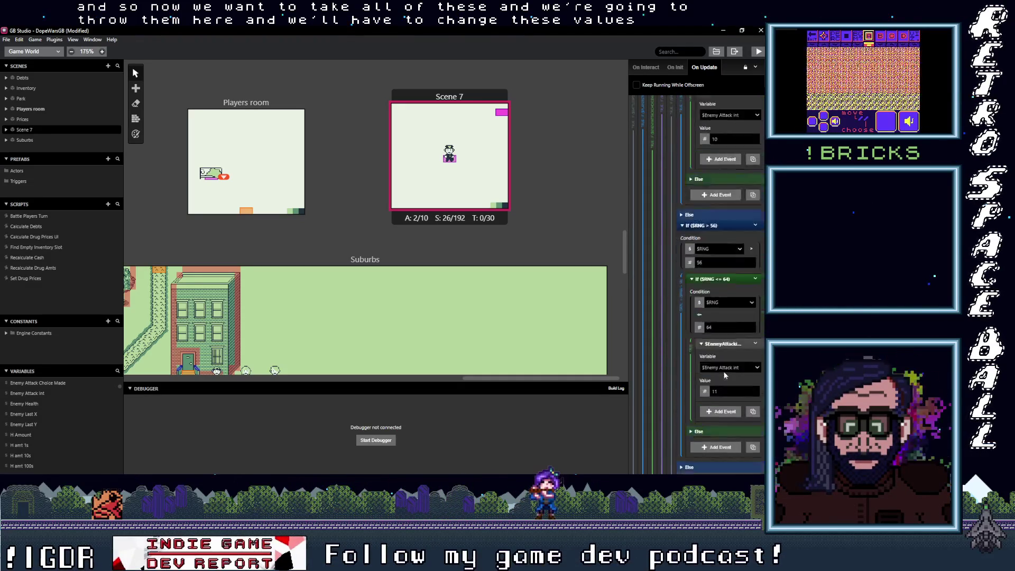
click(711, 323)
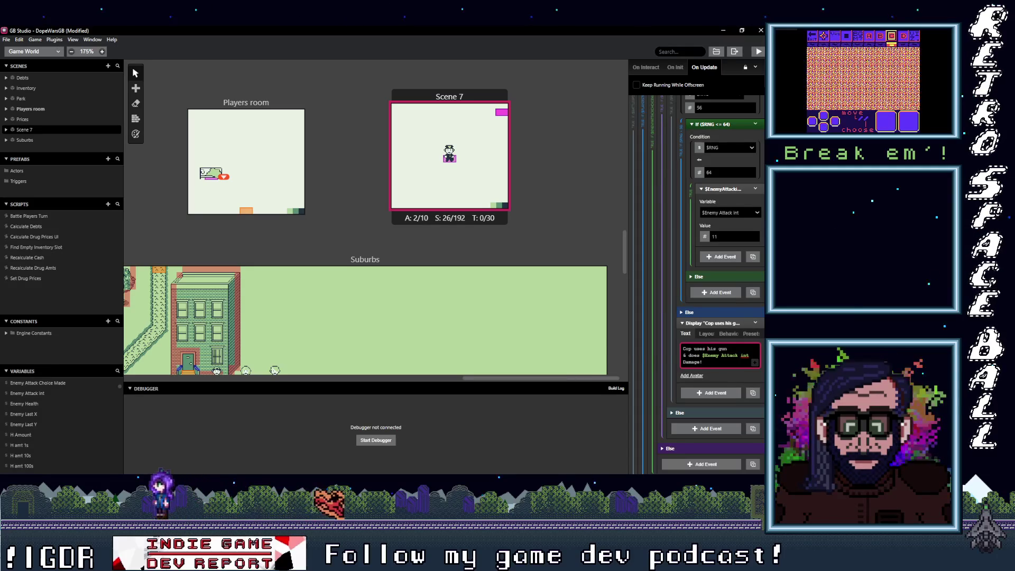
click(710, 362)
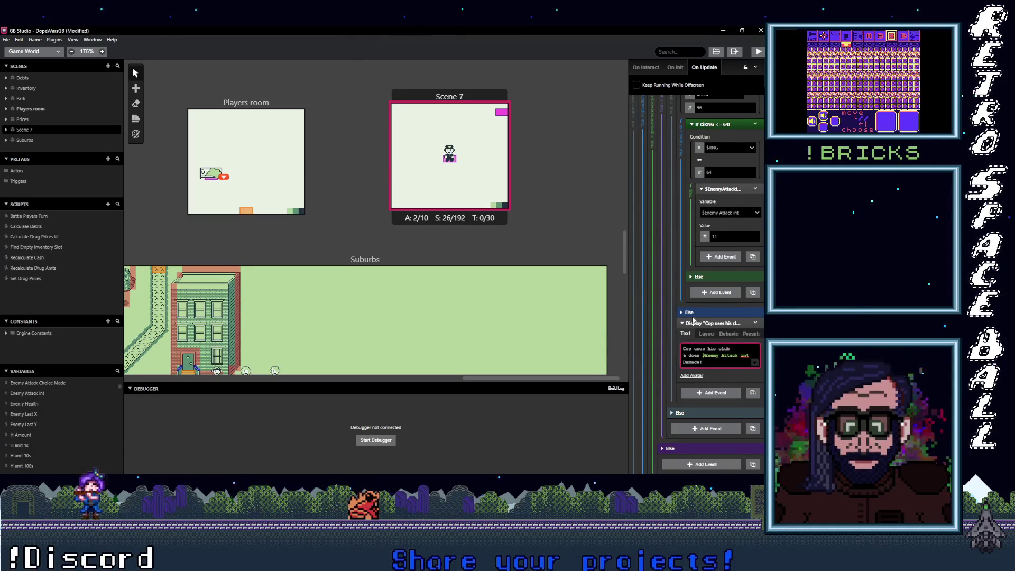
Preview the updated club attack dialogue and scroll back up the On Update script.
click(722, 361)
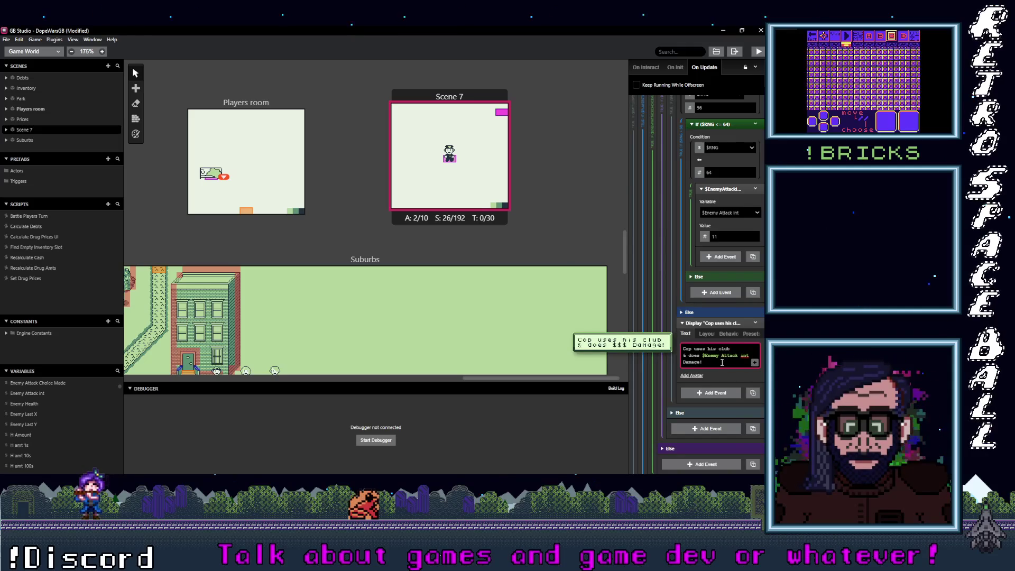
scroll(740, 333, up, 5)
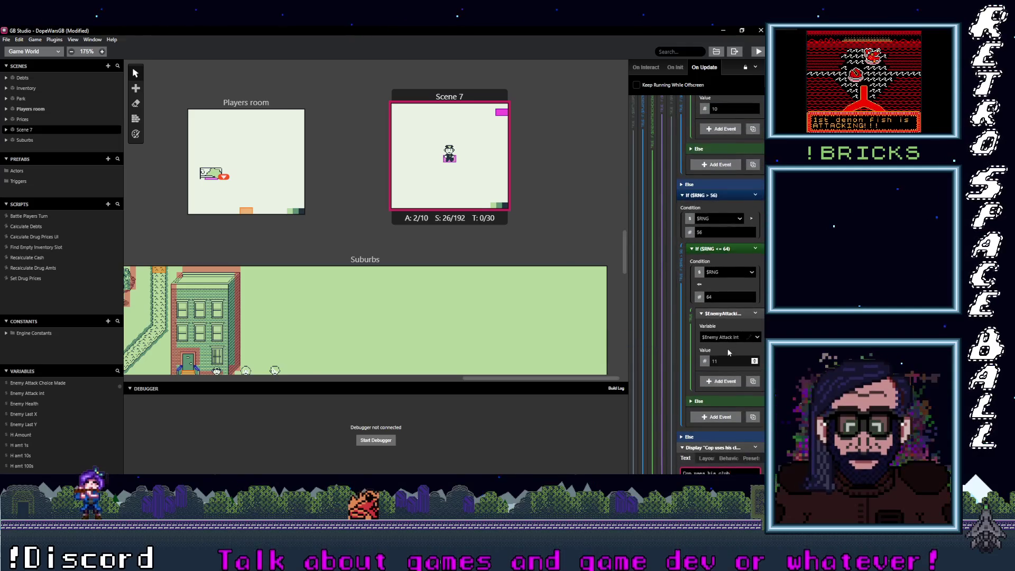
scroll(728, 349, down, 3)
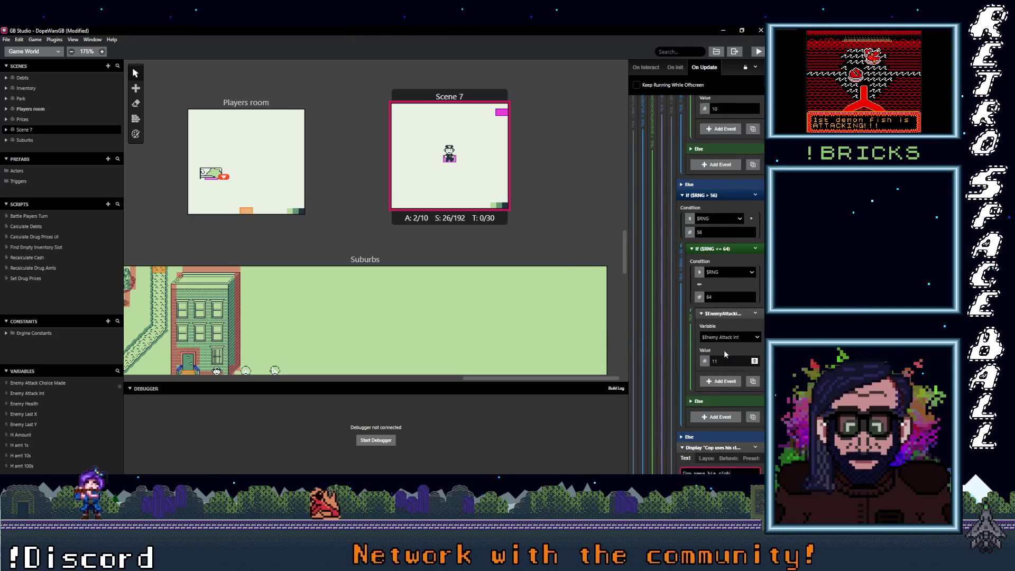
scroll(725, 353, up, 20)
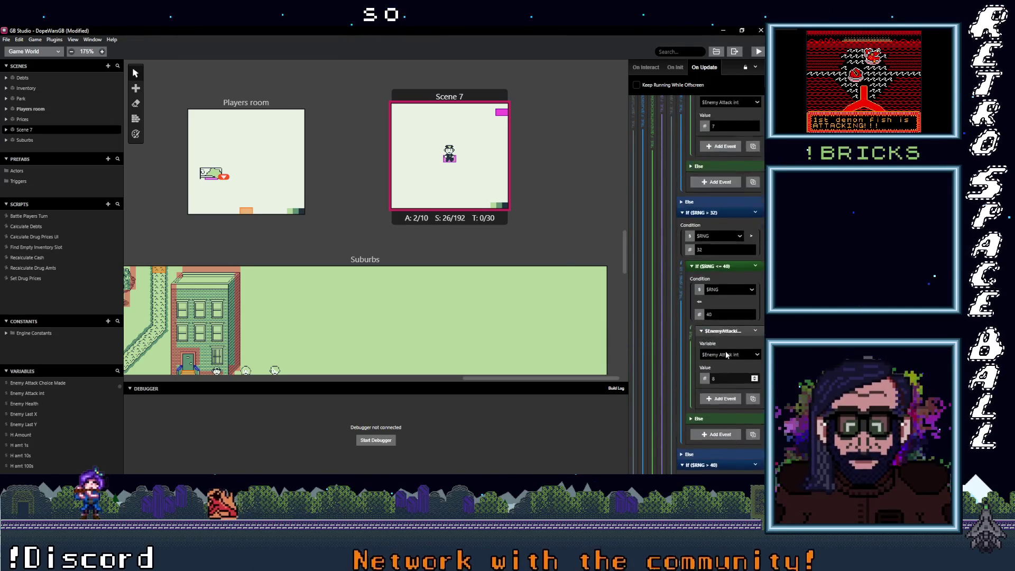
scroll(730, 353, up, 15)
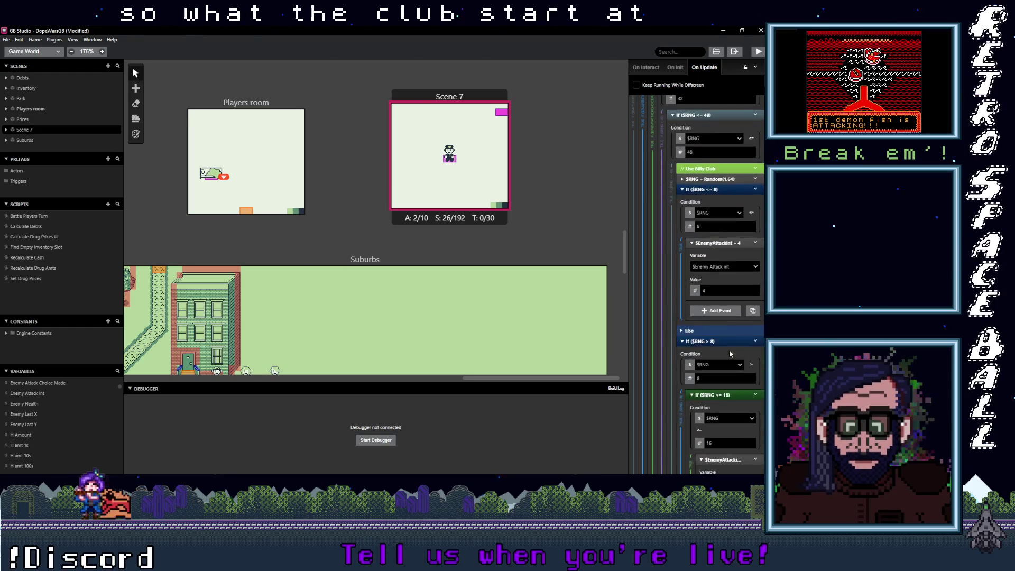
scroll(729, 349, up, 10)
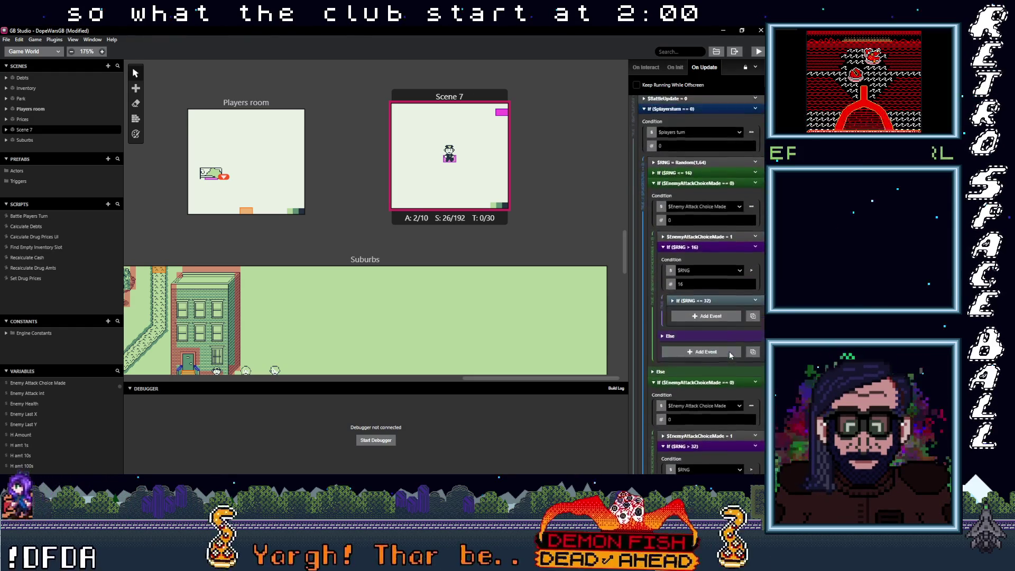
Inspect If ($RNG <= 16), then collapse it and the first Enemy Attack Choice Made check.
click(714, 328)
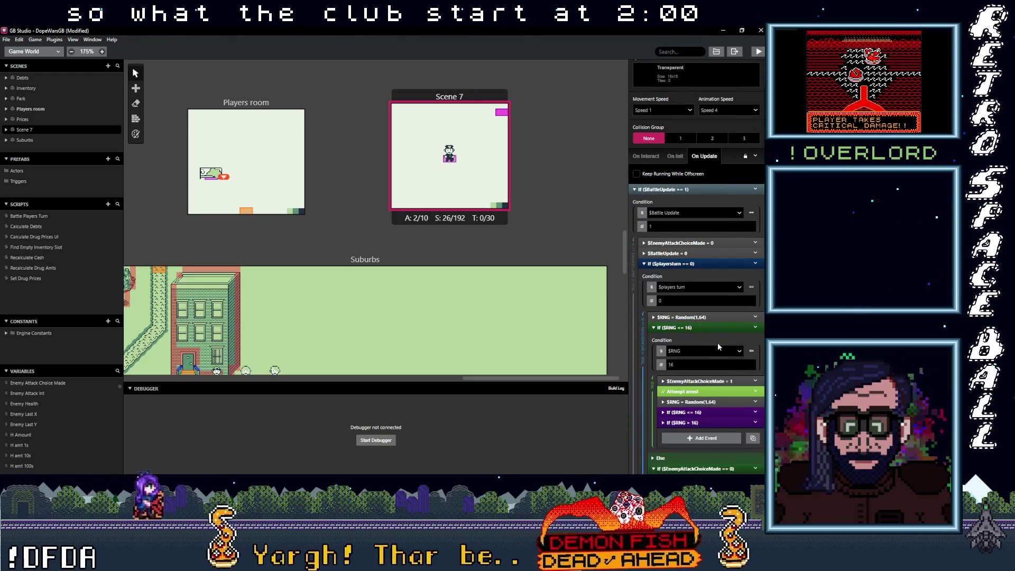
click(691, 328)
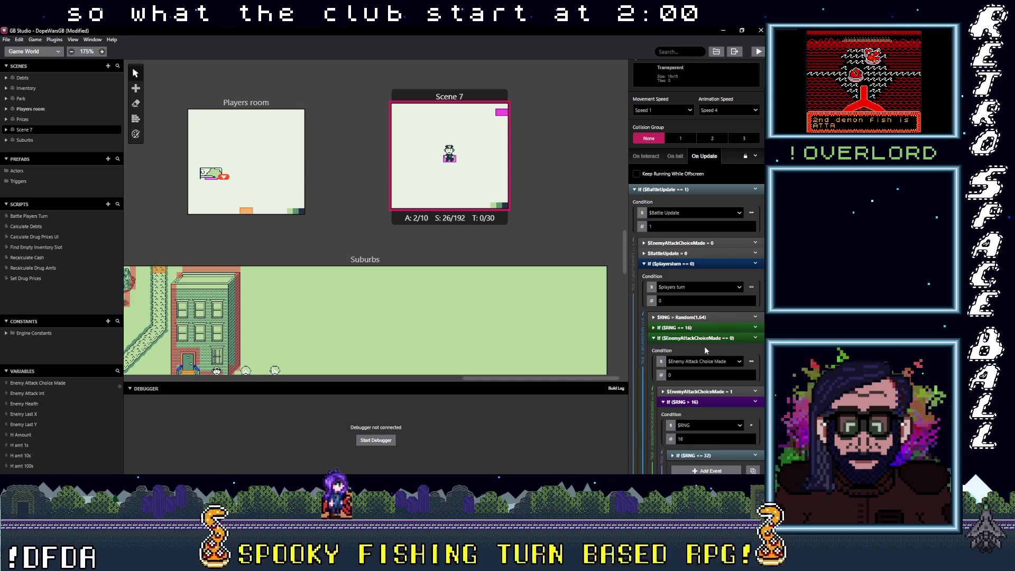
scroll(704, 345, down, 2)
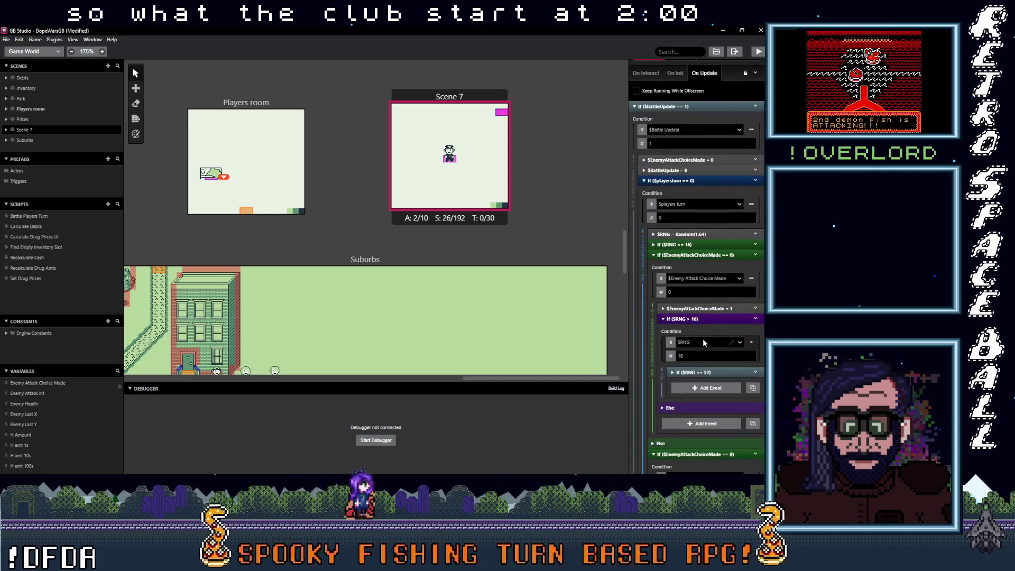
click(697, 254)
scroll(713, 317, down, 3)
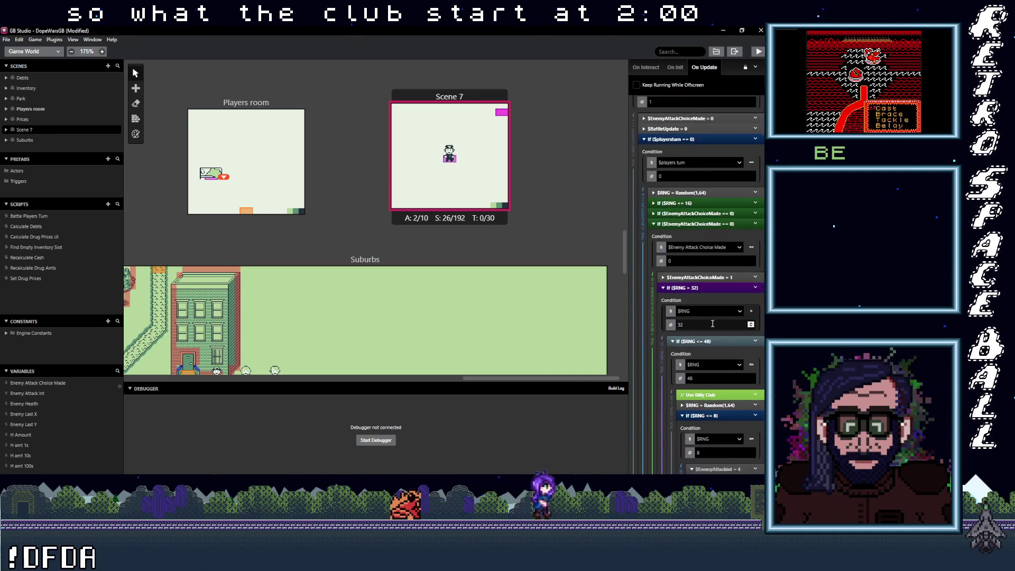
Move the Use Billy Club comment above the $EnemyAttackChoiceMade = 1 flag.
drag(713, 313, 705, 196)
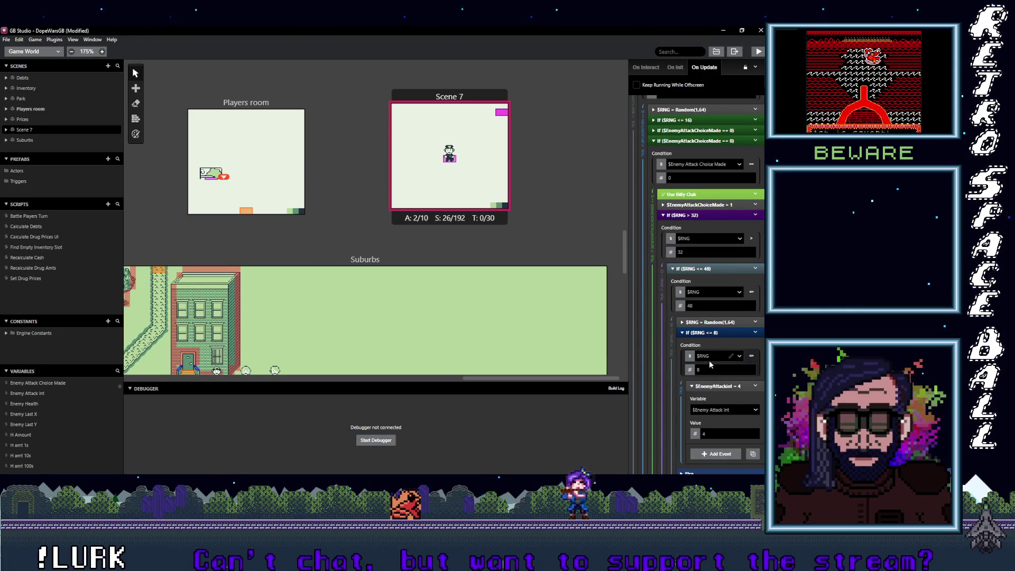
scroll(713, 370, down, 1)
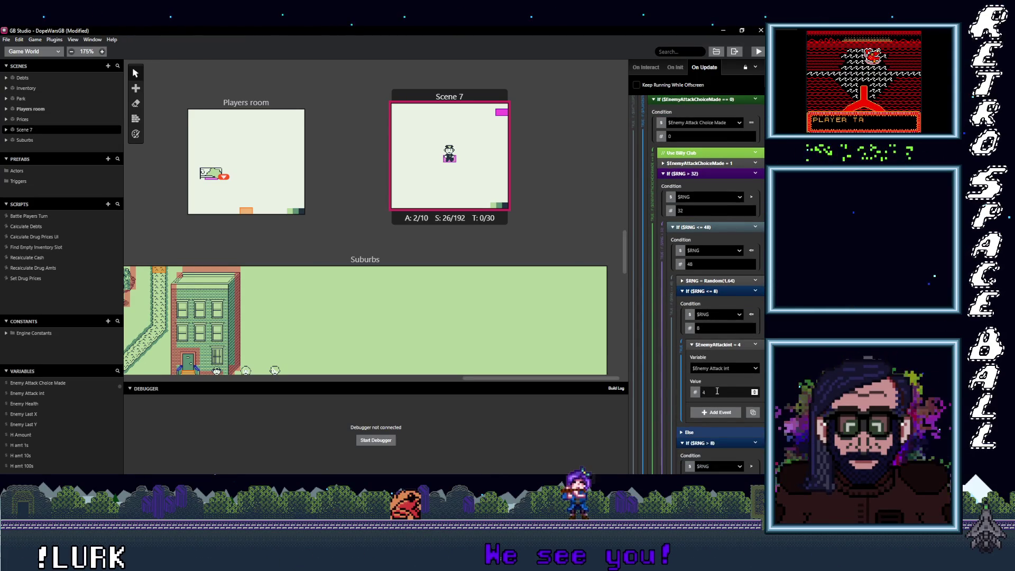
scroll(718, 393, down, 6)
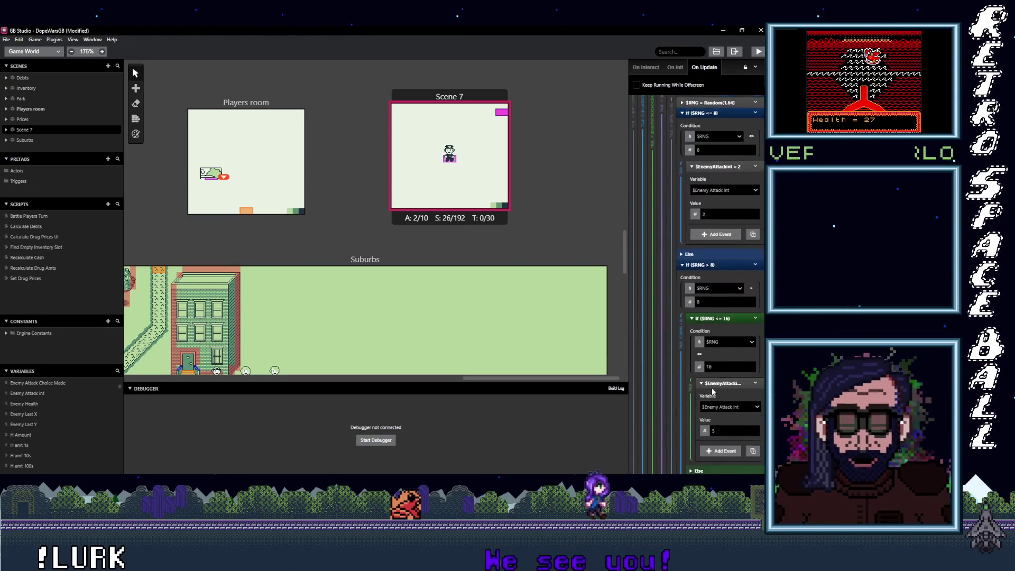
scroll(721, 343, down, 4)
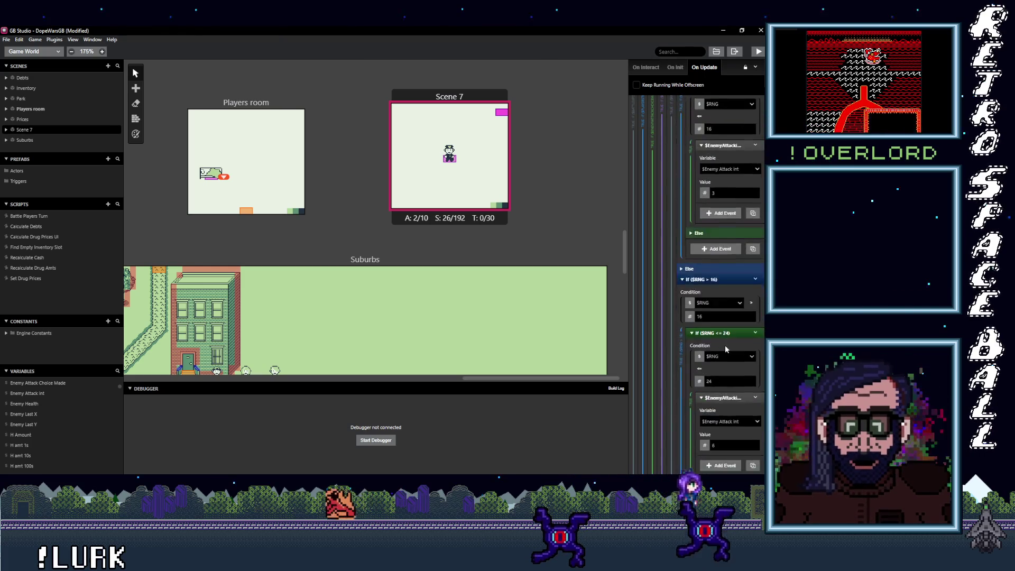
scroll(721, 364, down, 7)
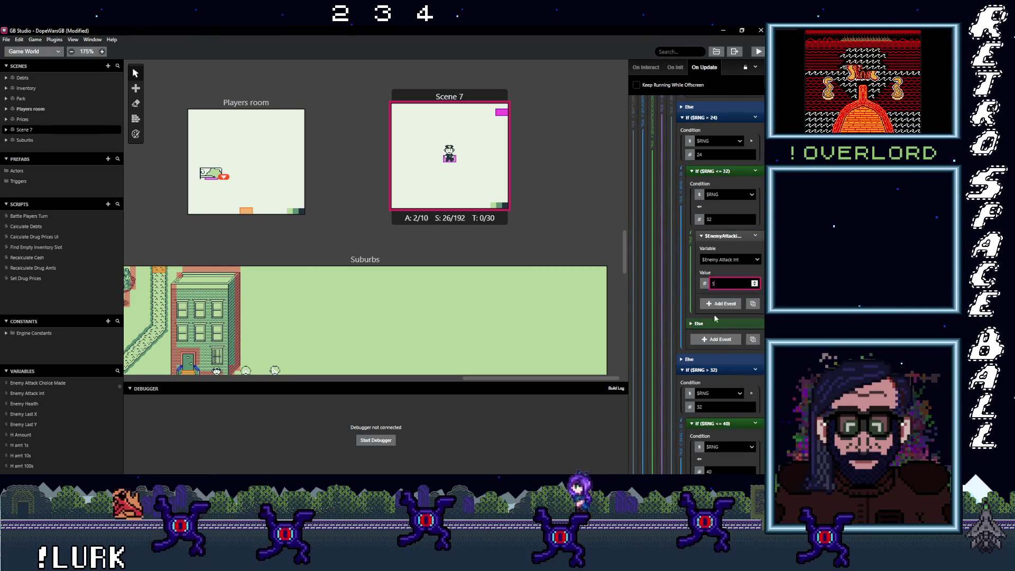
scroll(712, 310, down, 3)
scroll(720, 346, down, 1)
Raise the club's Enemy Attack int values across the $RNG ranges, e.g. 7 for $RNG <= 48.
click(713, 370)
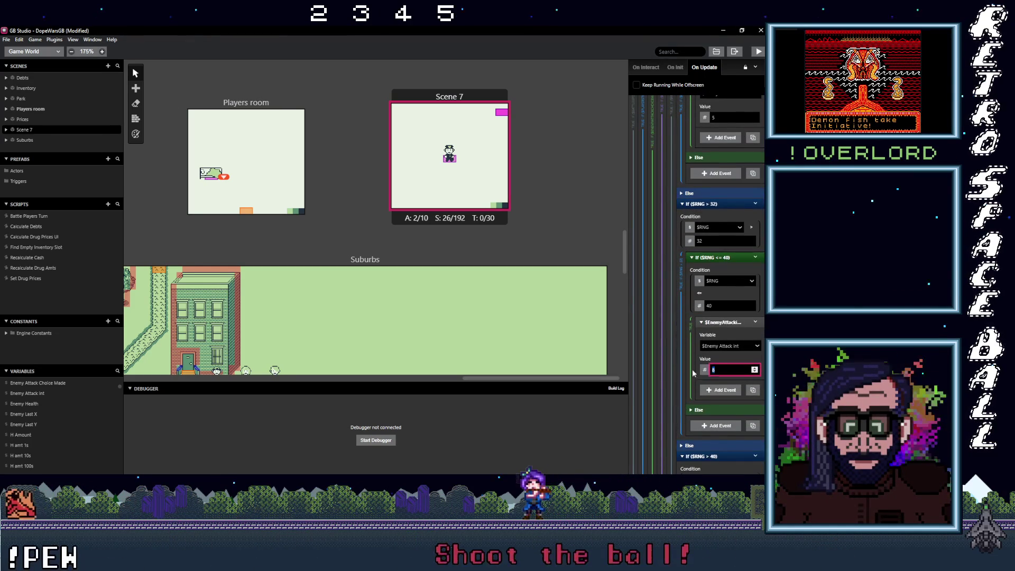
scroll(731, 370, down, 1)
click(715, 331)
text(7)
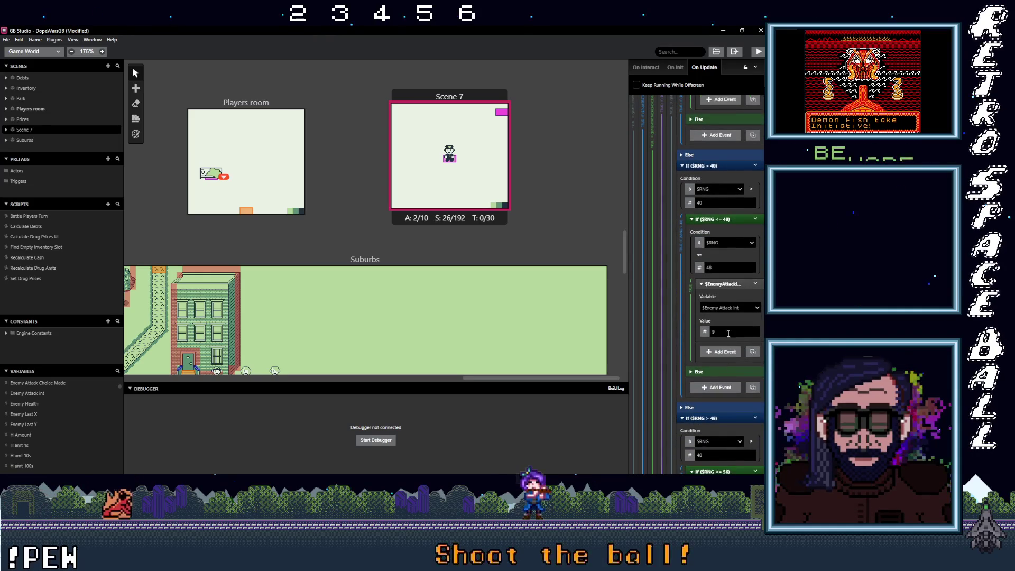
scroll(730, 365, down, 5)
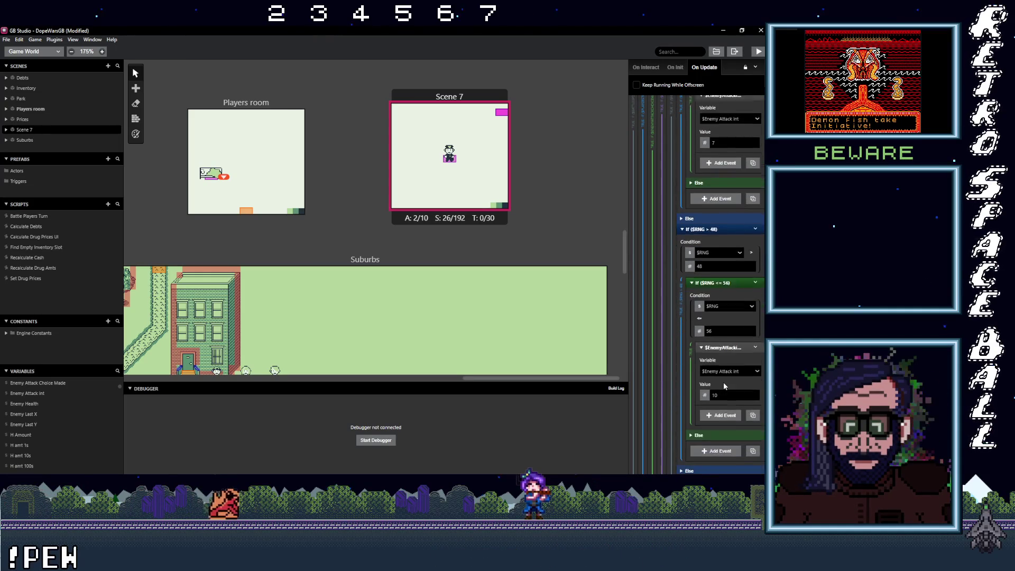
scroll(697, 374, down, 6)
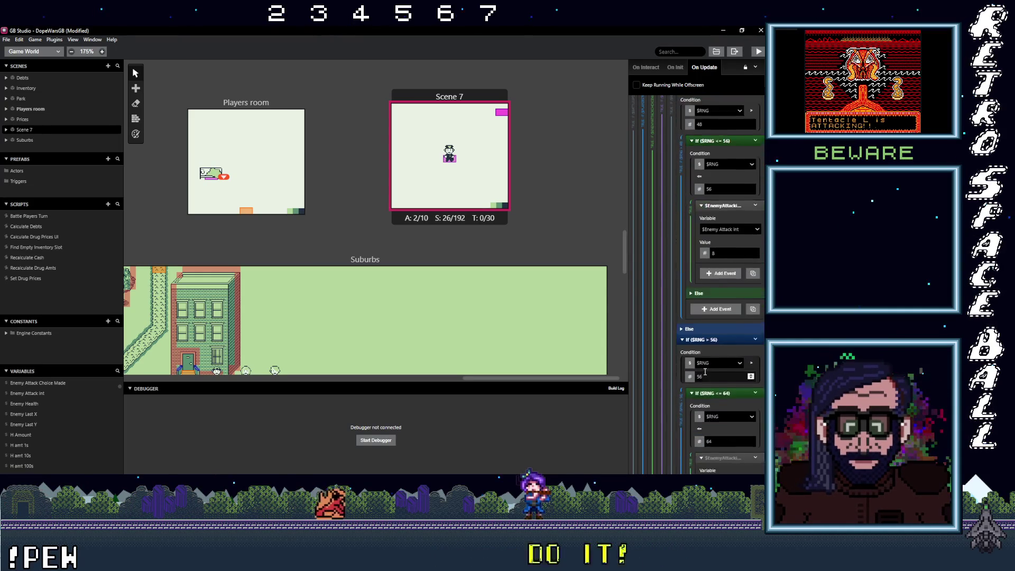
scroll(711, 365, down, 1)
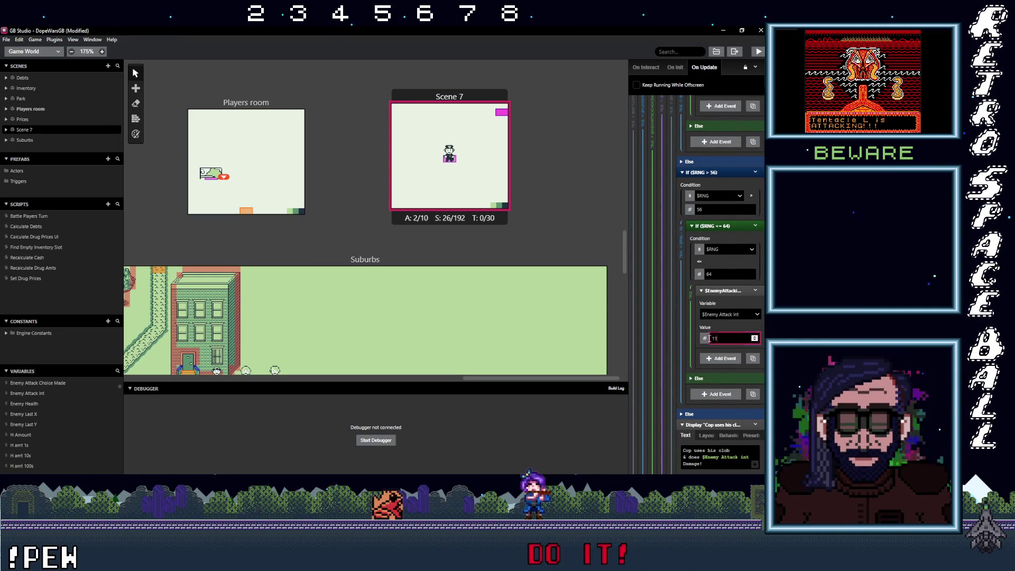
scroll(722, 347, down, 3)
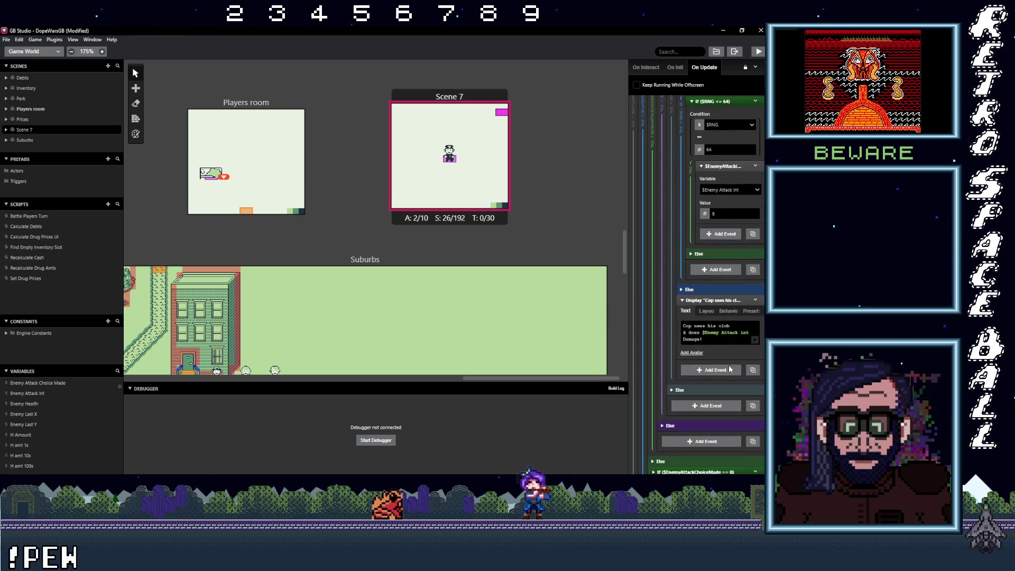
scroll(715, 353, down, 5)
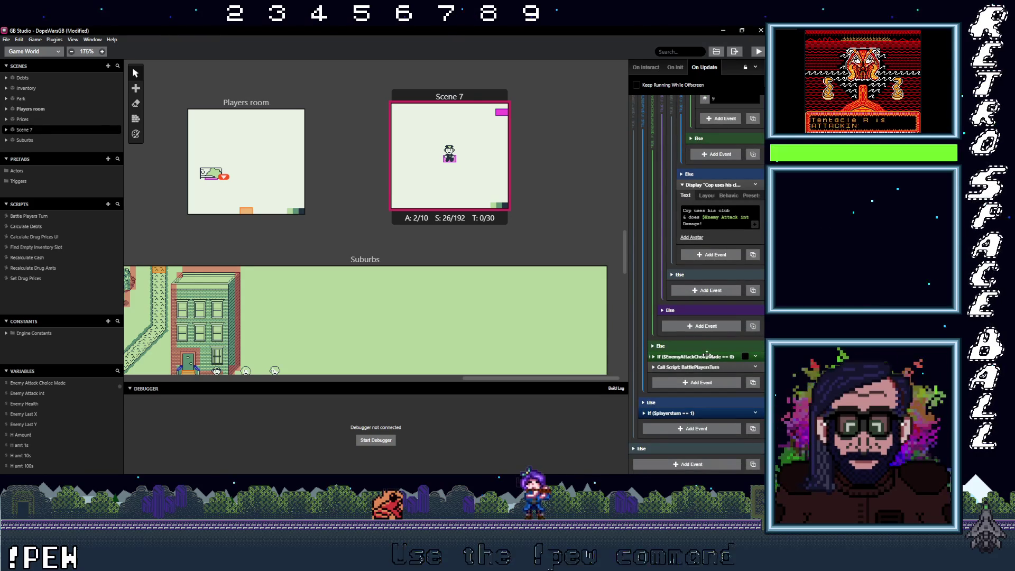
click(711, 320)
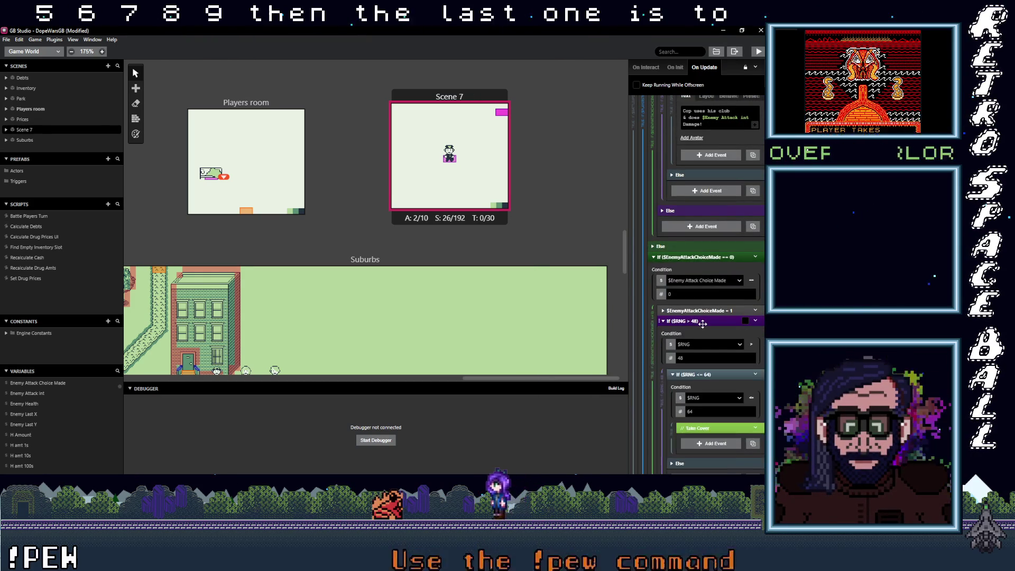
Paste the damage-roll events under Take Cover and make the $RNG <= 8 branch set $Cop Defense to 1.
scroll(712, 338, down, 3)
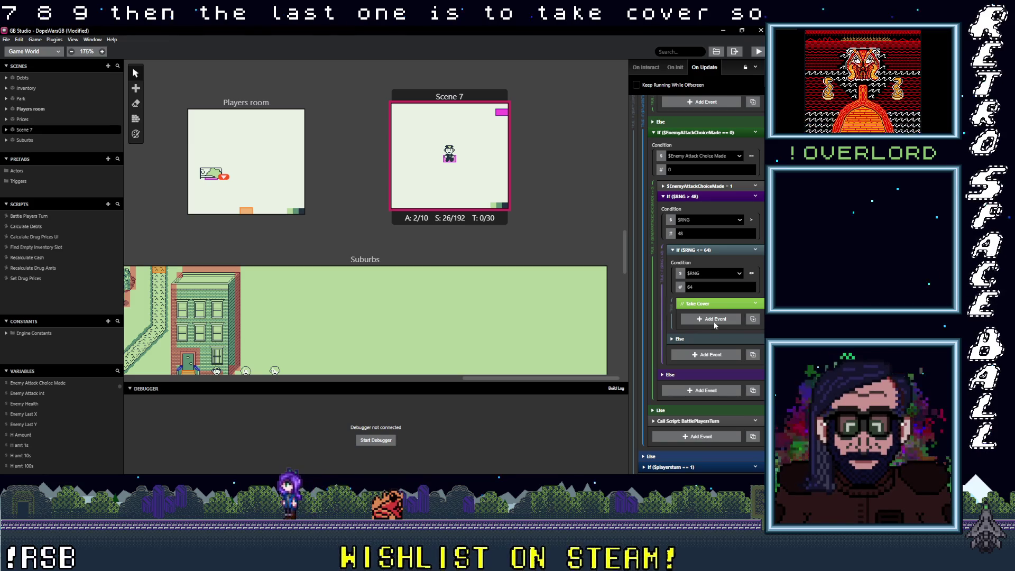
key(alt)
click(713, 319)
click(714, 323)
scroll(719, 277, down, 3)
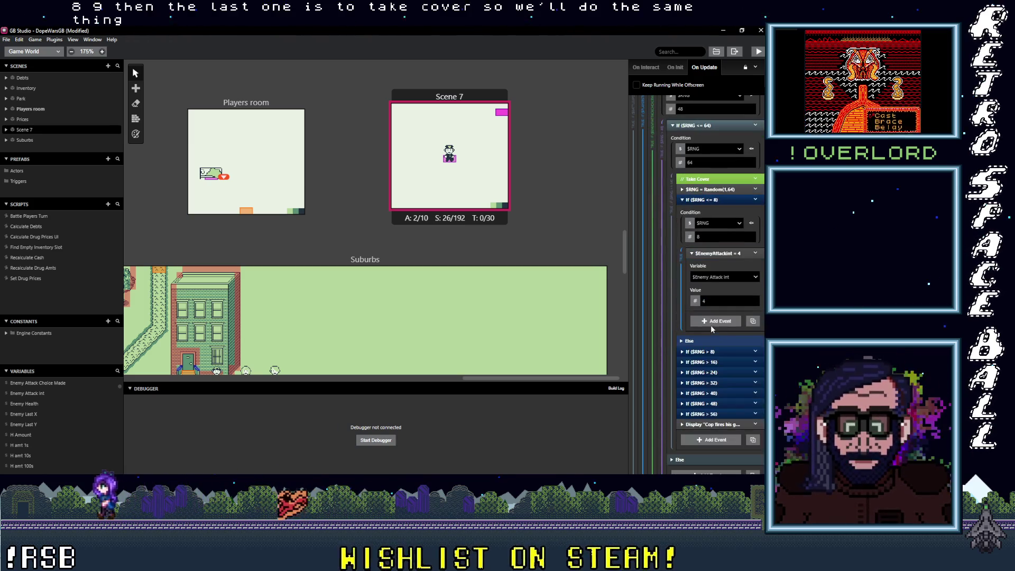
click(720, 277)
text(enemy)
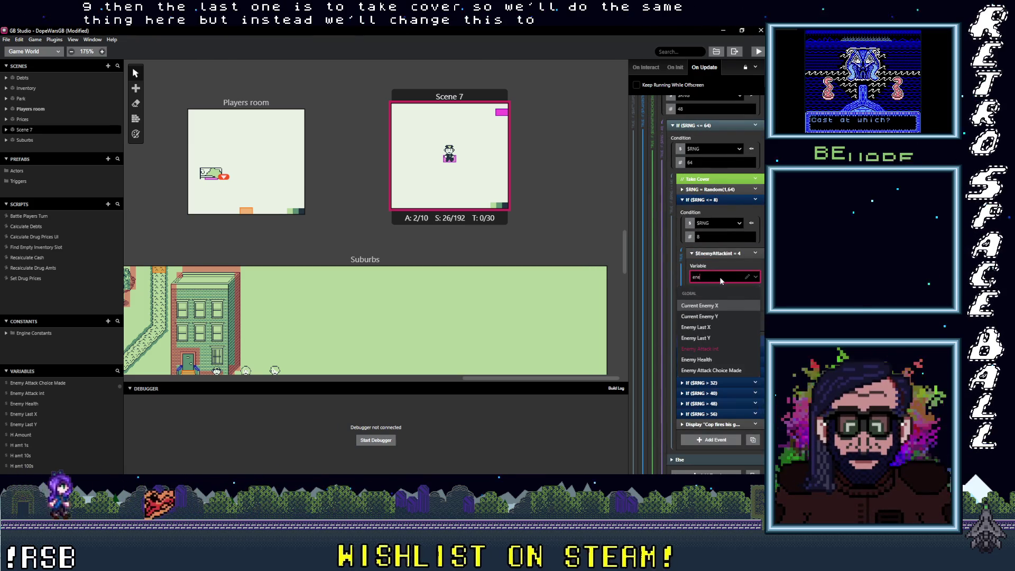
text( d)
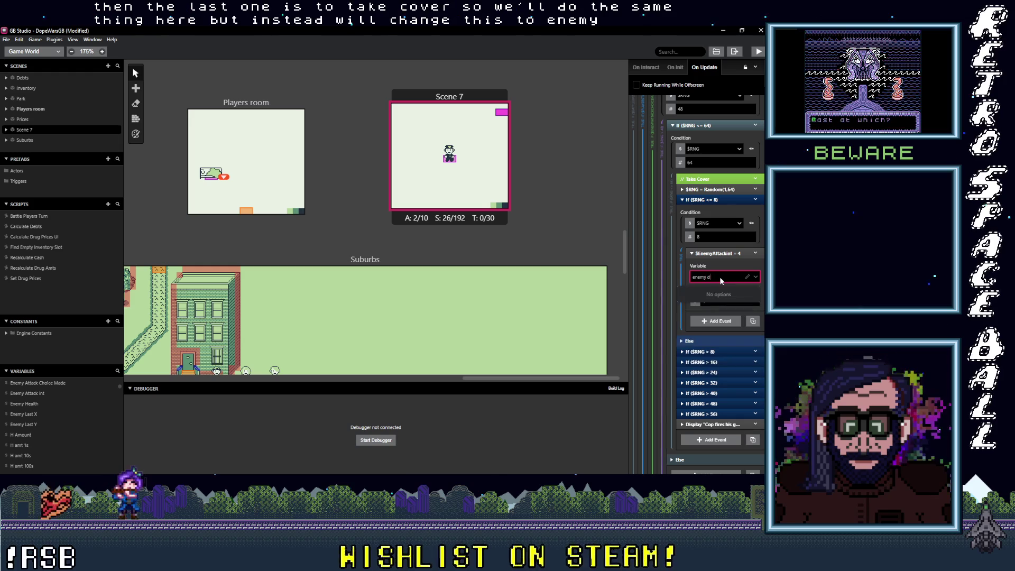
key(BackSpace)
key(BackSpace)
key(BackSpace)
text(cop)
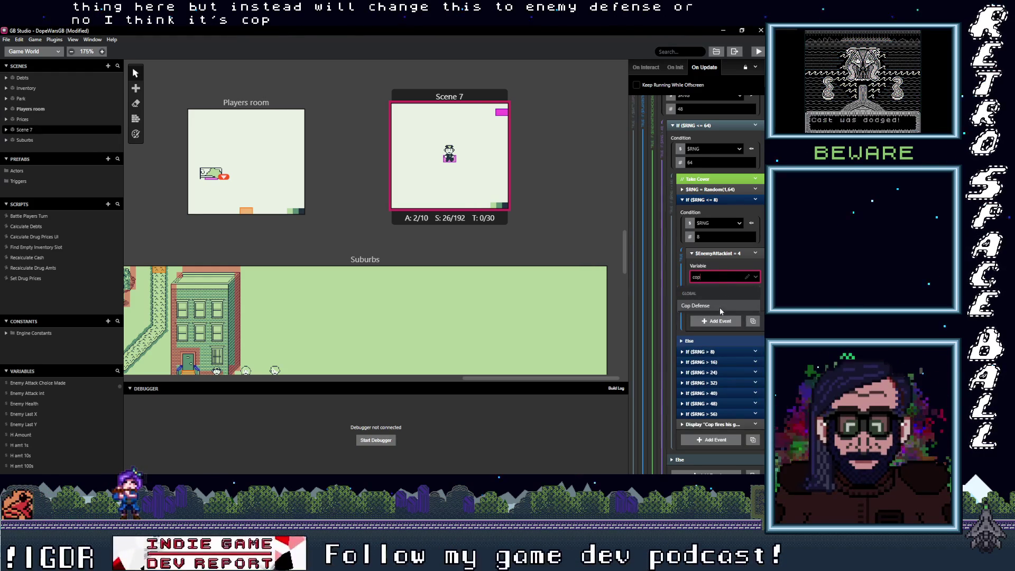
click(731, 304)
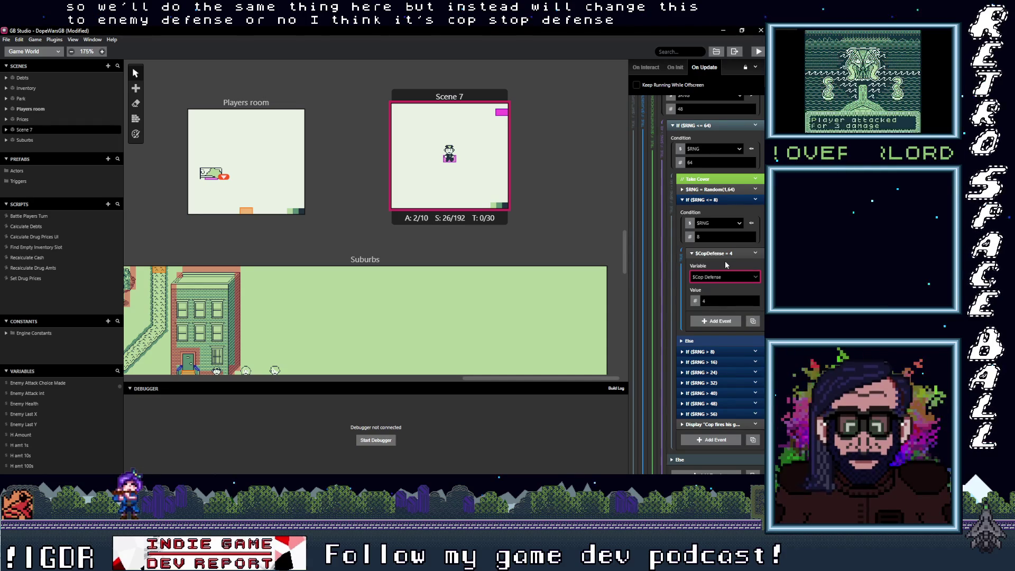
click(698, 300)
text(1)
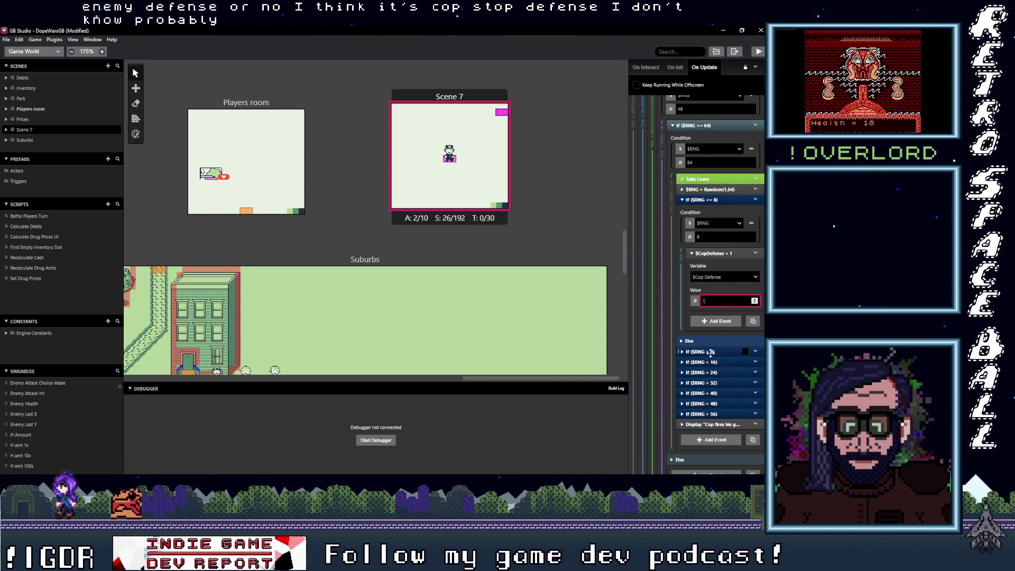
Switch the $RNG > 8 branch's nested variable to $Cop Defense with value 2.
click(711, 352)
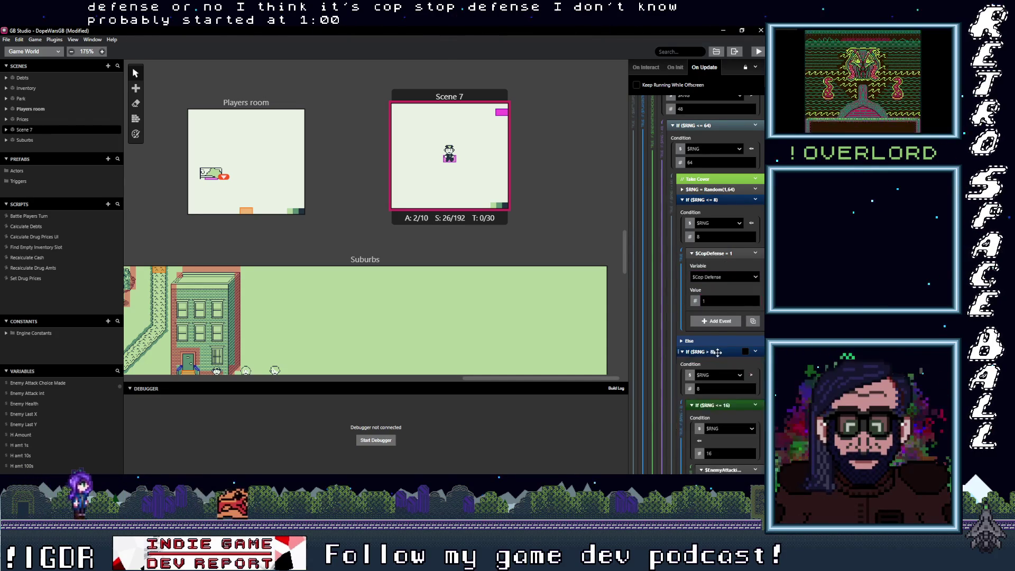
scroll(718, 351, down, 3)
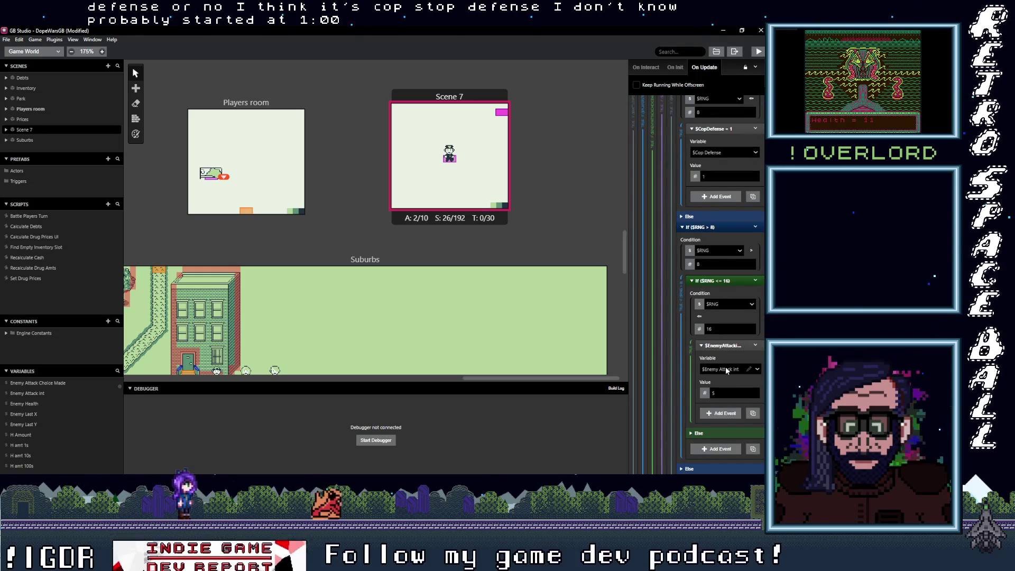
click(741, 372)
text(cop)
key(Return)
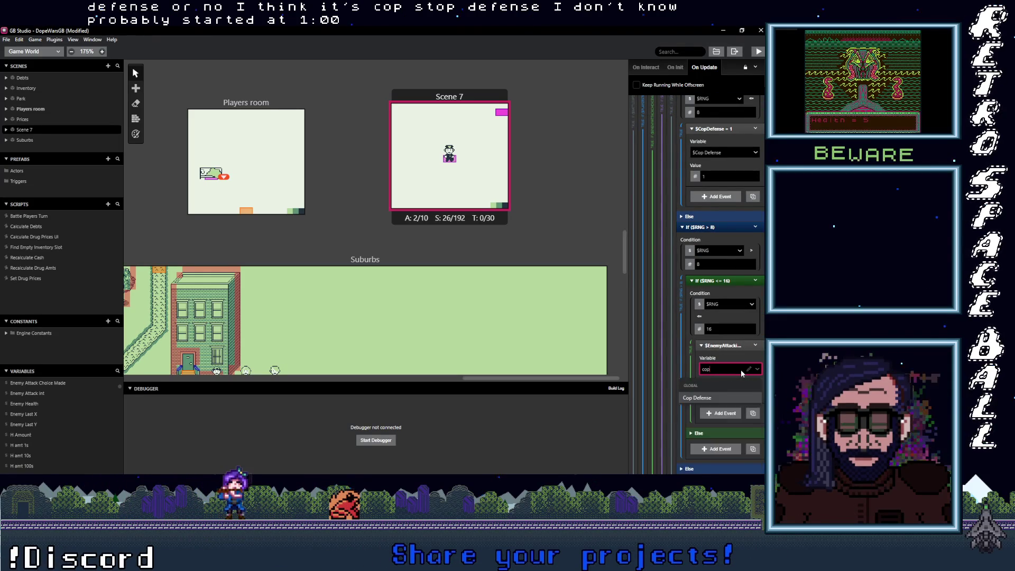
double_click(717, 394)
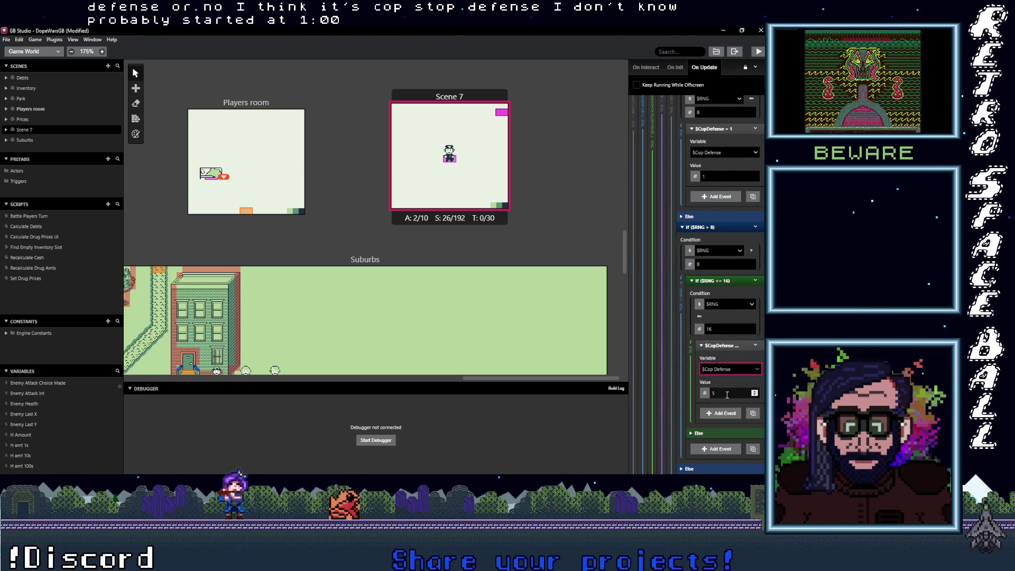
text(2)
Make the $RNG > 16 branch set $Cop Defense to 3.
scroll(714, 375, down, 3)
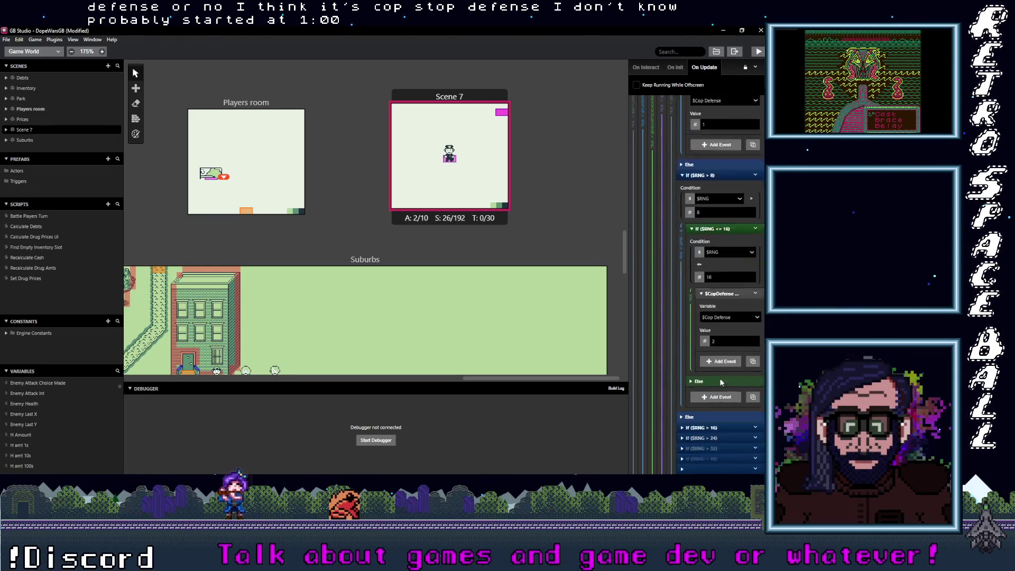
click(721, 315)
scroll(724, 402, down, 1)
click(734, 414)
text(cop d)
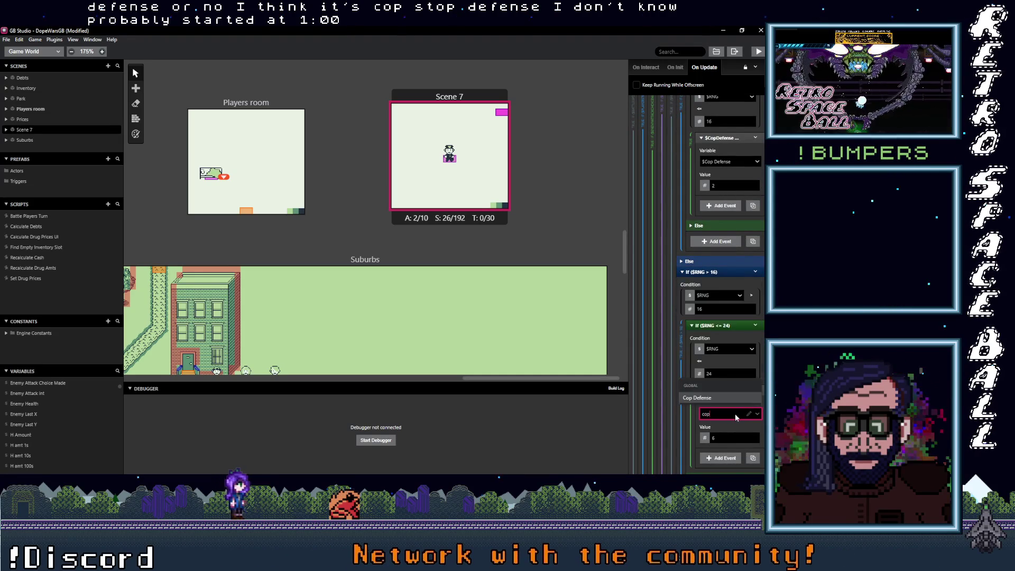
click(731, 395)
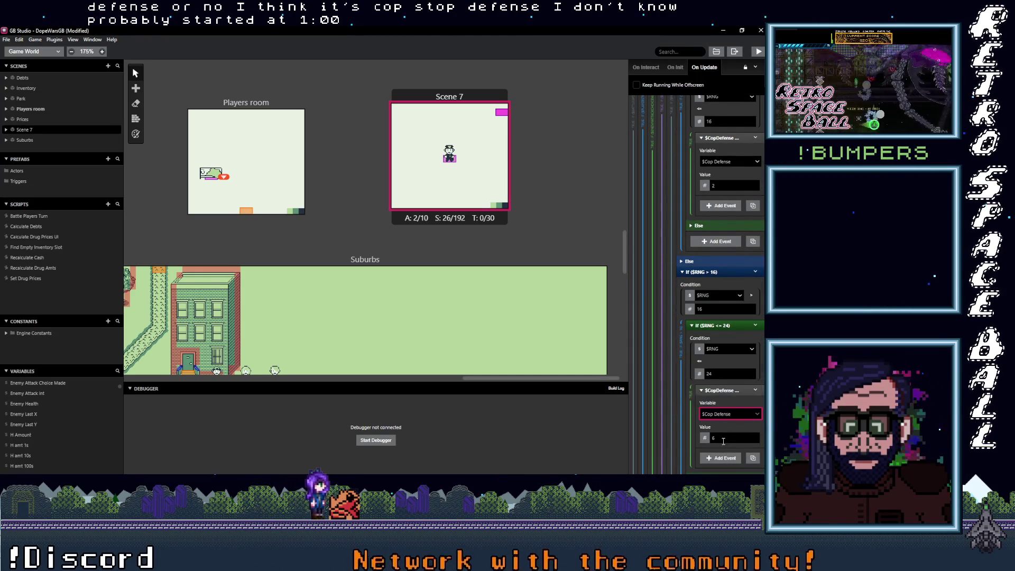
double_click(722, 441)
text(3)
Make the ≤32 branch set $Cop Defense to 4.
scroll(711, 407, down, 5)
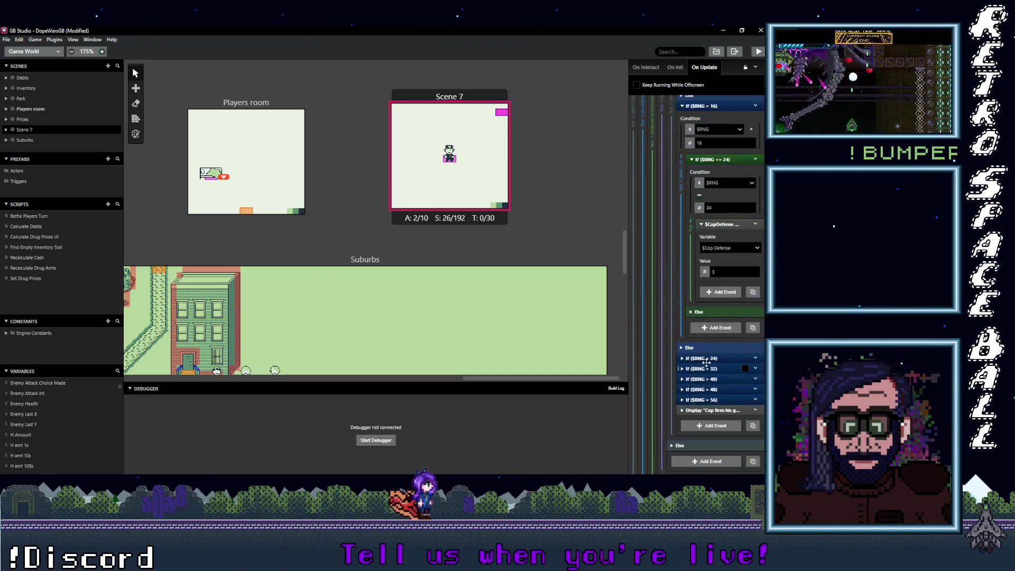
scroll(717, 380, down, 1)
click(730, 334)
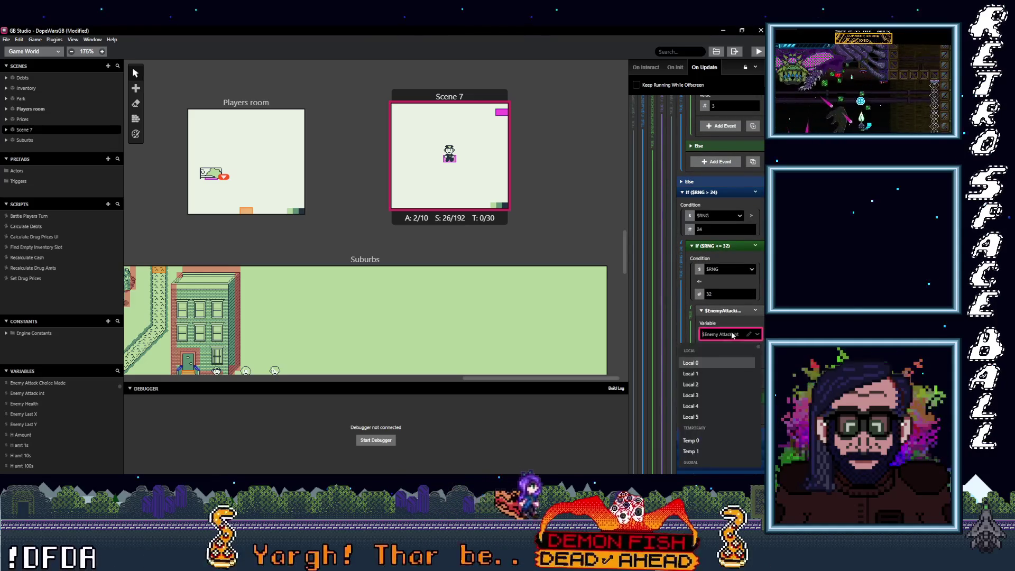
text(cop)
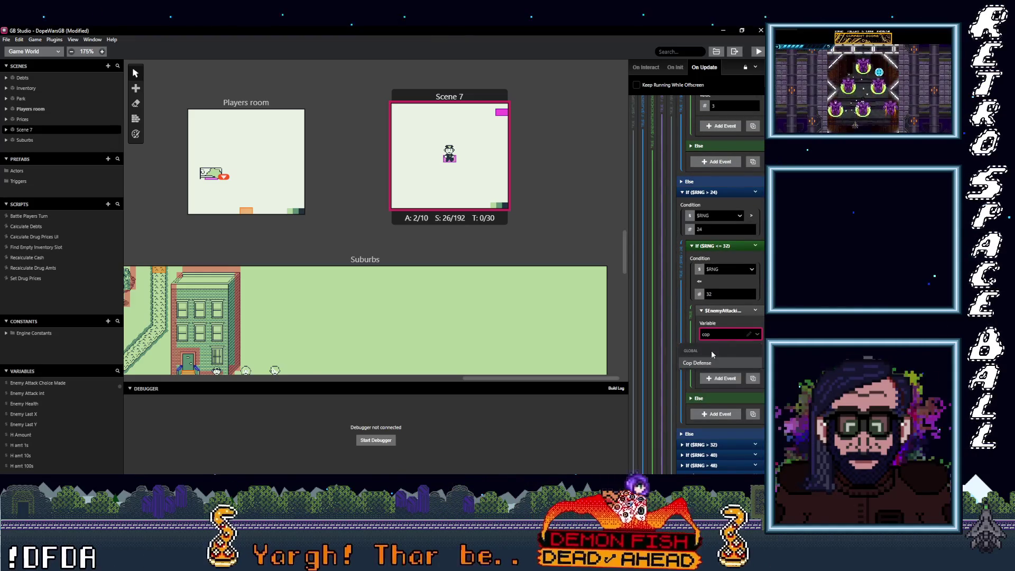
click(724, 362)
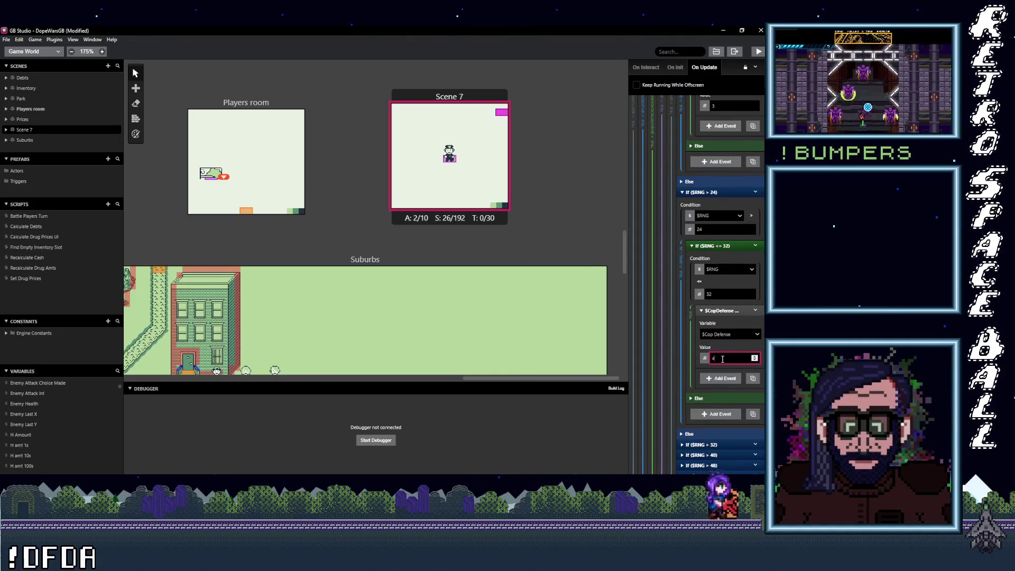
double_click(725, 358)
text(4)
Expand the $RNG > 32 branch and make its ≤40 event set $Cop Defense to 5.
scroll(708, 357, down, 2)
click(703, 362)
scroll(713, 348, down, 4)
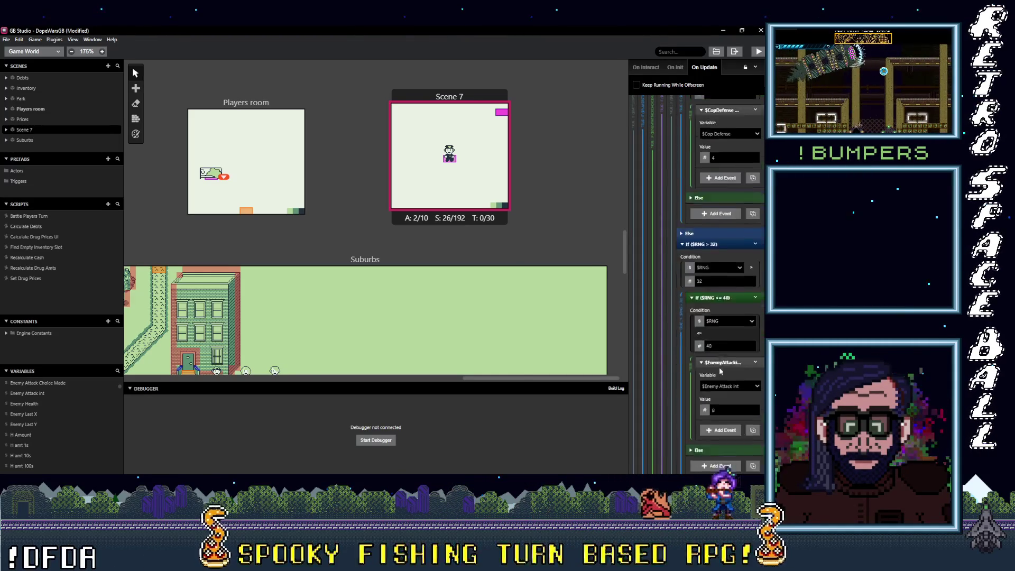
click(726, 337)
text(cop)
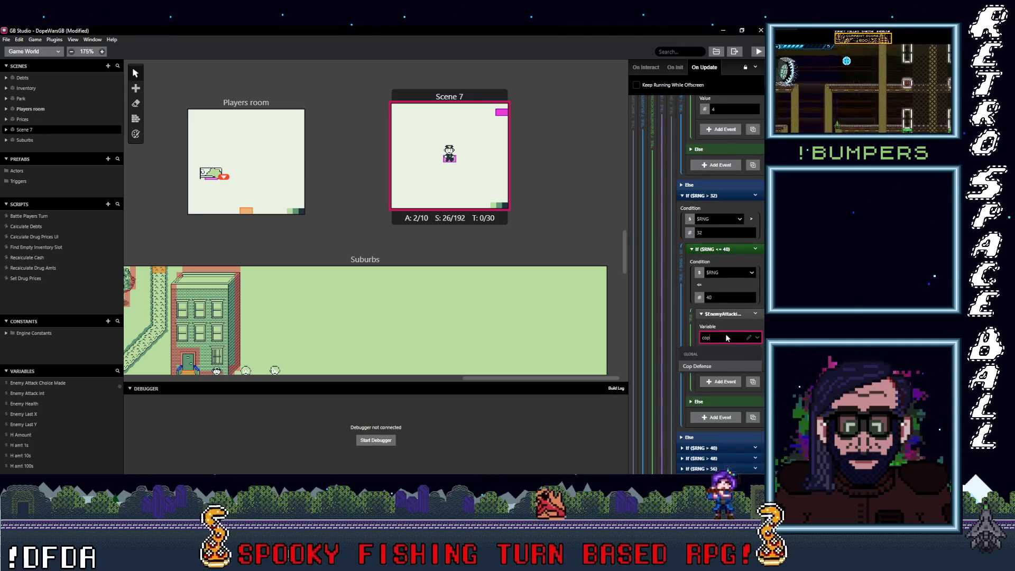
click(714, 365)
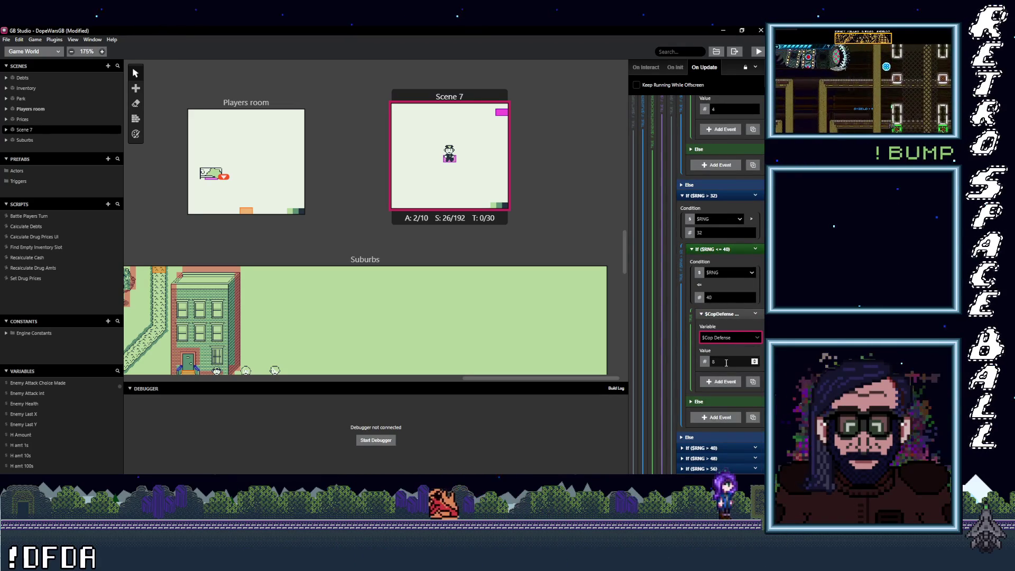
text(5)
Expand the $RNG > 40 branch and switch its ≤48 event to $Cop Defense.
scroll(719, 386, down, 2)
click(717, 366)
scroll(719, 370, down, 2)
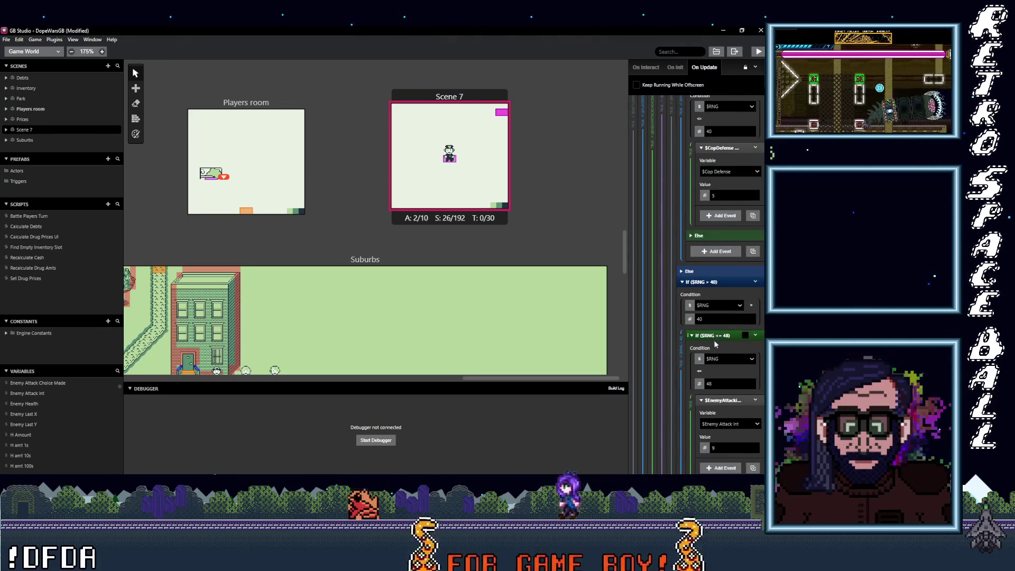
scroll(724, 351, down, 1)
click(724, 381)
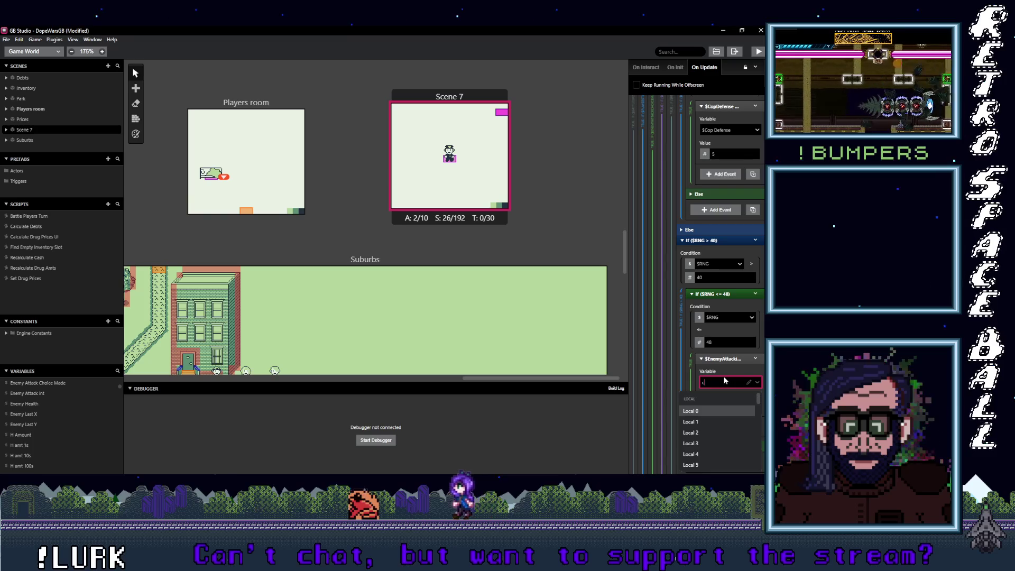
text(op)
click(721, 412)
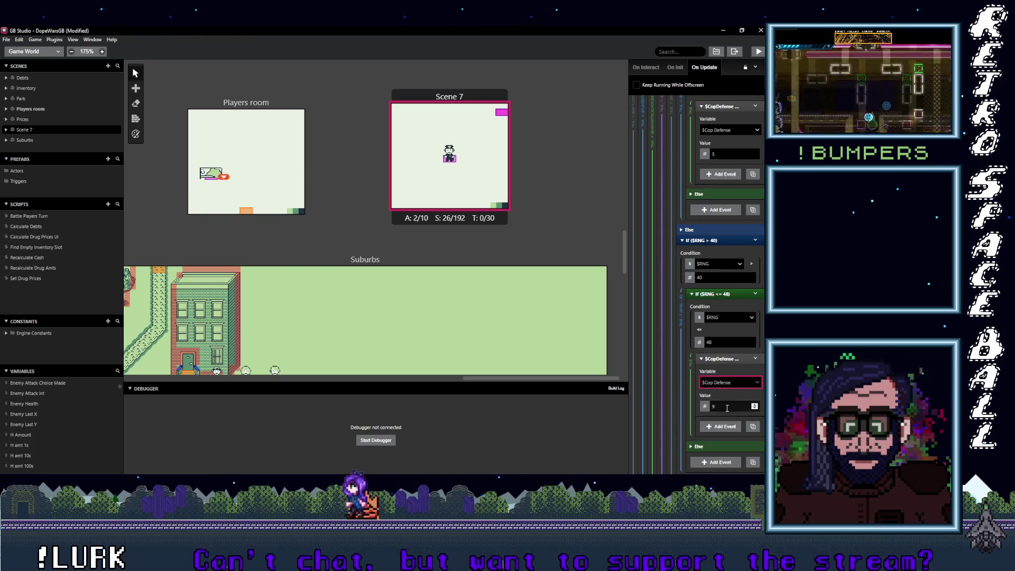
Make the ≤56 event under $RNG > 48 set $Cop Defense to 7, replacing 10.
scroll(692, 398, down, 2)
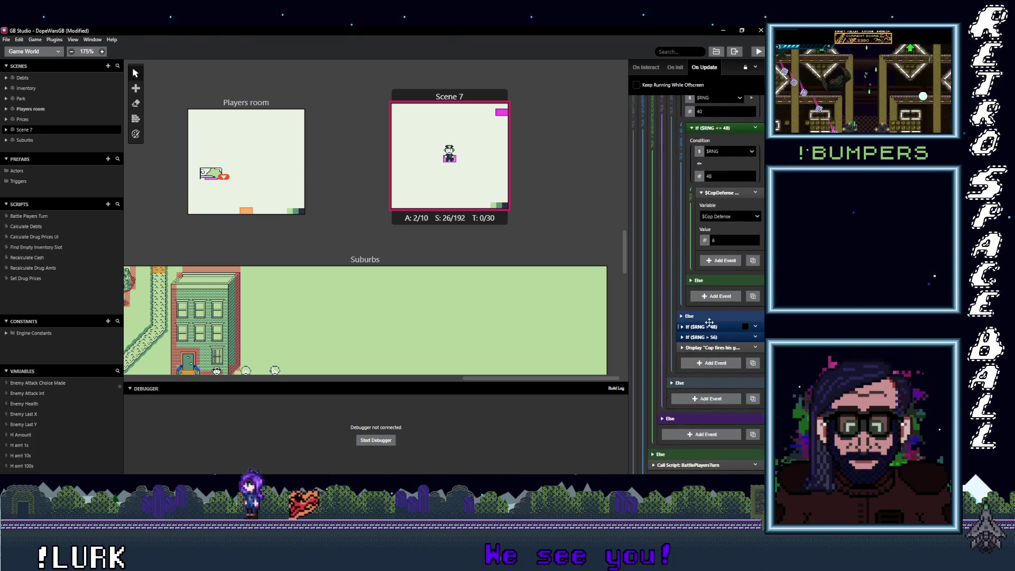
click(718, 368)
scroll(720, 373, down, 2)
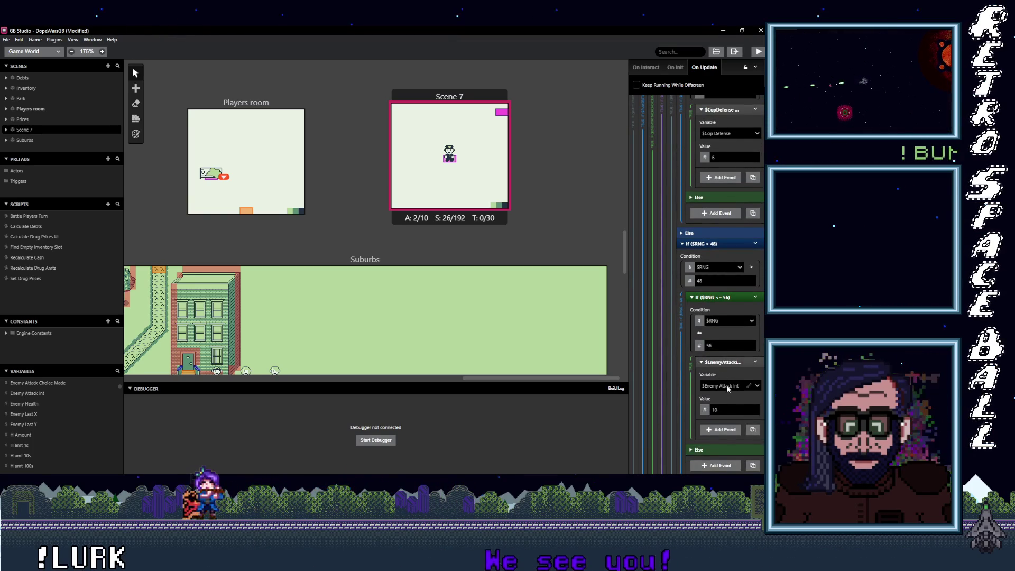
click(728, 388)
text(cop)
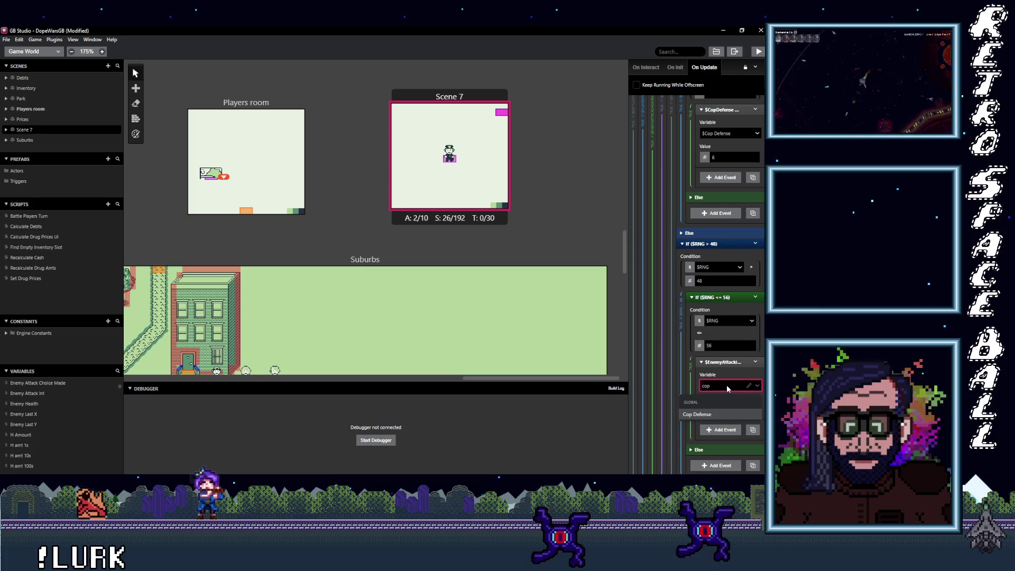
click(697, 414)
scroll(718, 369, down, 2)
click(710, 326)
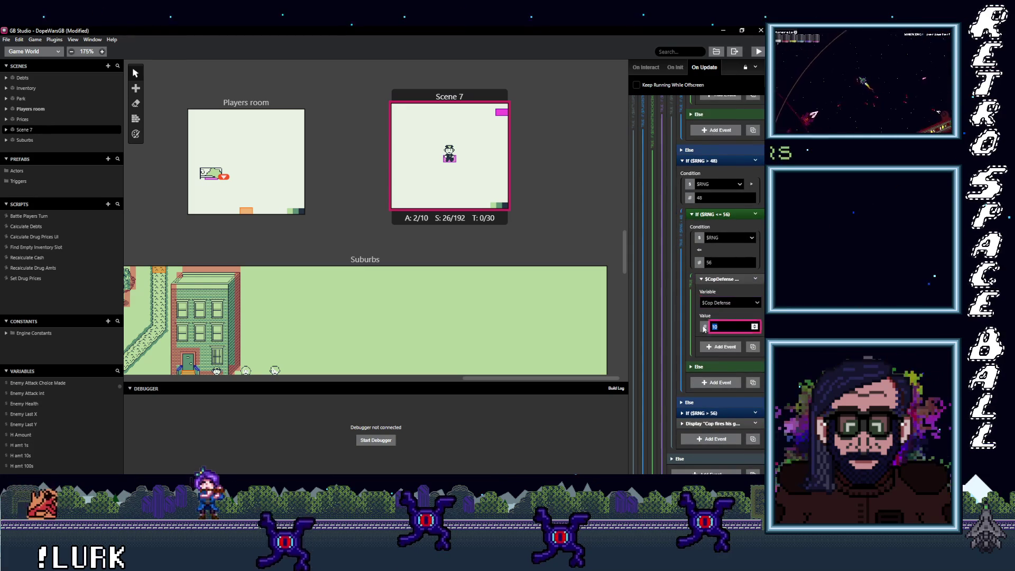
text(7)
Make the ≤64 event under $RNG > 56 set $Cop Defense to 8, replacing 11.
click(711, 413)
scroll(714, 401, down, 4)
click(727, 347)
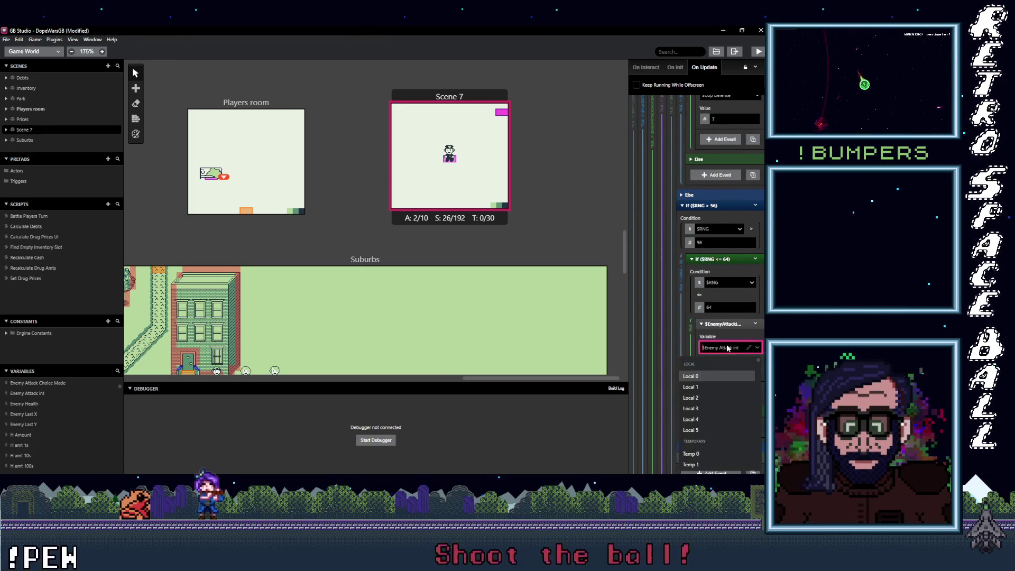
text(cop Defense)
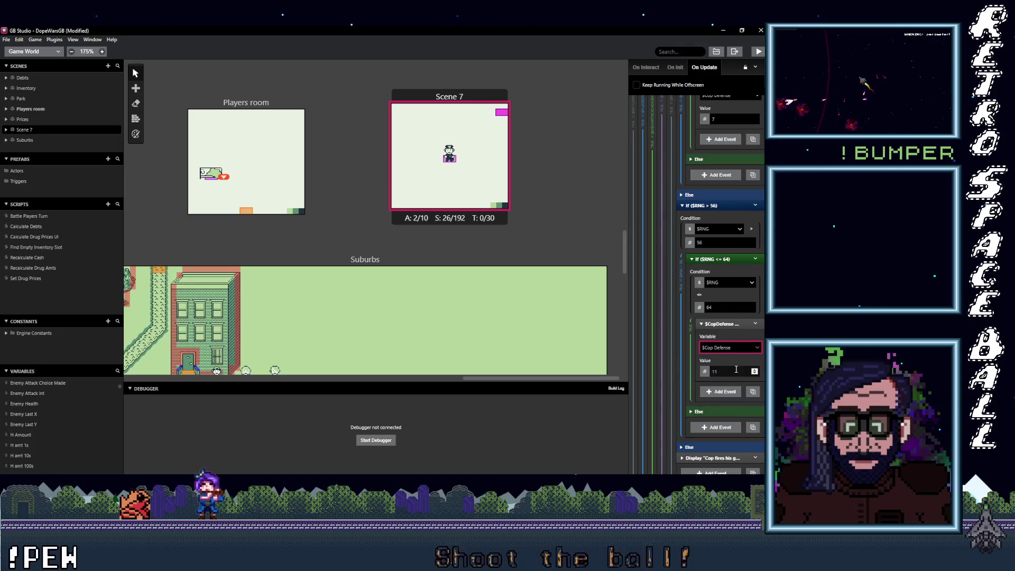
double_click(718, 369)
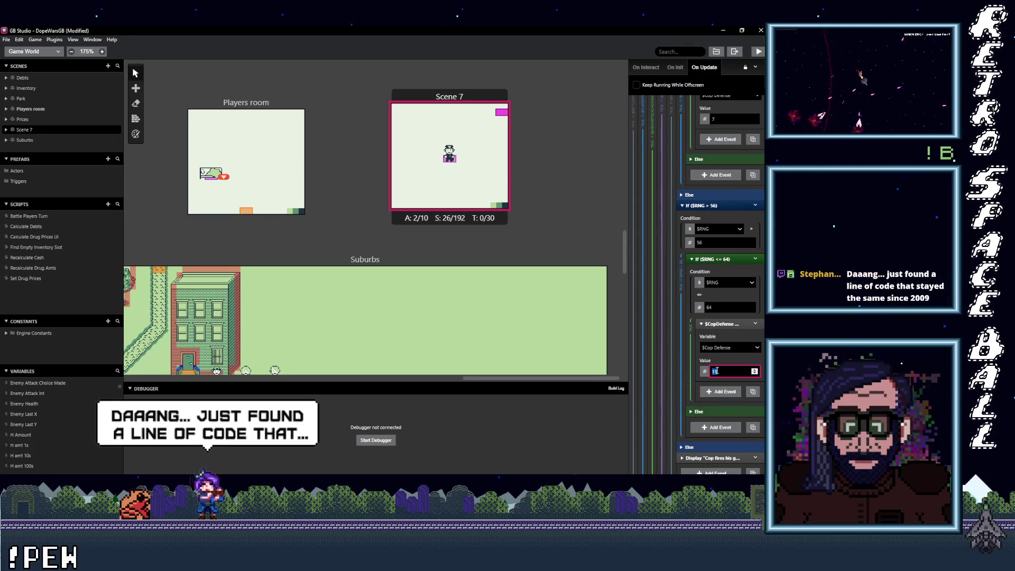
text(8)
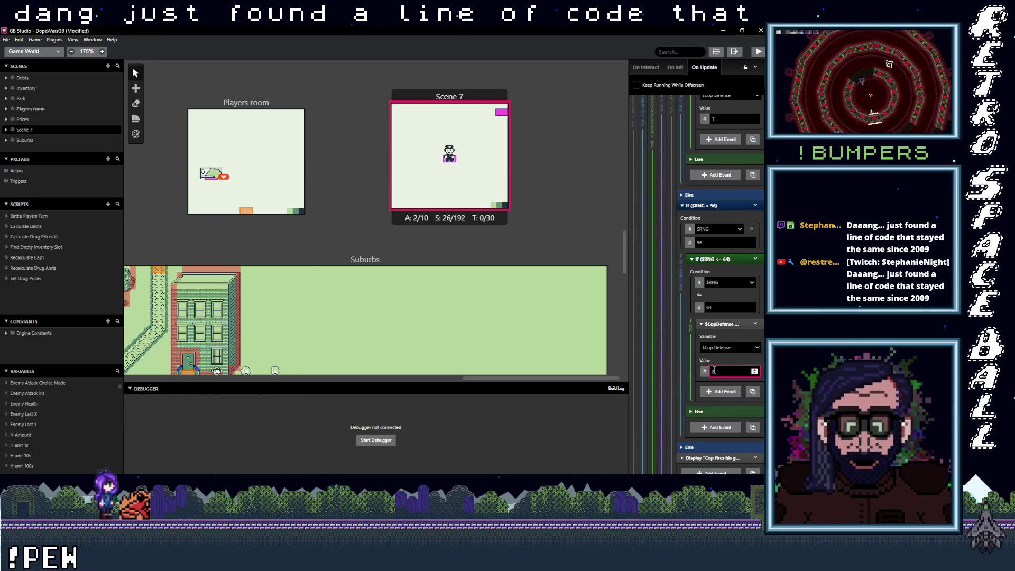
scroll(718, 365, down, 2)
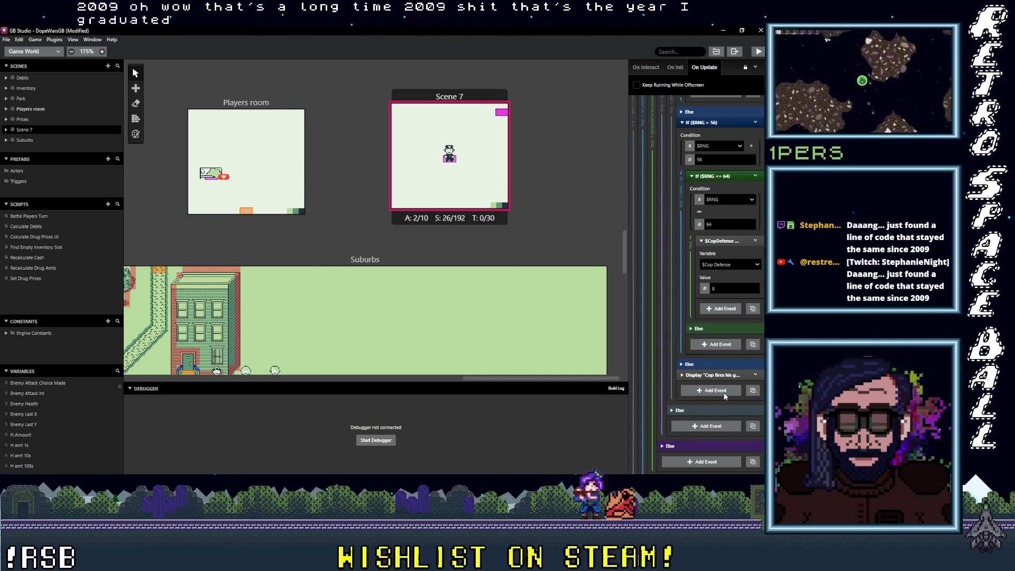
click(722, 374)
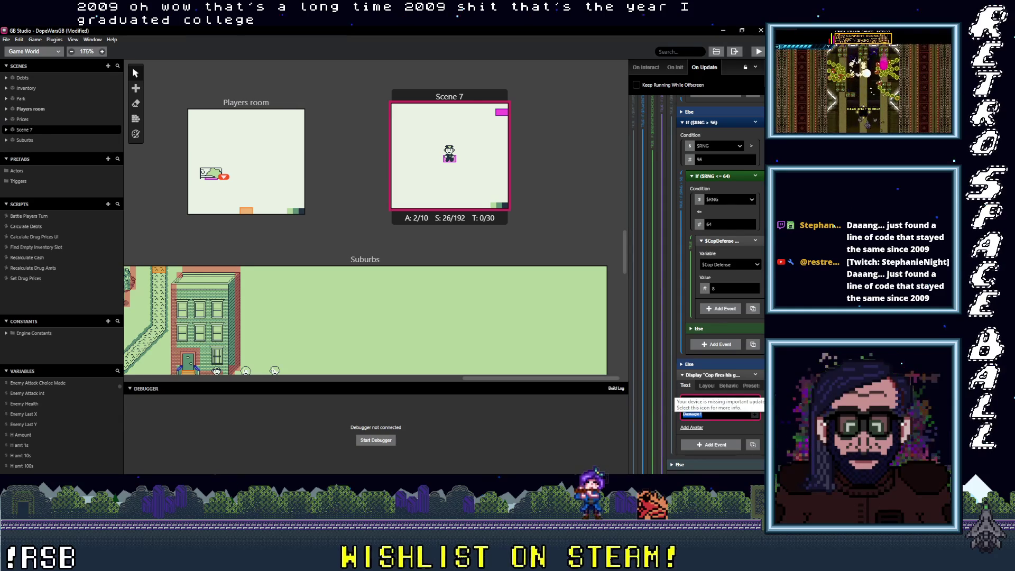
Change the take-cover dialogue text to 'Cop finds defensive cover!'.
drag(694, 400, 730, 418)
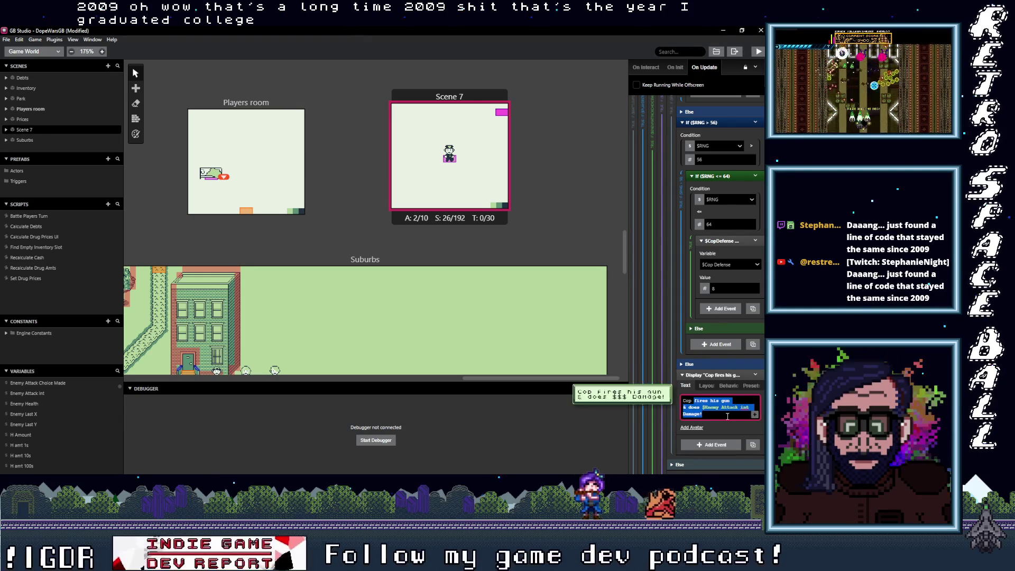
text(fin)
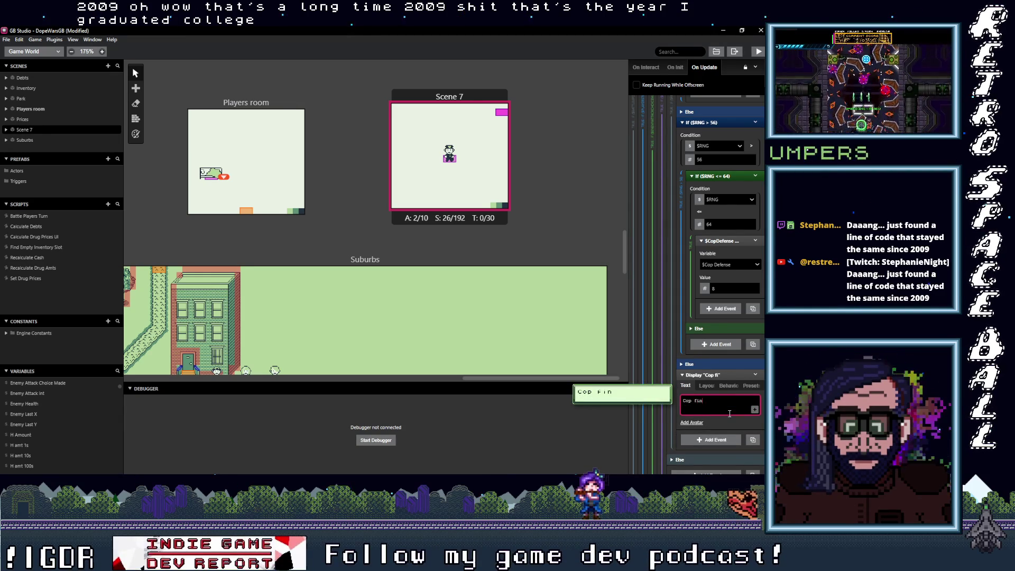
text(ds cover!)
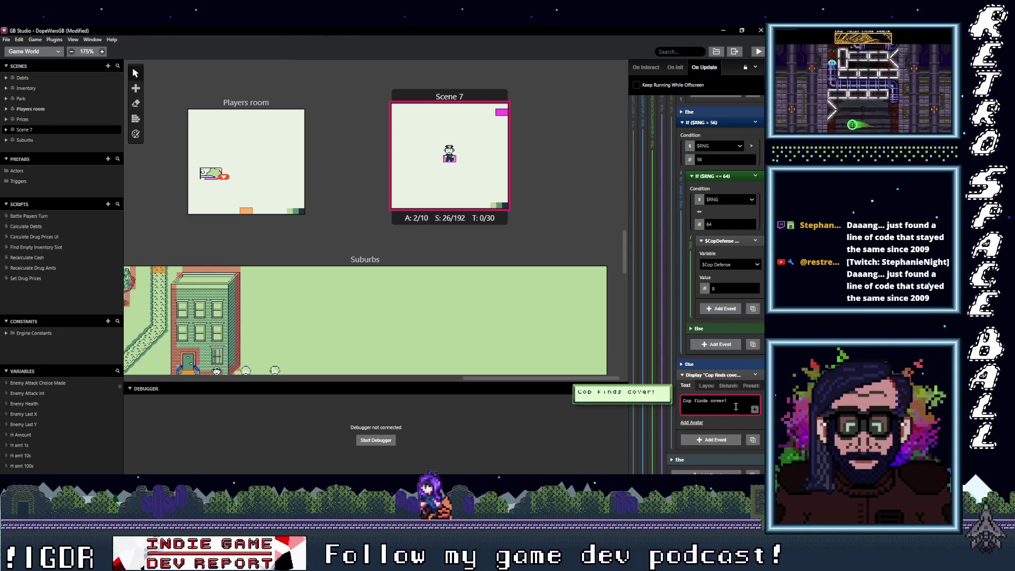
drag(711, 400, 757, 401)
text(defe)
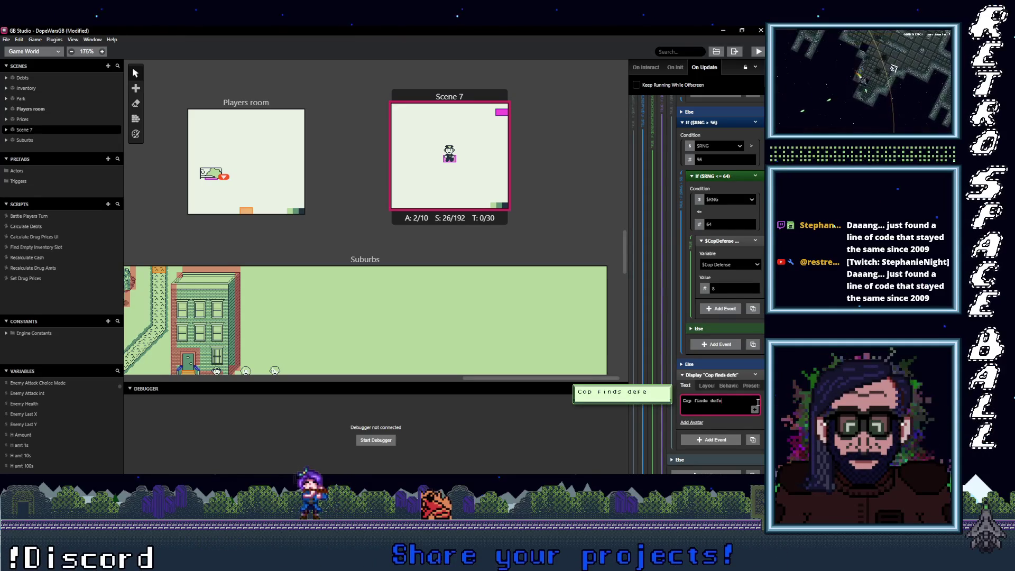
key(BackSpace)
key(BackSpace)
key(BackSpace)
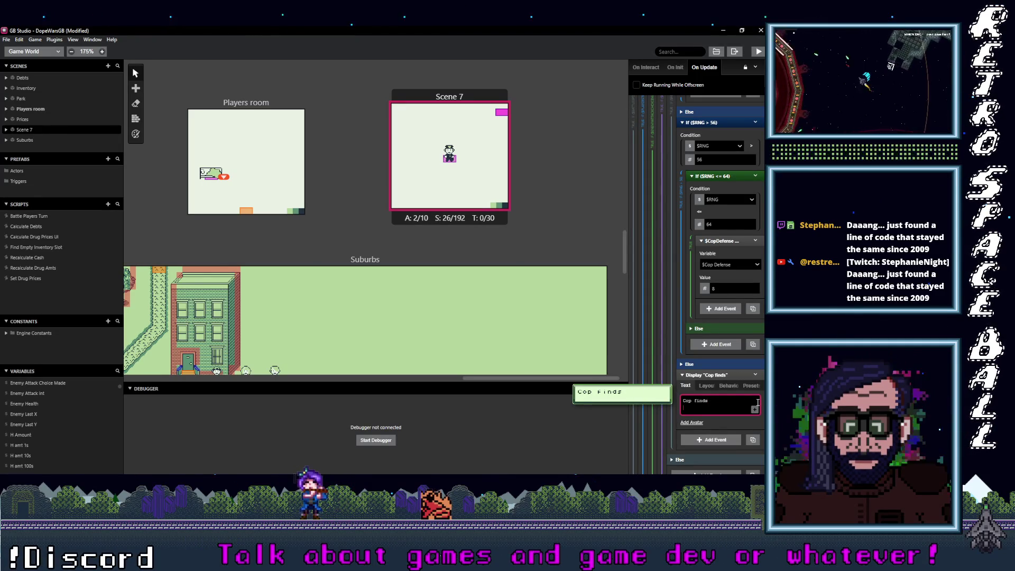
text(defensive cover!)
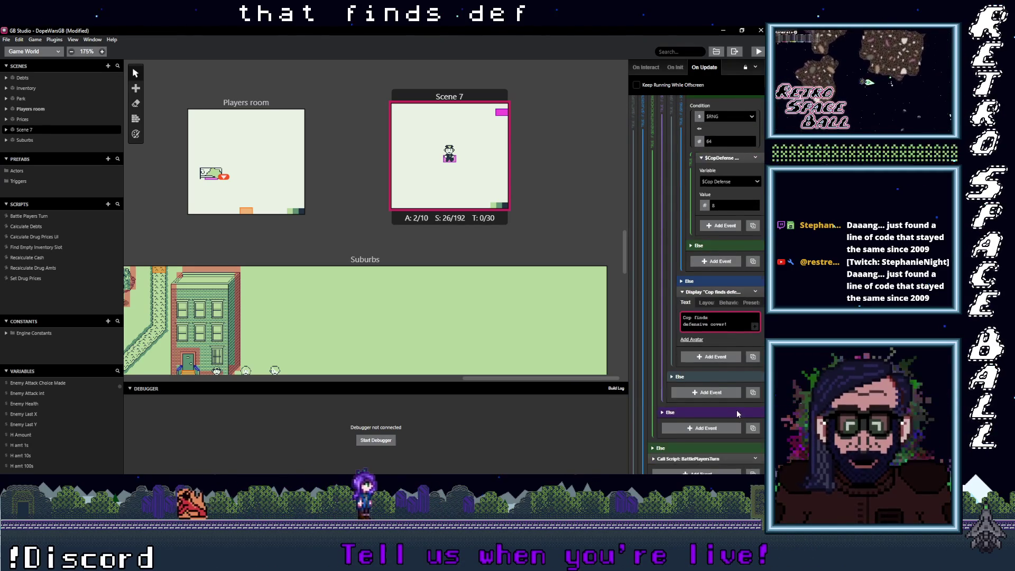
Save the project with Ctrl+S and select the cop actor in the Suburbs scene.
scroll(737, 410, up, 10)
scroll(725, 357, down, 10)
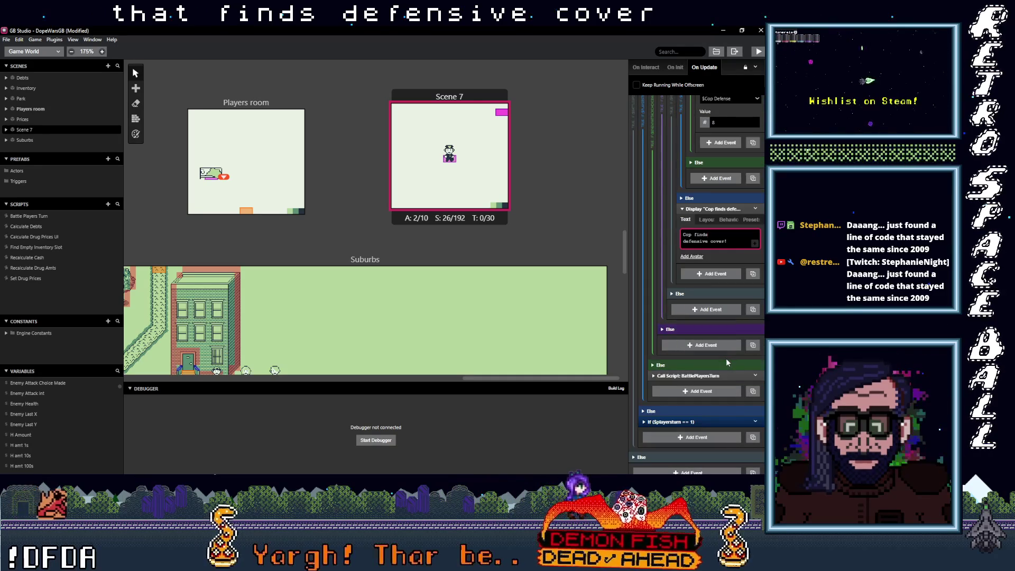
click(541, 219)
key(ctrl+s)
scroll(475, 237, down, 5)
scroll(439, 265, left, 5)
click(424, 209)
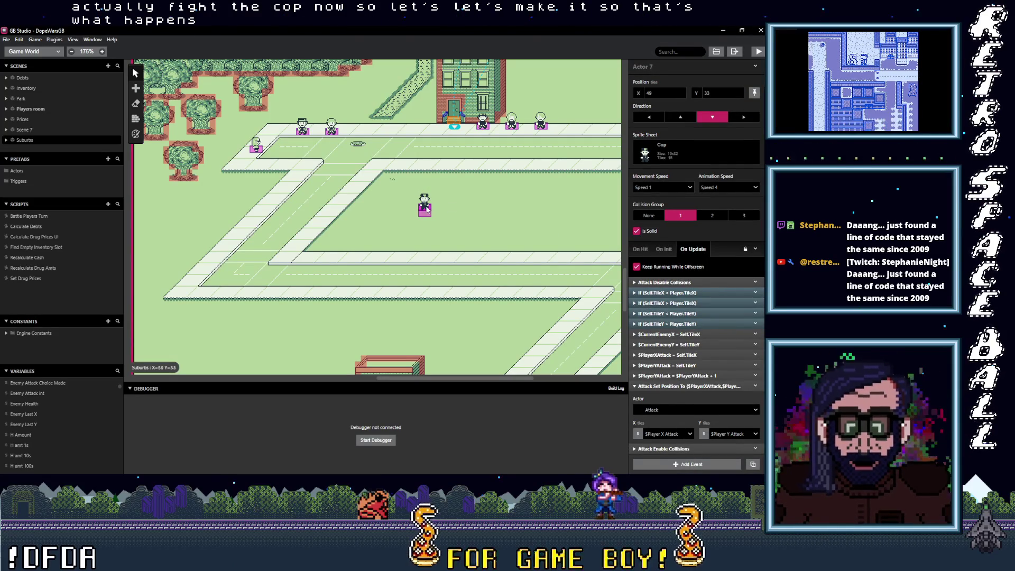
Delete all of the cop's On Hit events and nudge the cop one tile right.
click(640, 249)
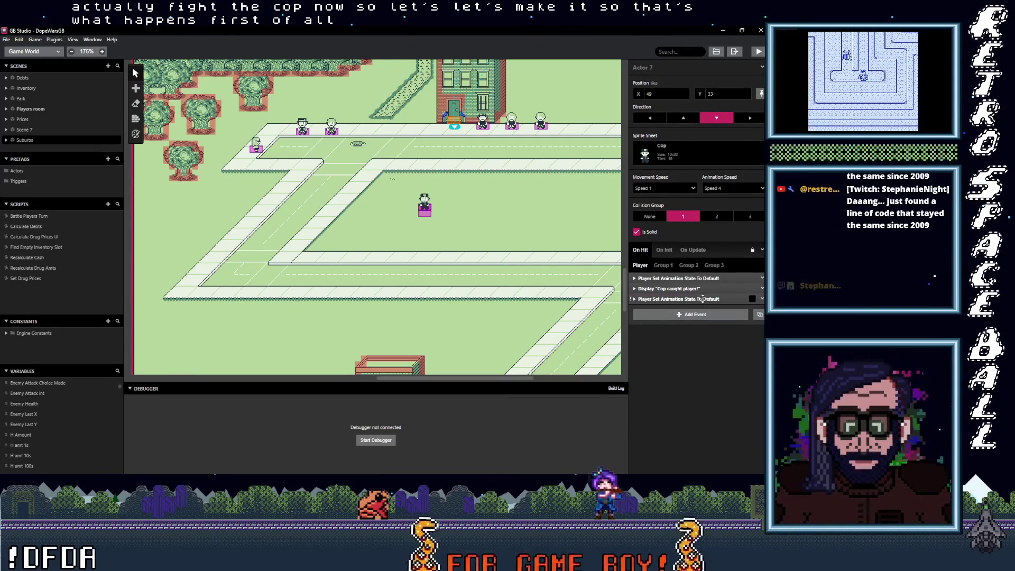
key(ctrl+a)
right_click(687, 287)
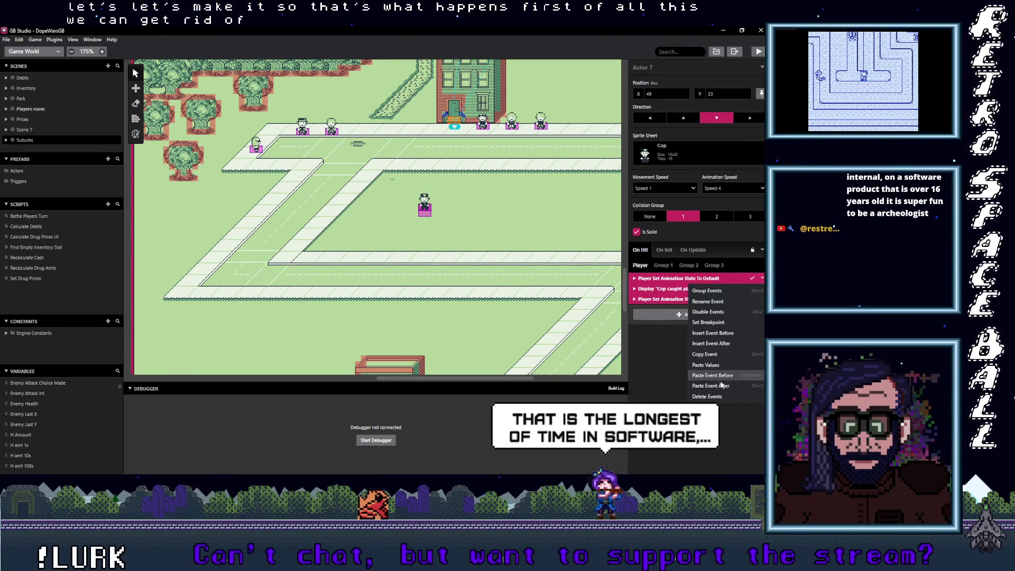
click(707, 396)
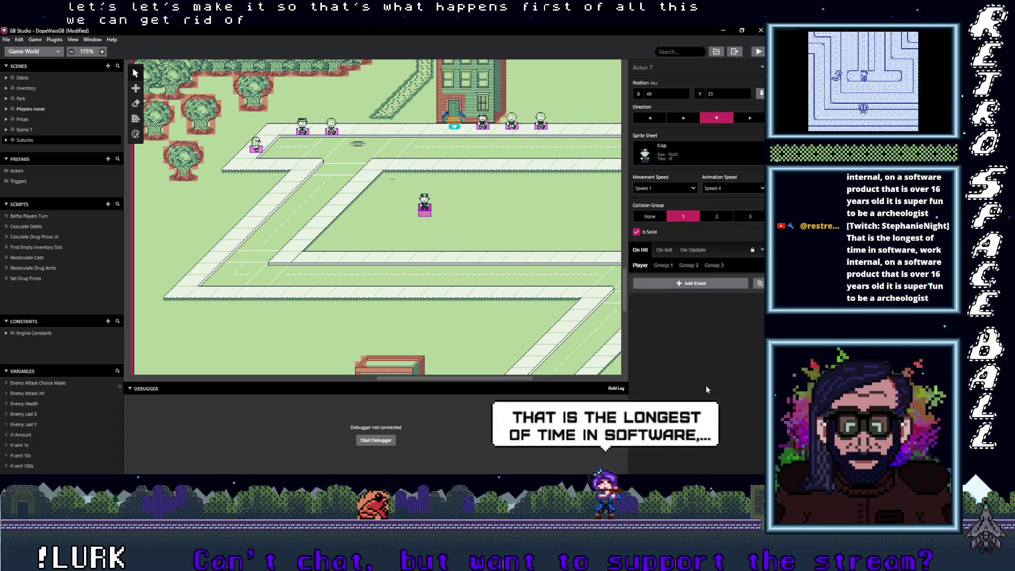
drag(426, 209, 434, 210)
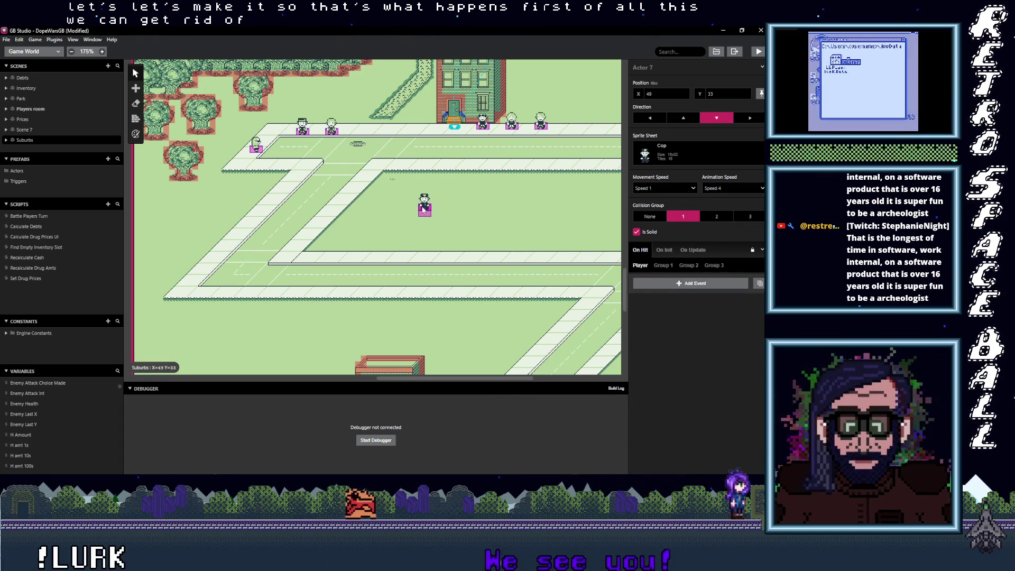
Select the three Suburbs On Player Hit events and disable them from the right-click menu.
click(441, 214)
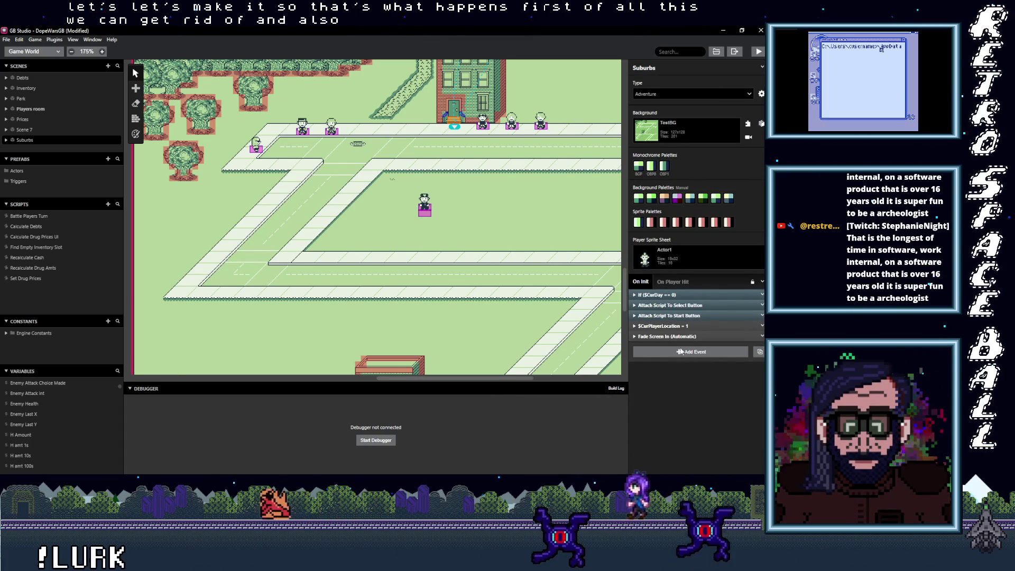
click(670, 282)
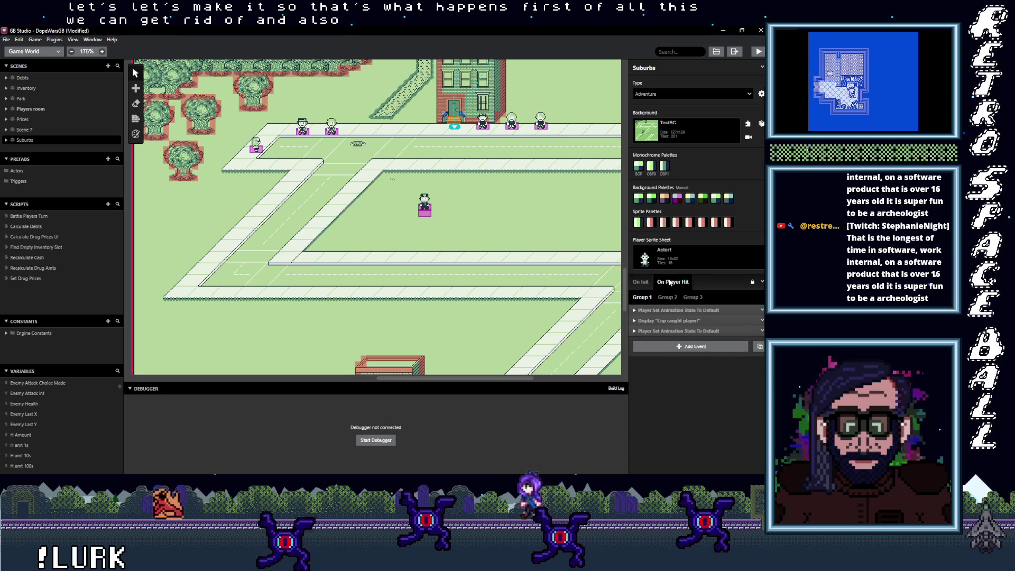
click(702, 310)
shift+click(703, 331)
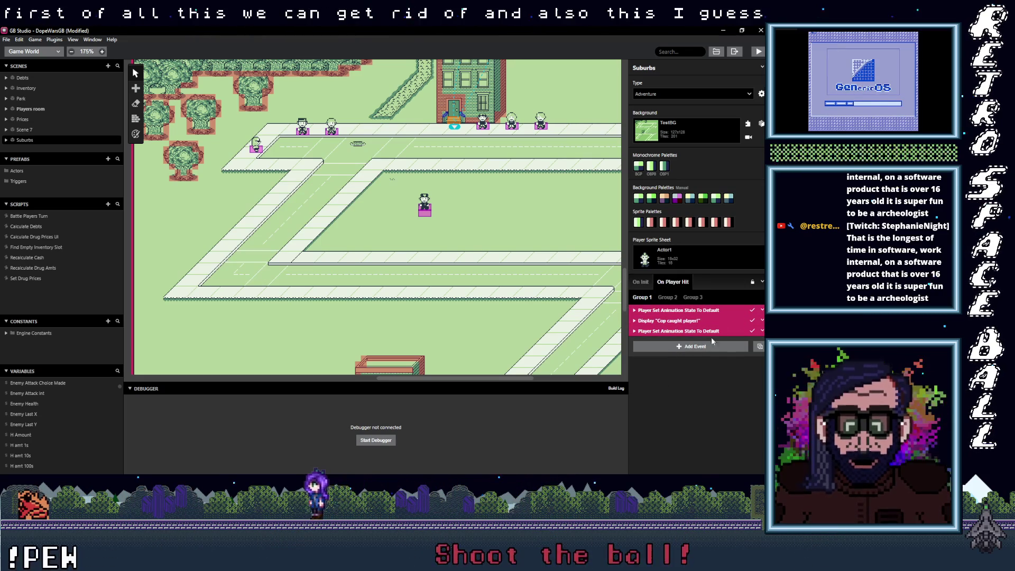
right_click(690, 338)
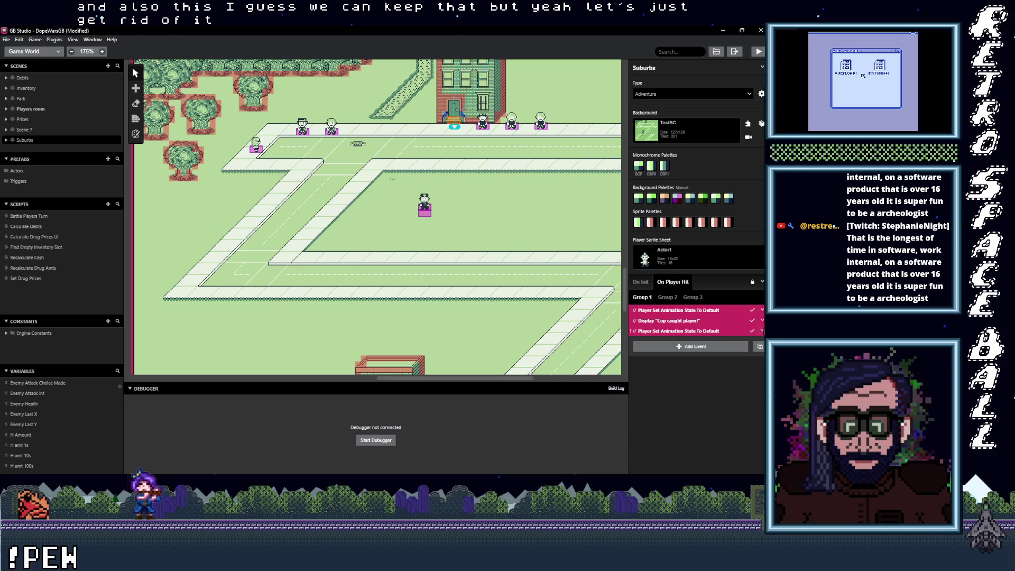
right_click(690, 338)
click(715, 449)
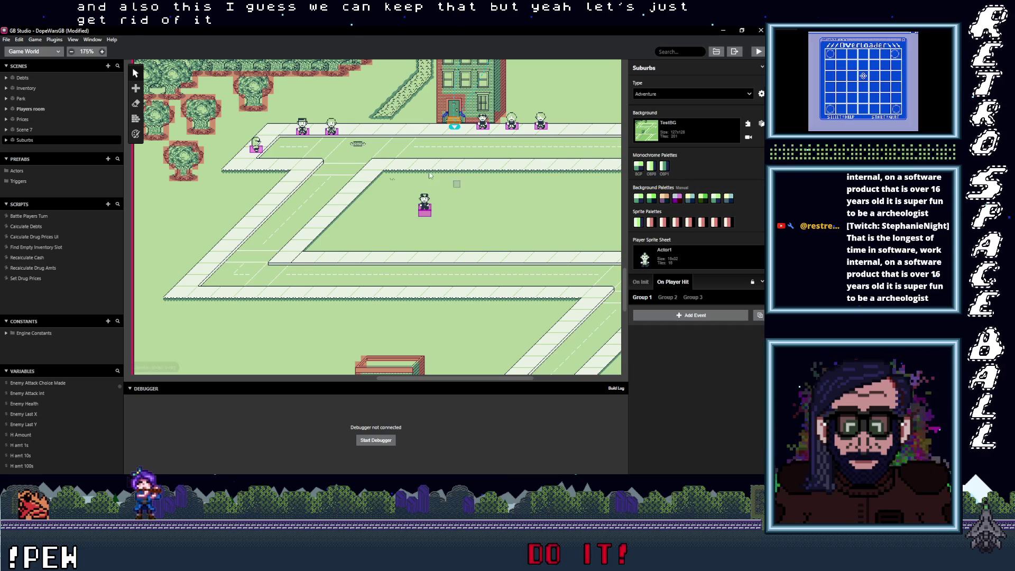
Inspect the Attack actor's On Hit and On Init events.
click(422, 214)
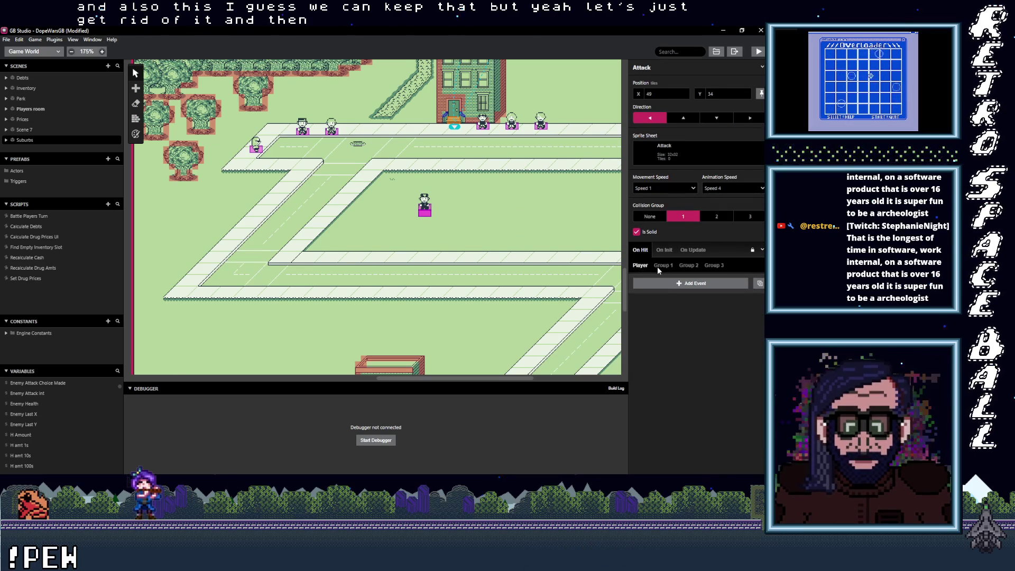
click(659, 265)
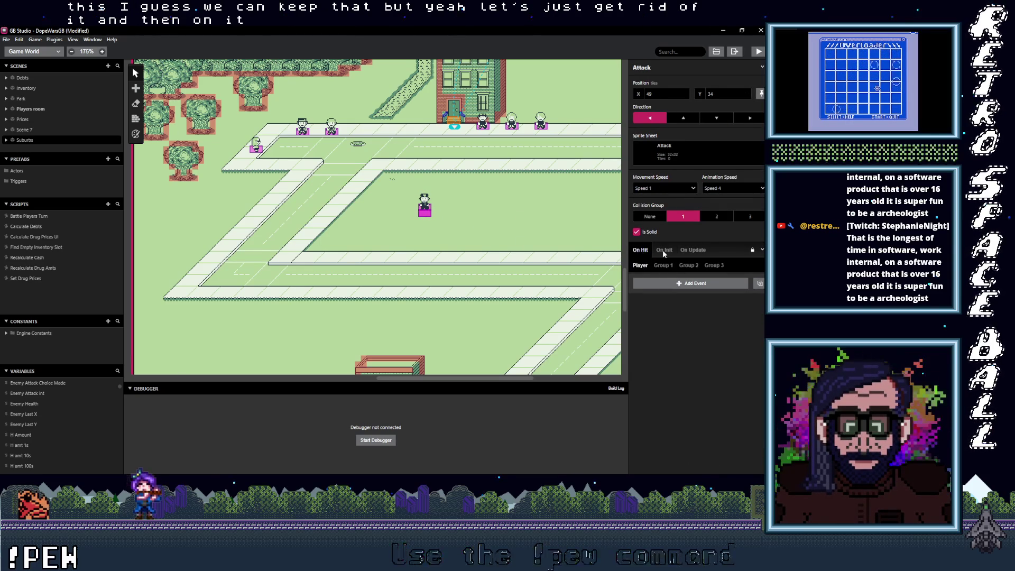
click(662, 252)
click(642, 251)
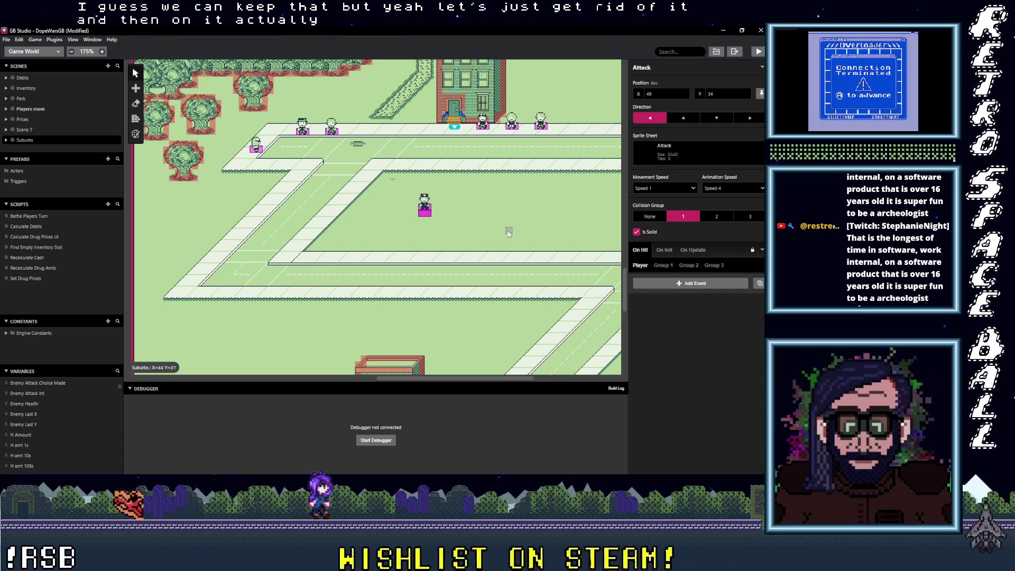
Re-enable the Suburbs On Player Hit events.
click(444, 218)
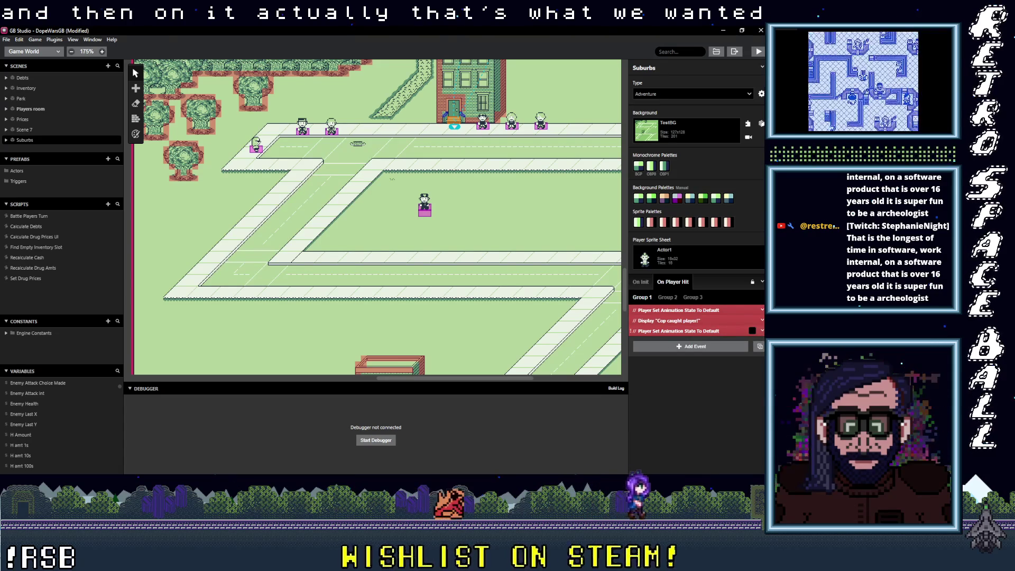
click(761, 331)
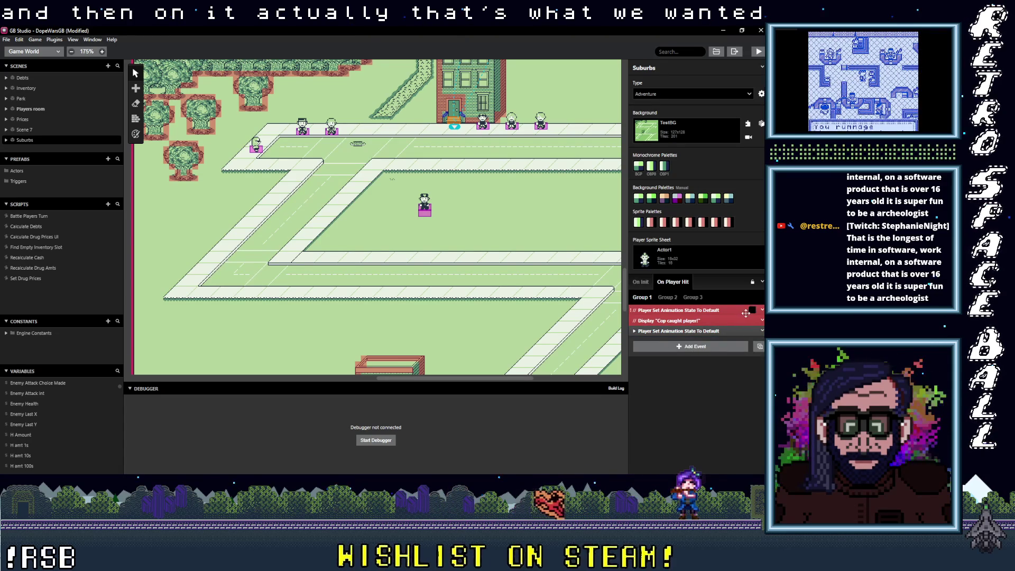
click(698, 330)
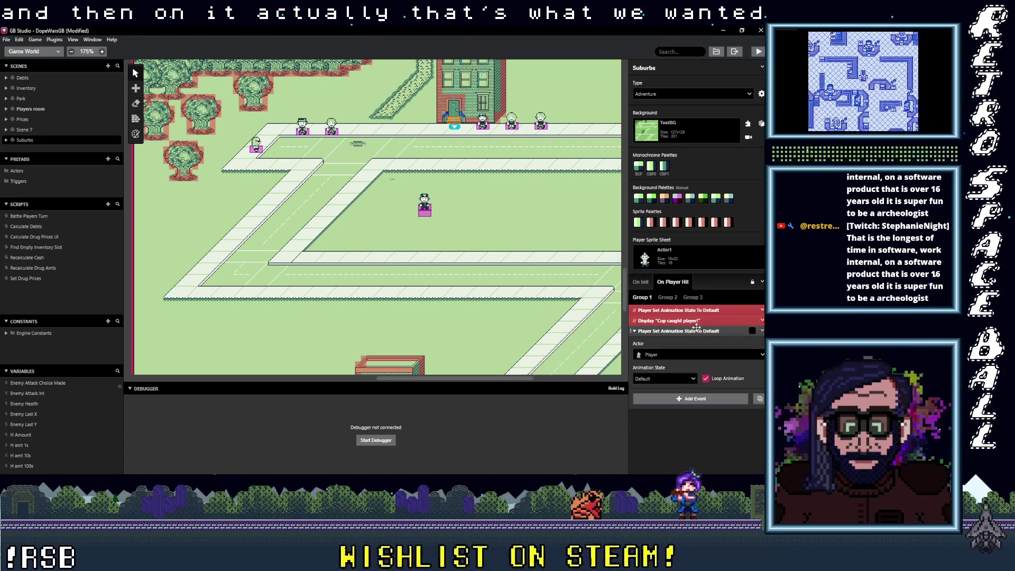
click(699, 330)
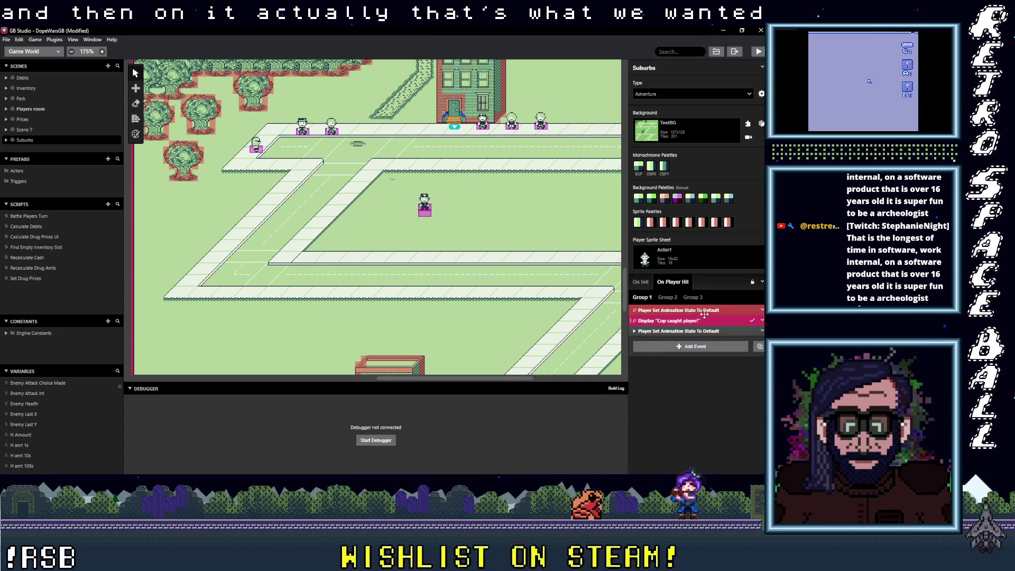
click(761, 311)
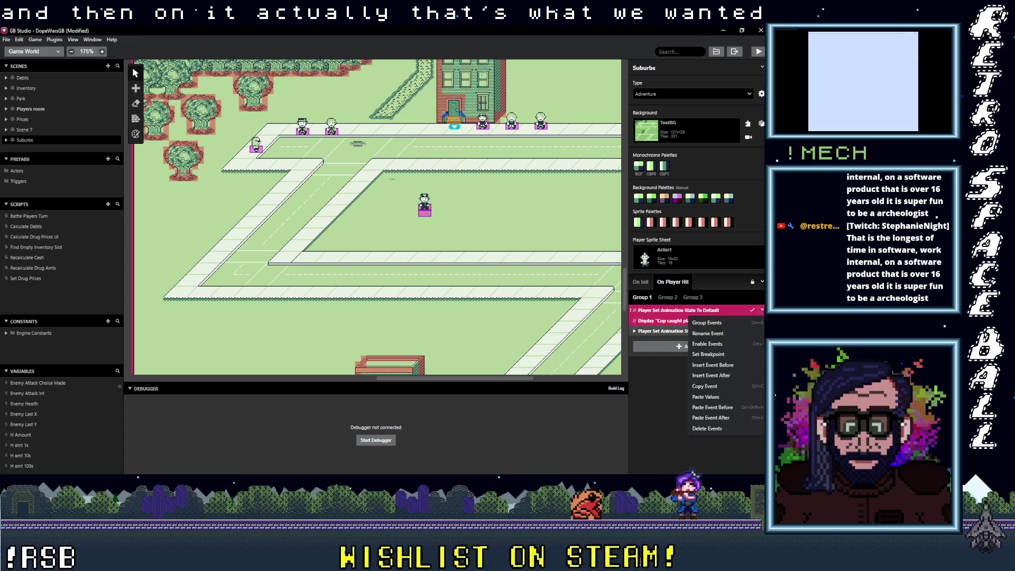
click(721, 343)
Expand the 'Cop caught player!' dialogue event for editing.
click(672, 320)
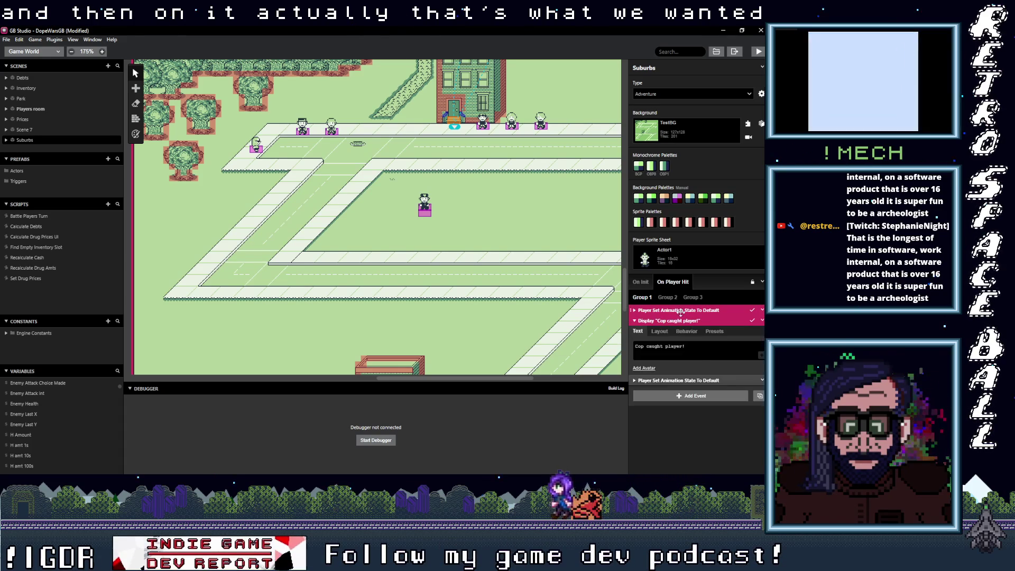
click(739, 331)
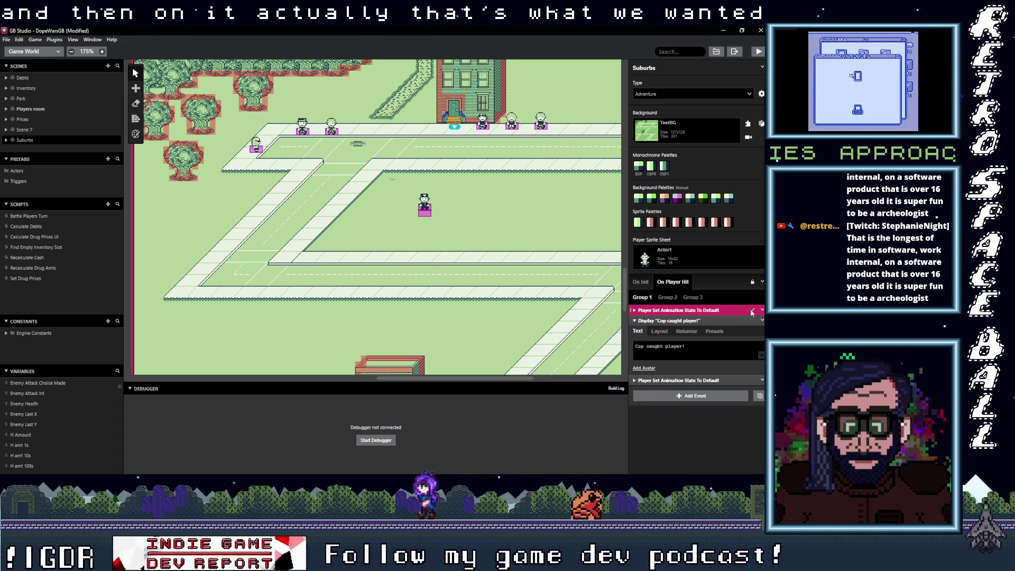
click(692, 320)
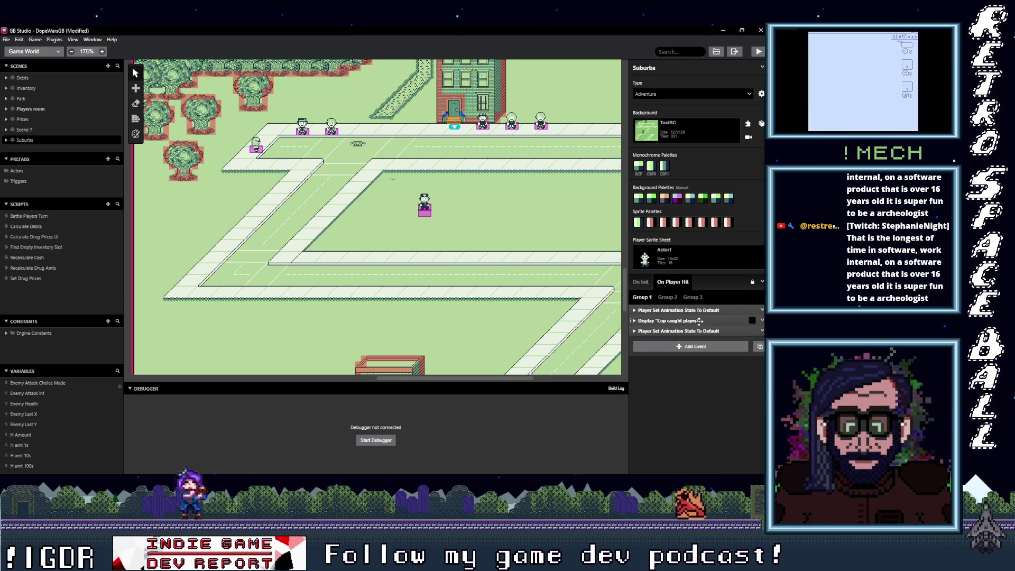
click(698, 321)
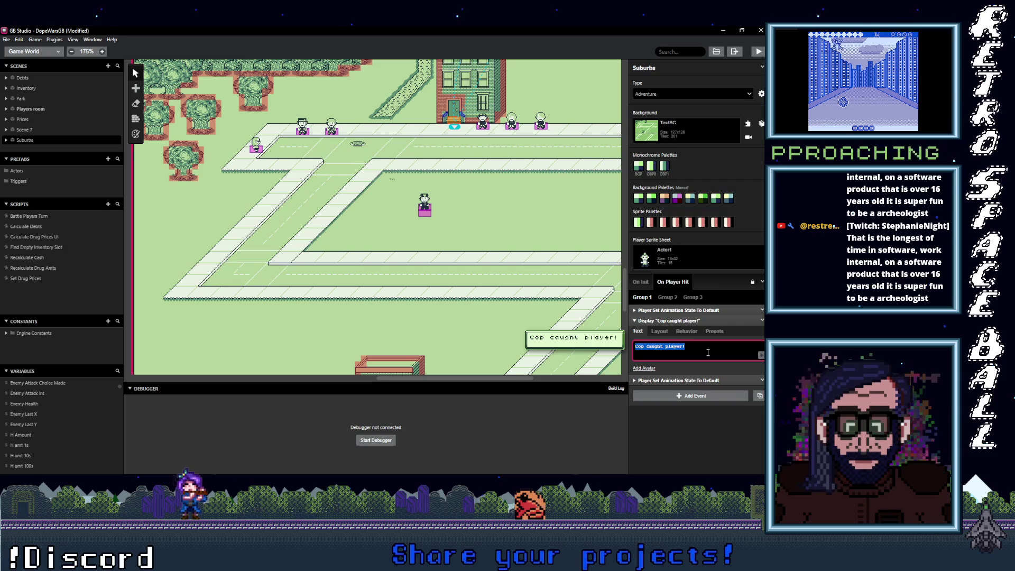
Rewrite the On Player Hit dialogue text as 'Freeze! Hands up!'.
text(Prepare)
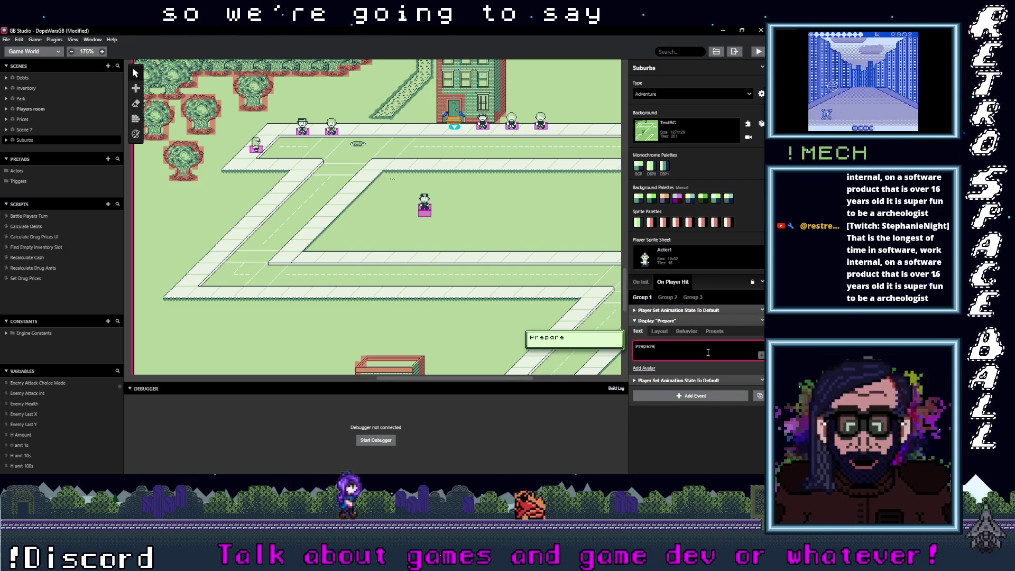
text( to)
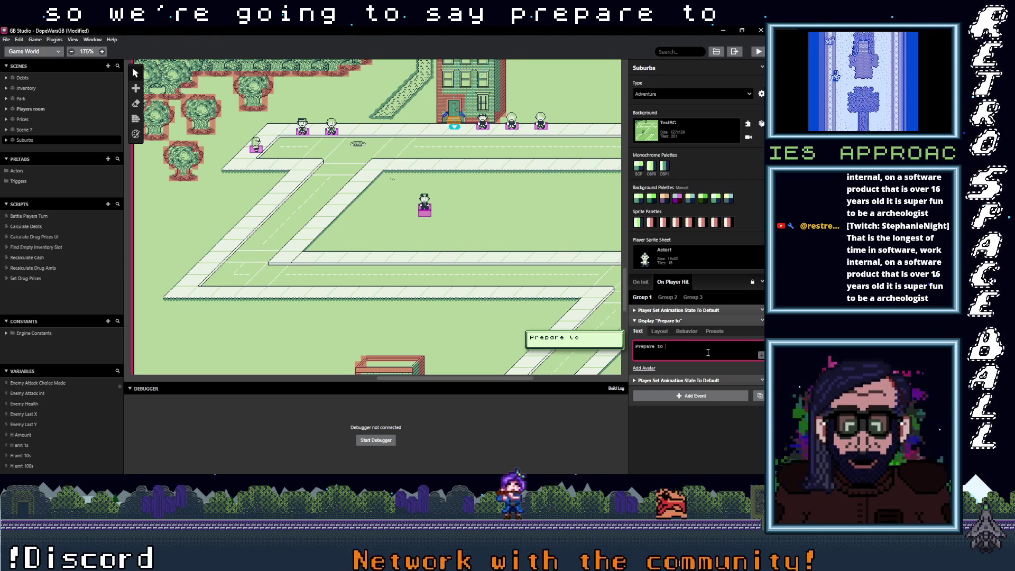
text(B)
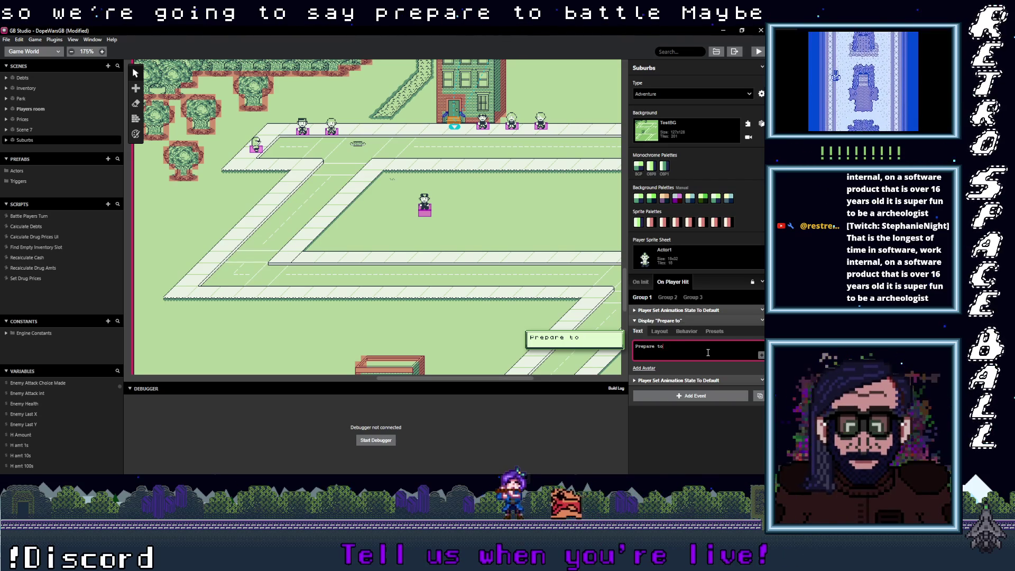
key(BackSpace)
key(BackSpace)
key(BackSpace)
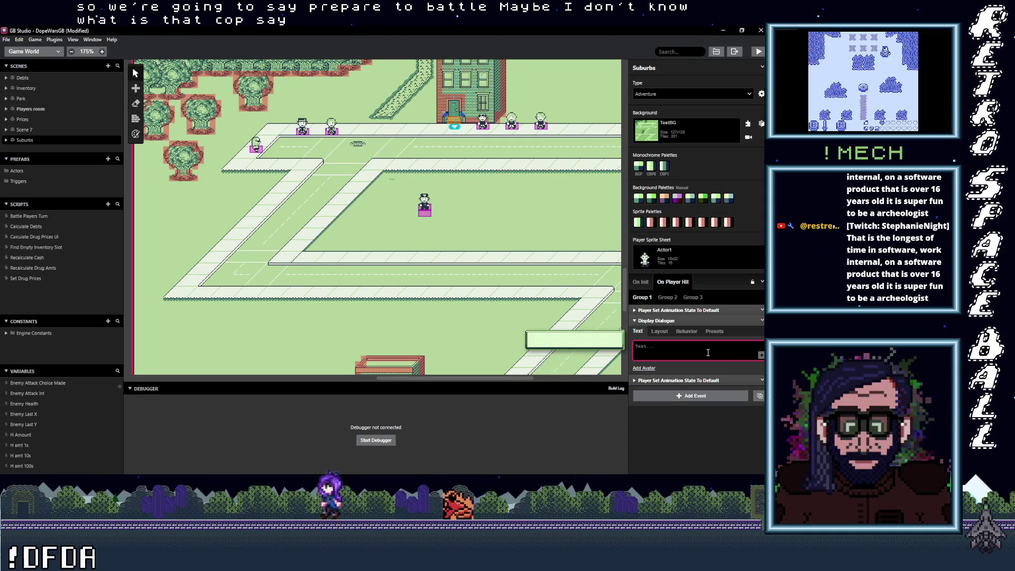
text(Frees)
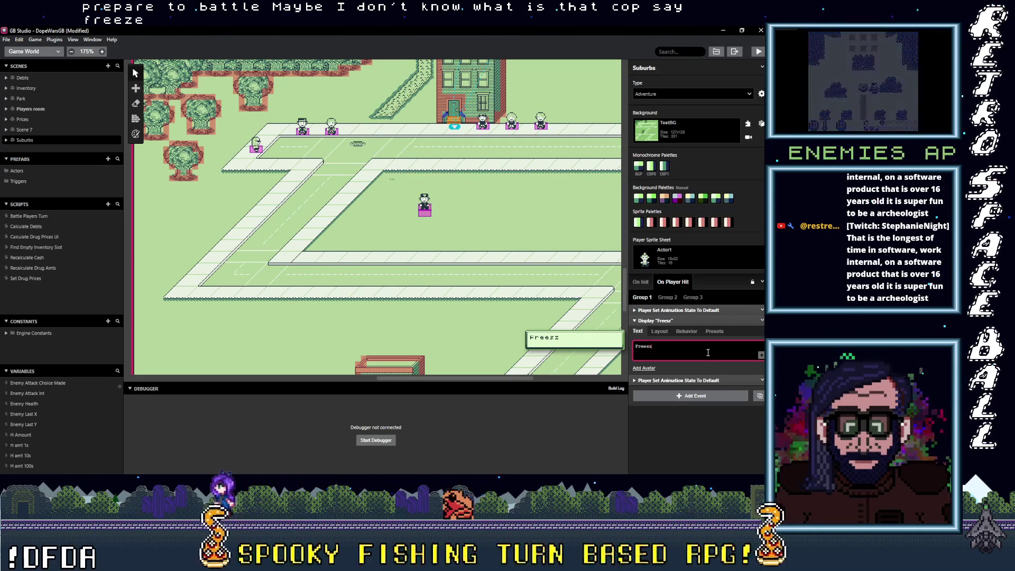
text(ze! Hand)
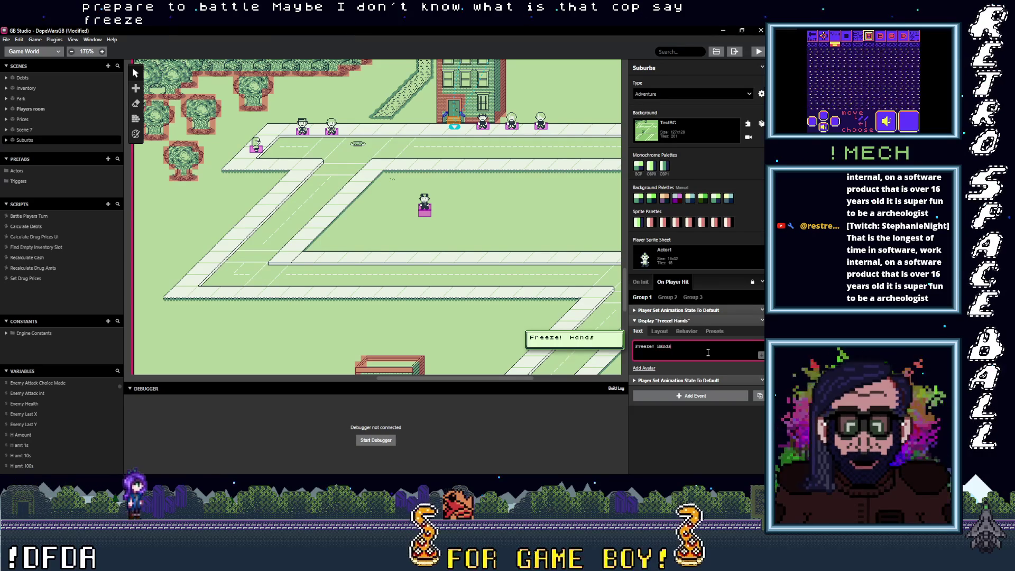
text(p!)
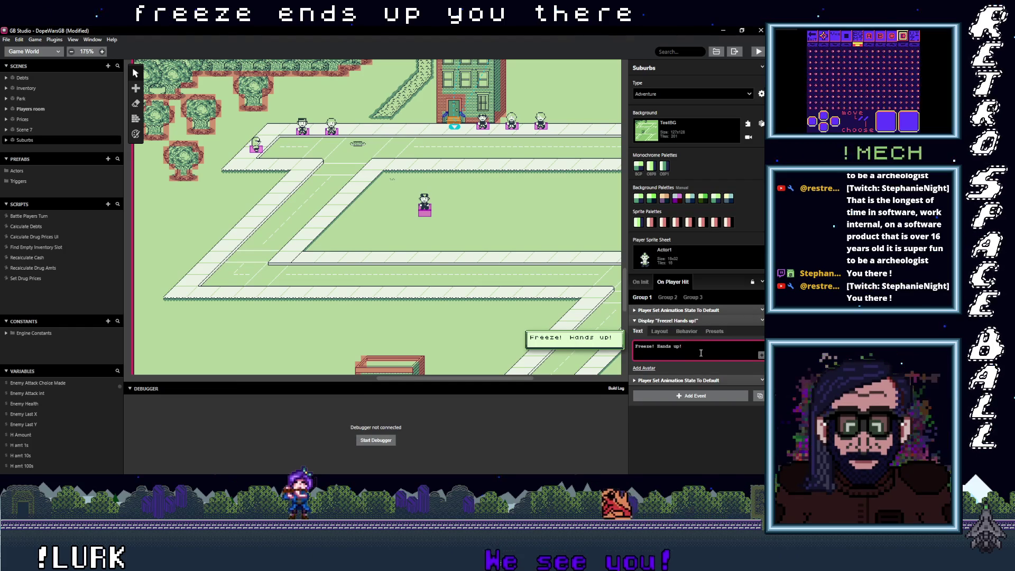
key(Escape)
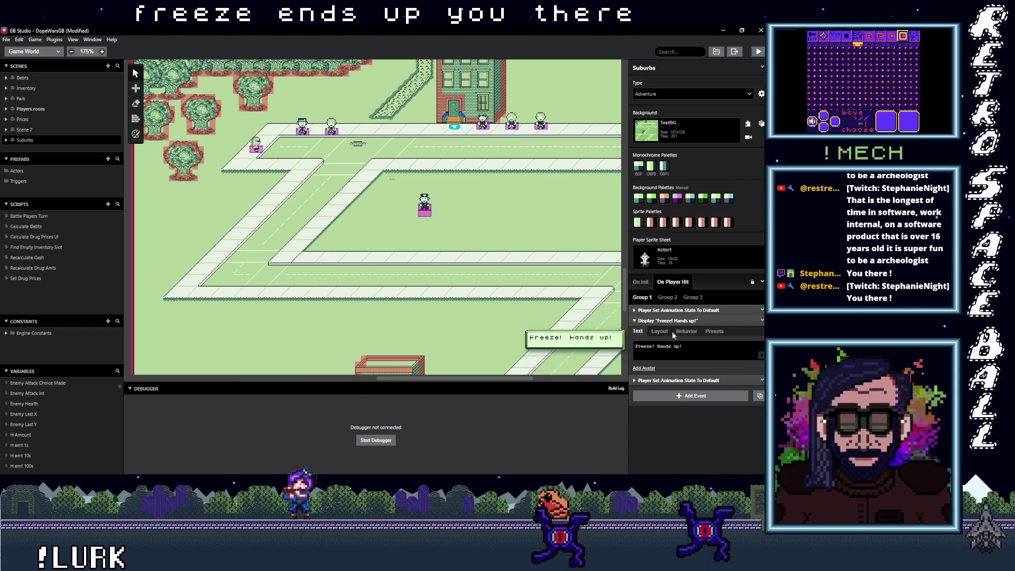
Place the dialogue box at the top in its Layout settings.
click(660, 331)
click(686, 330)
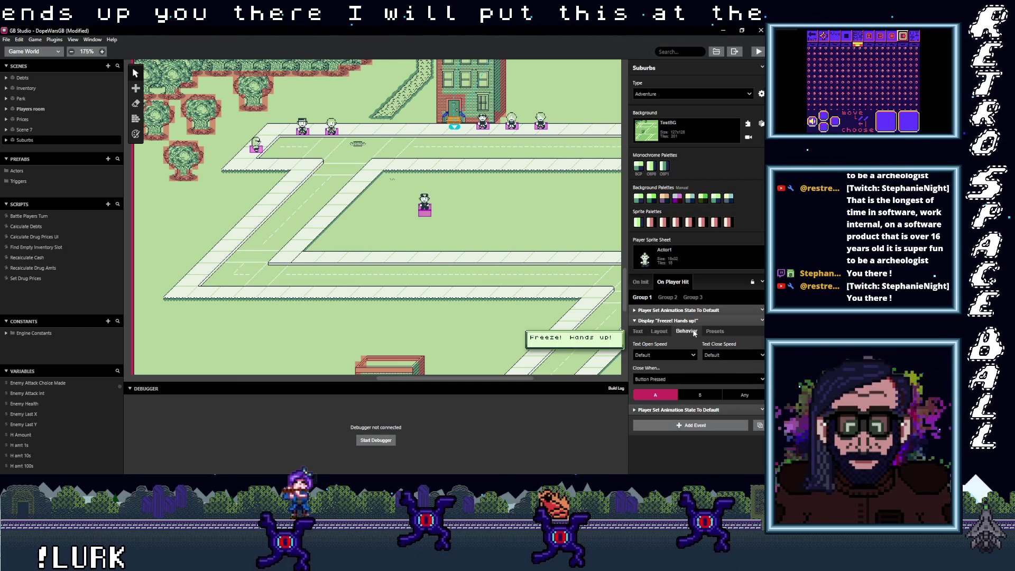
click(665, 330)
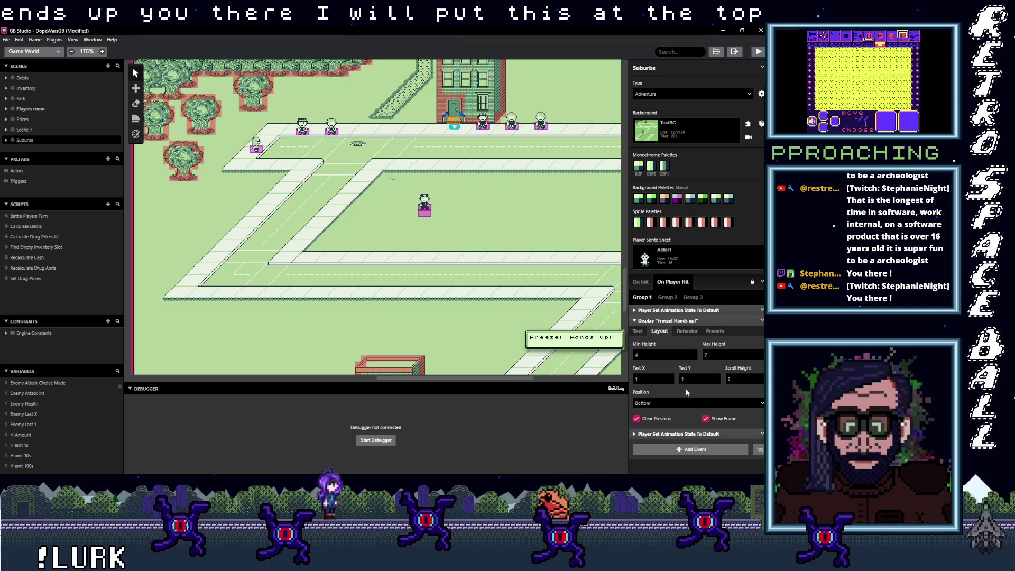
click(683, 403)
click(665, 424)
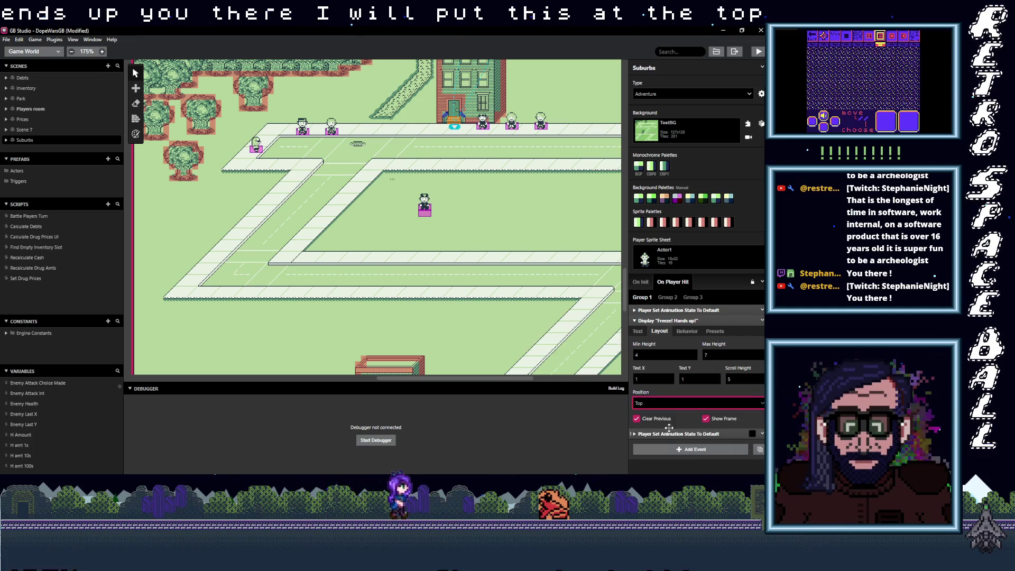
click(717, 380)
click(716, 377)
click(716, 377)
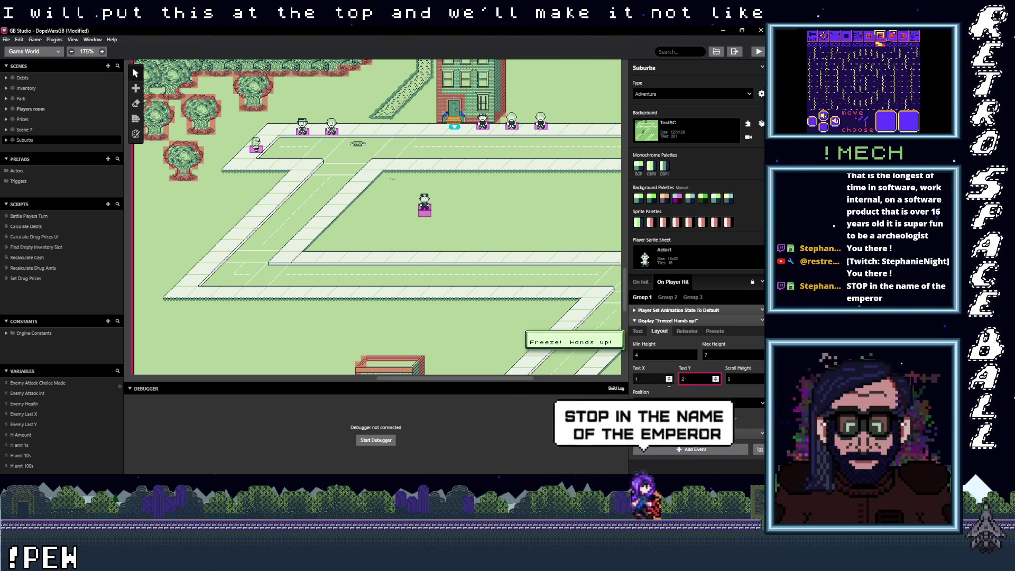
Set the dialogue box to max height 5, min height 2 and text Y 1.
click(761, 357)
click(762, 358)
click(762, 358)
click(761, 357)
click(761, 357)
click(761, 358)
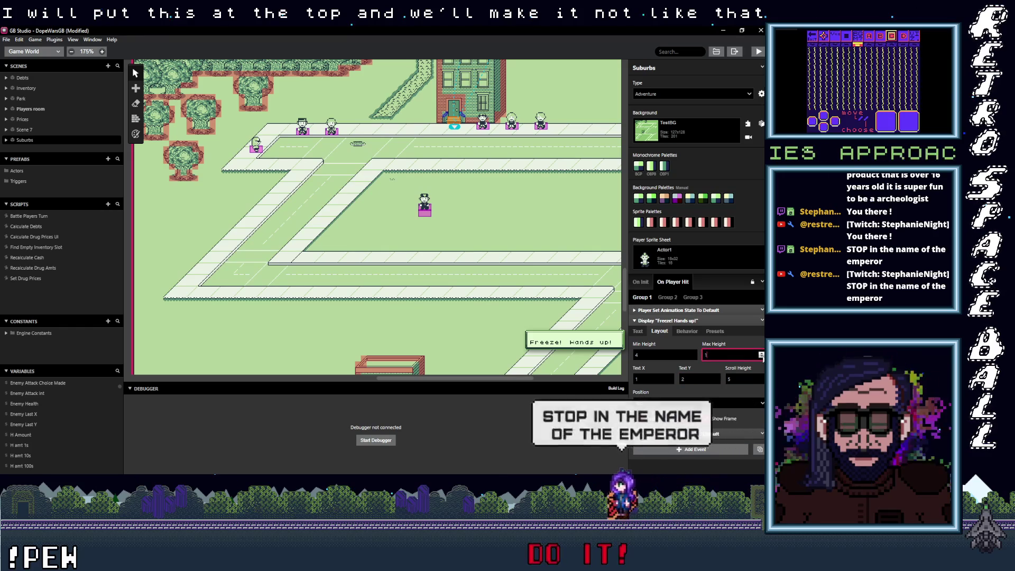
click(692, 358)
click(693, 358)
click(693, 358)
click(692, 353)
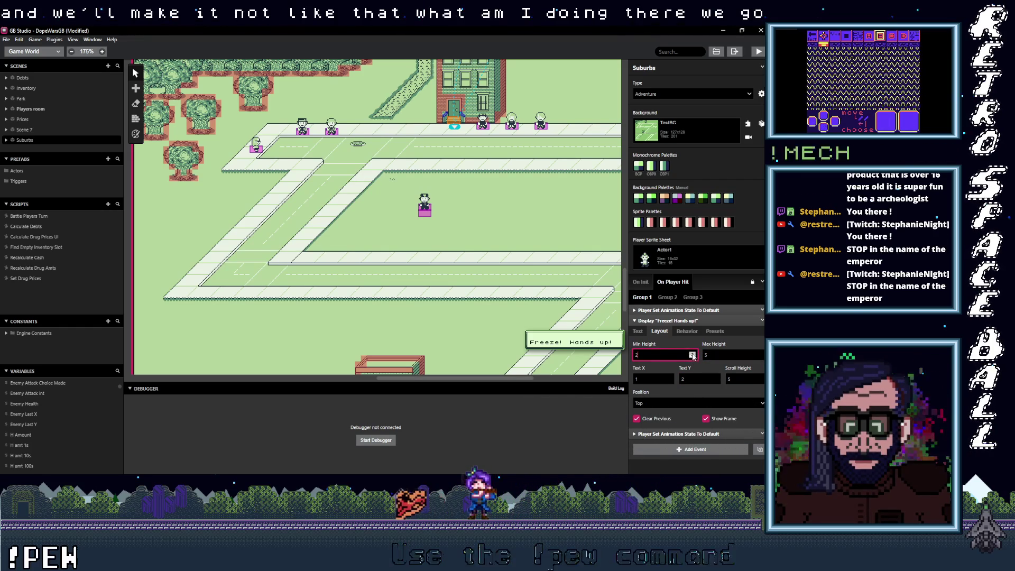
click(716, 380)
click(716, 381)
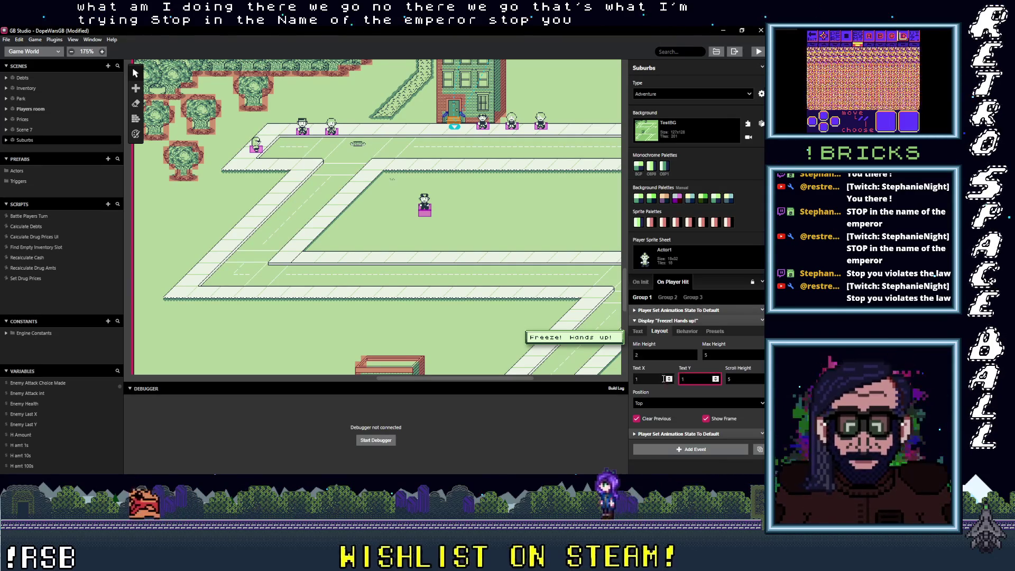
click(677, 320)
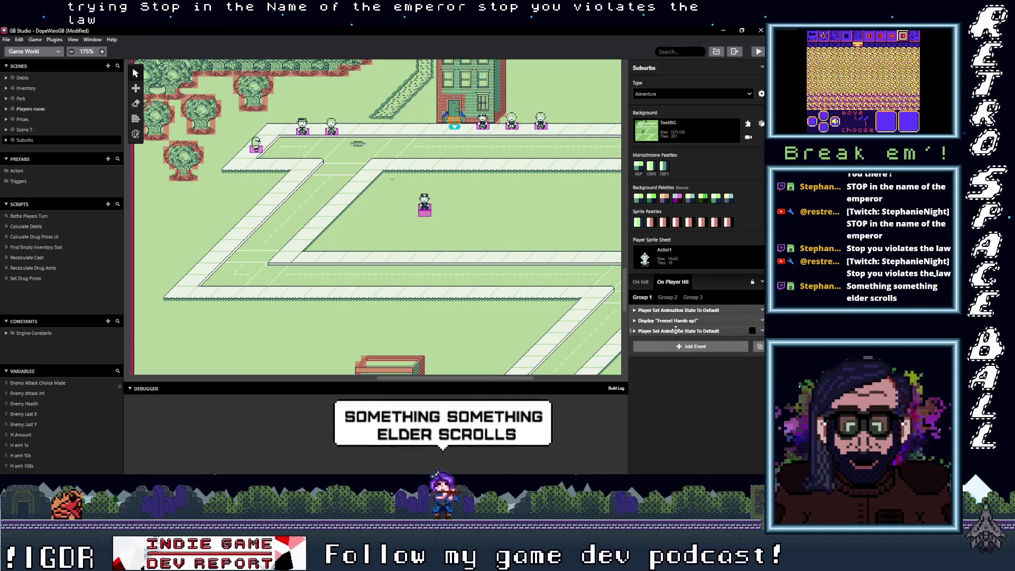
click(678, 347)
Add a Store Current Scene On Stack event above the last animation reset.
text(store the)
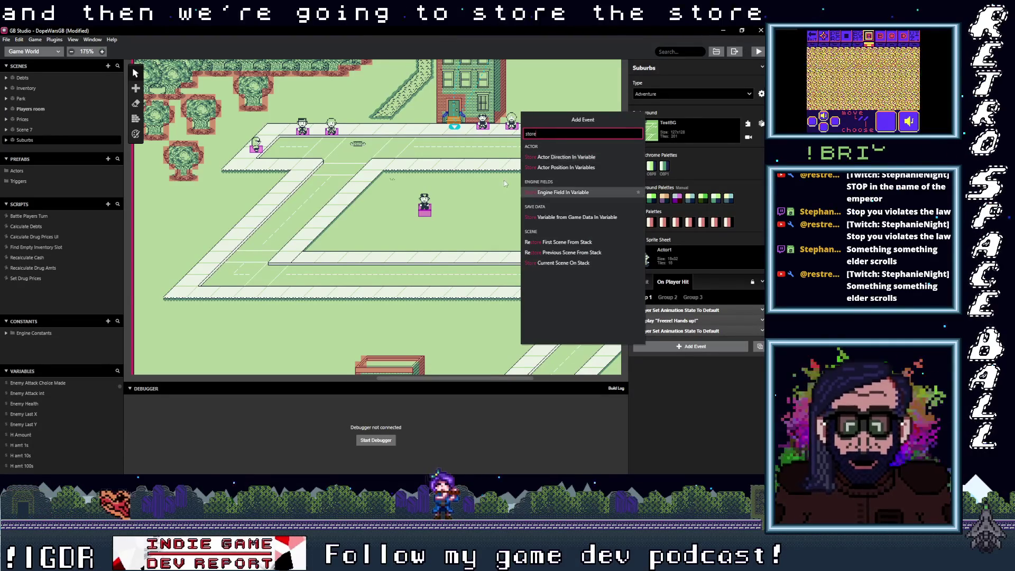
click(575, 263)
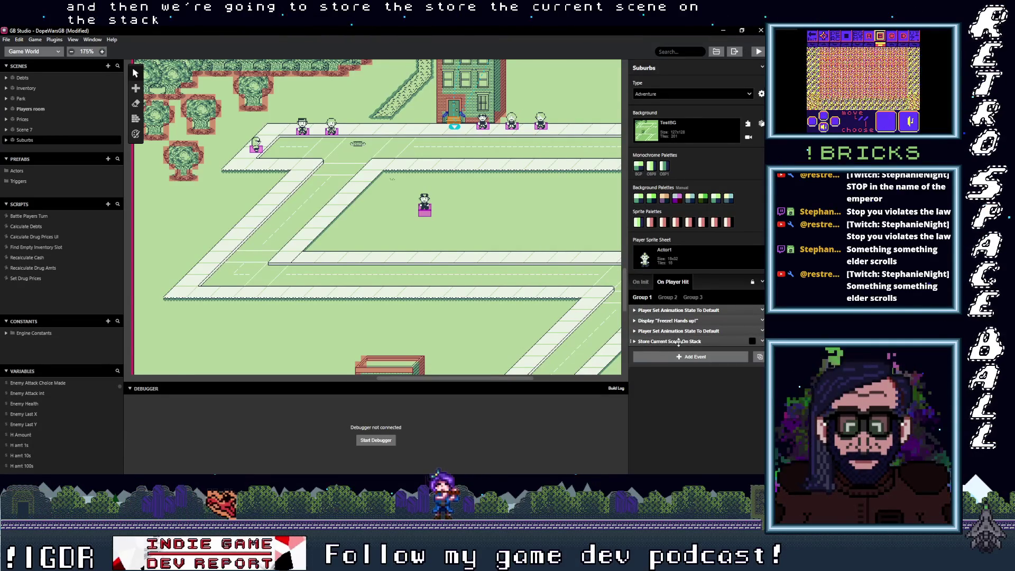
click(679, 341)
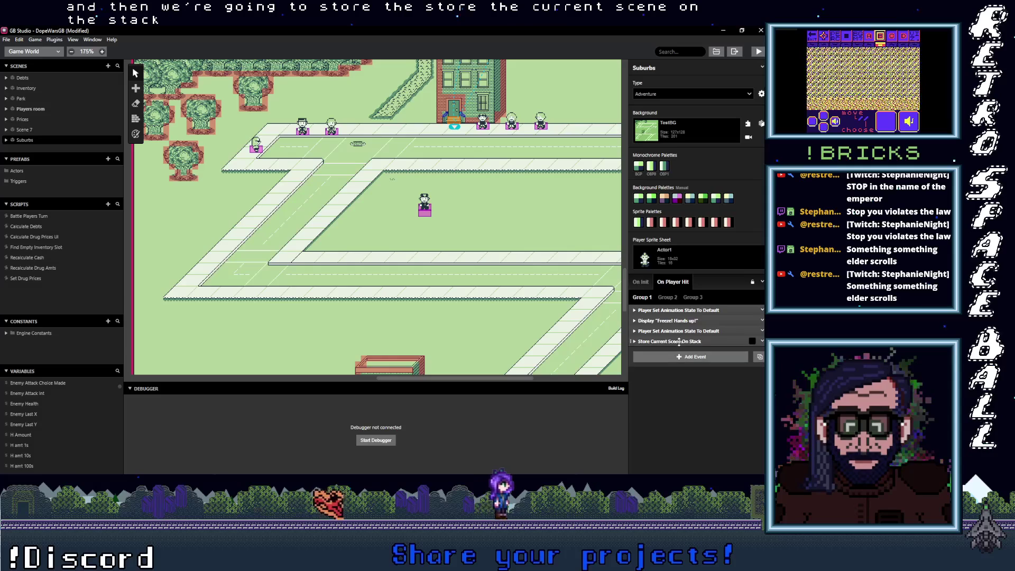
mouse_move(680, 341)
mouse_down()
mouse_move(687, 372)
mouse_move(684, 332)
mouse_up()
Add a Change Scene event with Scene 7 as the destination.
click(691, 360)
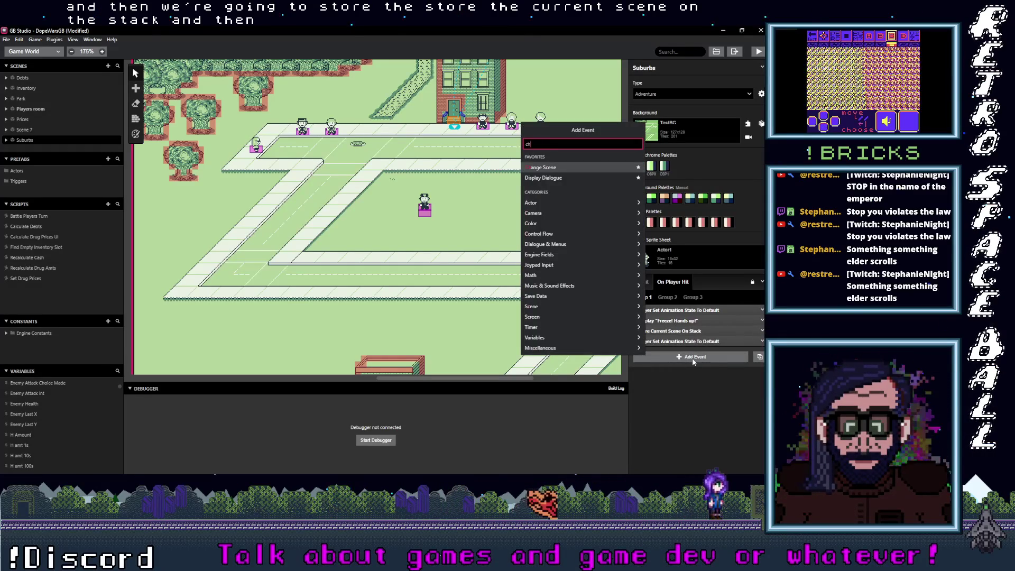
text(change)
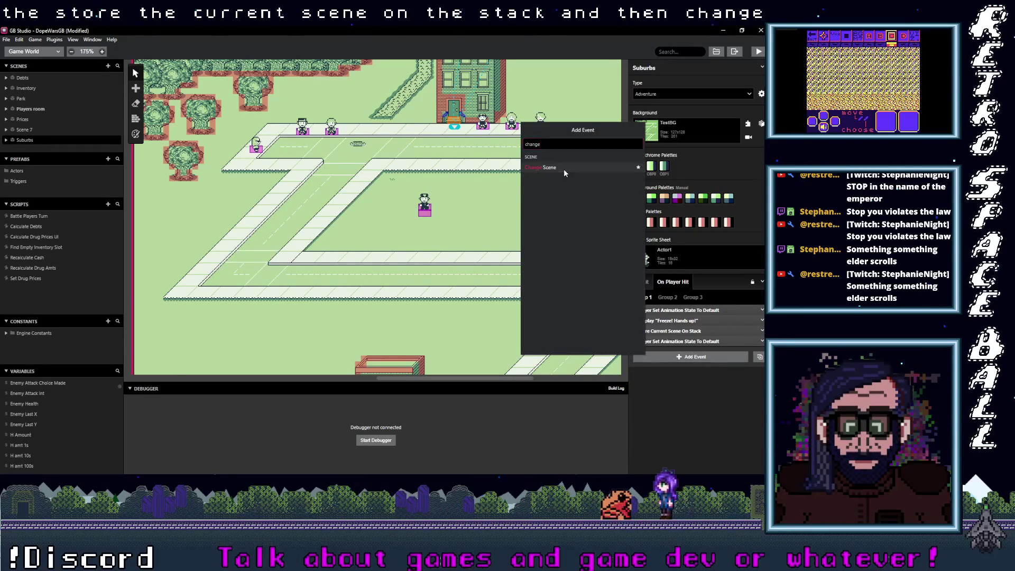
click(563, 168)
click(673, 375)
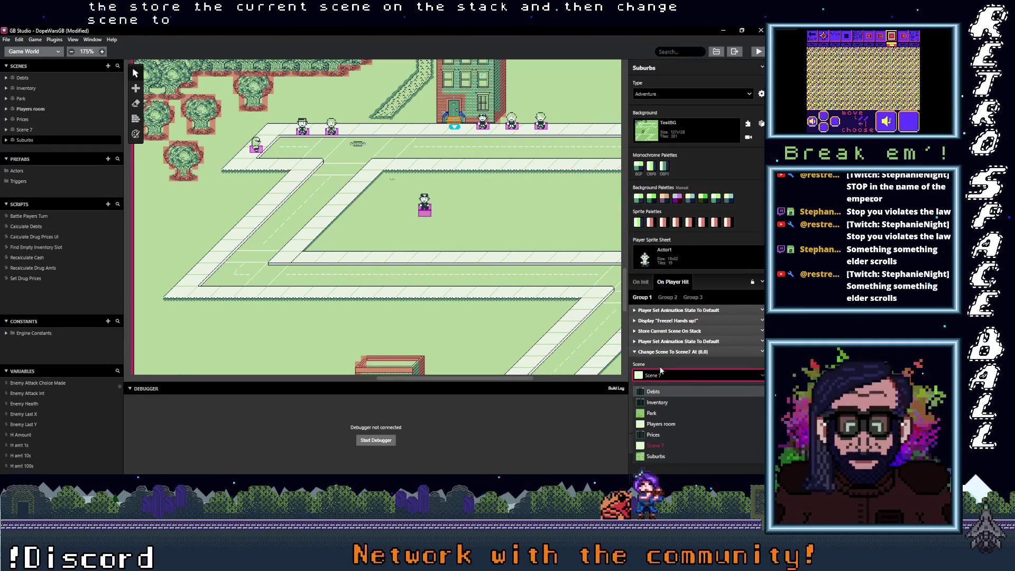
click(654, 445)
scroll(538, 309, up, 5)
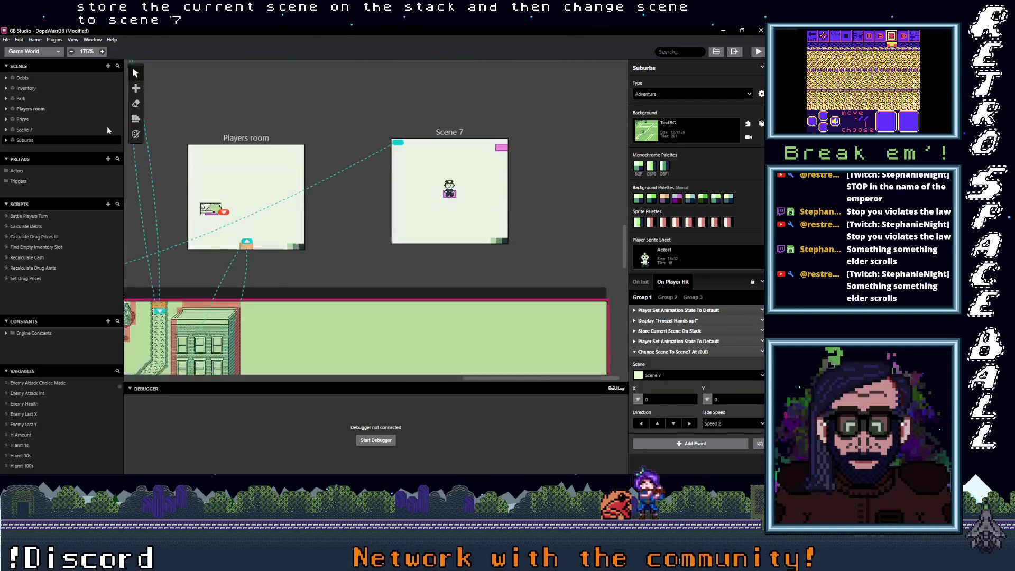
click(449, 130)
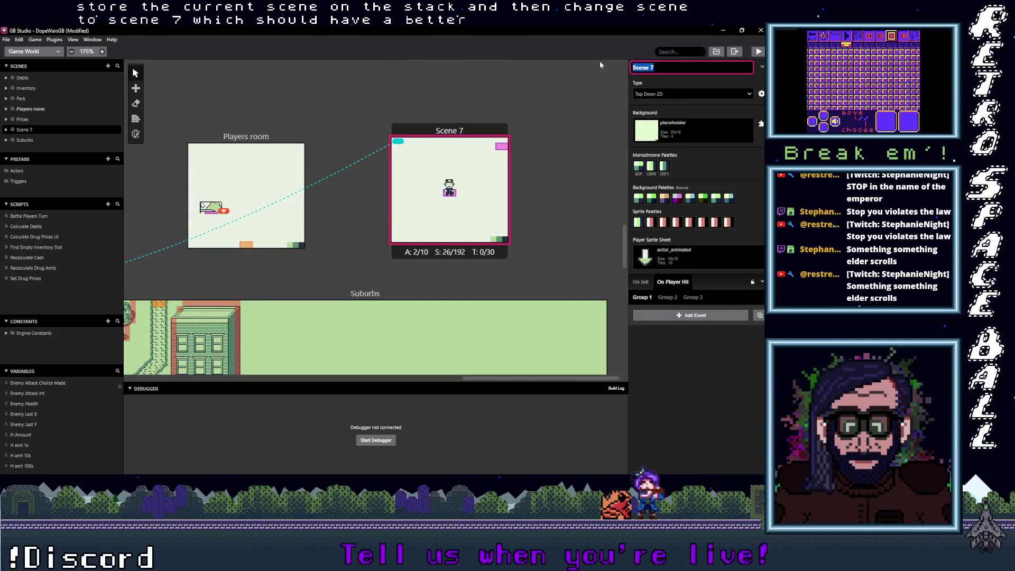
Rename Scene 7 to 'Cop Battle' and set its player sprite sheet to Transparent.
text(Co)
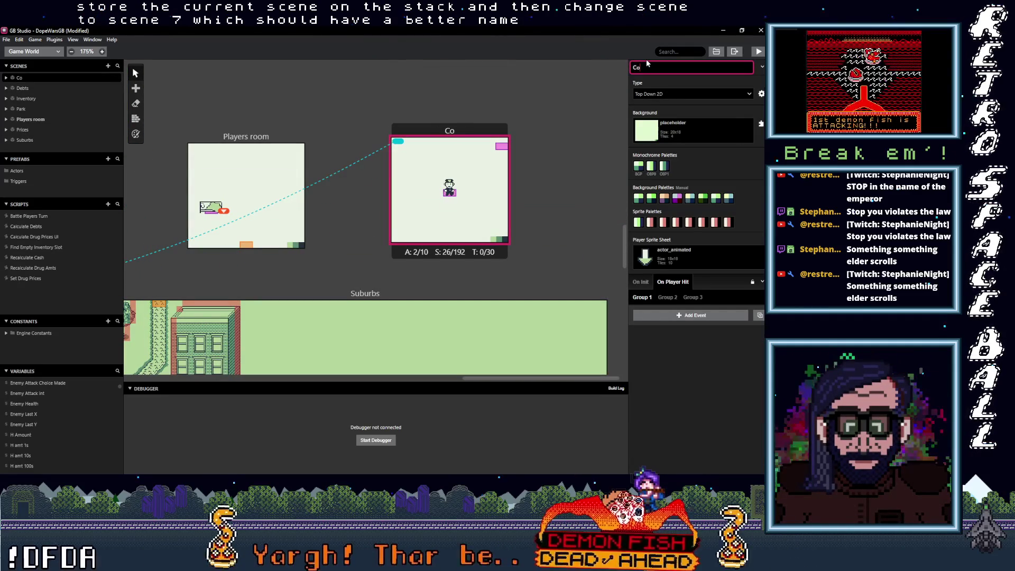
text(p Battle)
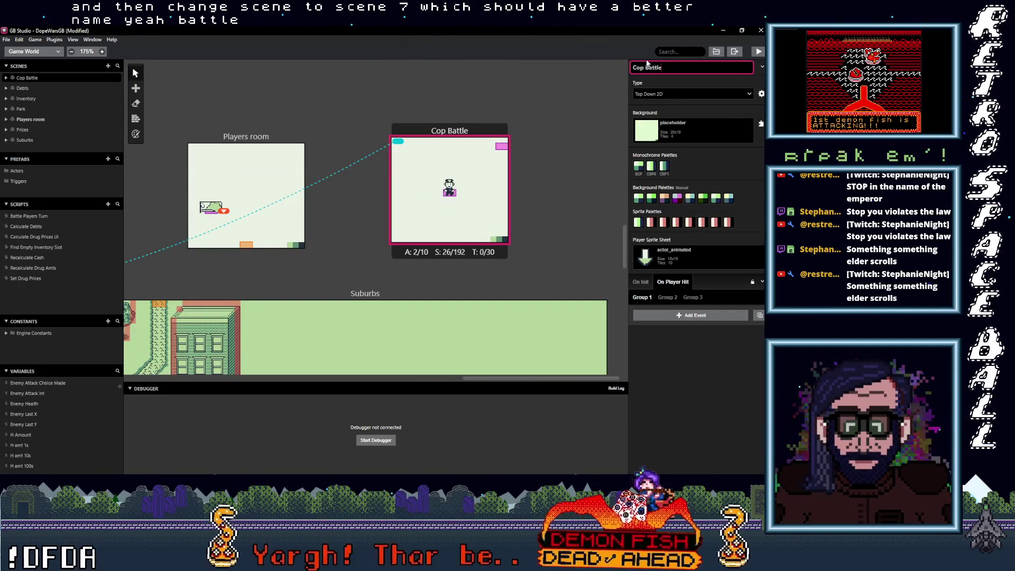
scroll(411, 263, down, 5)
scroll(465, 201, left, 3)
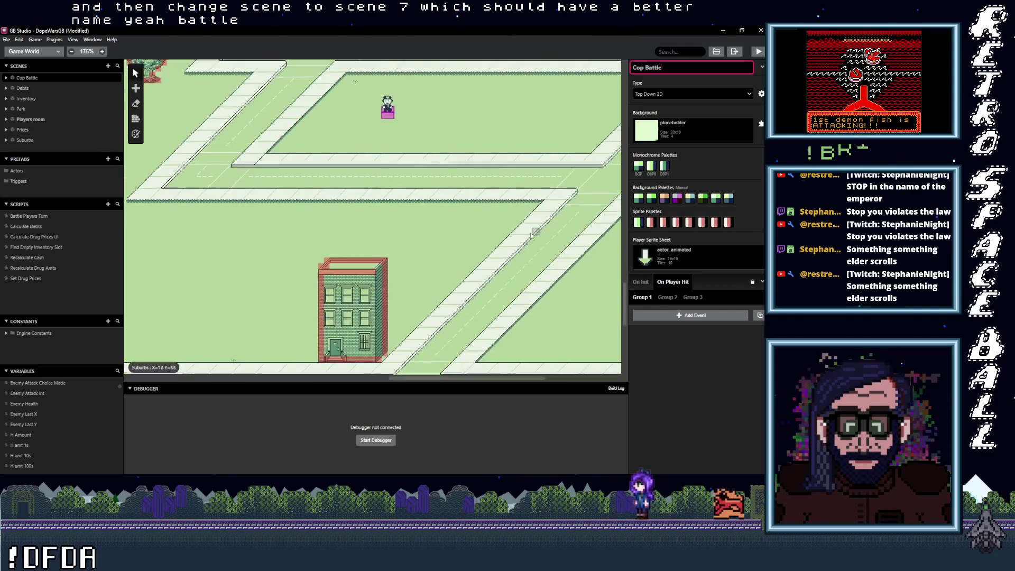
scroll(496, 195, up, 10)
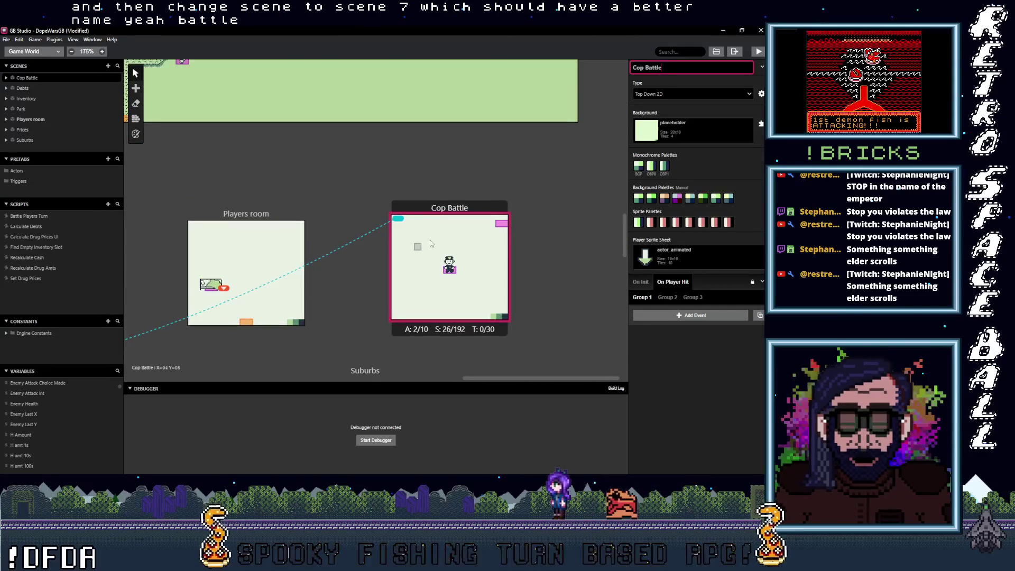
click(700, 258)
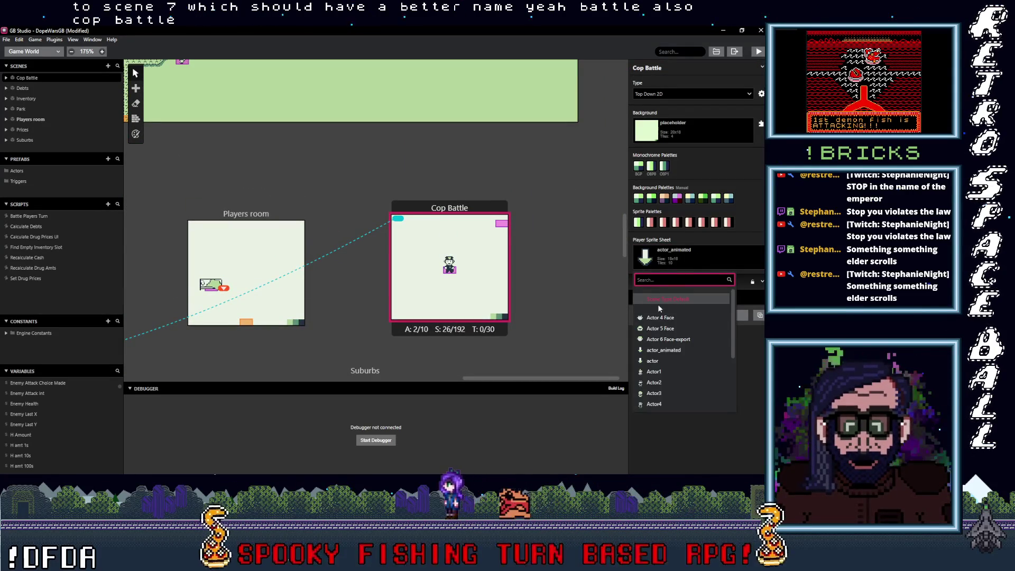
click(657, 402)
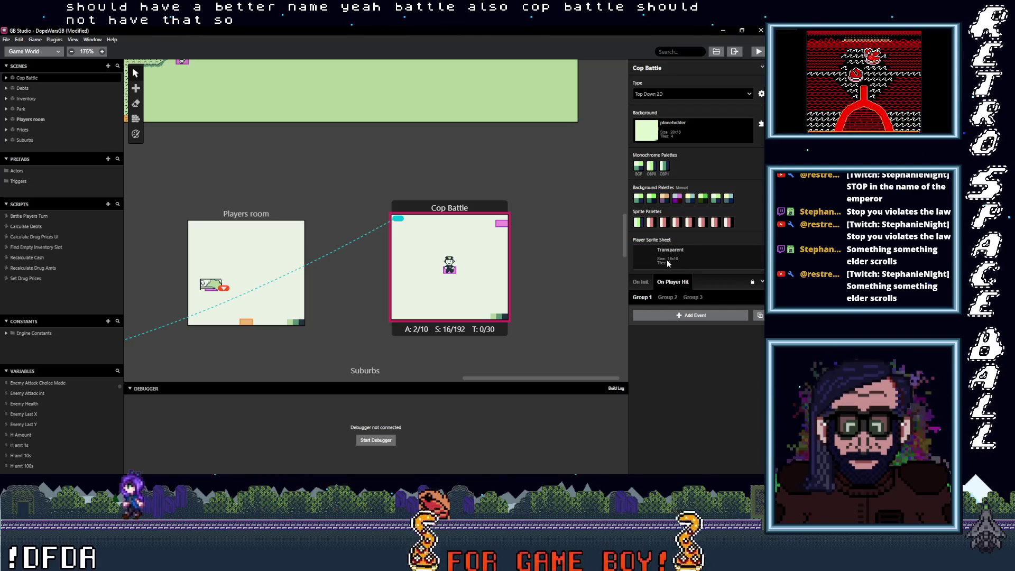
Try the Logo scene type, then revert the scene type to Top Down 2D.
click(675, 93)
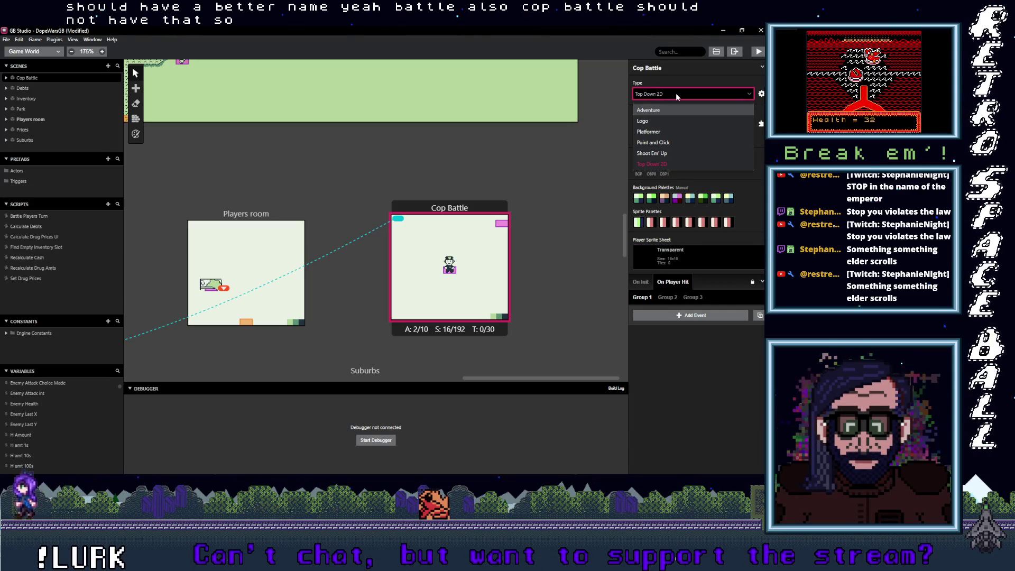
click(661, 120)
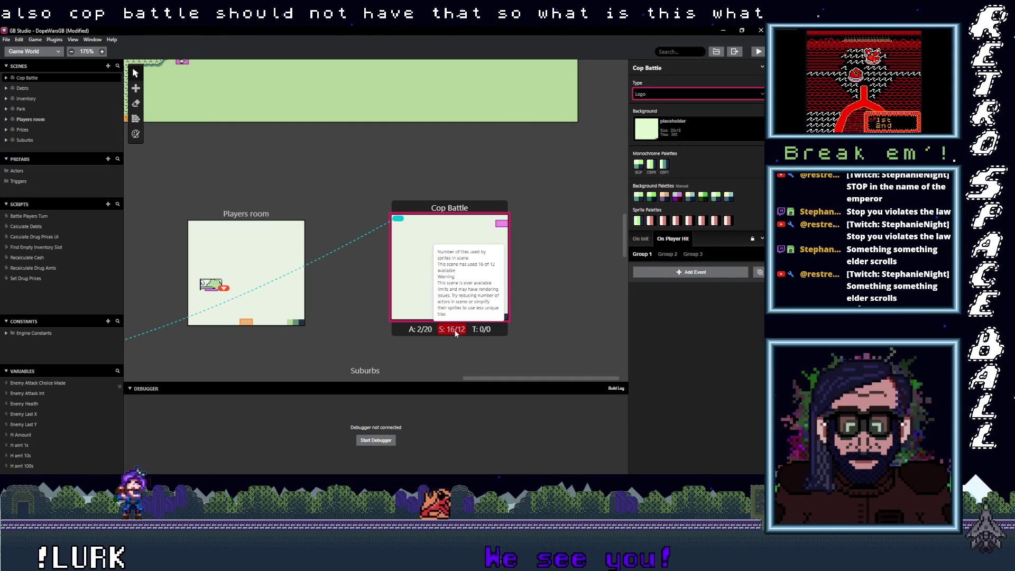
click(683, 97)
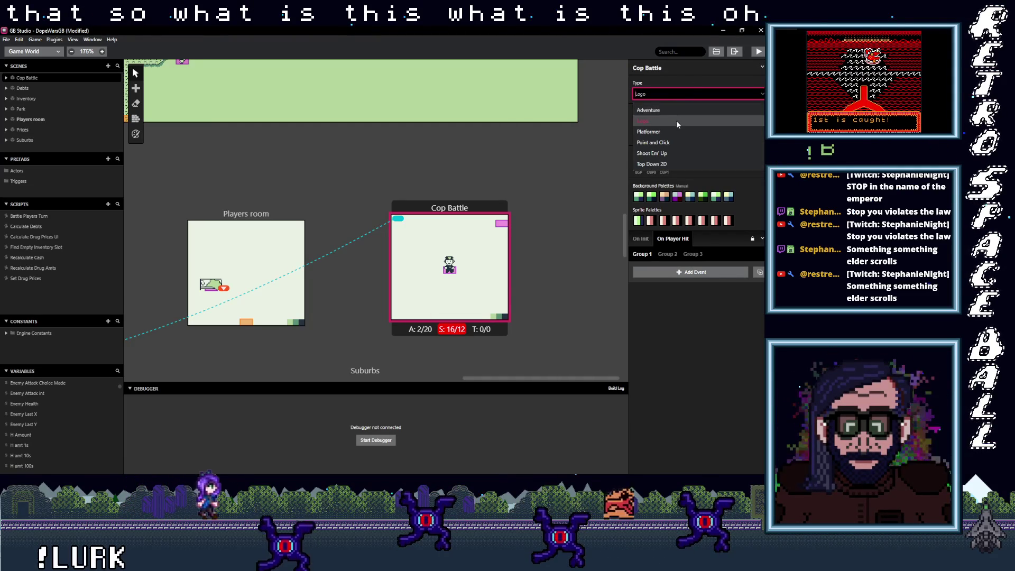
click(653, 164)
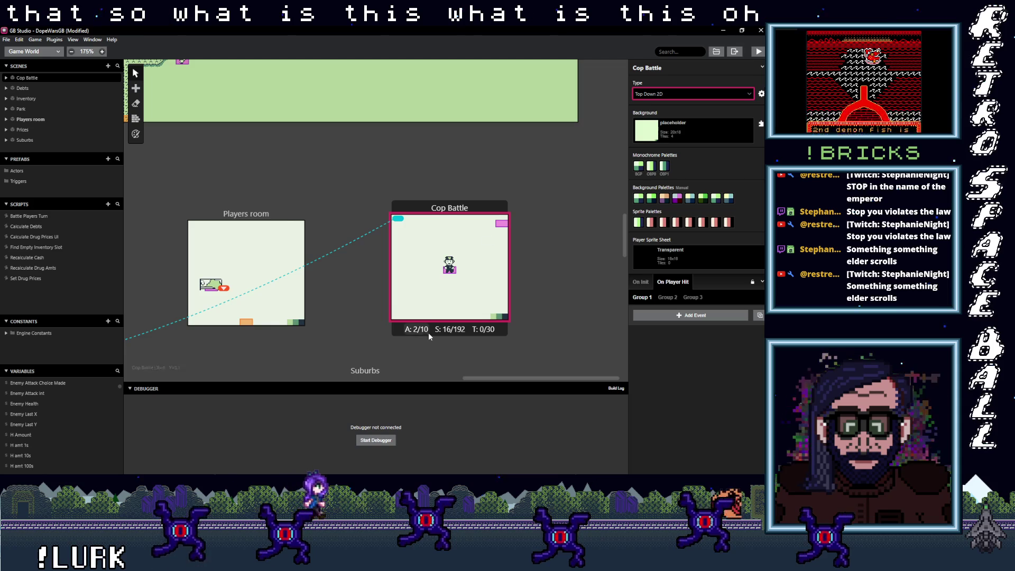
scroll(429, 330, down, 10)
scroll(336, 285, left, 5)
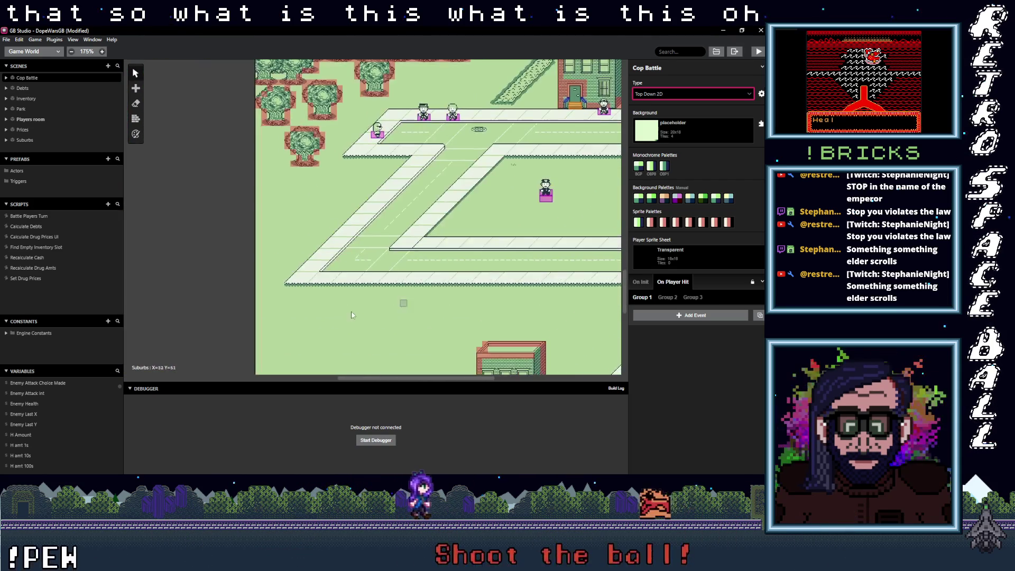
scroll(330, 311, down, 3)
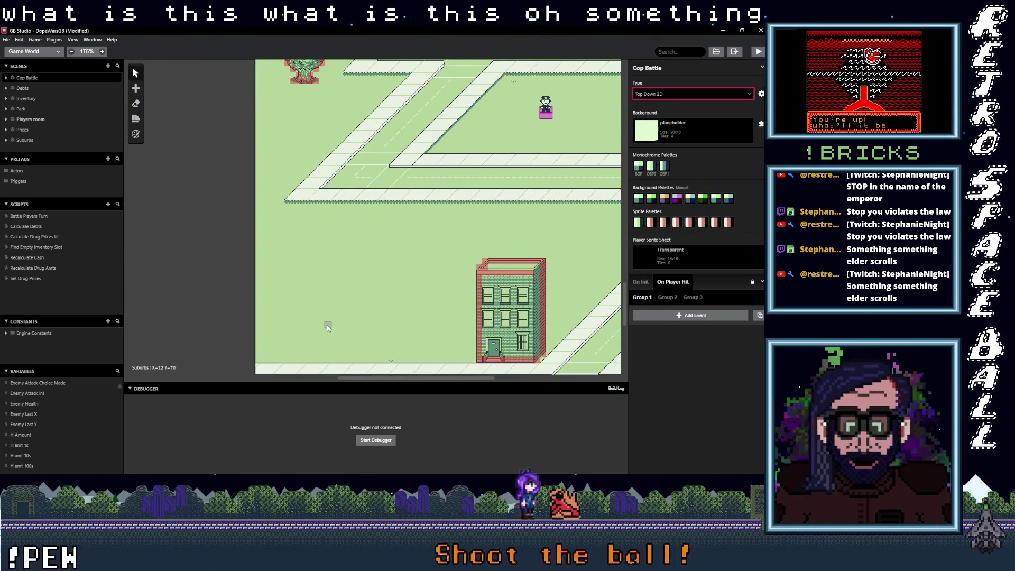
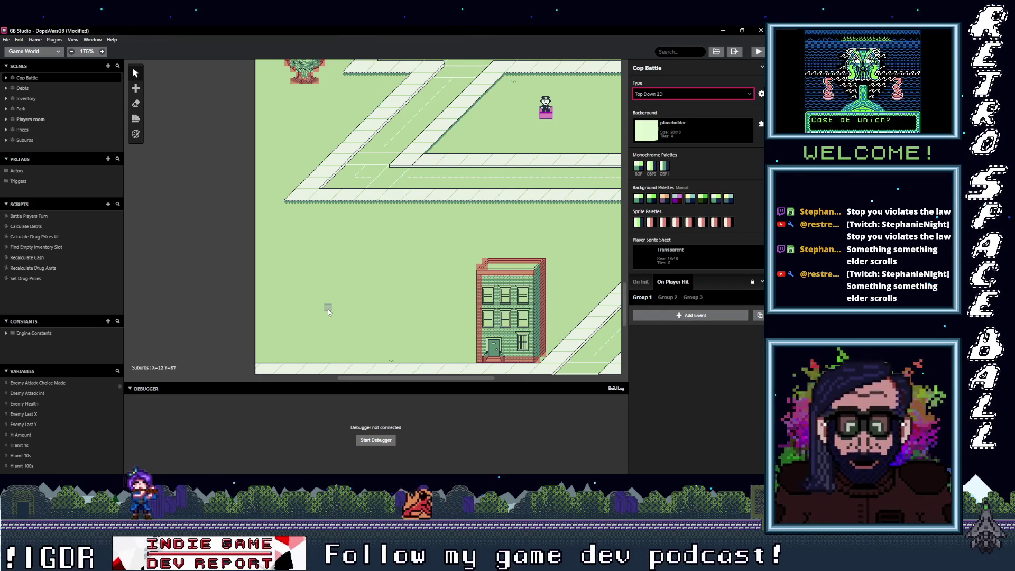
Select the Suburbs scene to show its On Player Hit script events.
scroll(407, 271, down, 4)
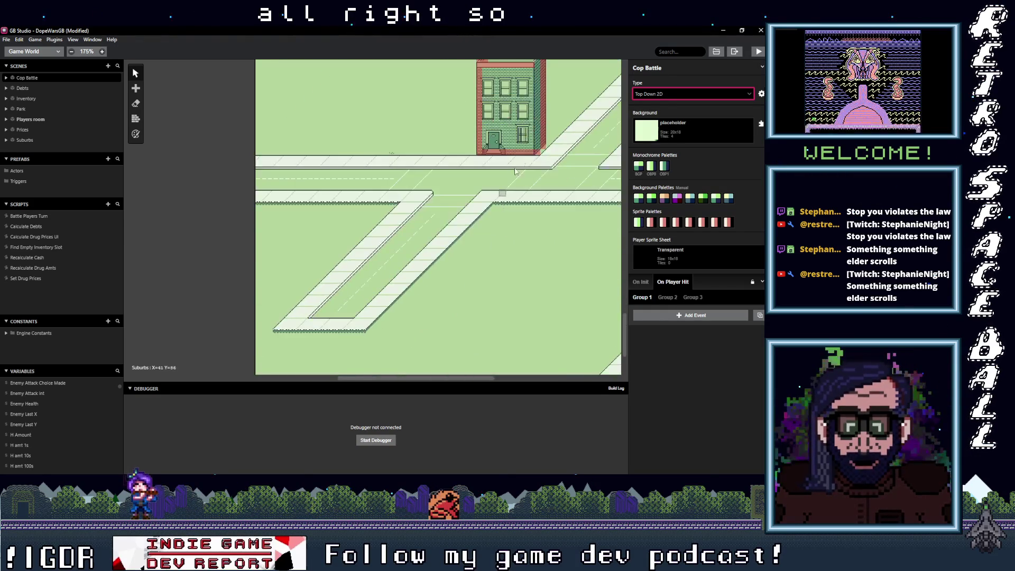
scroll(483, 245, right, 5)
scroll(317, 158, down, 3)
scroll(317, 159, right, 4)
scroll(285, 206, up, 5)
scroll(460, 217, left, 6)
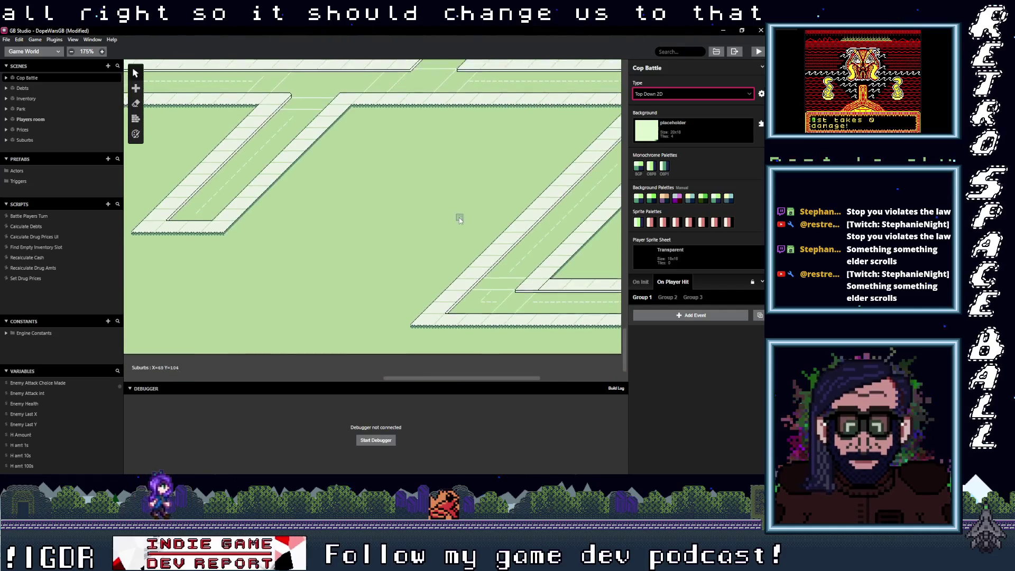
scroll(473, 211, up, 3)
click(406, 214)
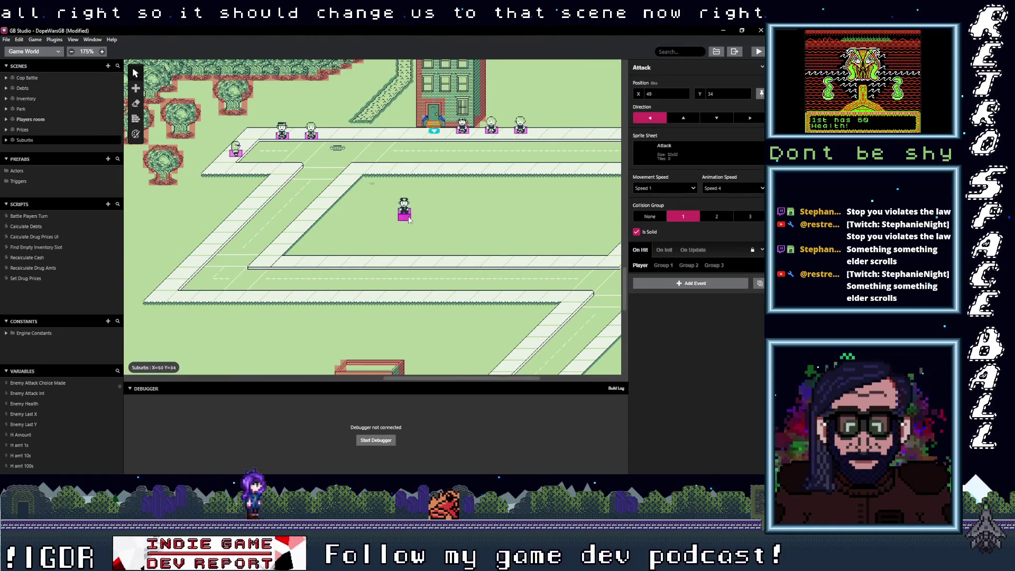
click(489, 141)
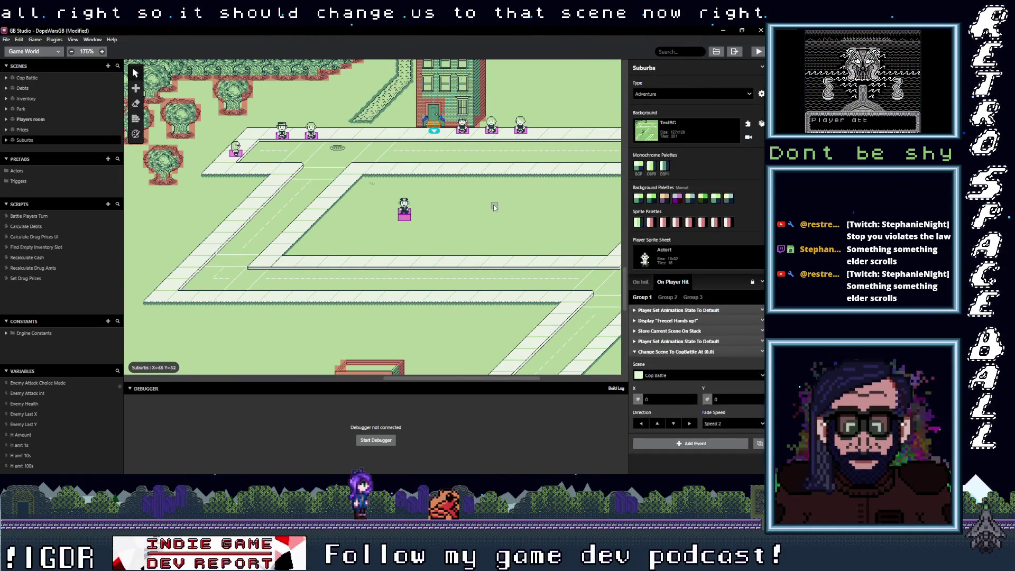
Move Change Scene To CopBattle above the final Player Set Animation State, collapse it, save, and run.
drag(685, 352, 677, 342)
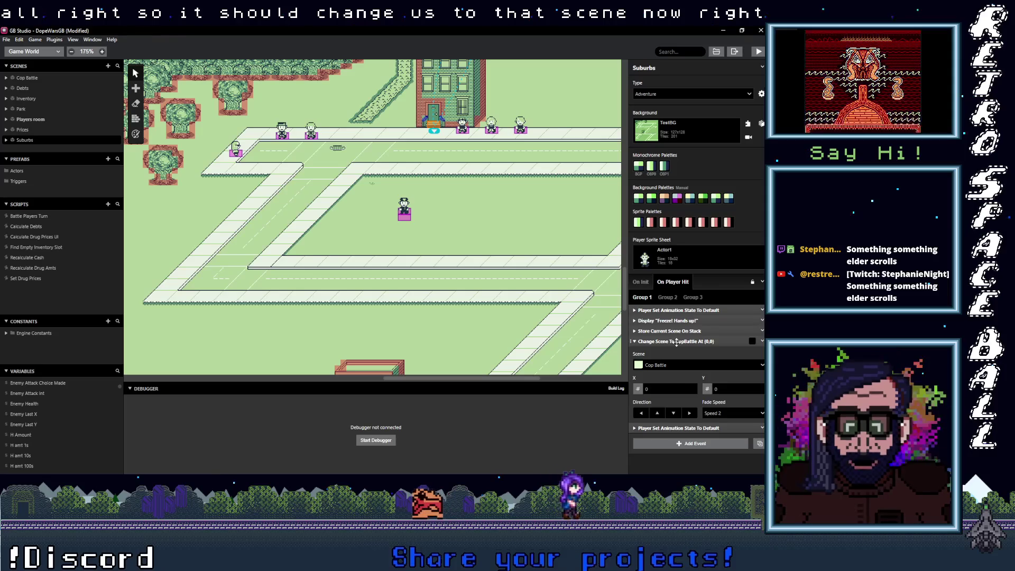
click(676, 342)
scroll(489, 262, up, 2)
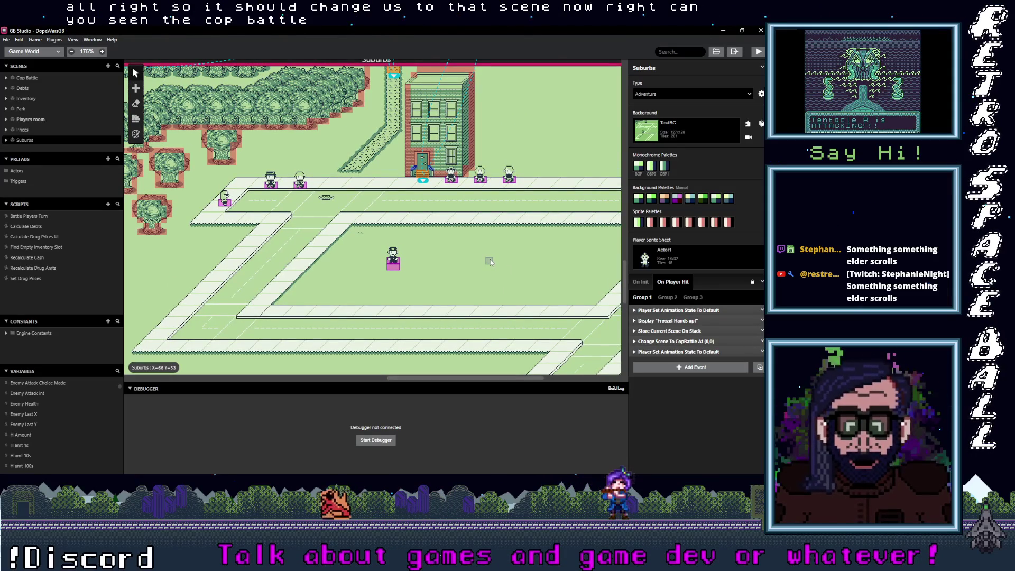
key(ctrl+s)
click(759, 52)
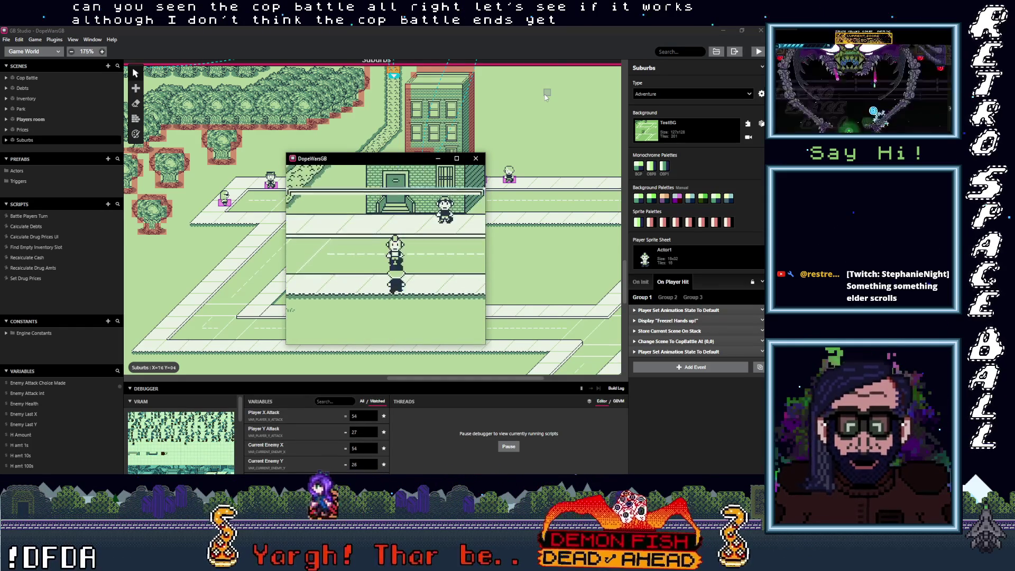
Get past the cop's Freeze and initiative messages and play one Attack round through the counterattack.
key(z)
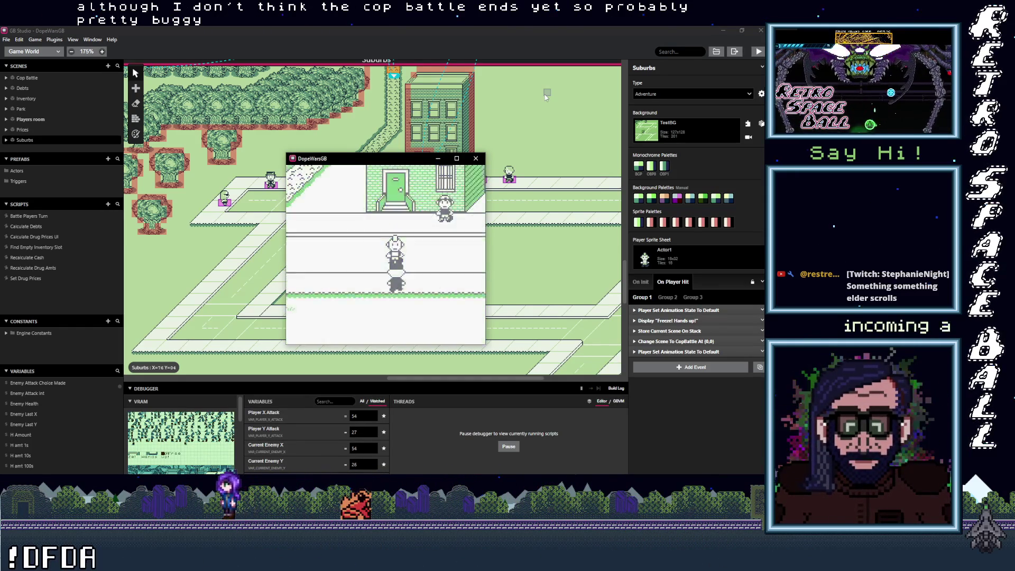
key(z)
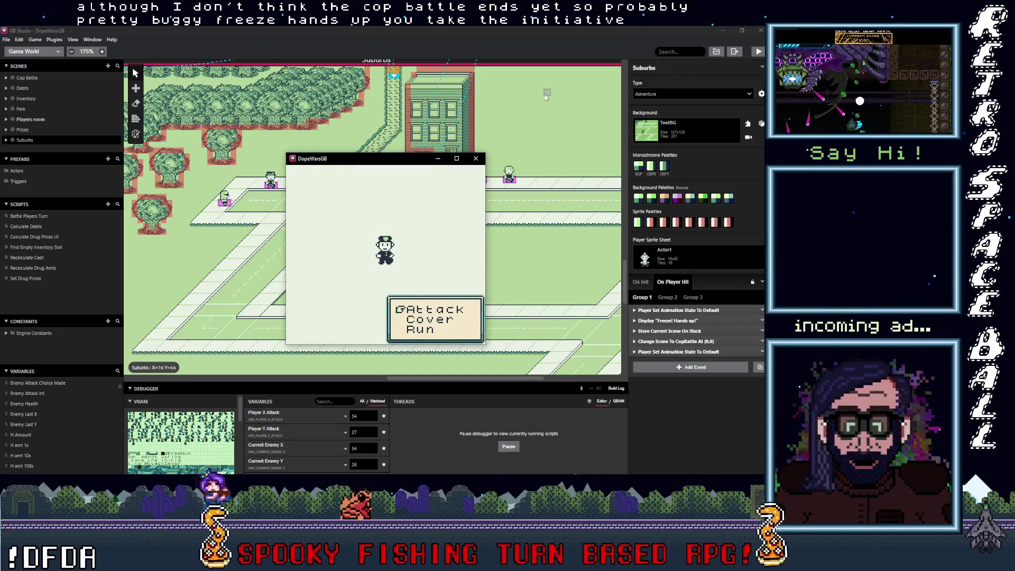
key(z)
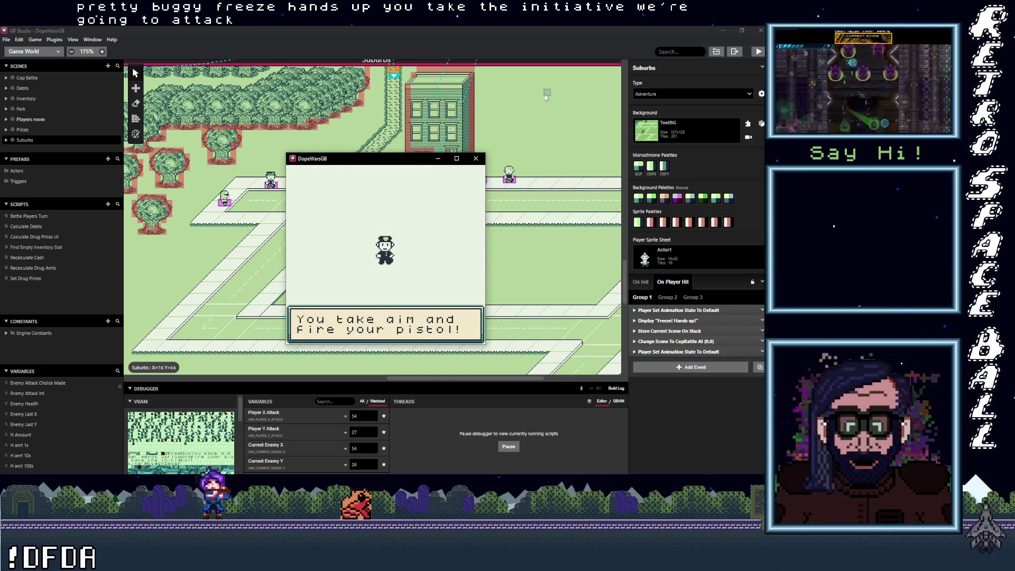
key(z)
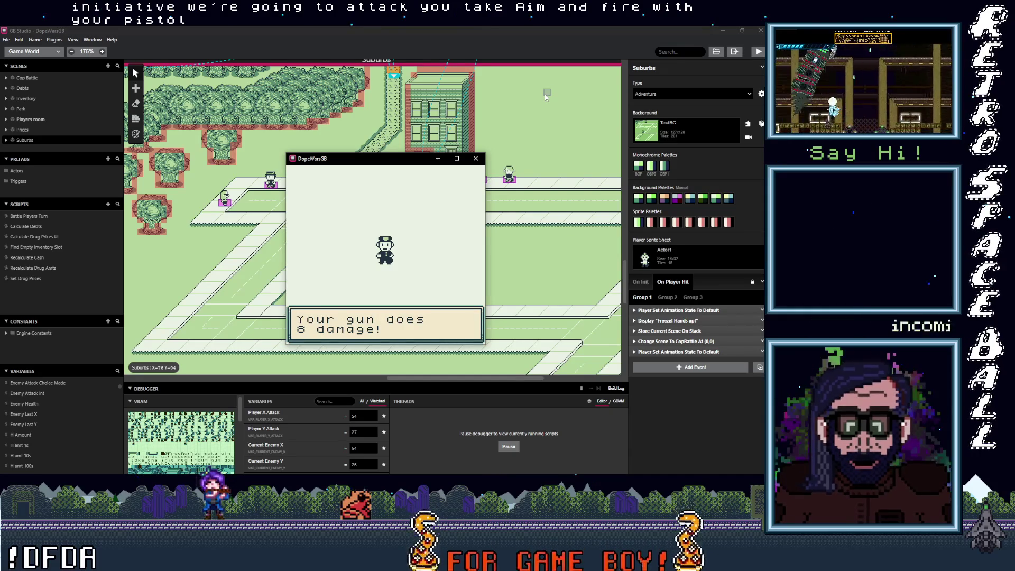
key(z)
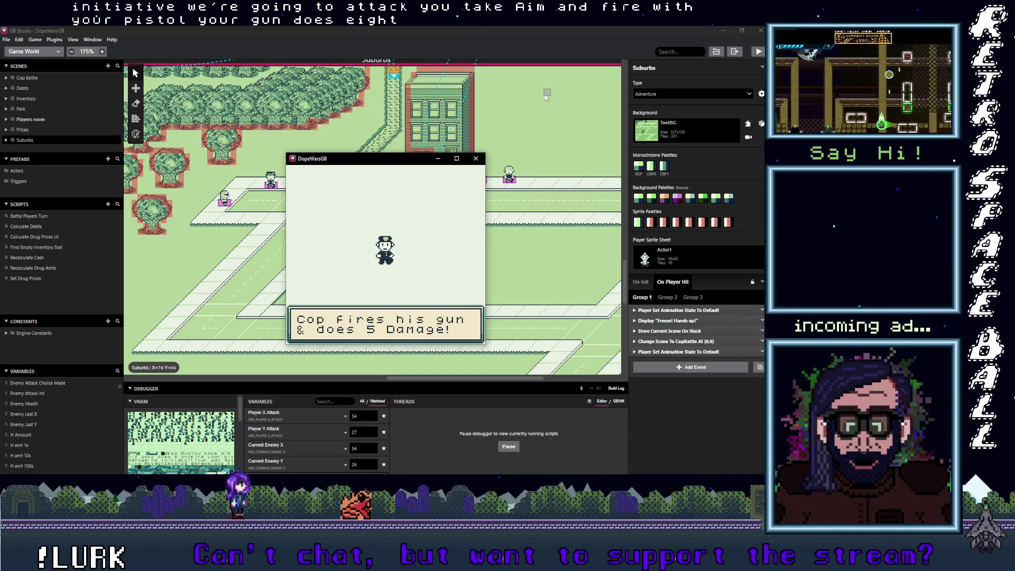
key(z)
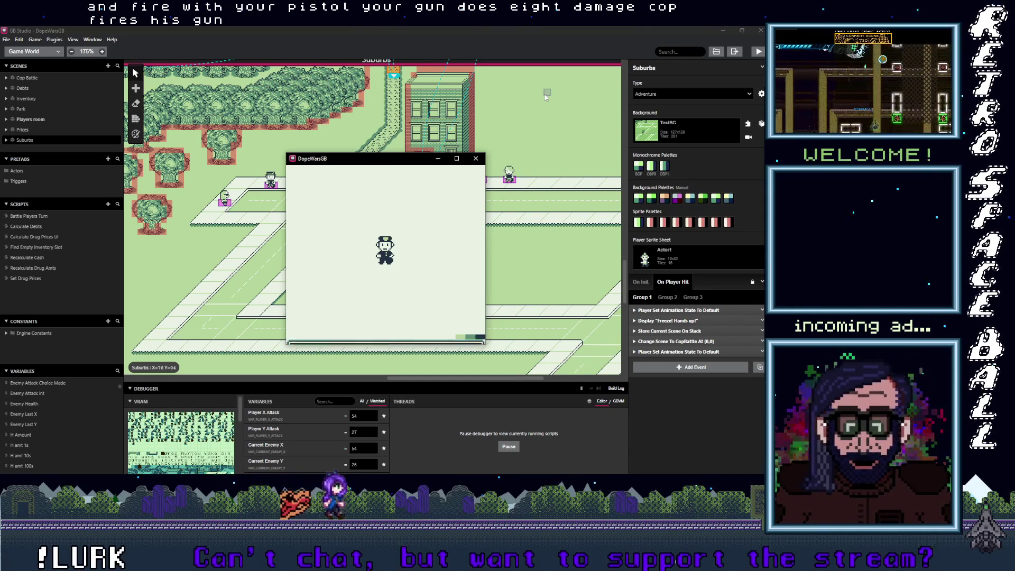
Choose Attack for several more rounds, advancing through each damage message.
key(z)
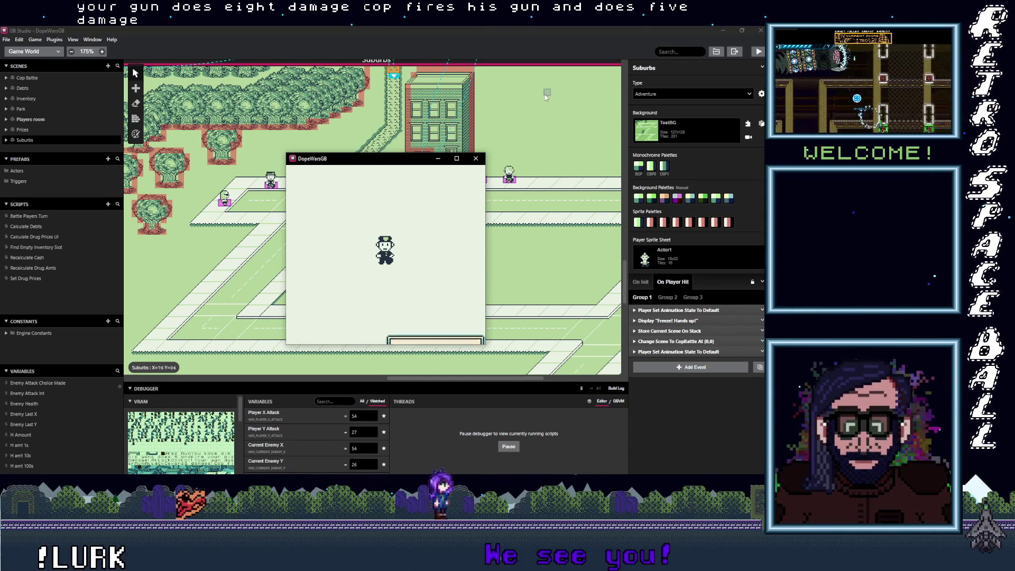
key(z)
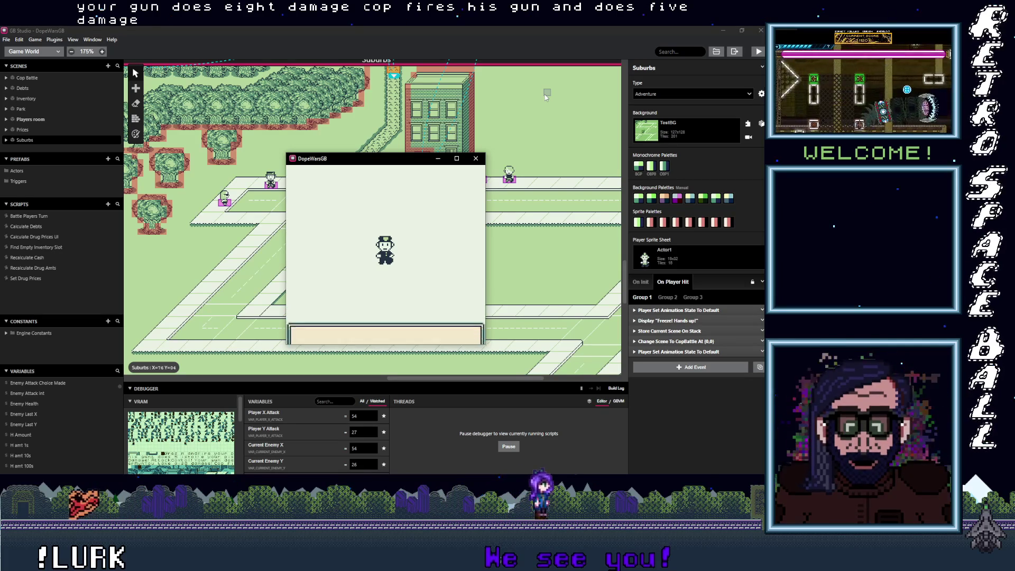
key(z)
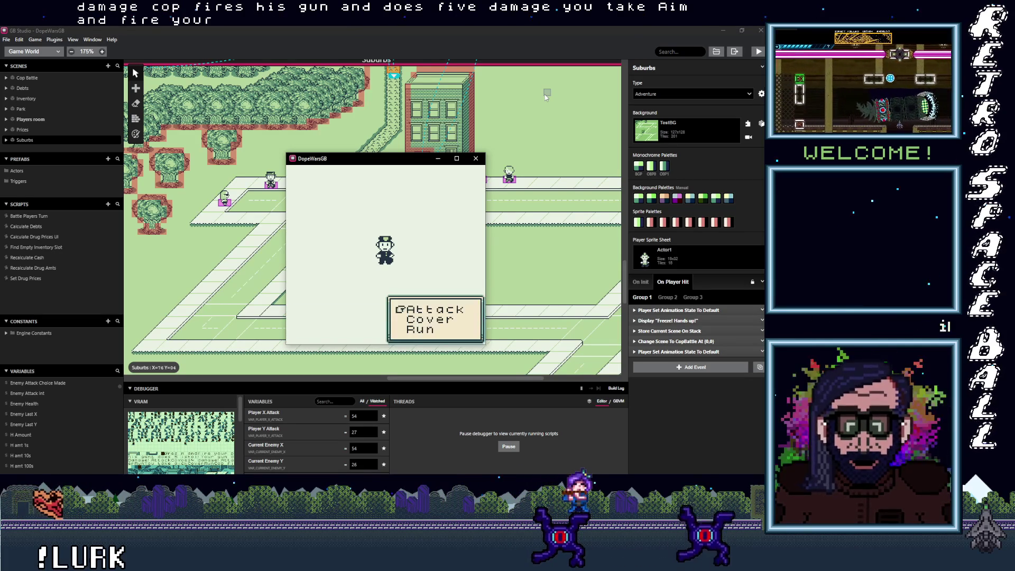
key(z)
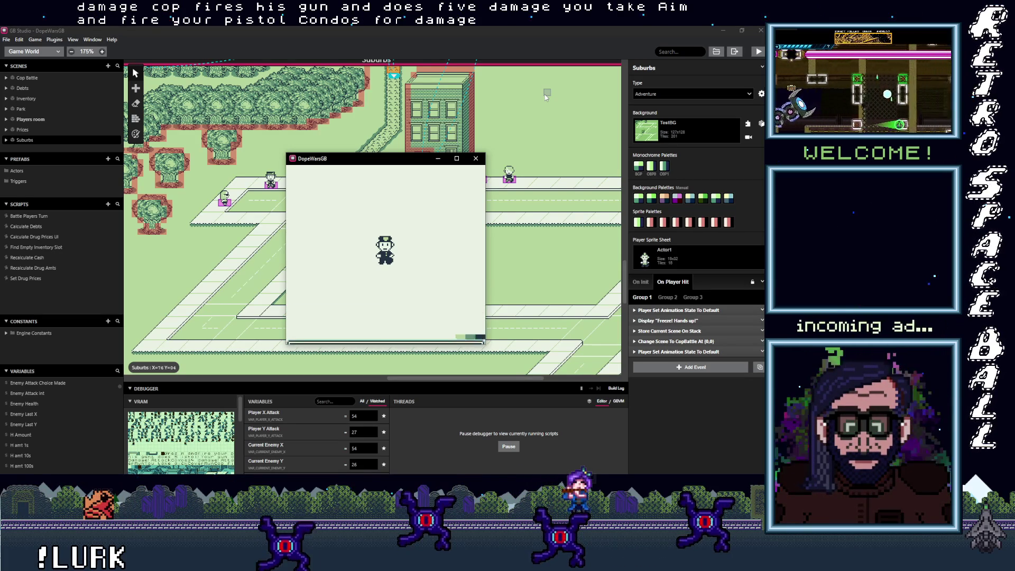
key(z)
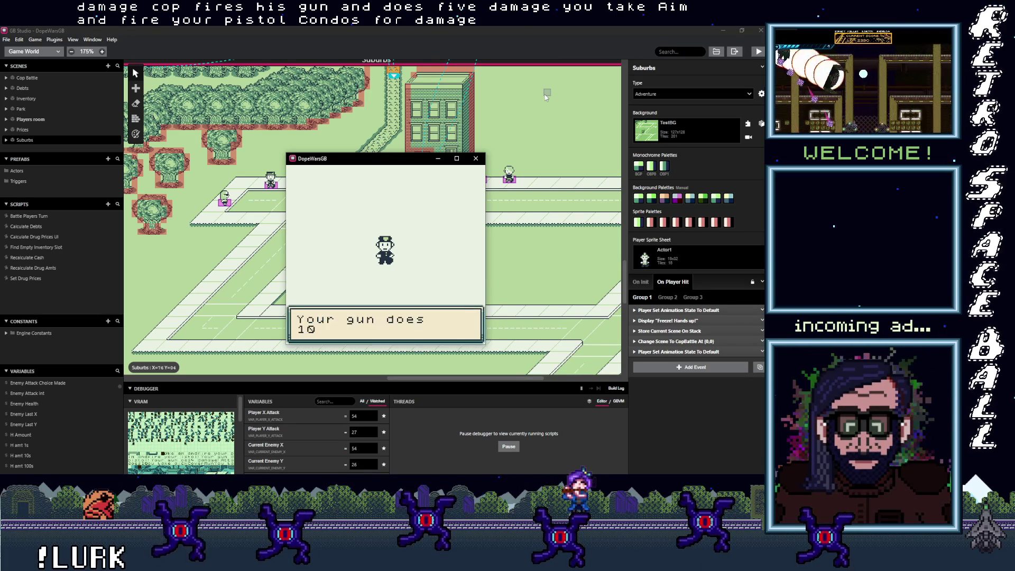
key(z)
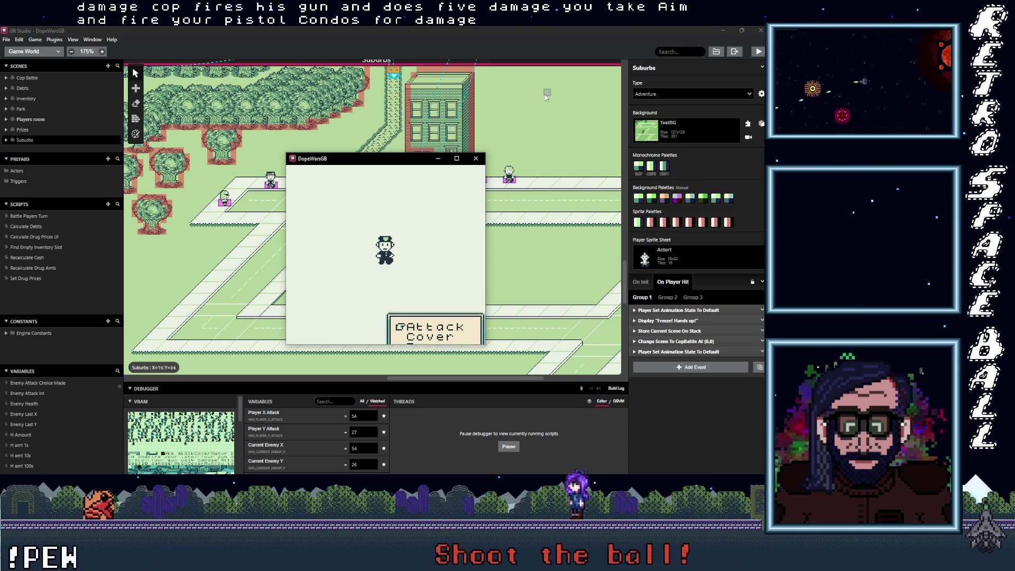
key(z)
key(z)
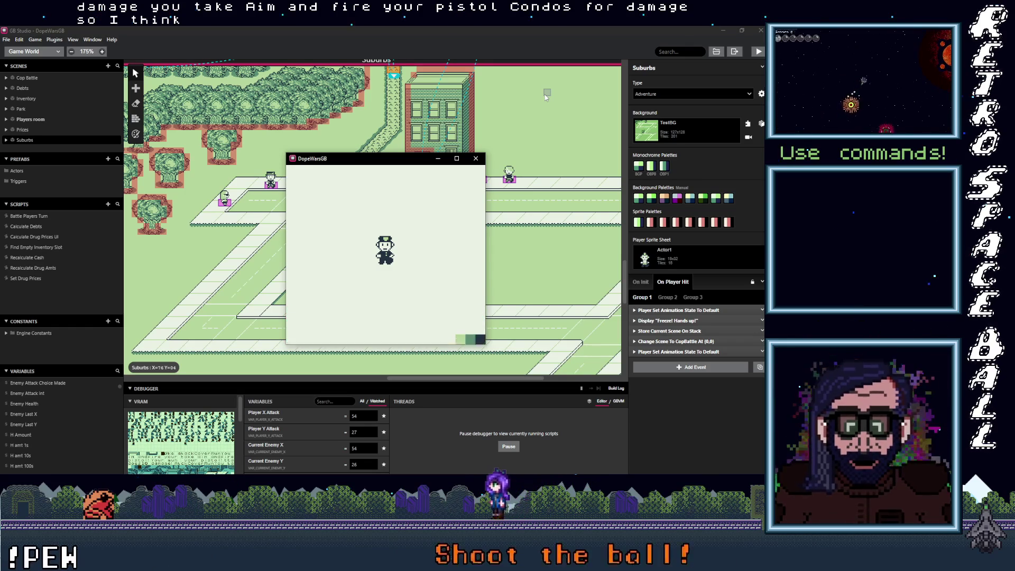
key(z)
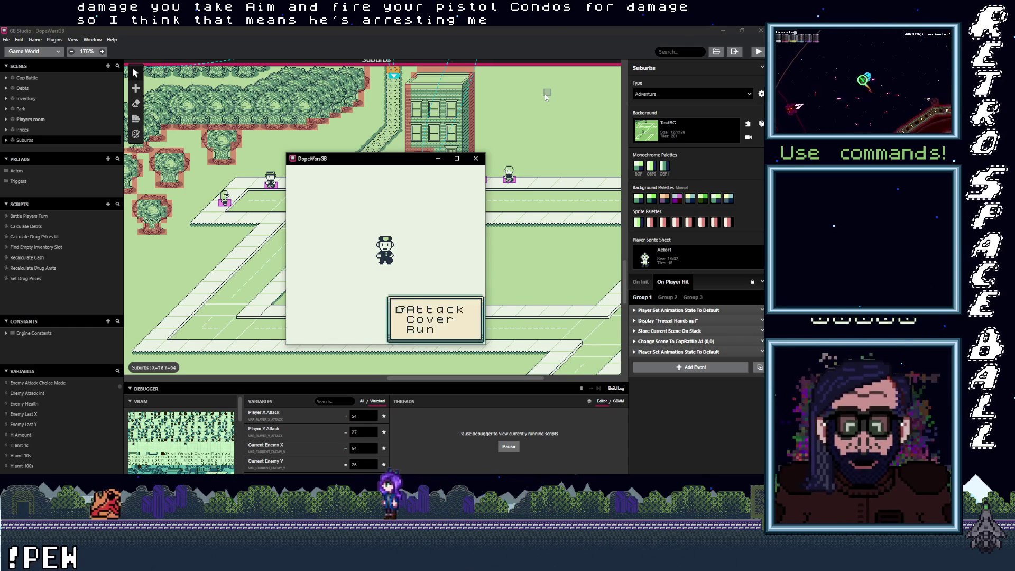
key(z)
key(z)
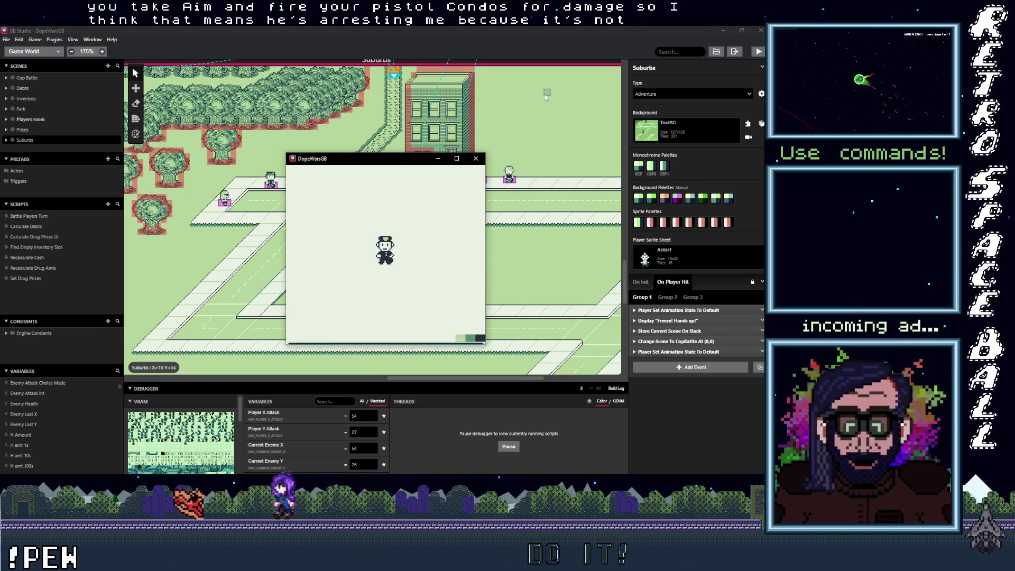
key(z)
key(z)
key(z)
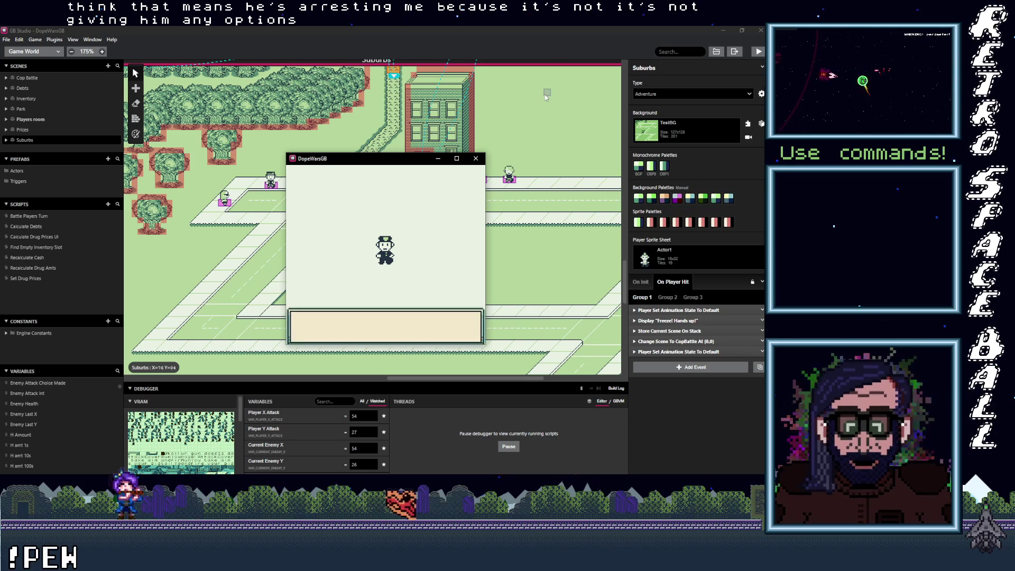
key(z)
click(334, 402)
text(players turn)
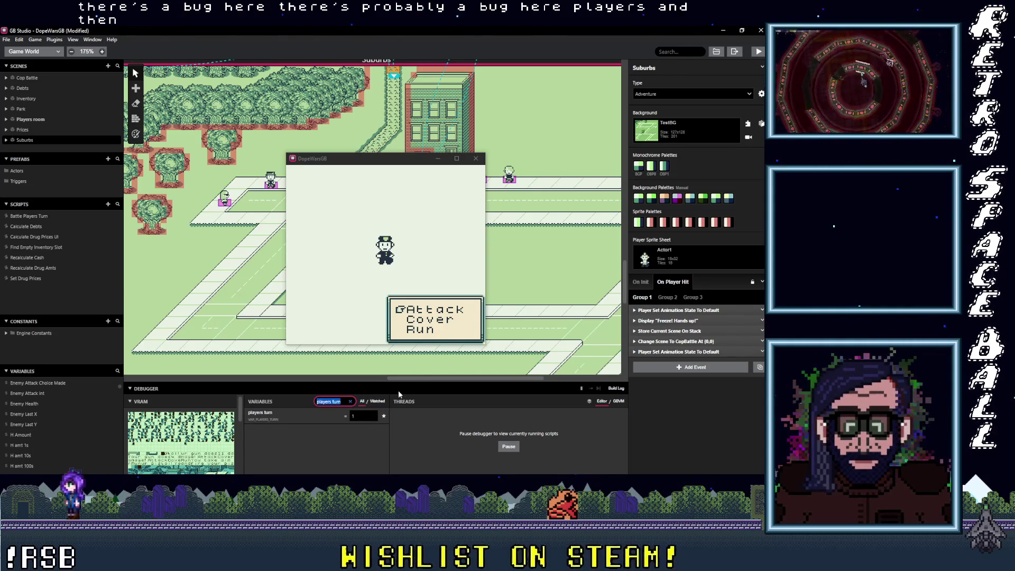
Search debugger variables for 'enemy', enlarge the panel, show only Watched variables, and refocus the game.
text(enemy)
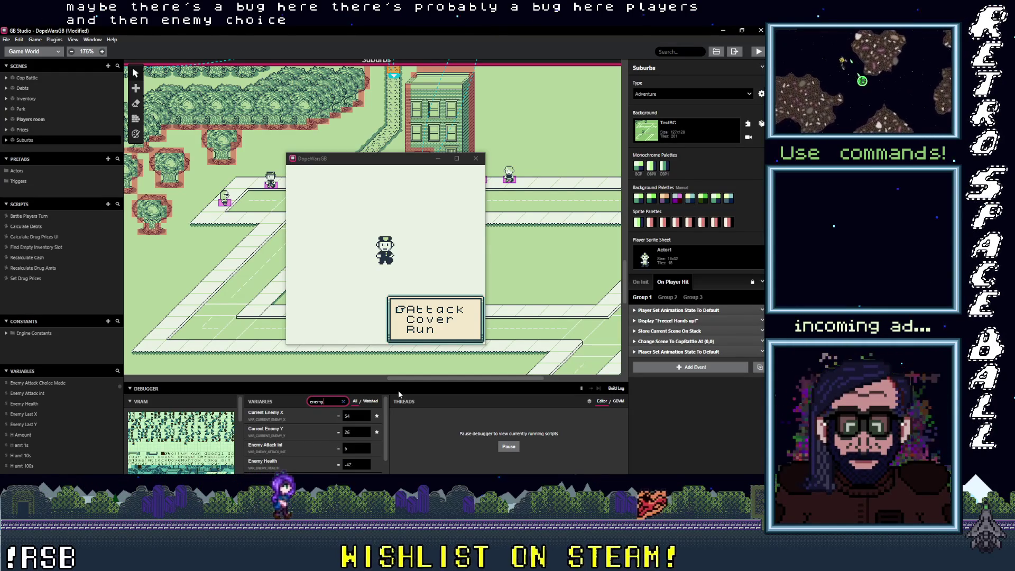
drag(376, 380, 374, 351)
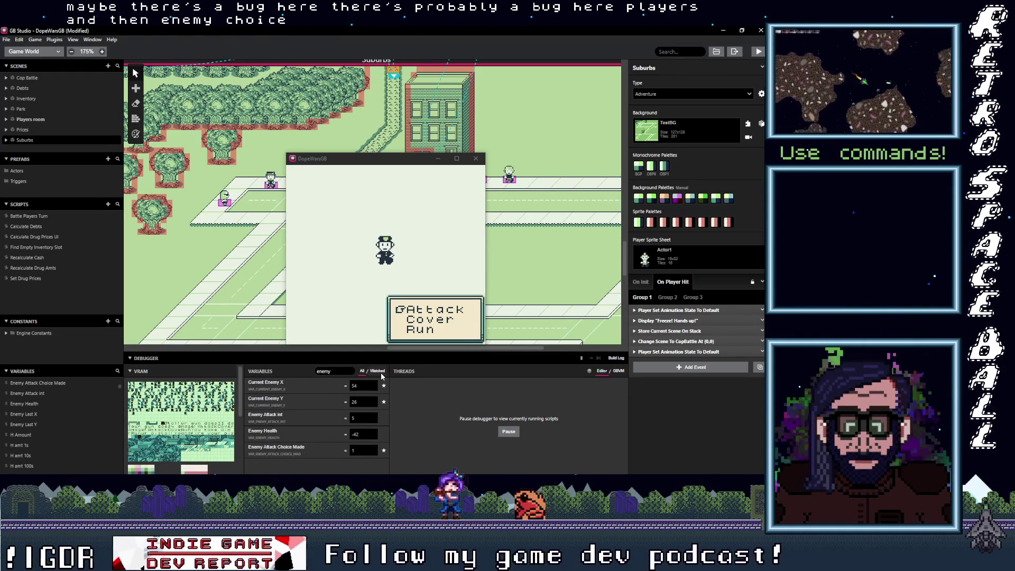
double_click(349, 371)
key(BackSpace)
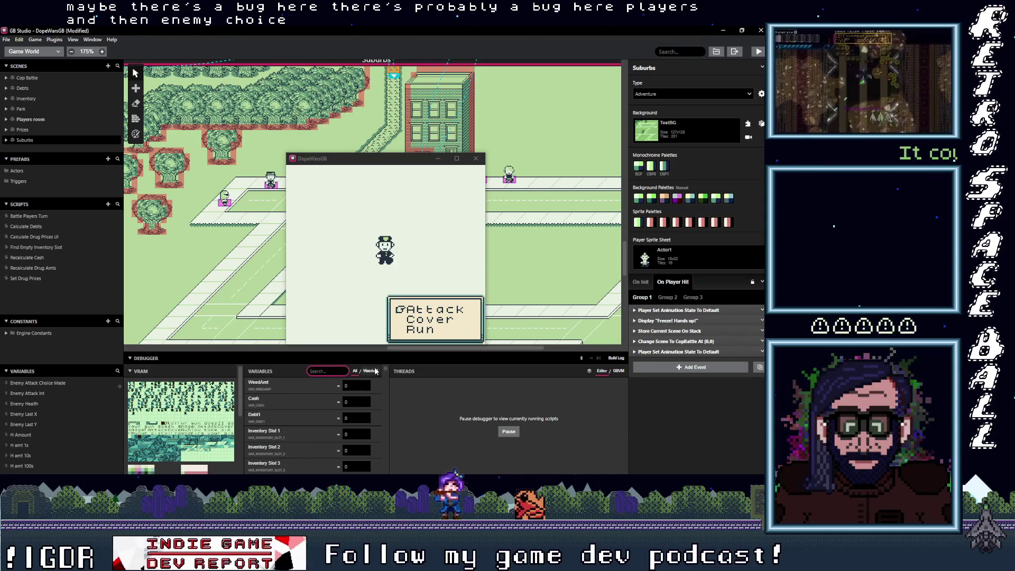
click(374, 370)
click(429, 265)
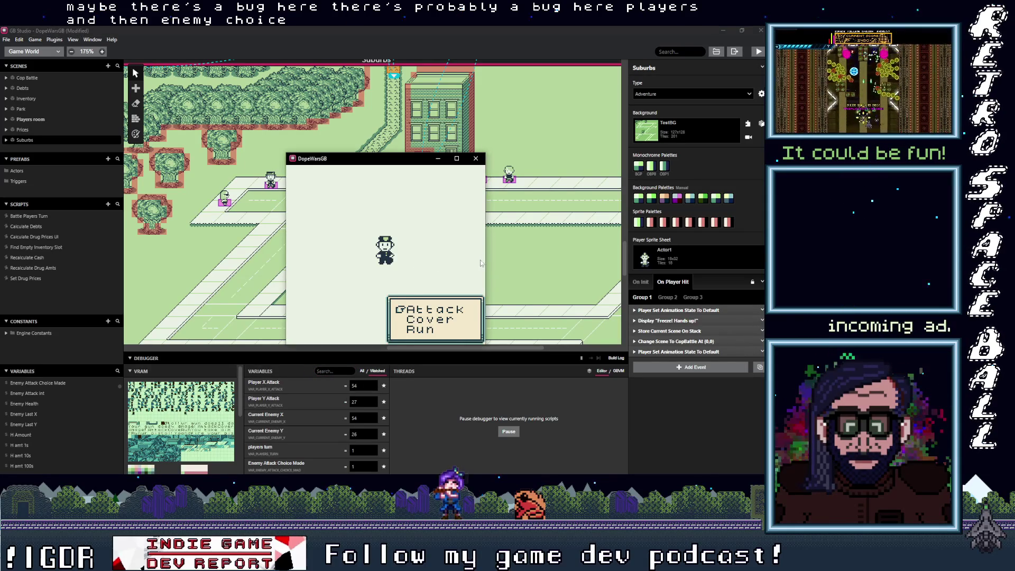
Attack the cop twice, fail one escape attempt, then choose Run again and get away.
key(z)
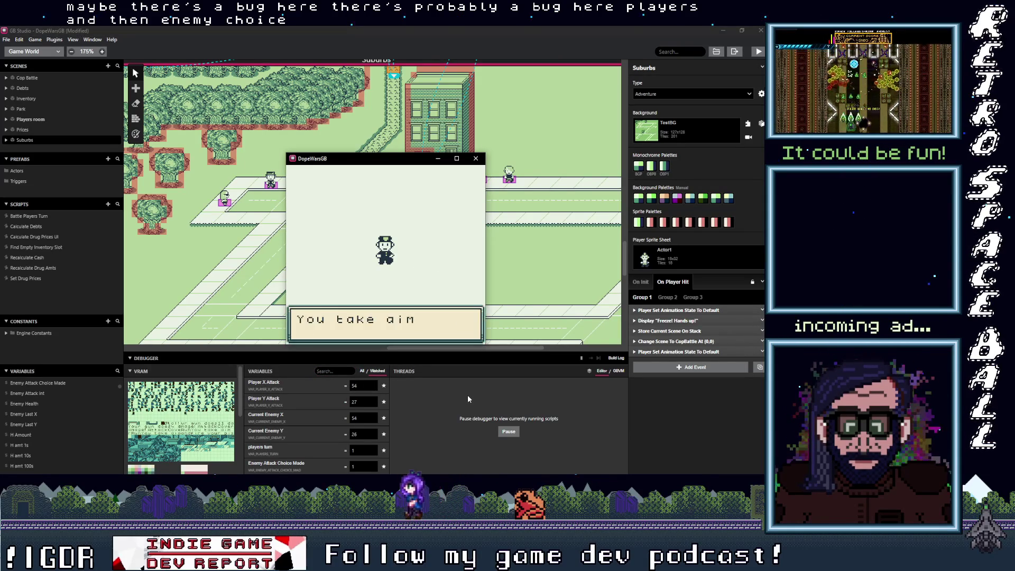
key(z)
key(z)
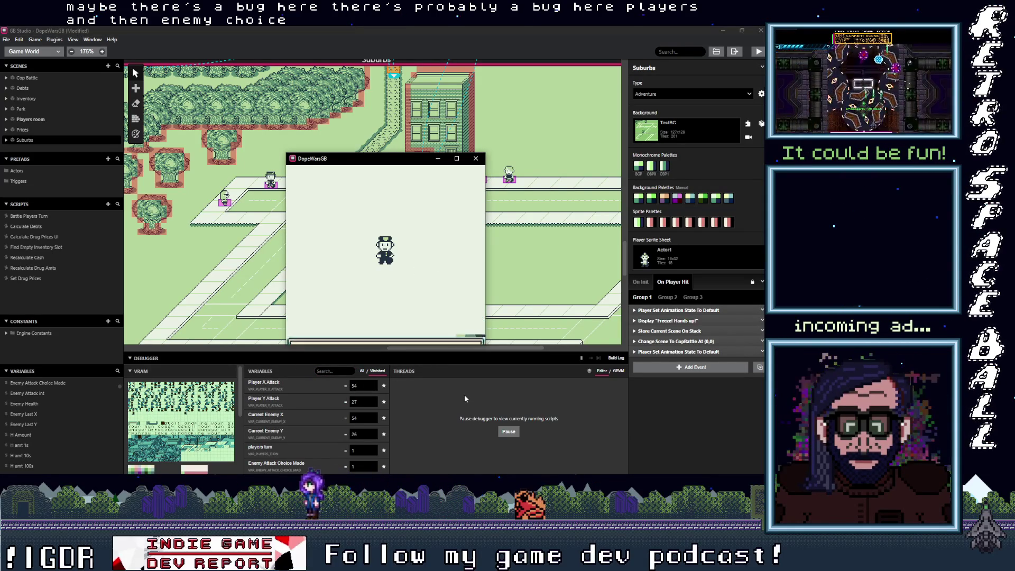
key(z)
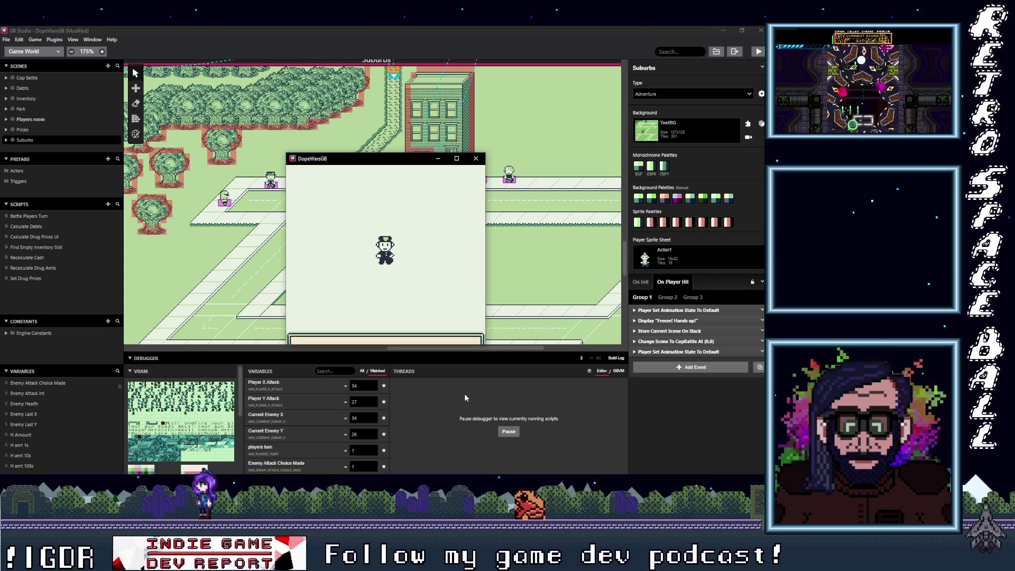
key(z)
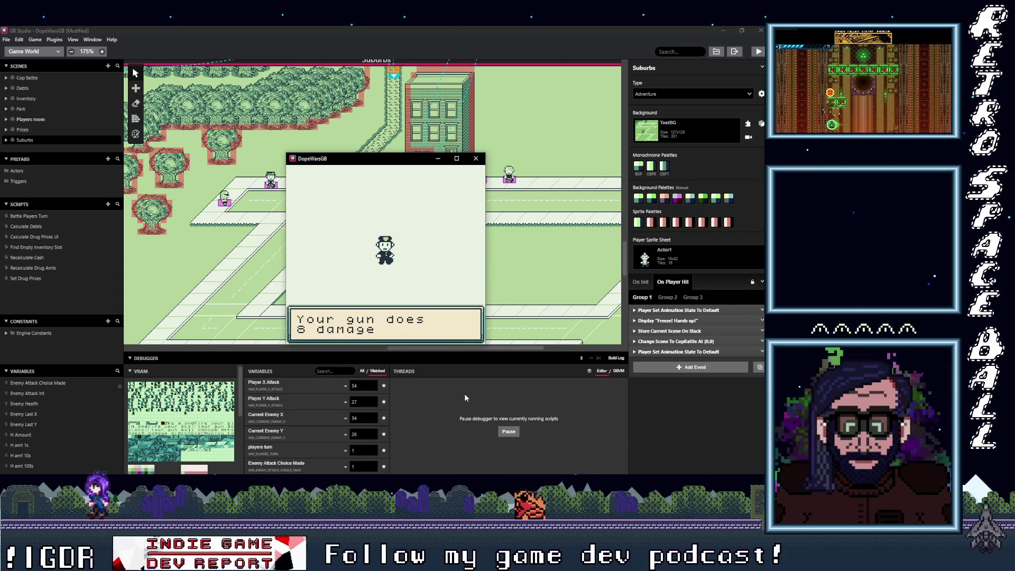
key(z)
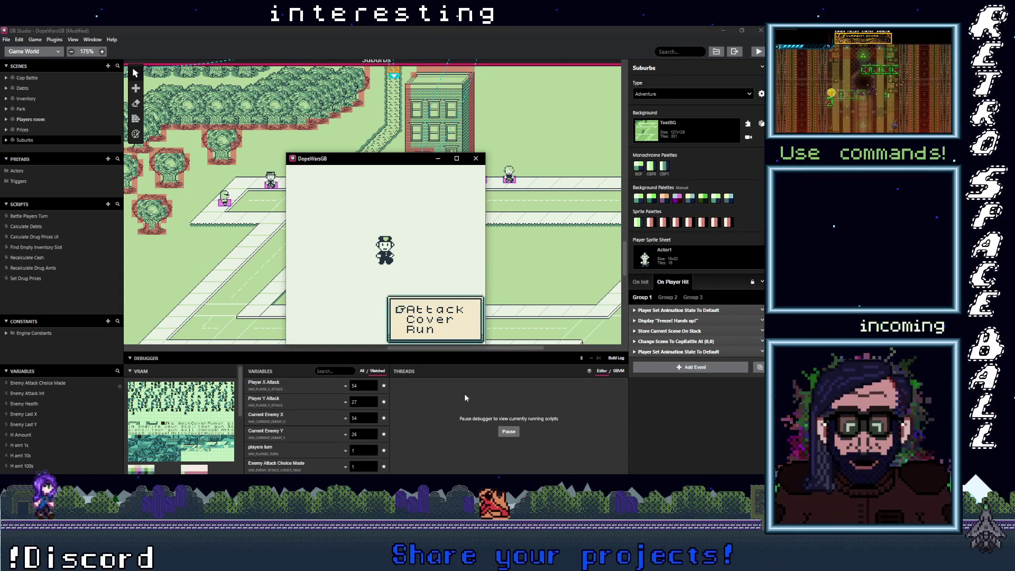
key(z)
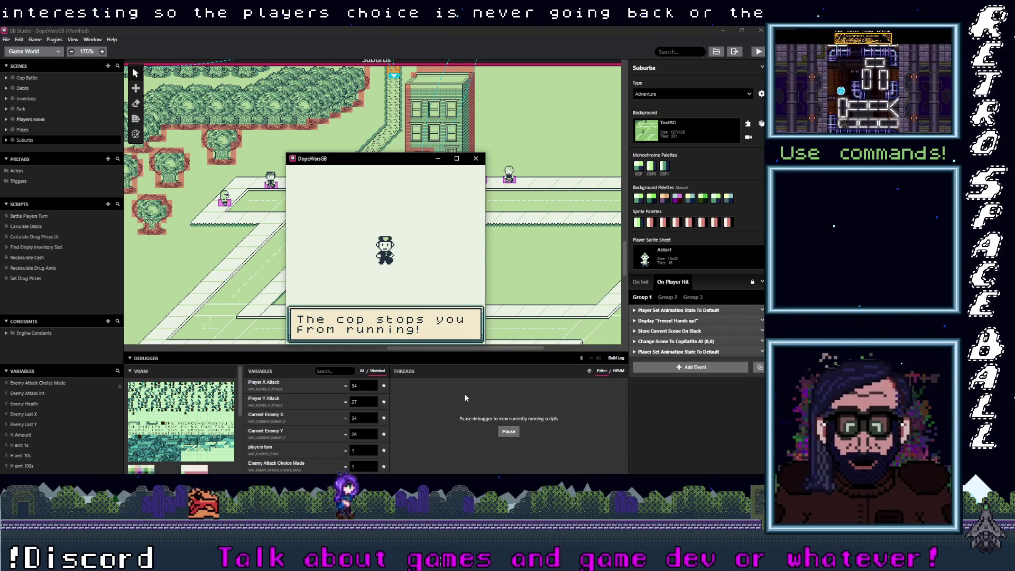
key(z)
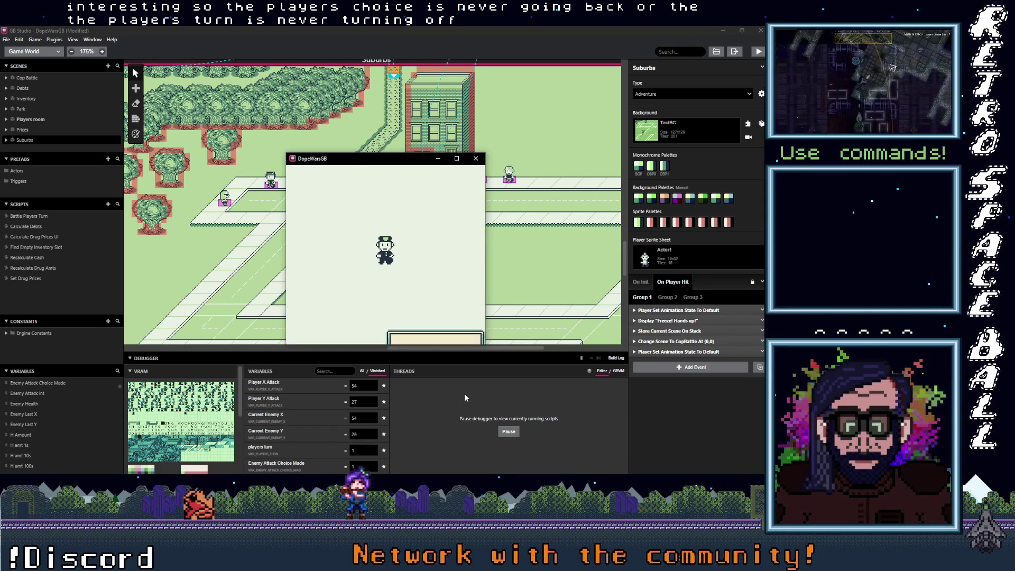
key(Down)
key(Down)
key(z)
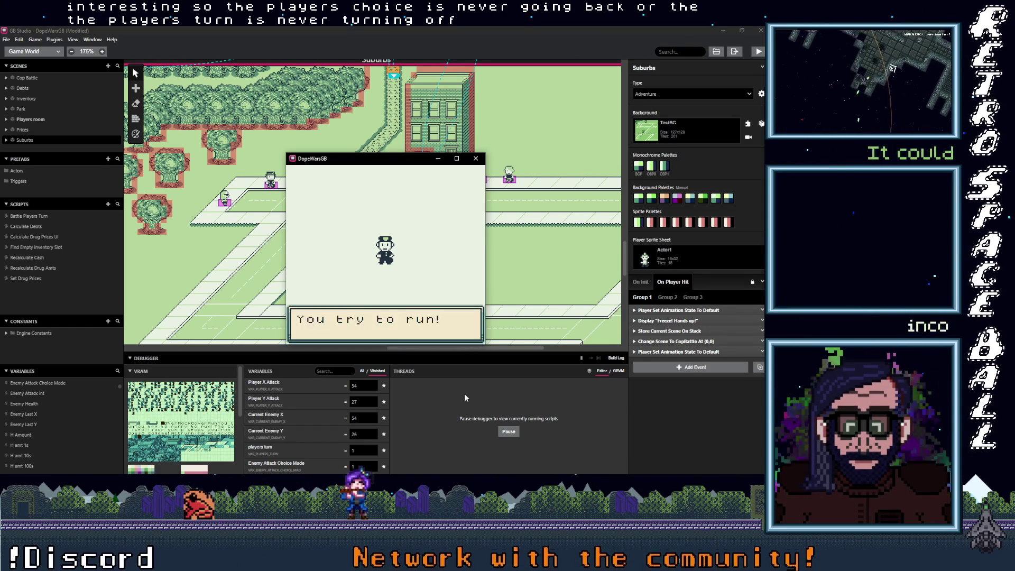
key(z)
key(z)
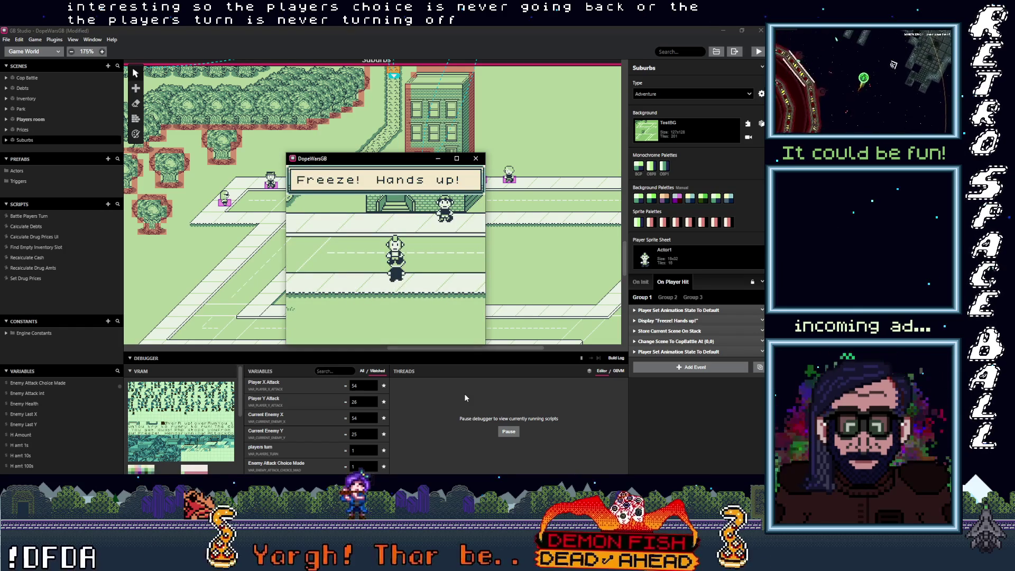
In the next cop encounter, attack with the gun, take cover, then run back to Suburbs.
key(z)
key(z)
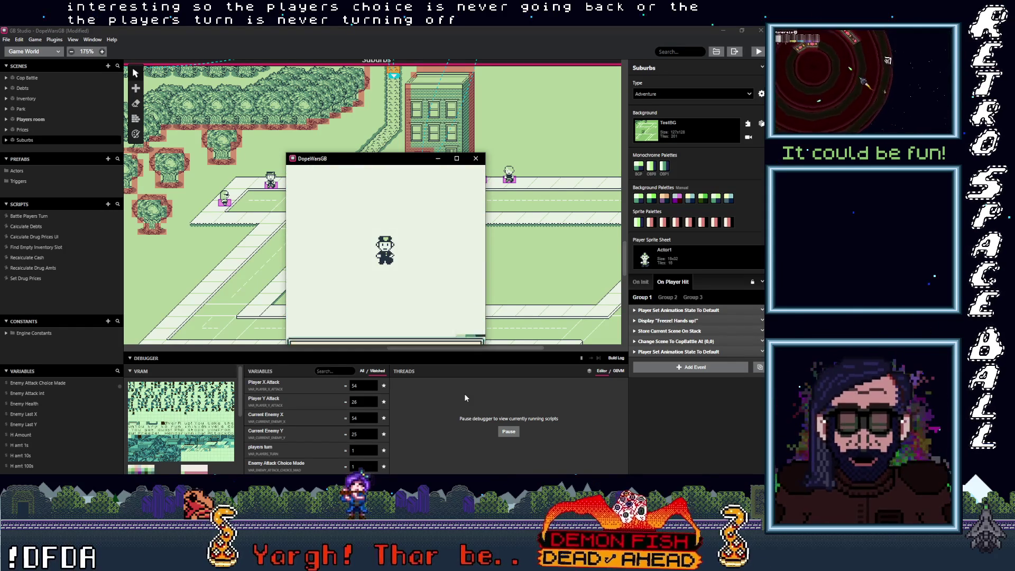
key(z)
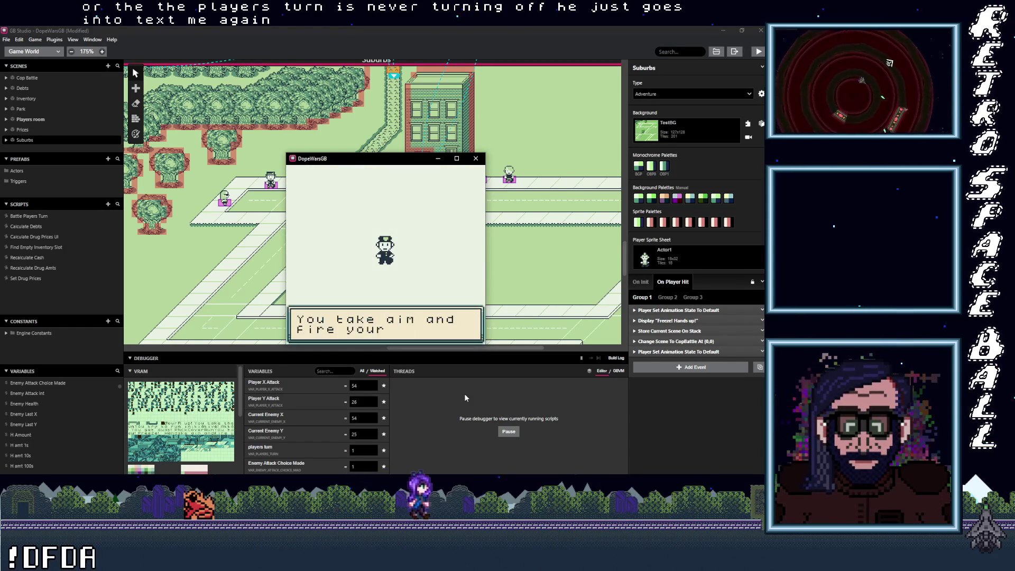
key(z)
key(z)
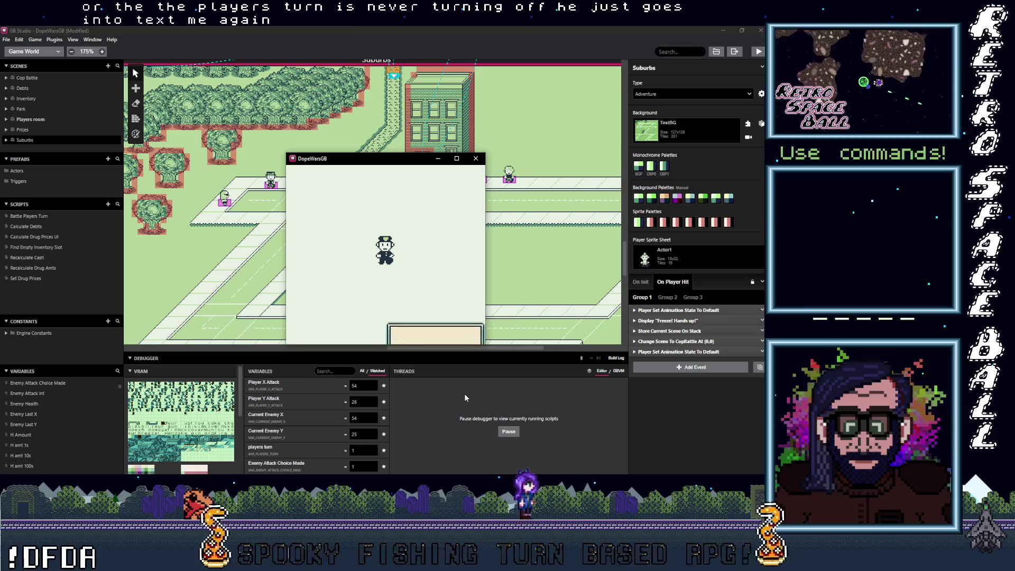
key(Down)
key(z)
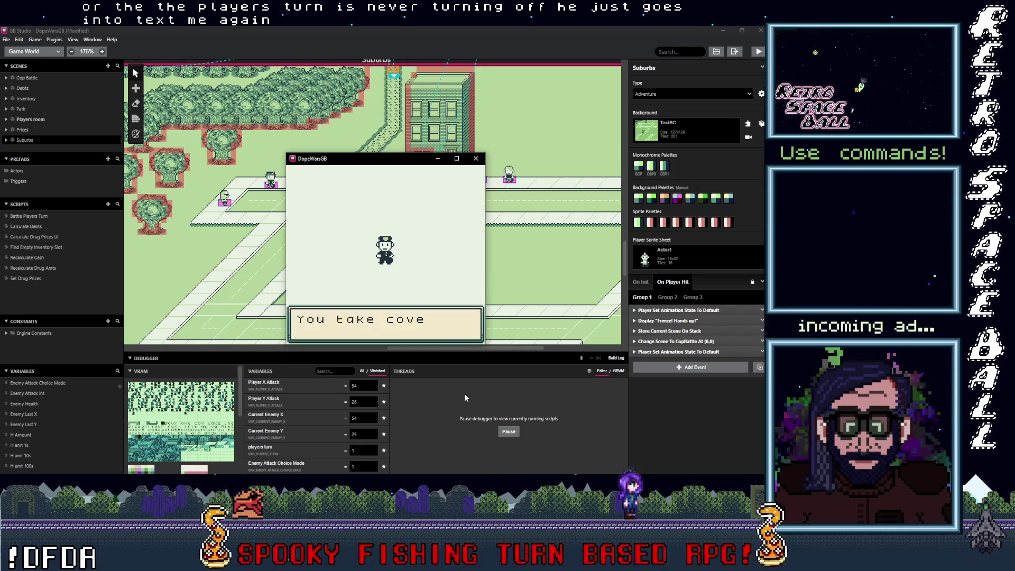
key(z)
key(Down)
key(Down)
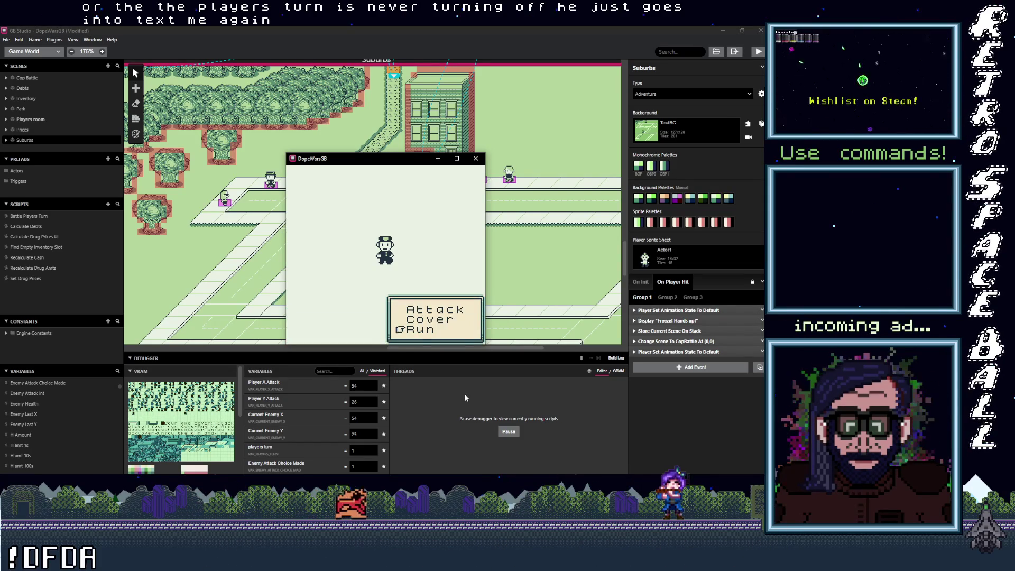
key(z)
key(z)
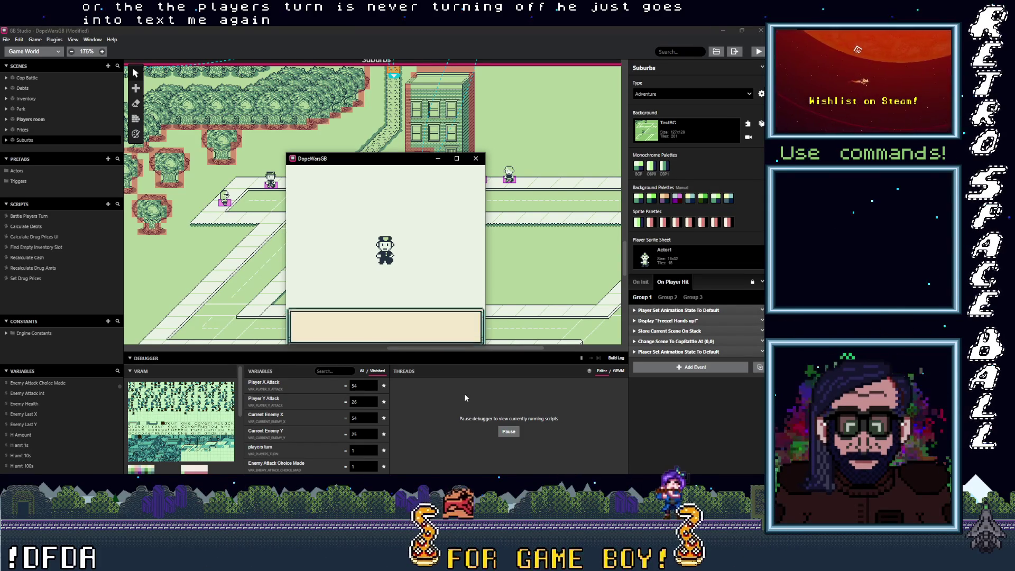
key(z)
key(z)
key(z)
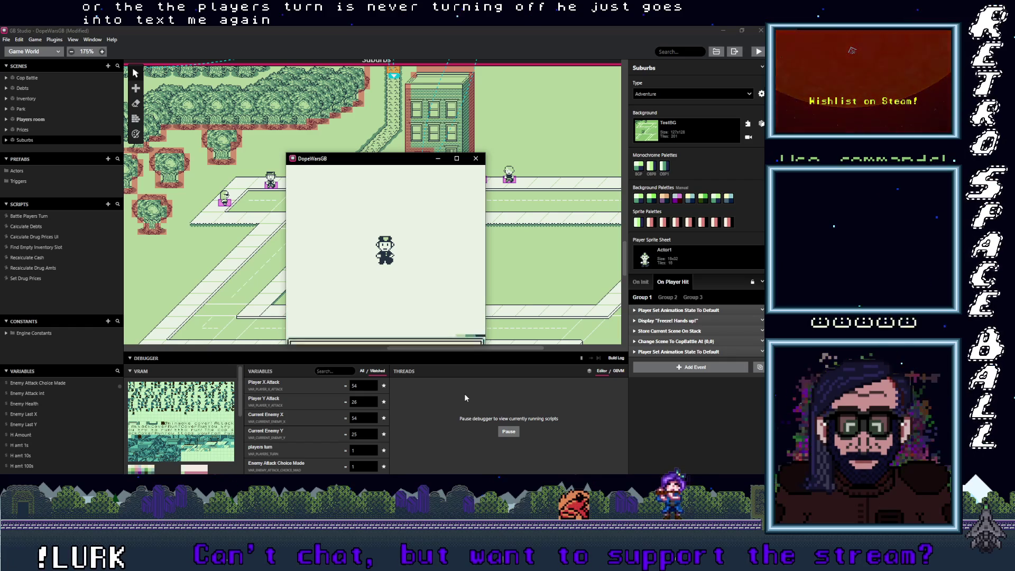
key(z)
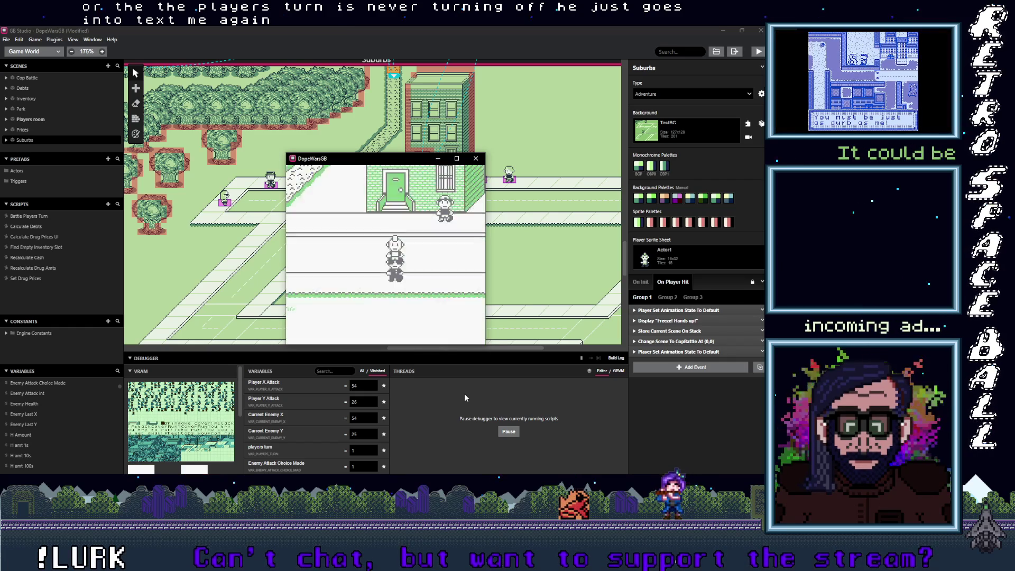
Run immediately from a third cop encounter, escape to Suburbs, and close the game window.
key(z)
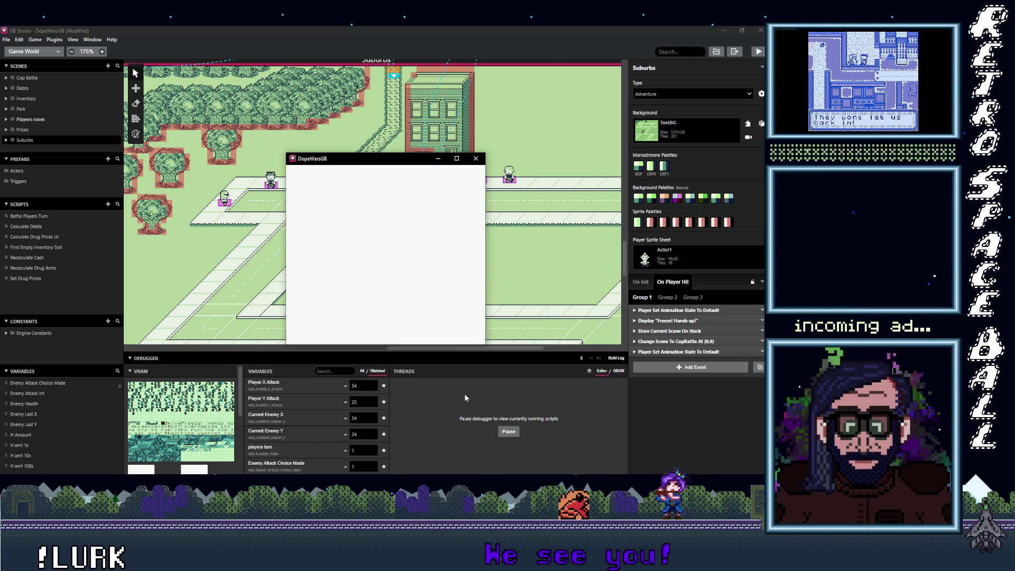
key(z)
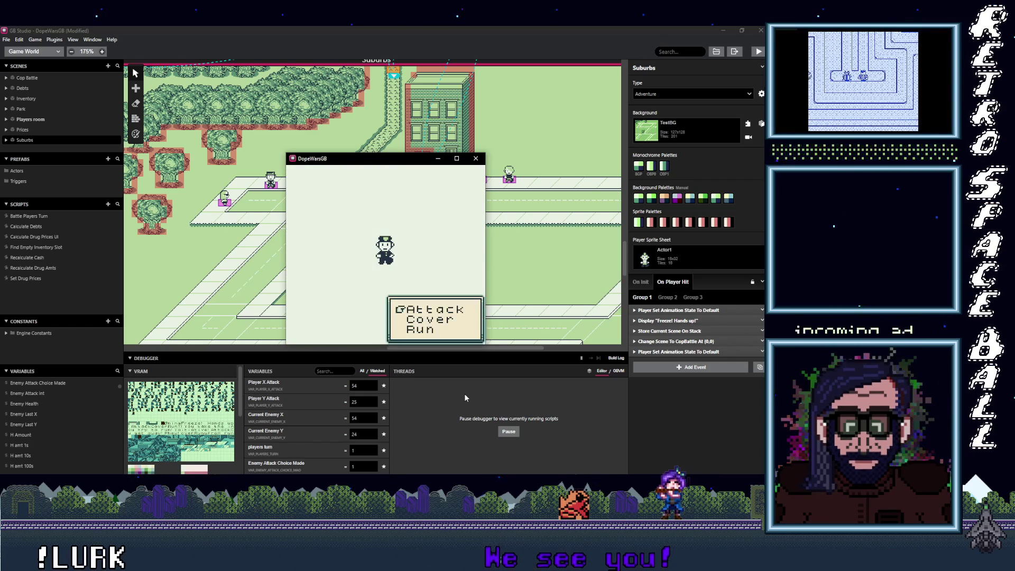
key(Down)
key(z)
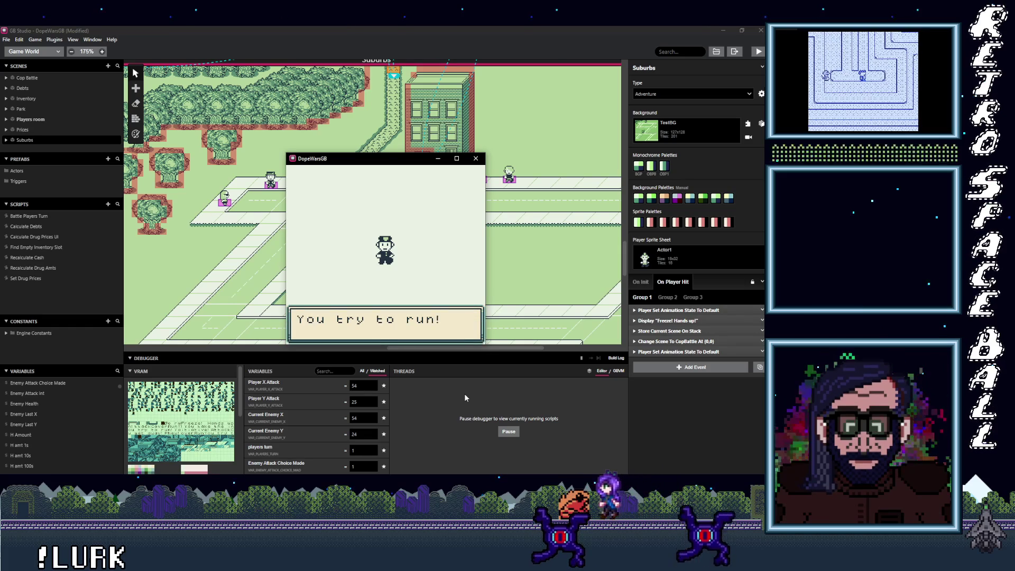
key(z)
key(z)
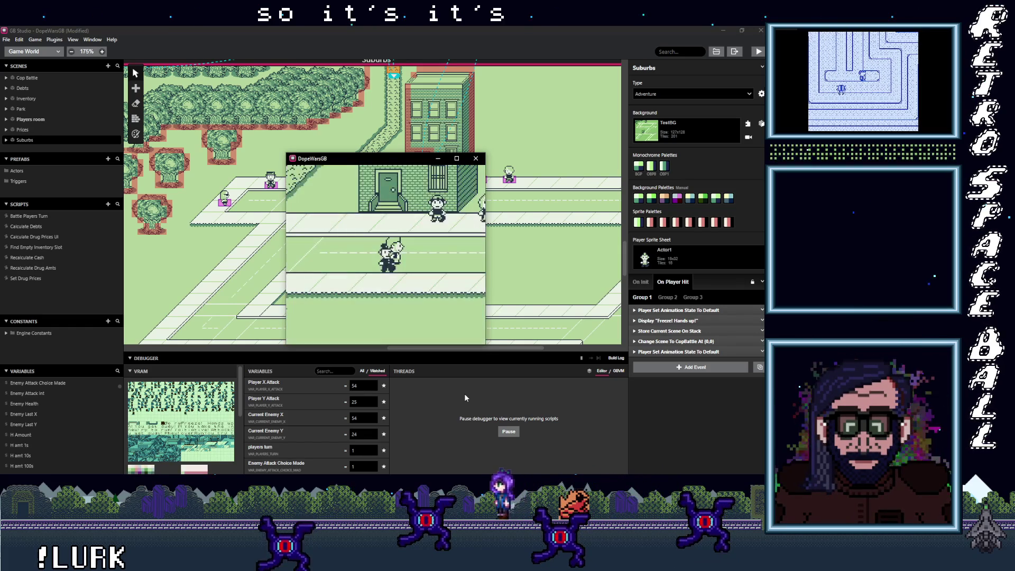
key(z)
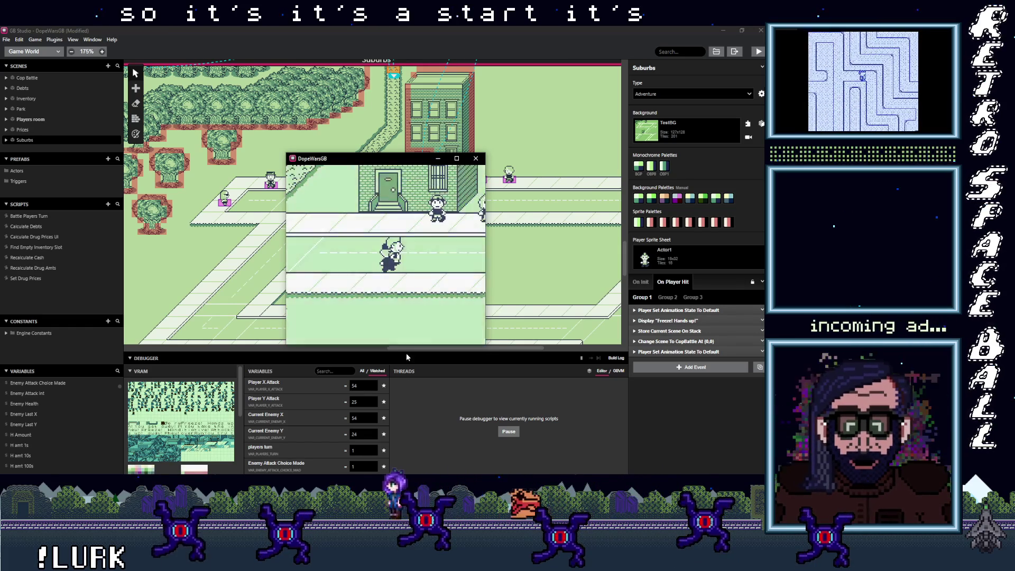
click(475, 158)
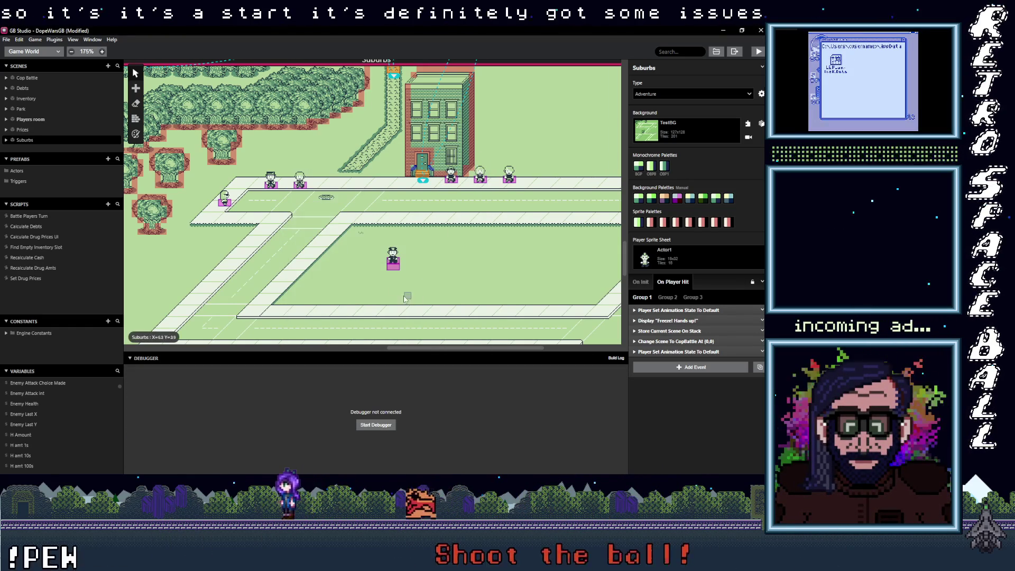
Select the Cop Battle scene and its cop actor, briefly viewing the Battle Players Turn script.
scroll(478, 246, down, 5)
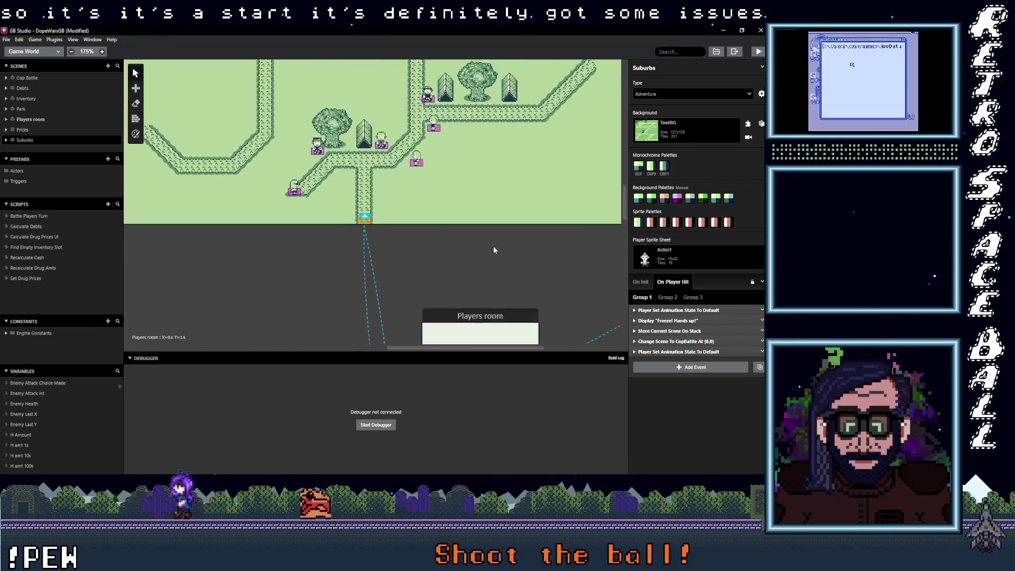
scroll(414, 154, down, 2)
click(489, 222)
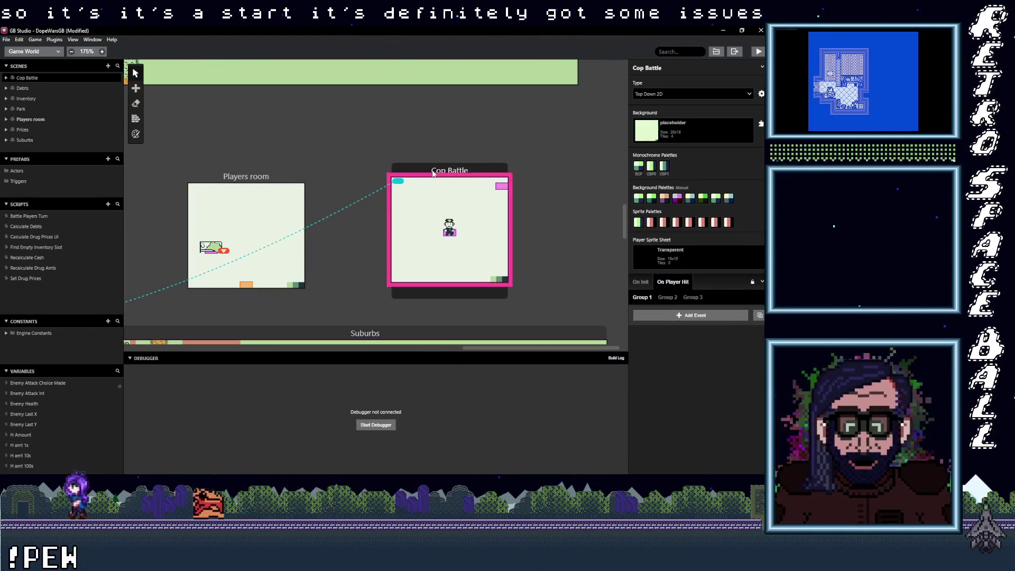
click(454, 235)
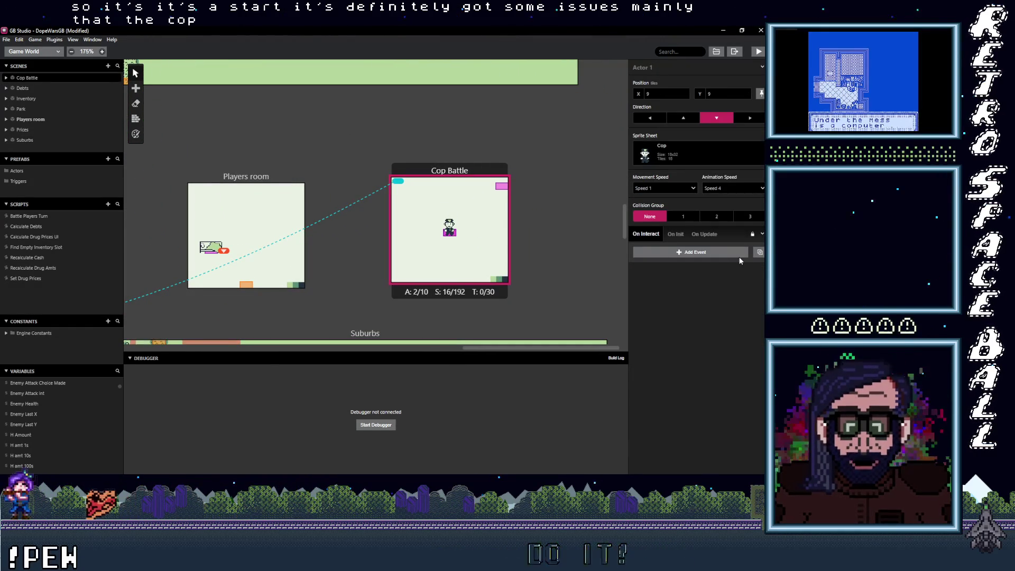
click(464, 173)
click(44, 217)
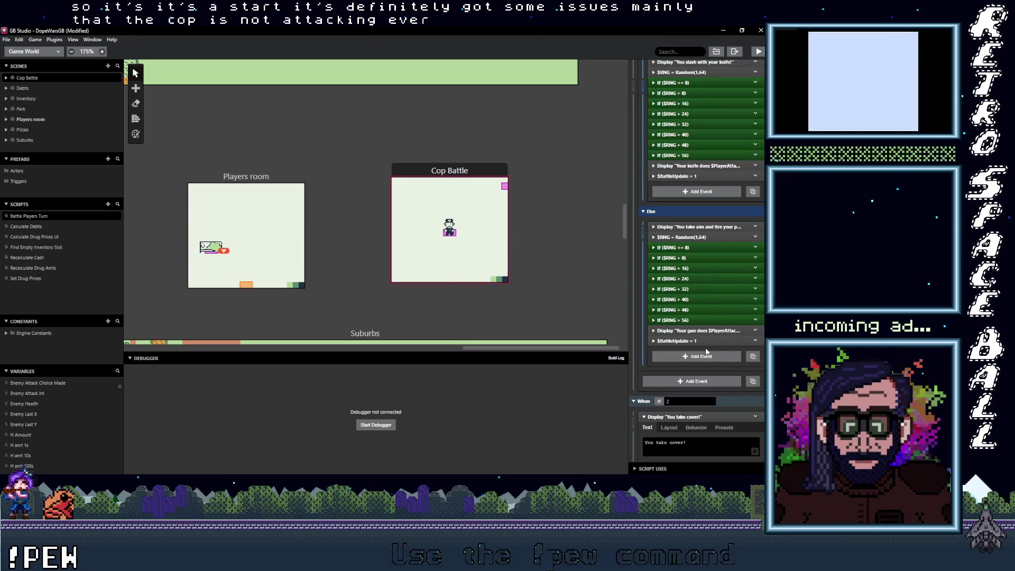
scroll(706, 351, down, 1)
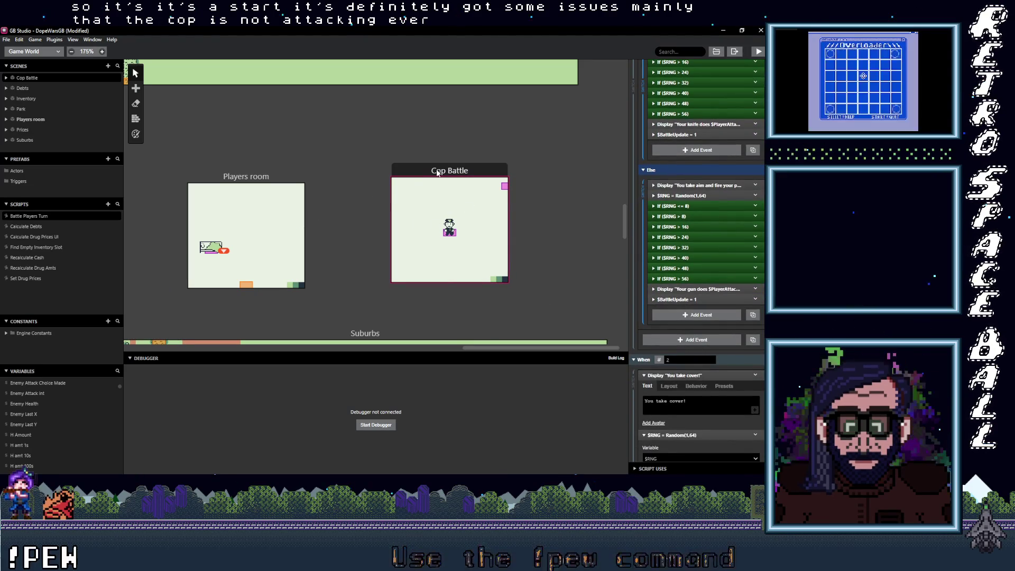
Show the cop actor's On Update script and expand If $playersturn == 1 to inspect its attack events.
click(437, 173)
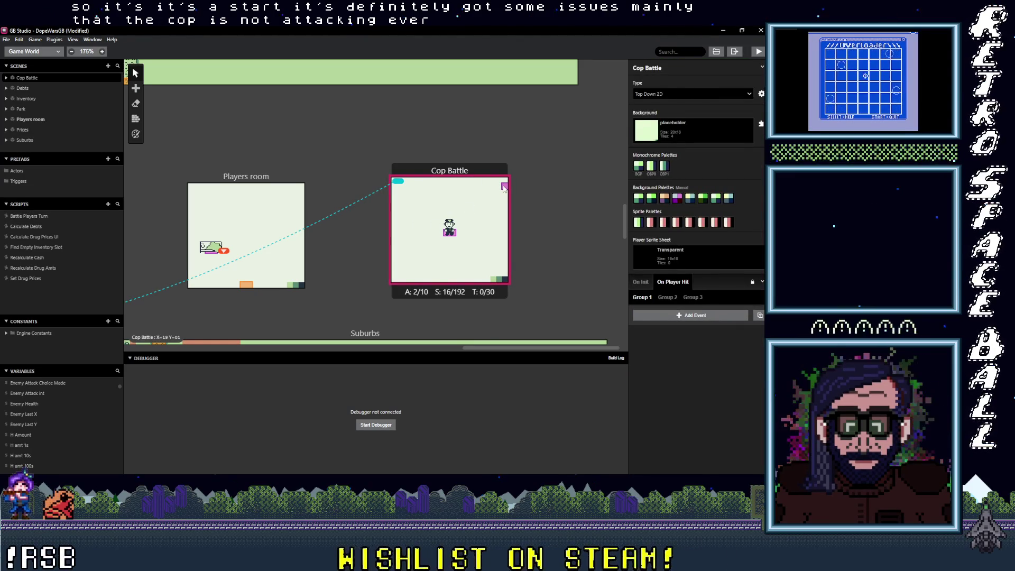
click(503, 188)
click(703, 234)
scroll(705, 351, down, 5)
click(694, 413)
scroll(712, 396, down, 3)
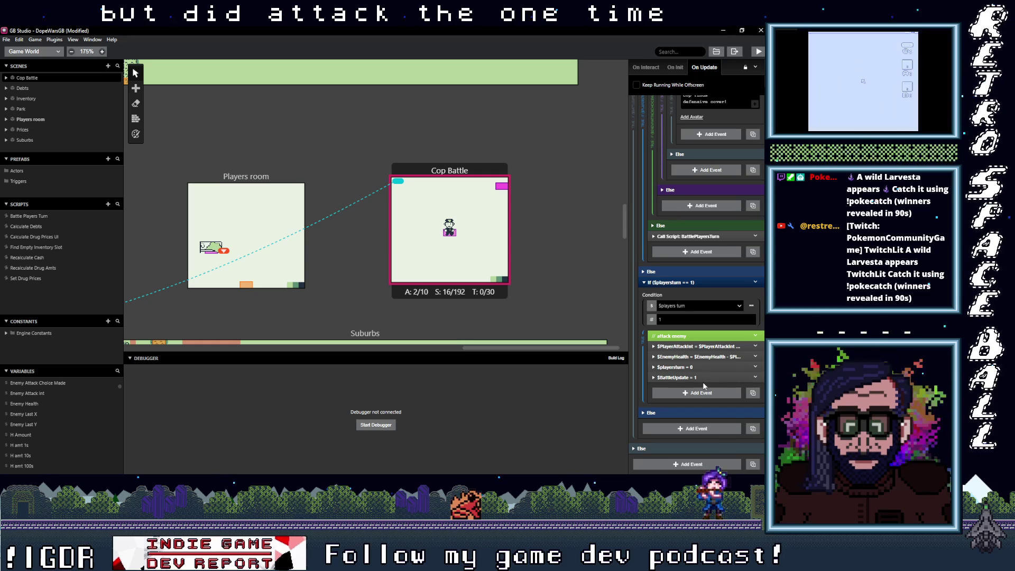
click(705, 346)
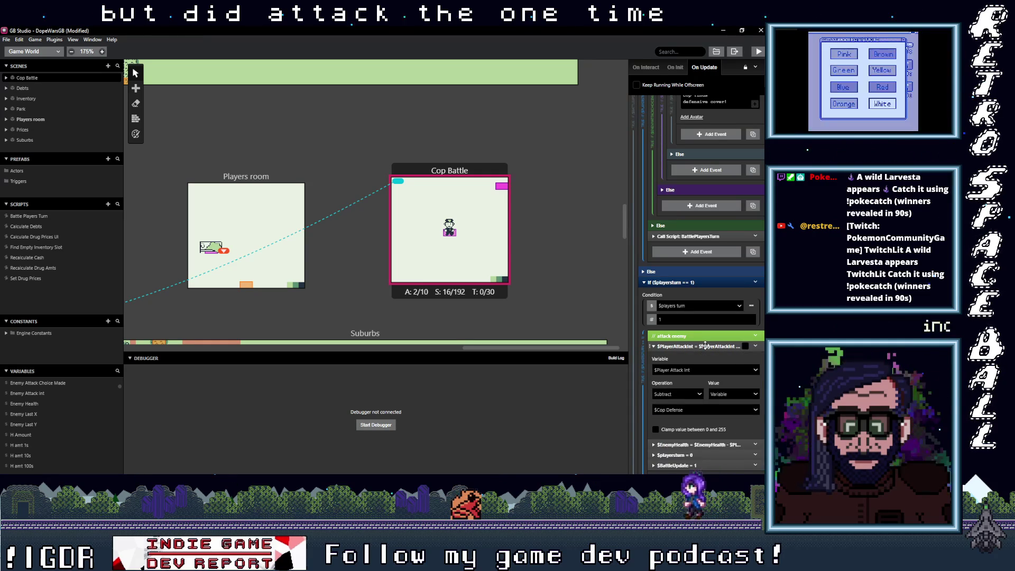
click(705, 346)
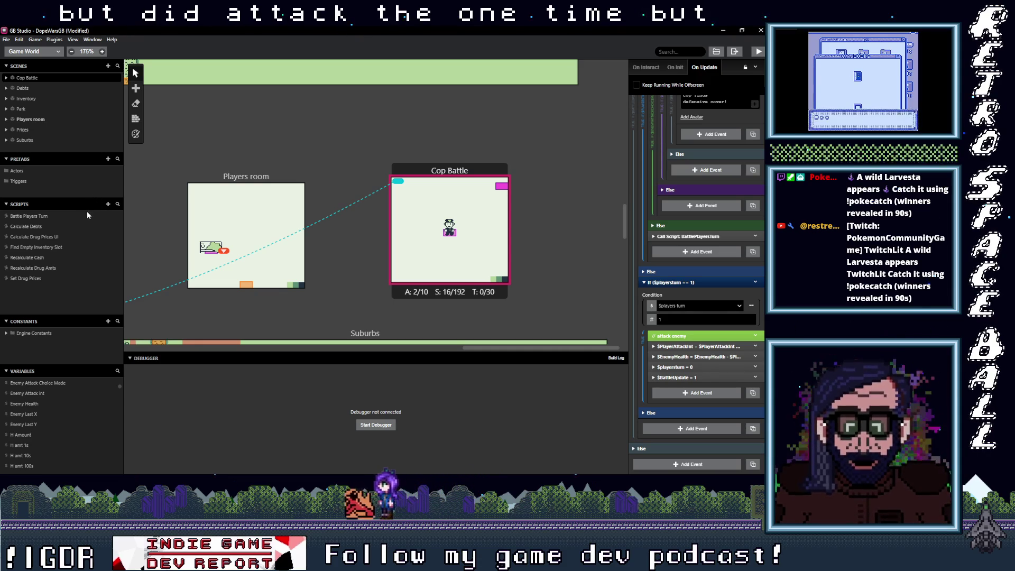
click(42, 216)
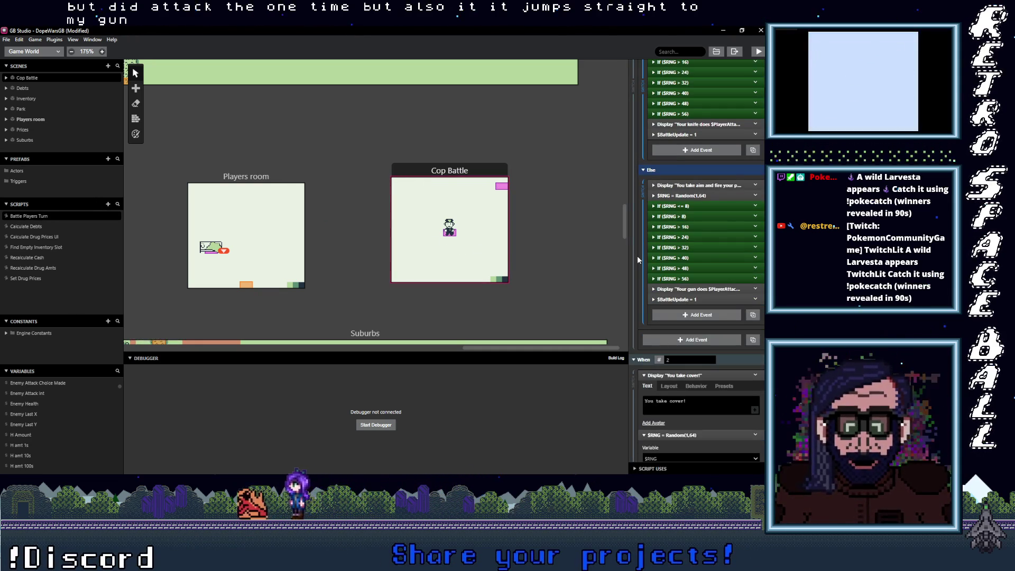
Set the Weapon Int switch's Number of options to 4.
scroll(674, 274, up, 5)
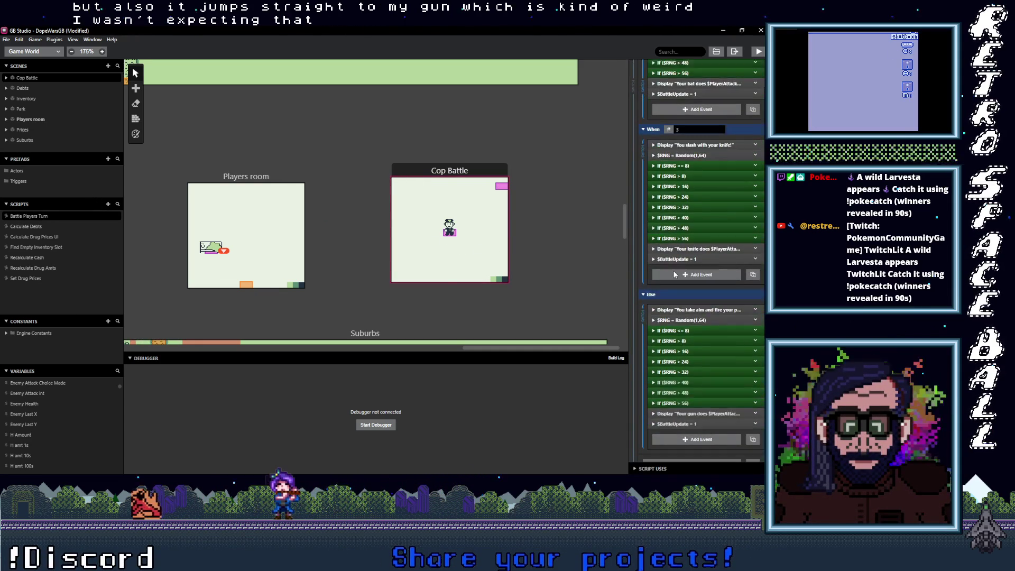
scroll(665, 309, down, 5)
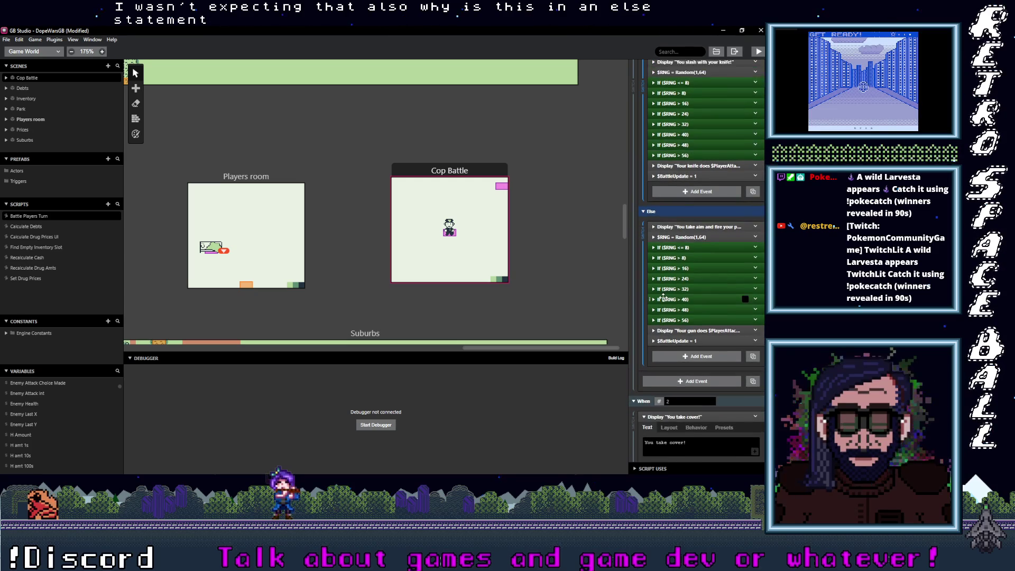
scroll(666, 296, down, 3)
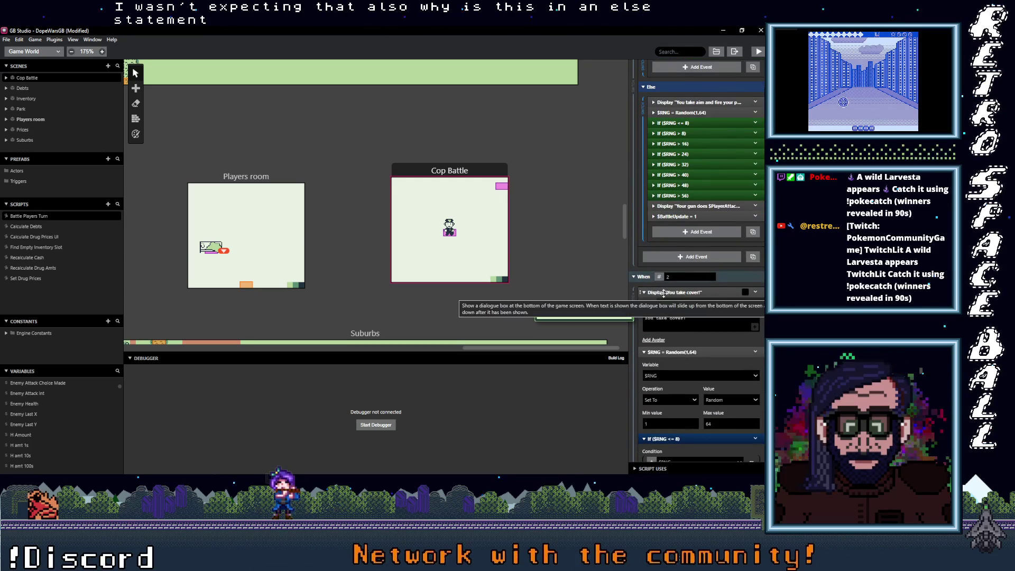
scroll(664, 291, down, 1)
scroll(665, 285, down, 15)
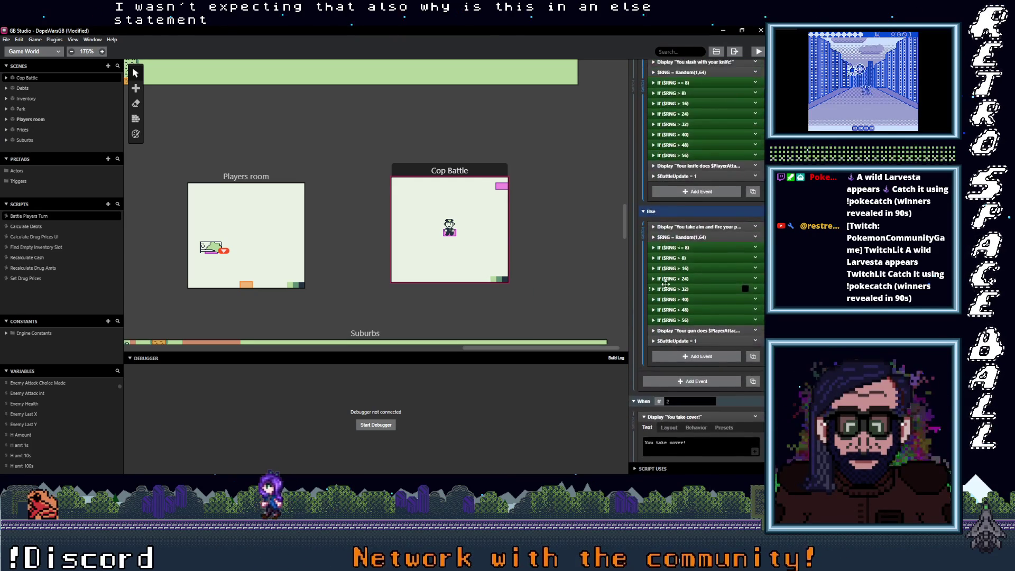
scroll(664, 285, up, 8)
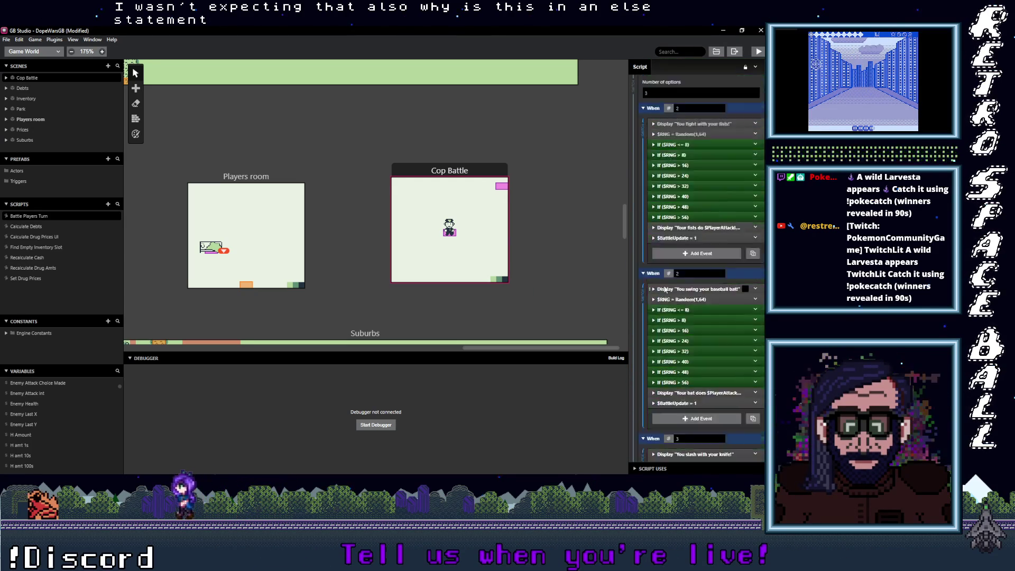
double_click(661, 199)
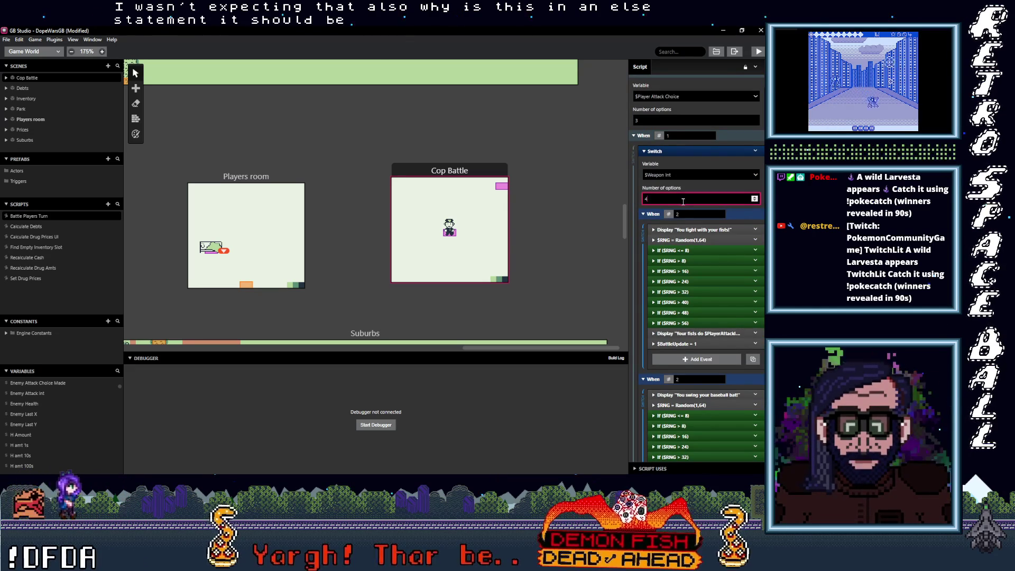
text(4)
scroll(671, 211, down, 10)
scroll(678, 220, down, 5)
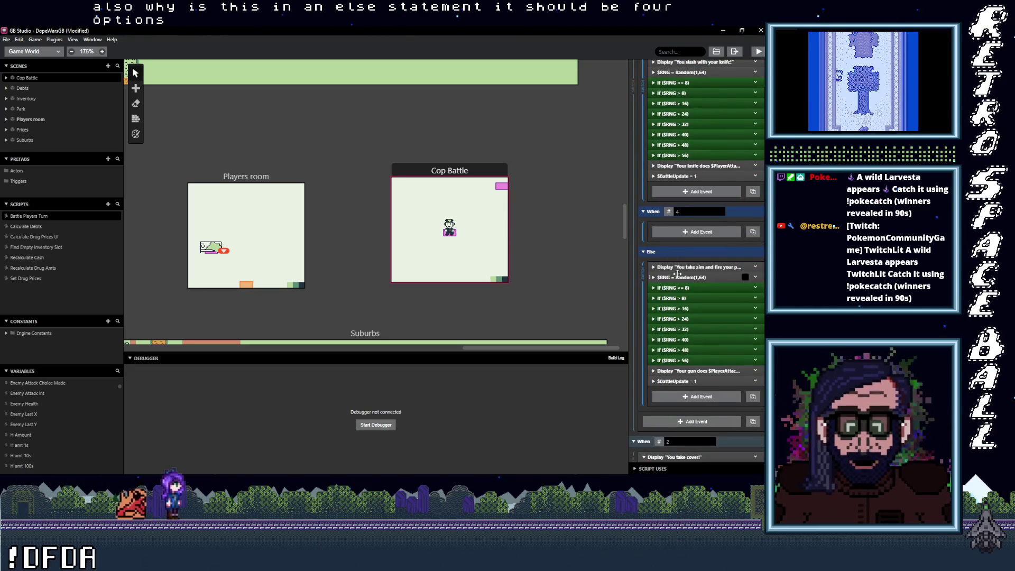
Multi-select the gun attack and $RNG damage events in Else and drag them into When 4.
click(681, 267)
ctrl+click(679, 277)
ctrl+click(679, 298)
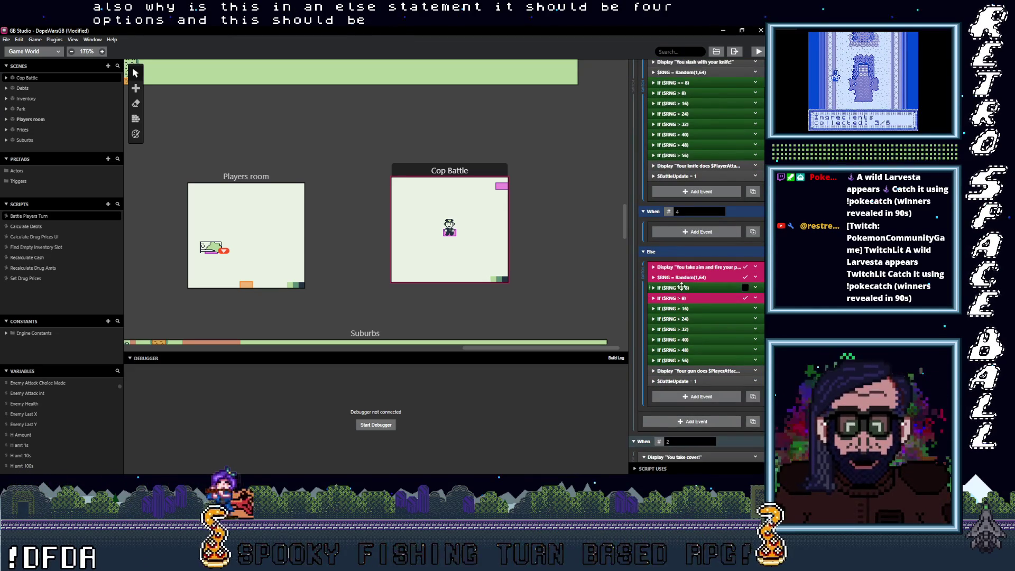
ctrl+click(681, 287)
ctrl+click(683, 308)
ctrl+click(684, 319)
ctrl+click(685, 329)
ctrl+click(686, 340)
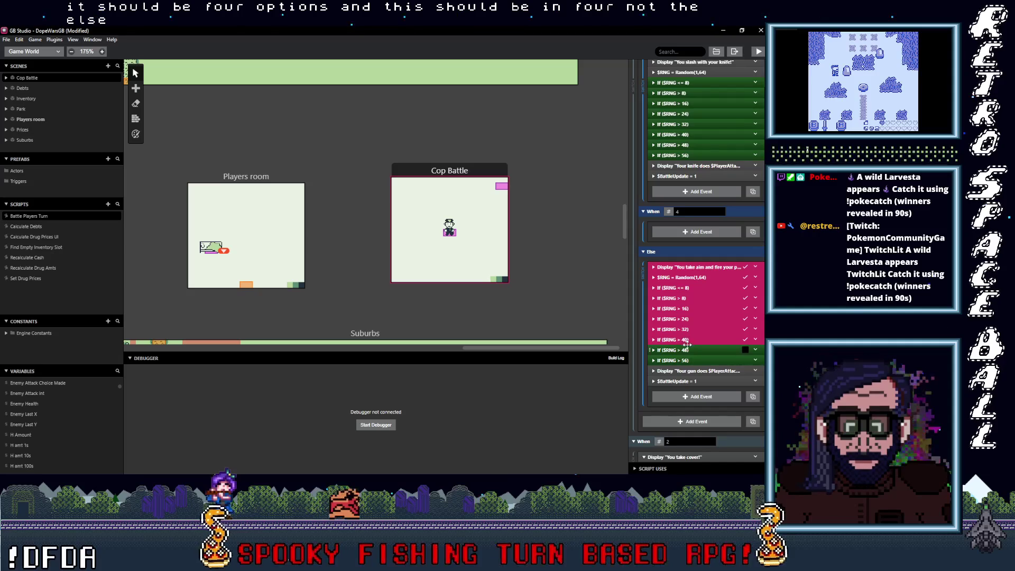
ctrl+click(686, 349)
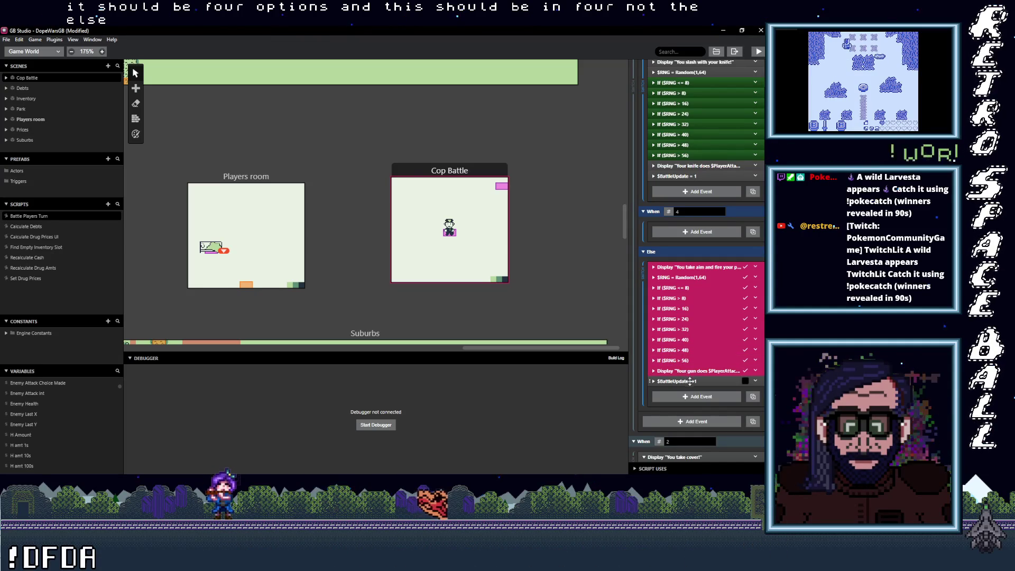
drag(686, 280, 690, 242)
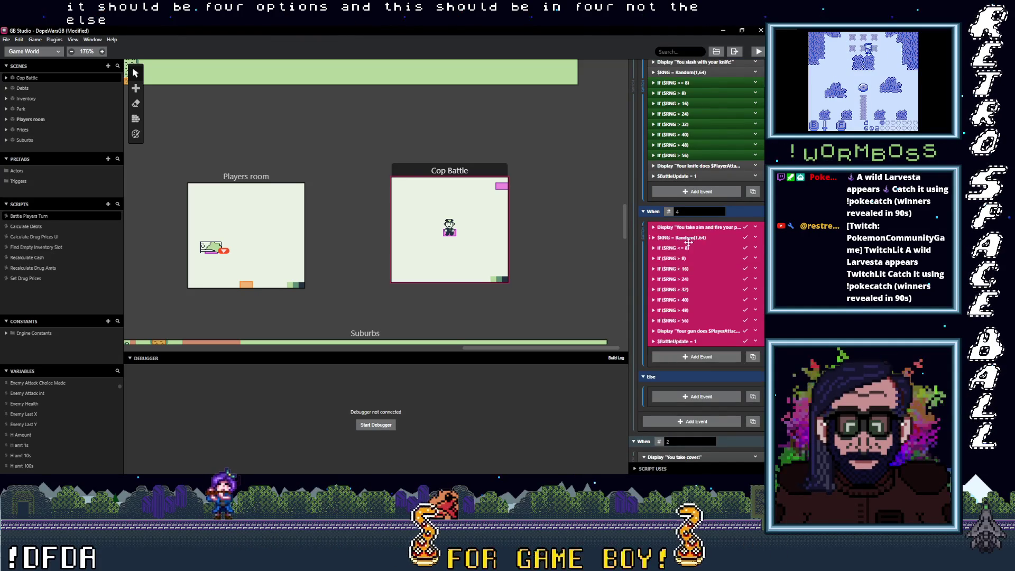
Select the Players room scene and show its On Init events.
click(565, 208)
scroll(459, 254, down, 3)
scroll(335, 222, up, 5)
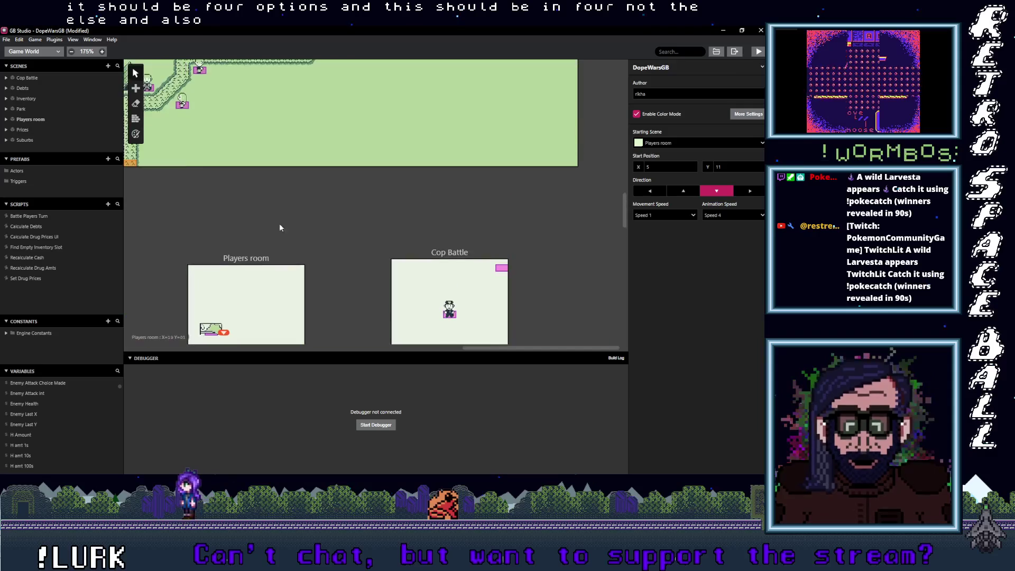
drag(233, 230, 376, 126)
click(384, 143)
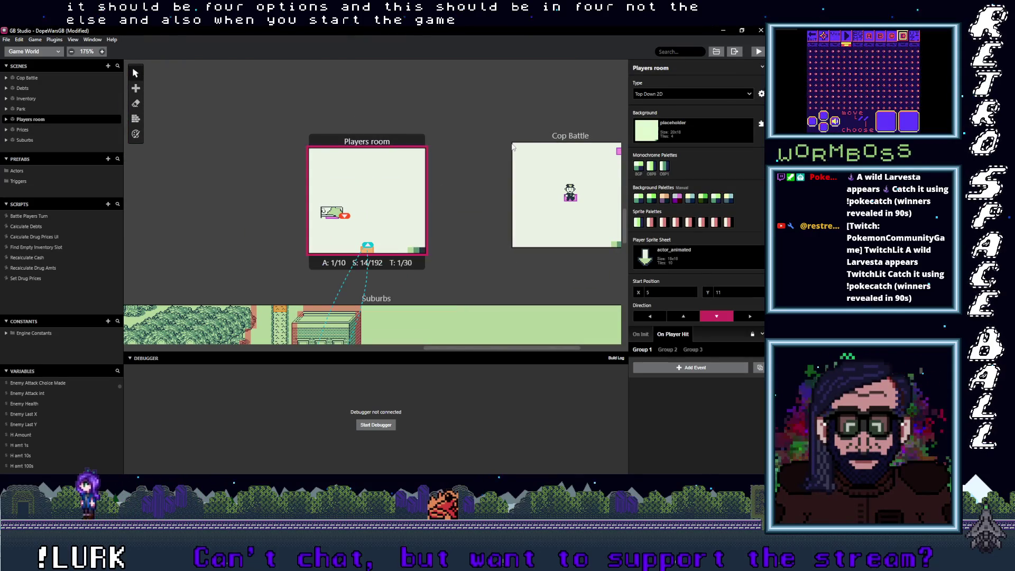
click(647, 336)
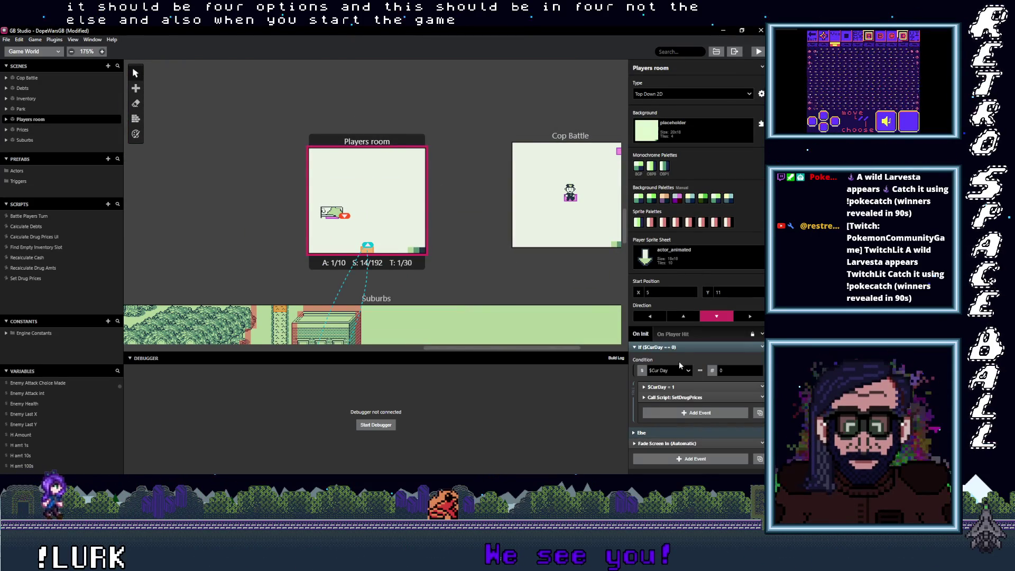
Add a Variable Set To Value event in the day-zero block setting Weapon Int to 1.
click(671, 412)
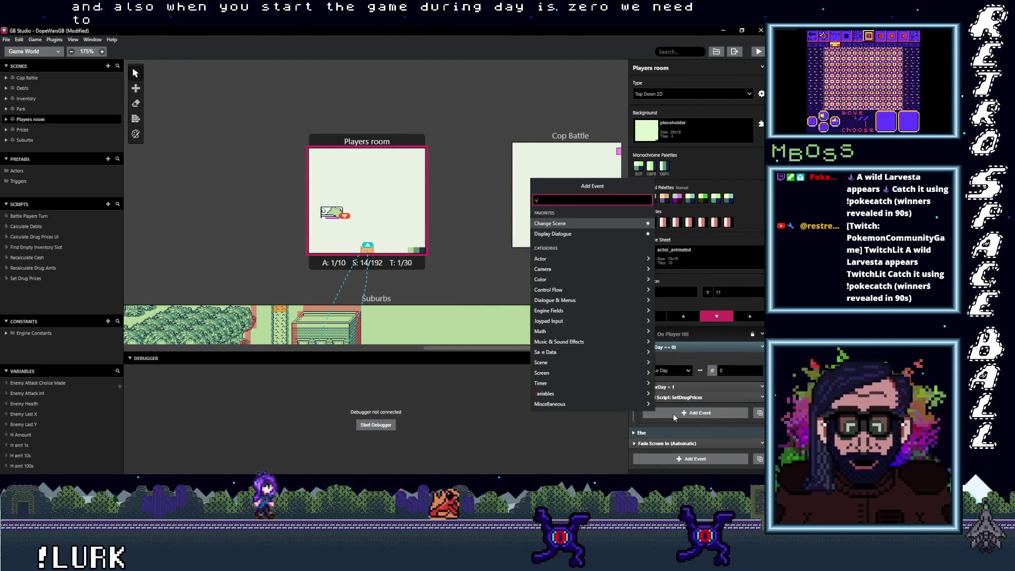
text(var val)
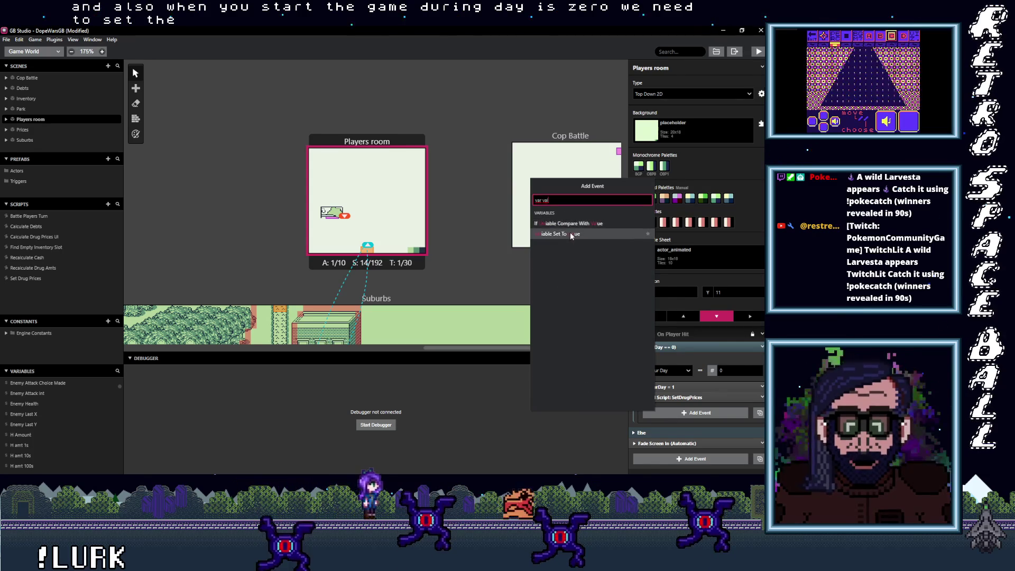
click(570, 233)
scroll(671, 417, down, 1)
click(679, 373)
text(weap)
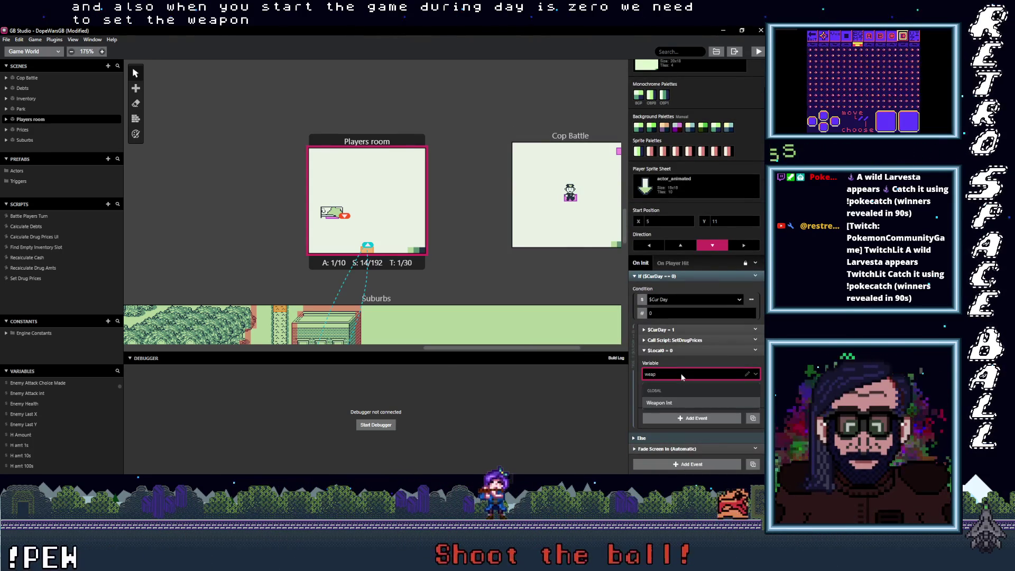
click(681, 402)
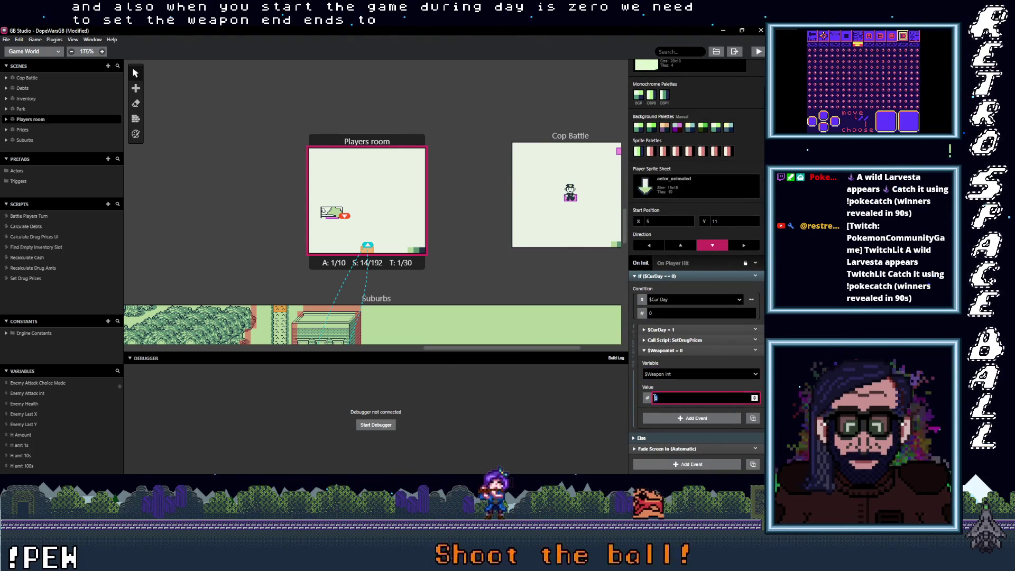
click(697, 351)
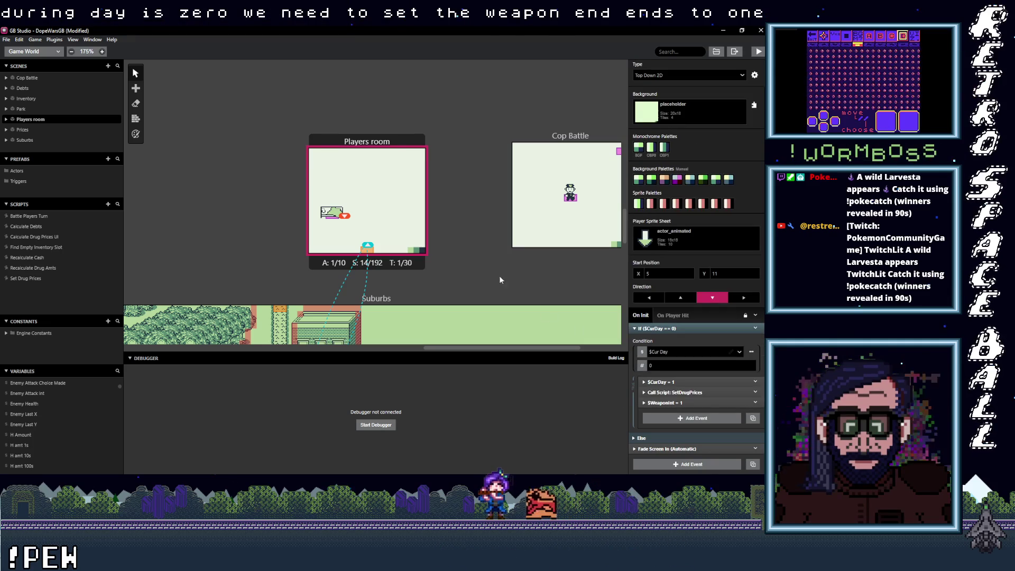
Move the Weapon Int event before the SetDrugPrices call and reopen the Battle Players Turn script.
scroll(321, 150, down, 5)
scroll(321, 151, right, 5)
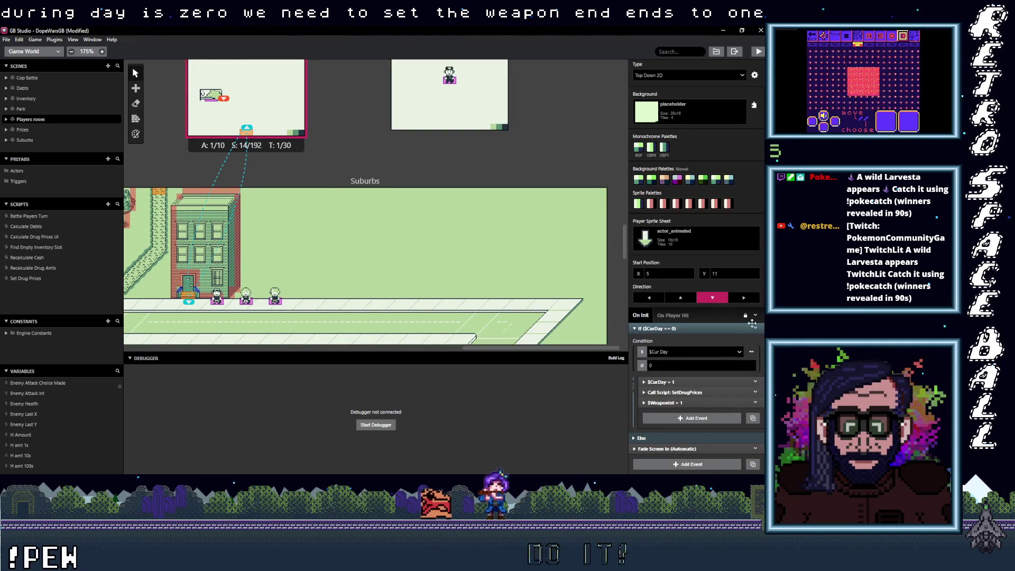
drag(692, 400, 693, 404)
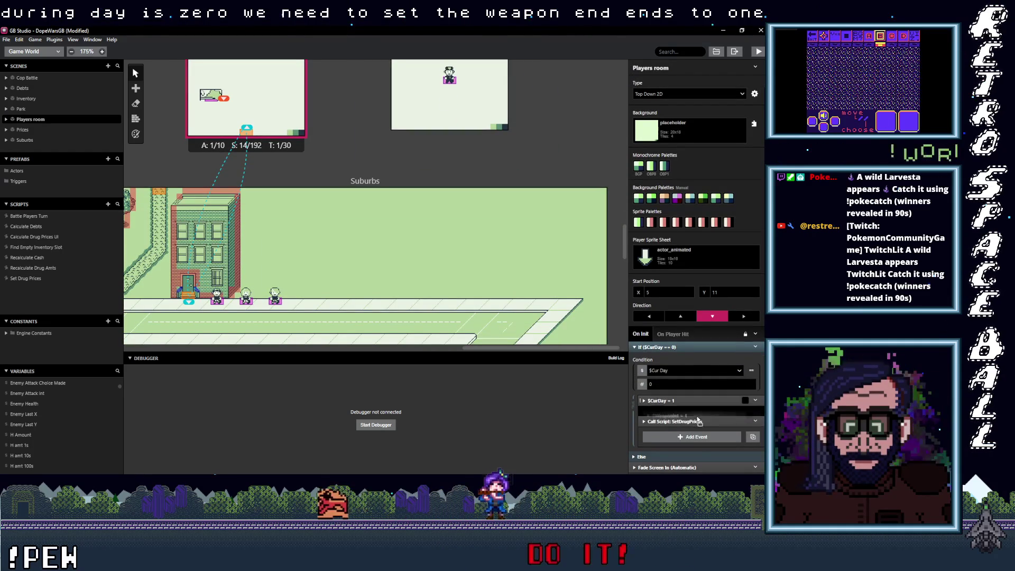
scroll(540, 287, down, 6)
scroll(475, 237, left, 7)
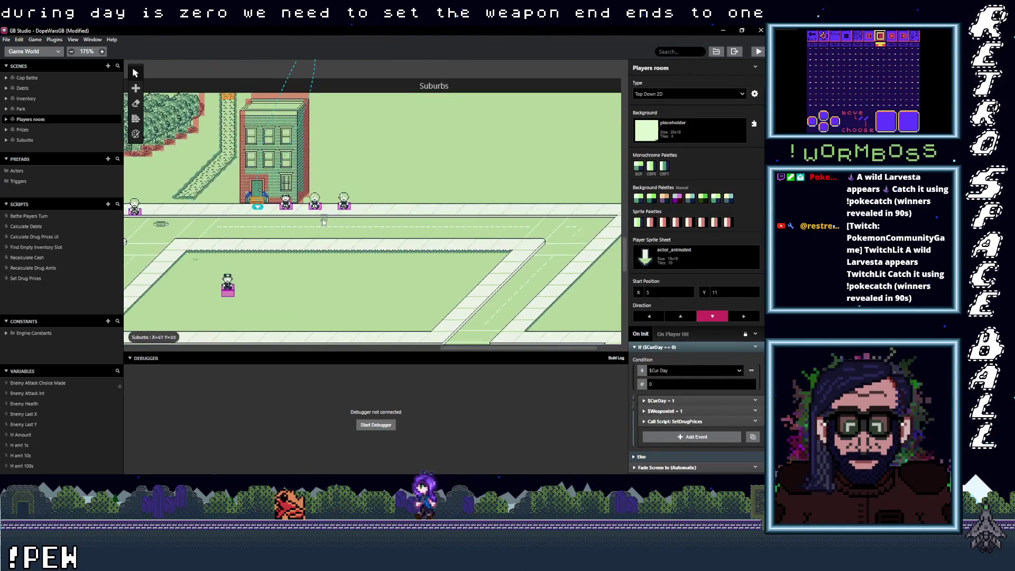
scroll(418, 191, up, 9)
scroll(417, 190, right, 5)
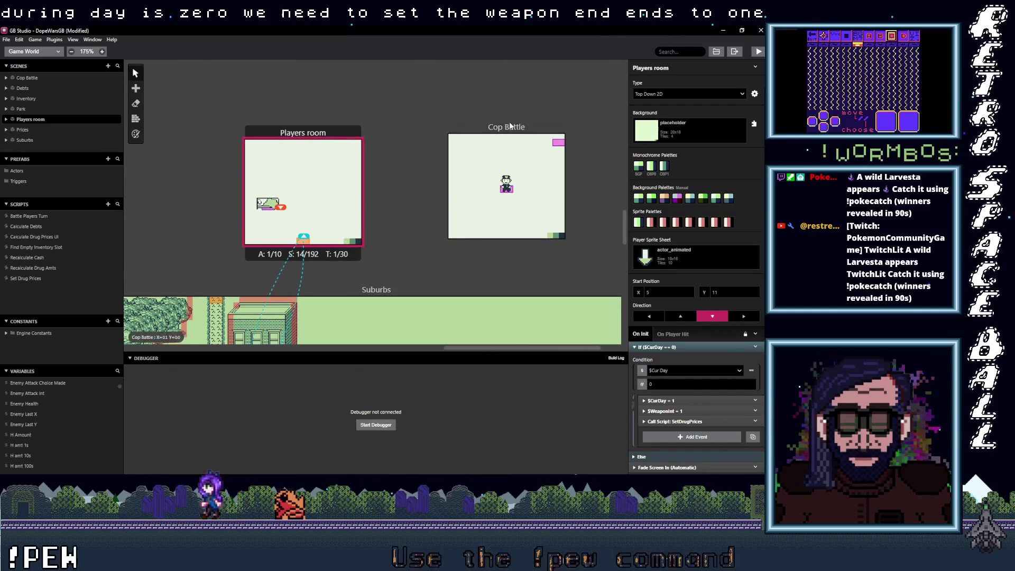
click(35, 215)
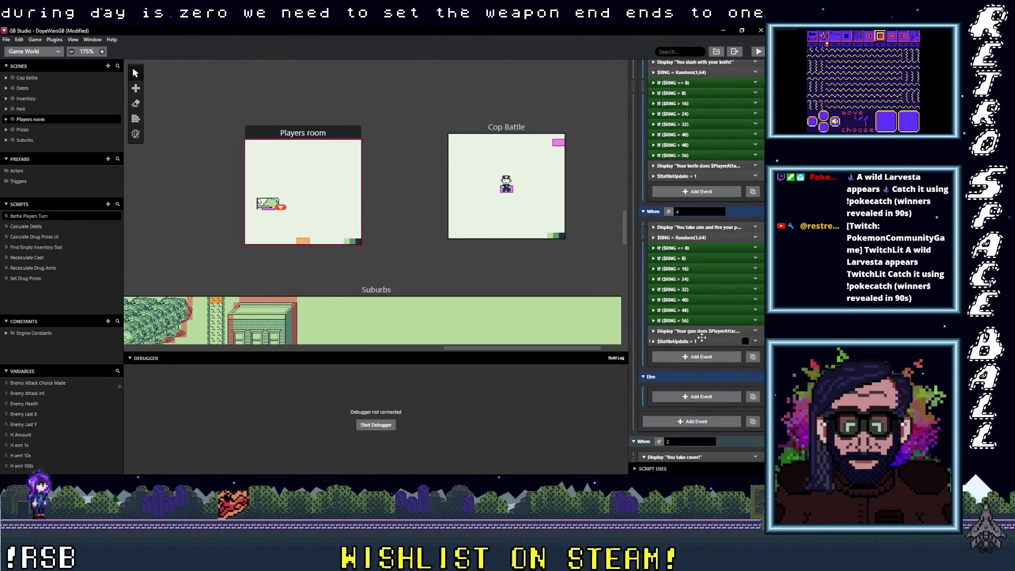
scroll(702, 341, down, 5)
scroll(702, 342, down, 5)
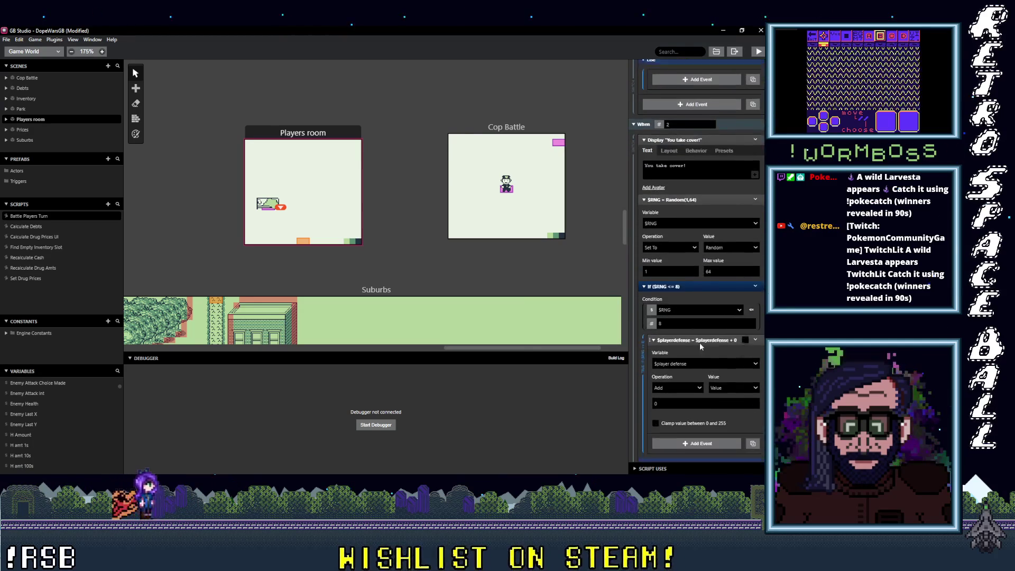
scroll(695, 343, down, 4)
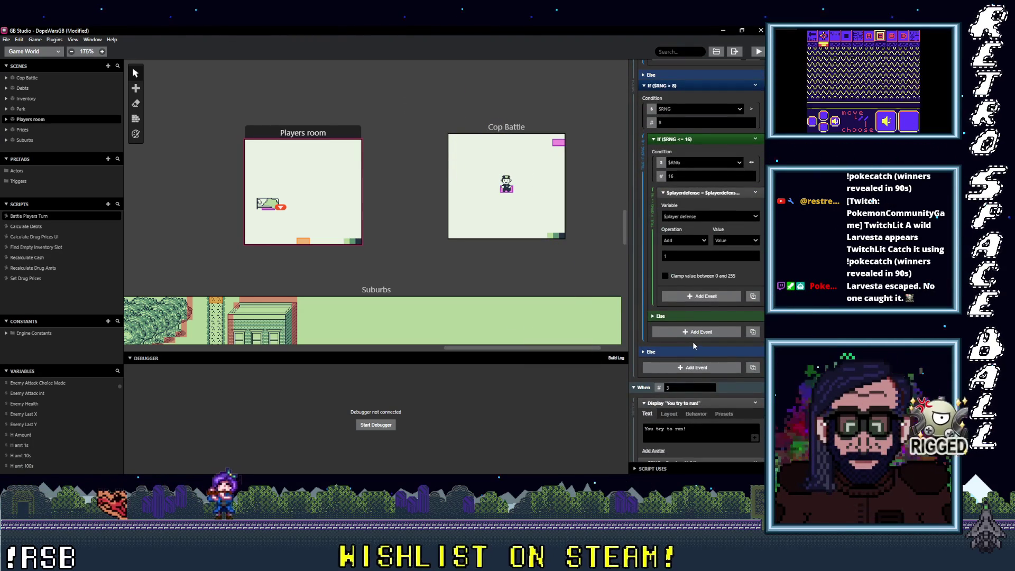
scroll(692, 342, down, 4)
scroll(692, 342, down, 4)
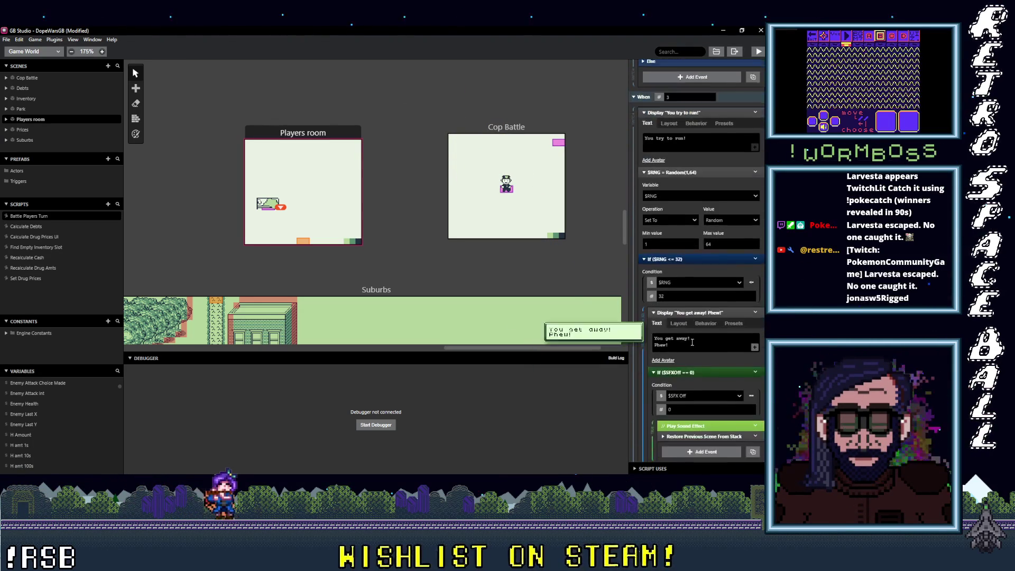
scroll(690, 344, down, 3)
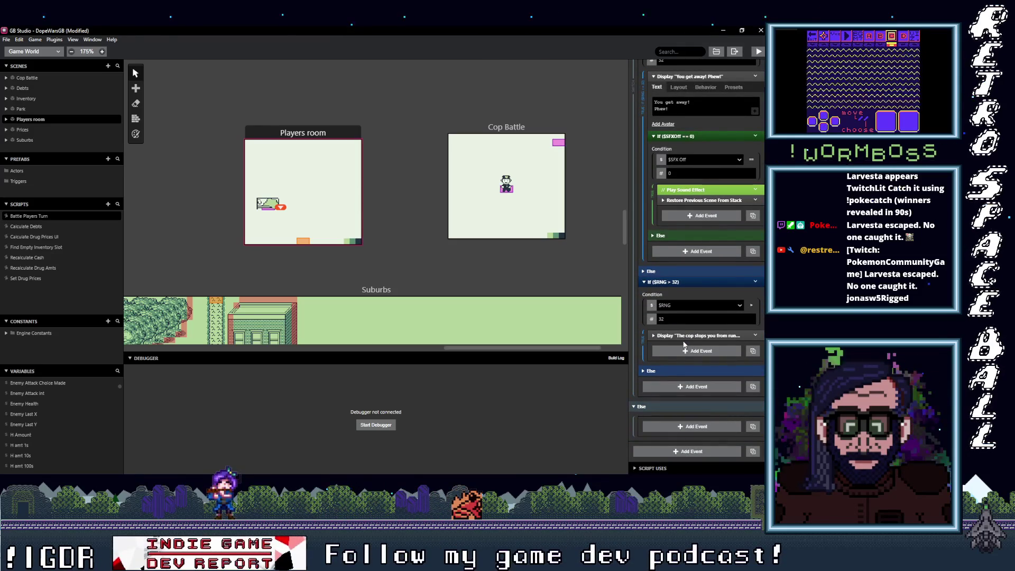
scroll(684, 344, down, 10)
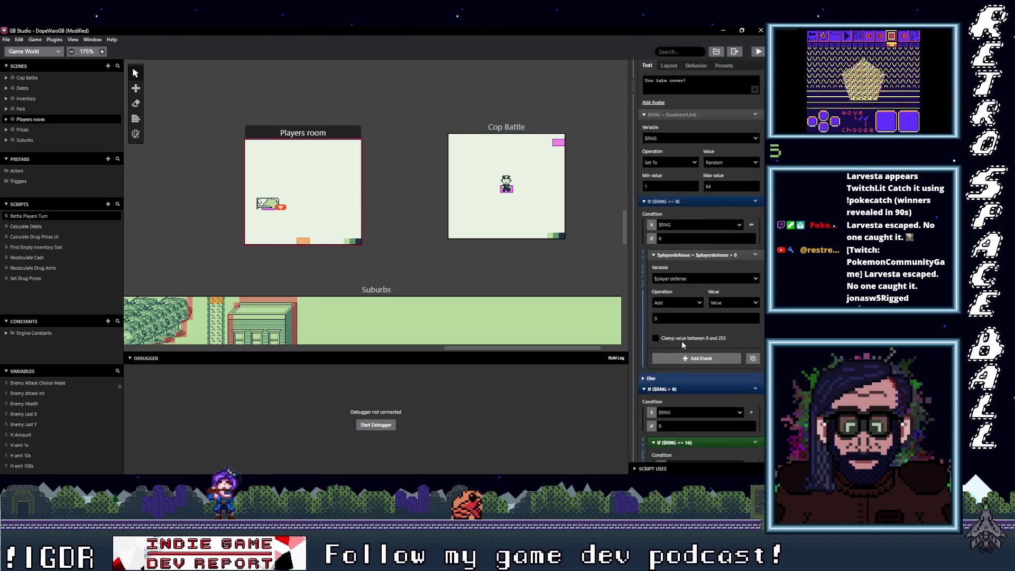
scroll(682, 342, up, 15)
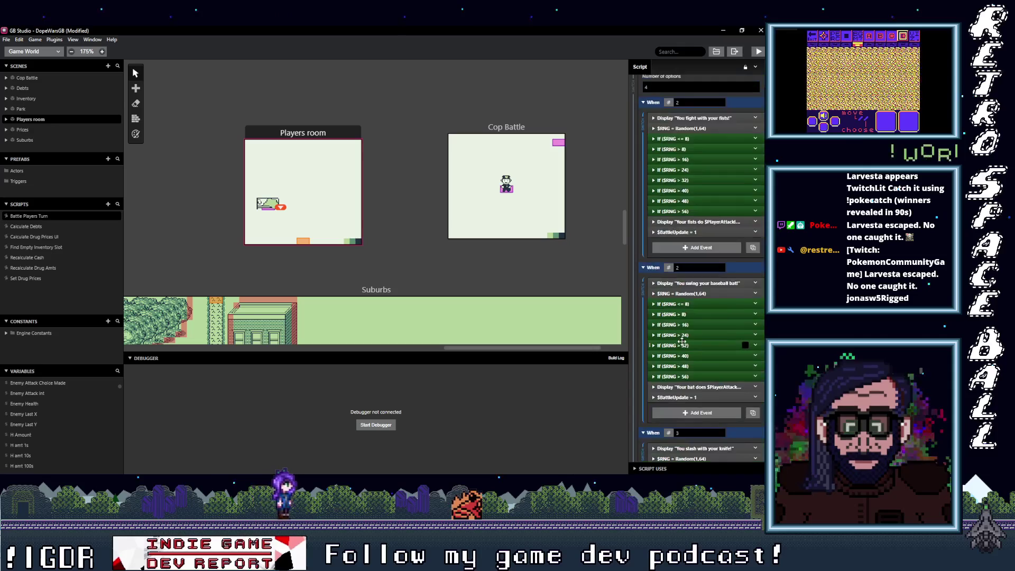
scroll(682, 341, up, 2)
scroll(681, 342, down, 2)
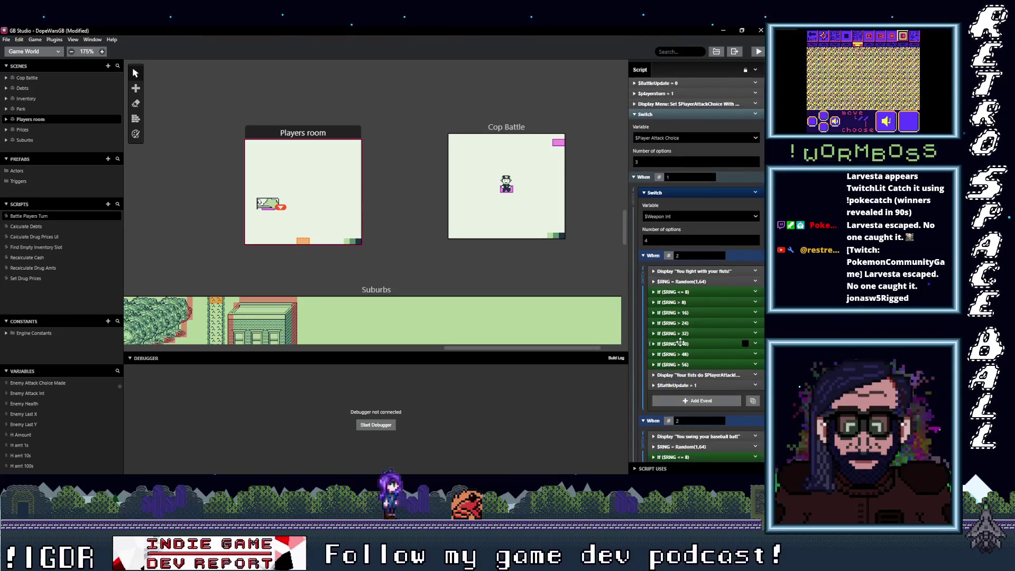
scroll(674, 165, up, 2)
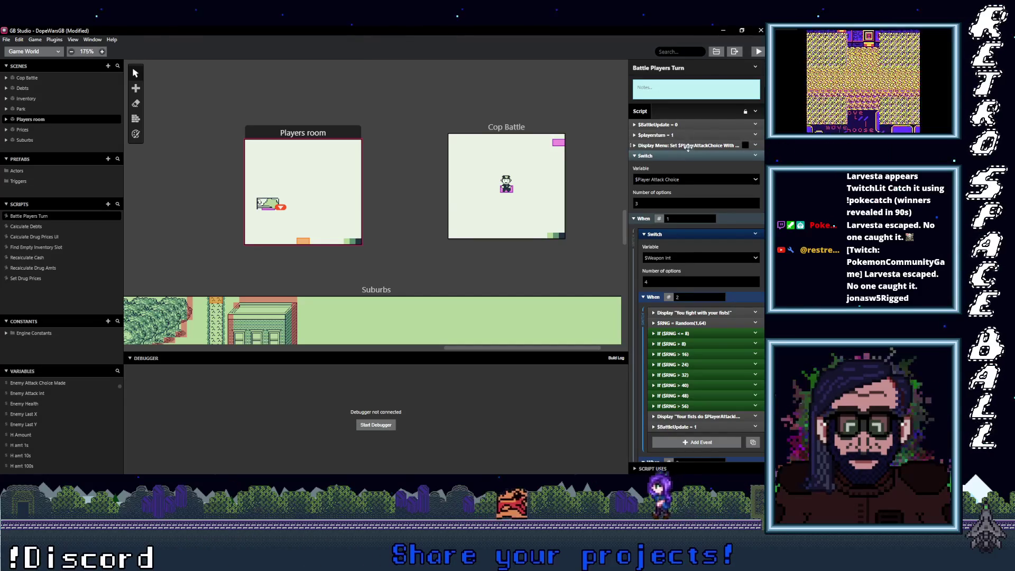
scroll(689, 200, down, 5)
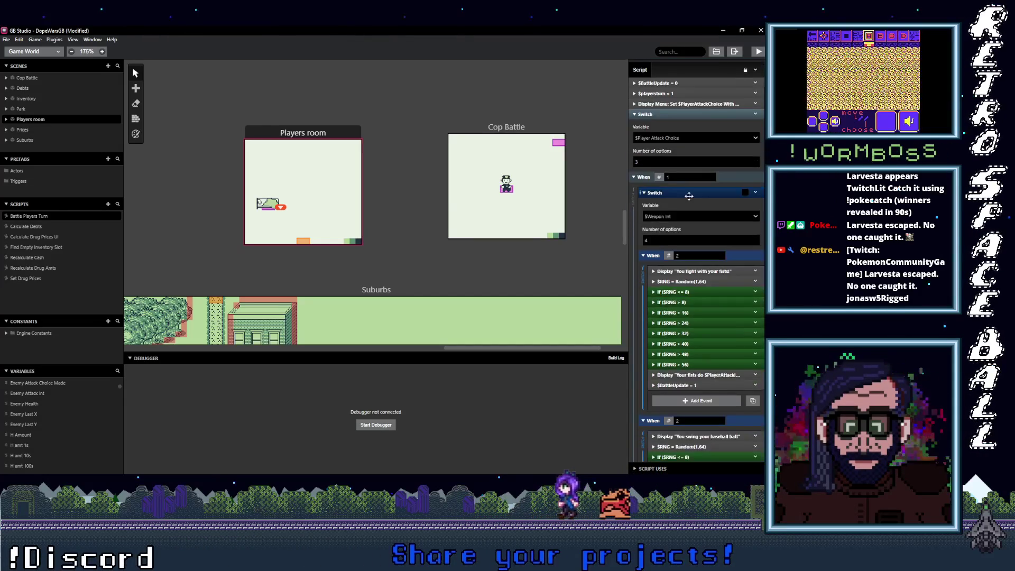
scroll(686, 201, down, 5)
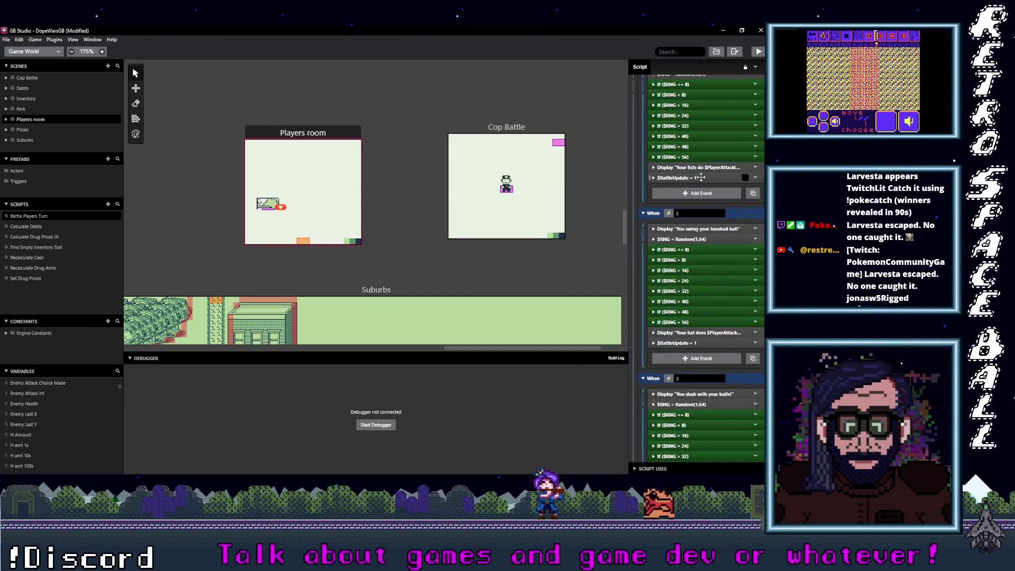
scroll(696, 223, up, 10)
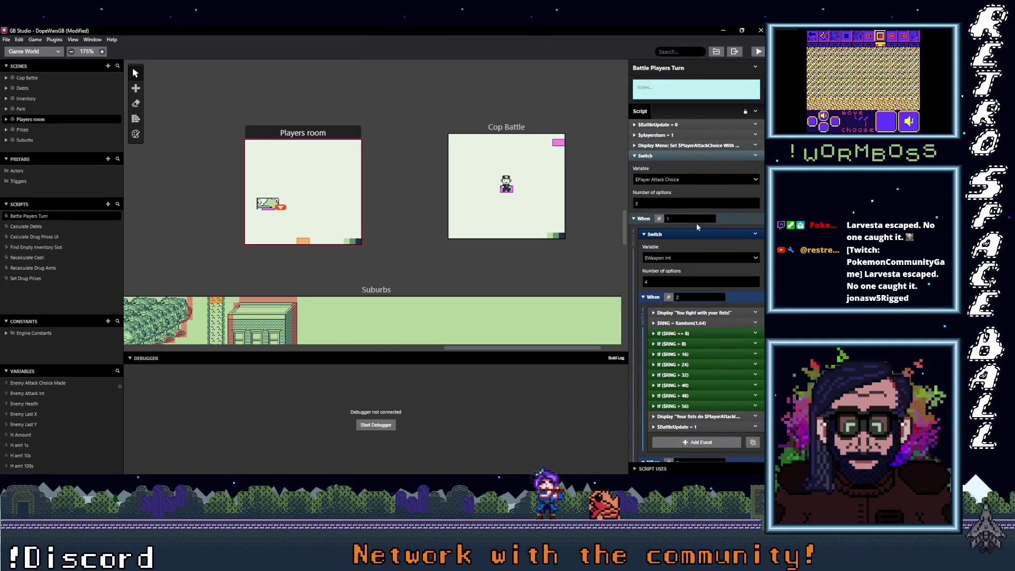
scroll(696, 223, down, 7)
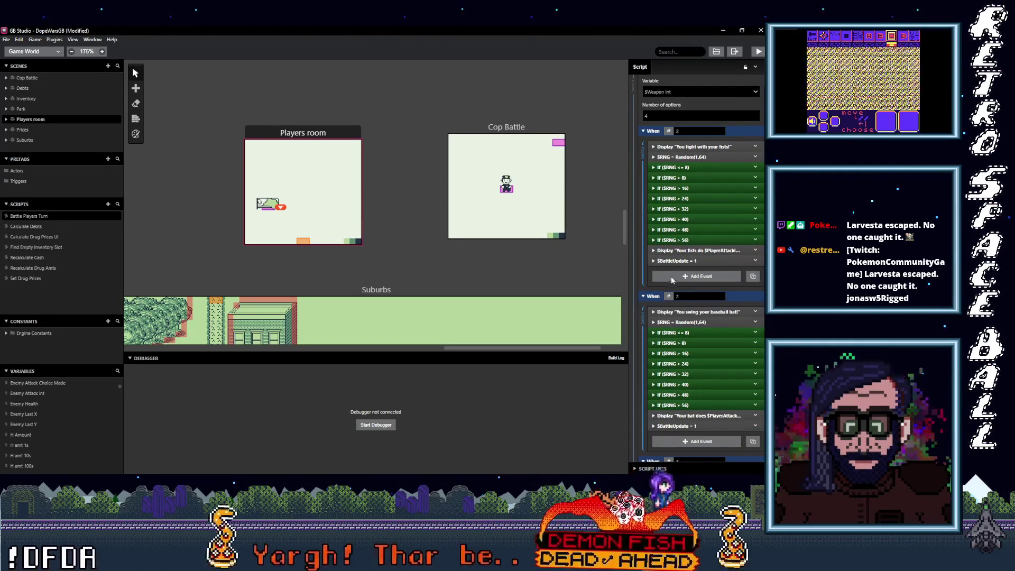
scroll(700, 279, down, 5)
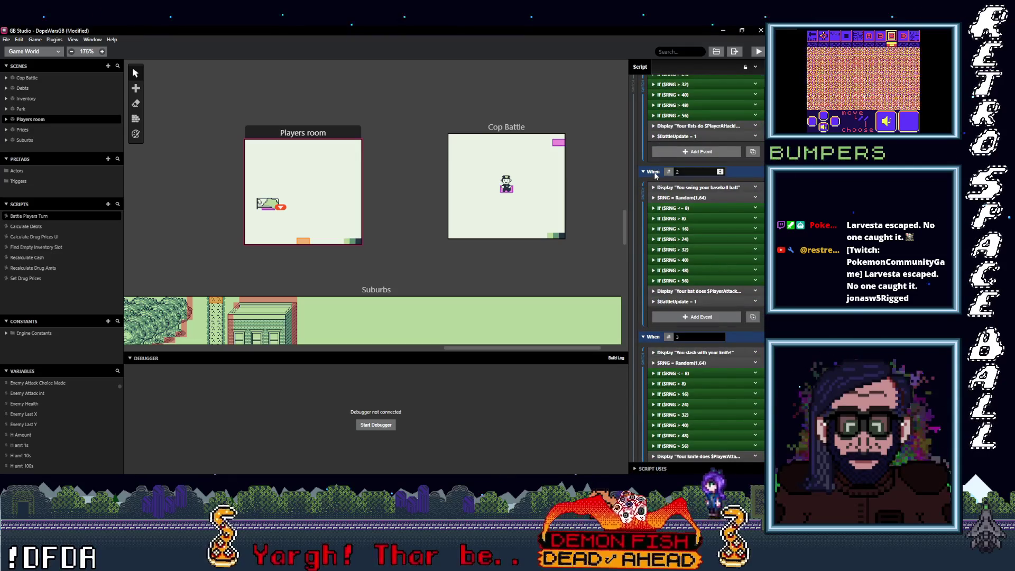
Collapse the baseball bat, knife and gun attack cases and the take-cover choice's events.
click(743, 171)
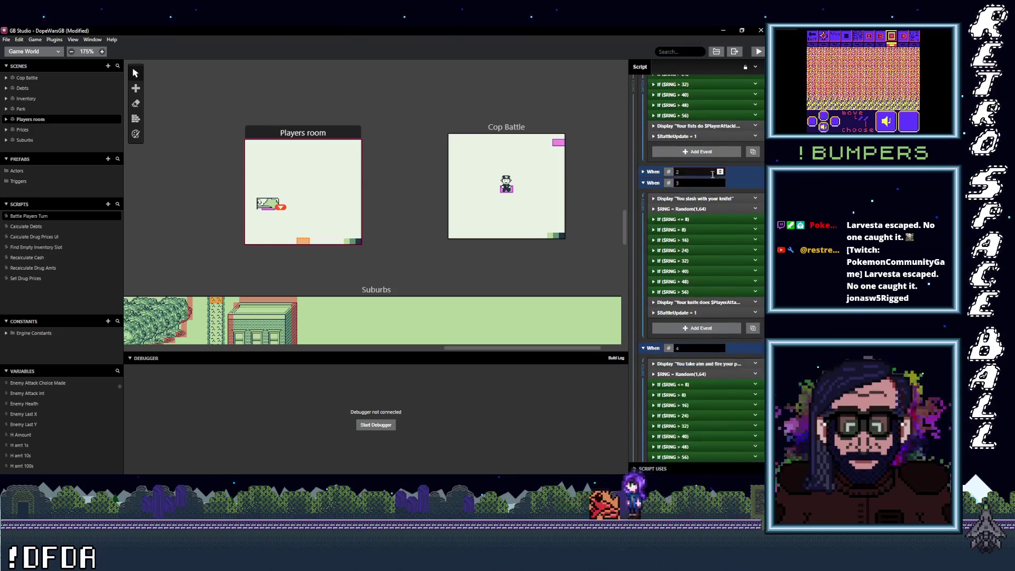
click(751, 183)
click(745, 194)
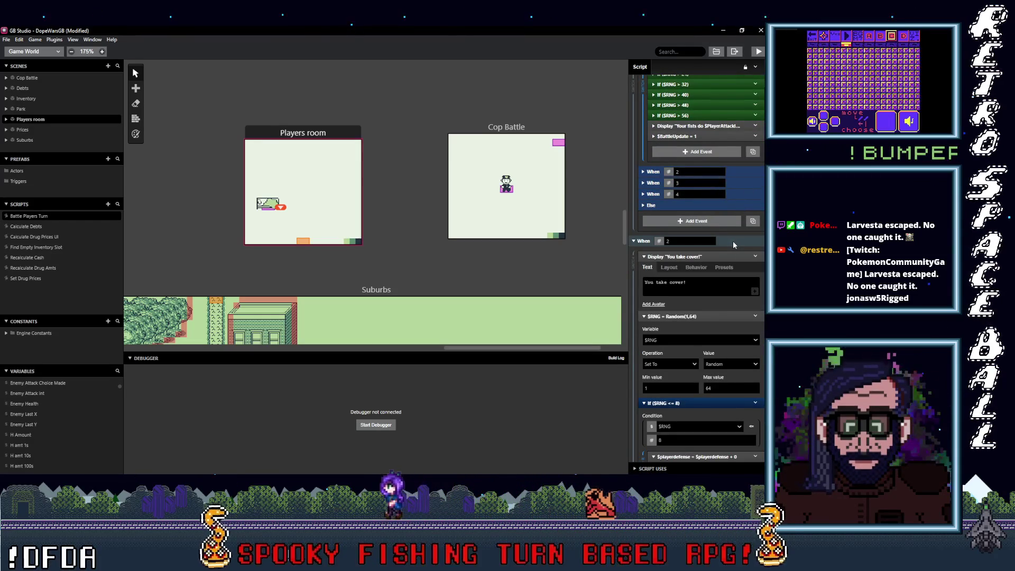
click(732, 243)
click(733, 243)
click(732, 244)
Review the run-away and take-cover choices' events in Battle Players Turn.
scroll(732, 222, down, 1)
click(729, 210)
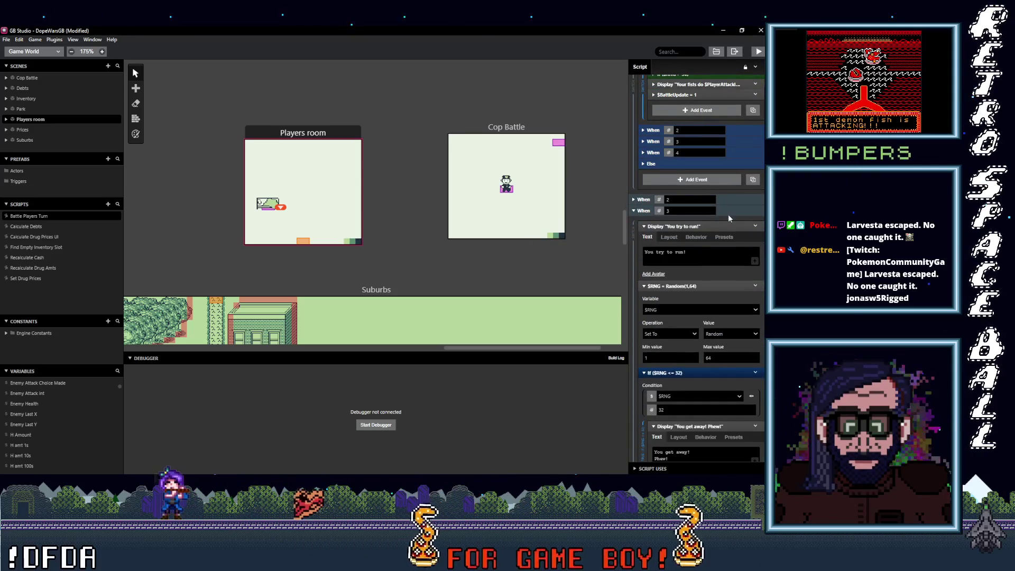
click(727, 212)
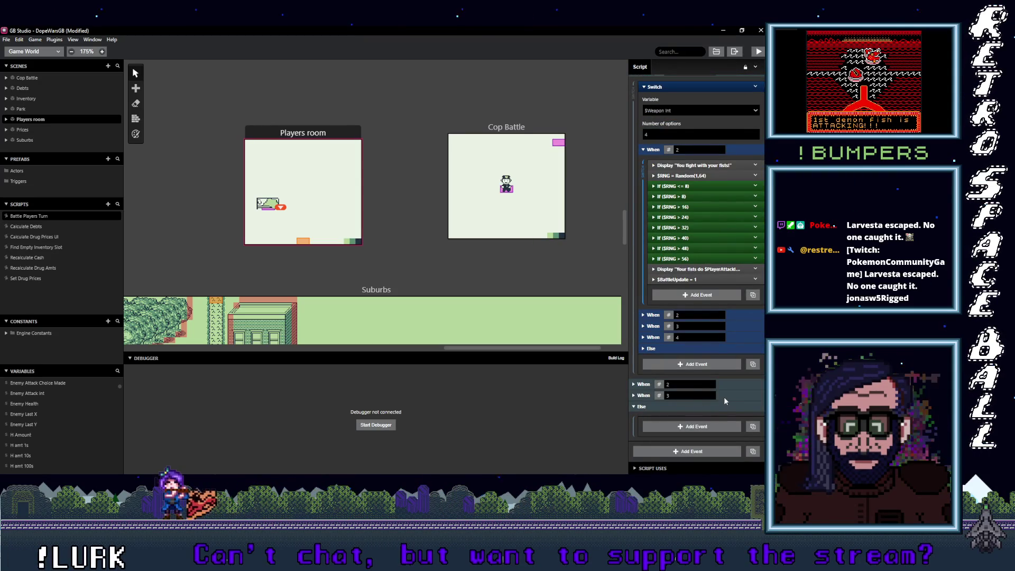
click(724, 384)
scroll(723, 384, down, 4)
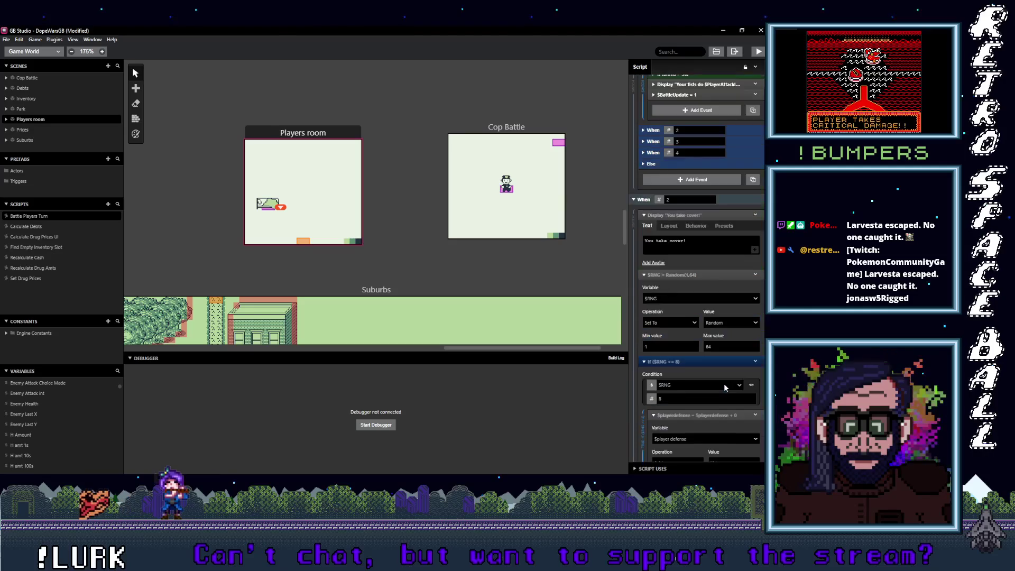
scroll(724, 382, down, 4)
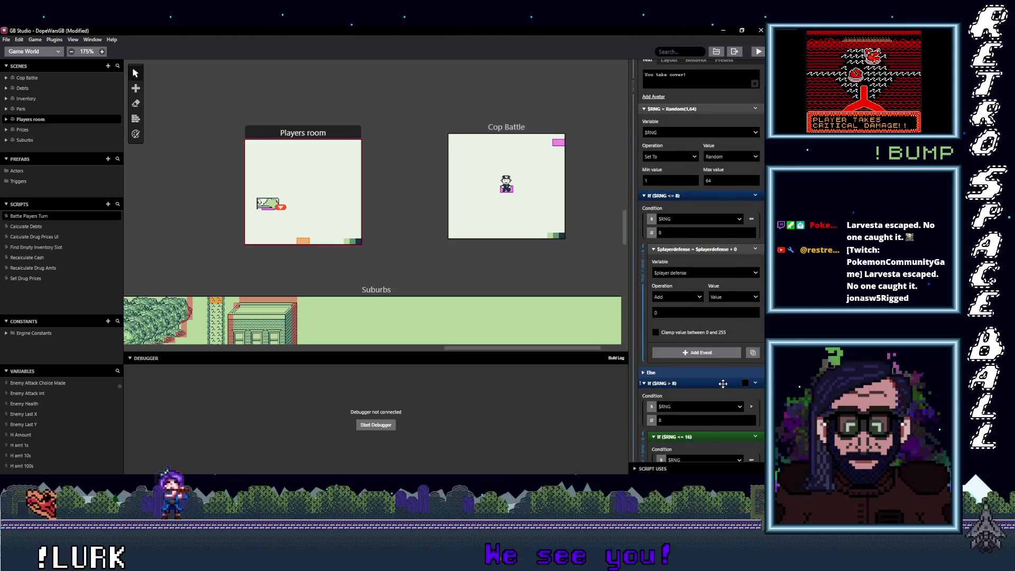
scroll(722, 384, up, 1)
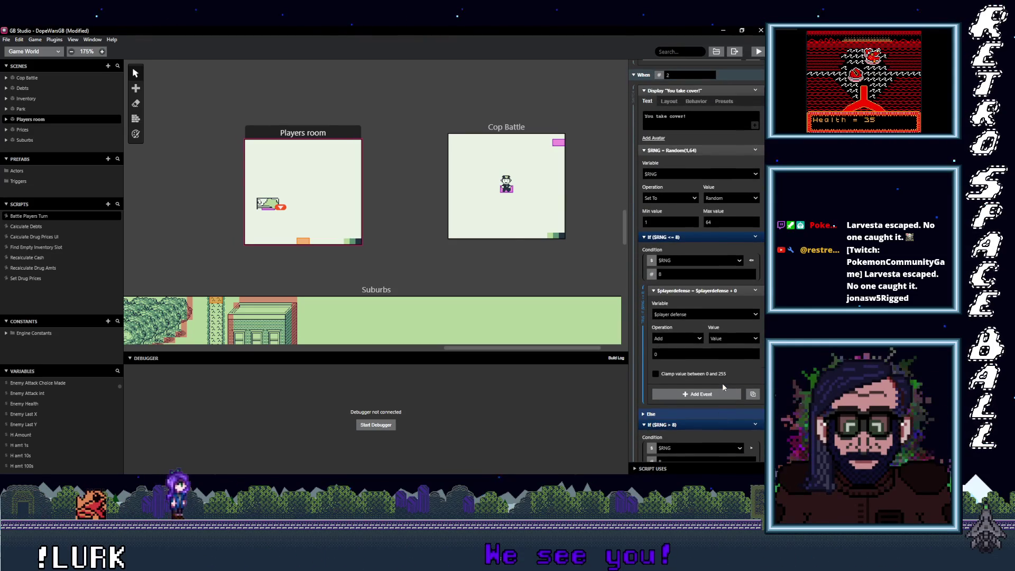
scroll(722, 383, up, 1)
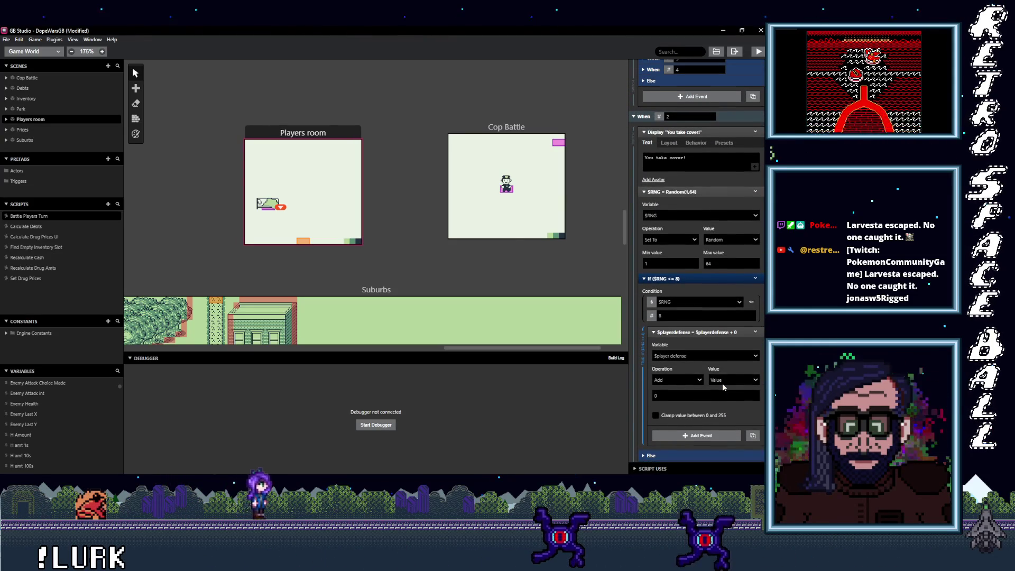
scroll(722, 382, up, 1)
scroll(722, 383, down, 8)
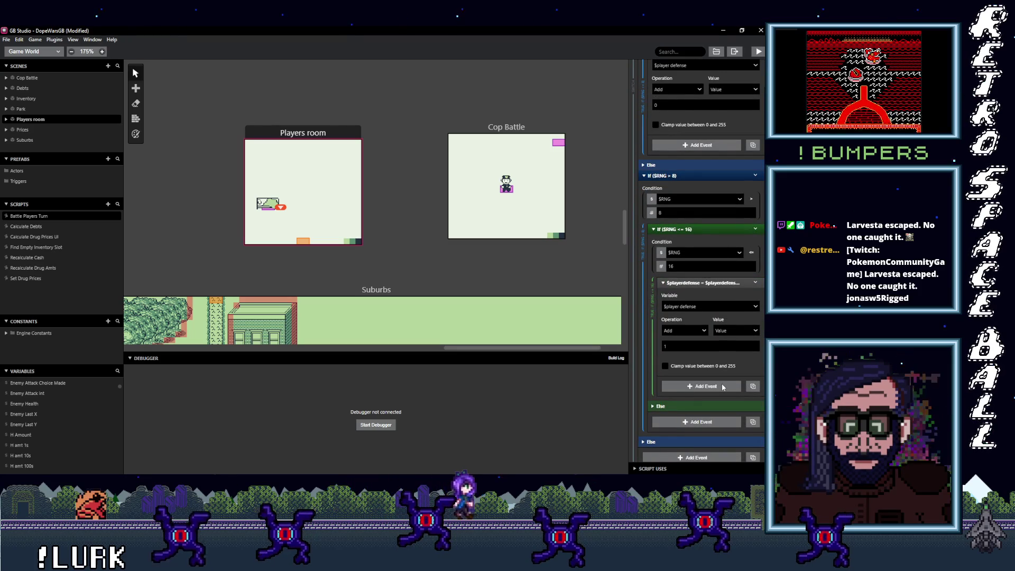
scroll(722, 383, up, 6)
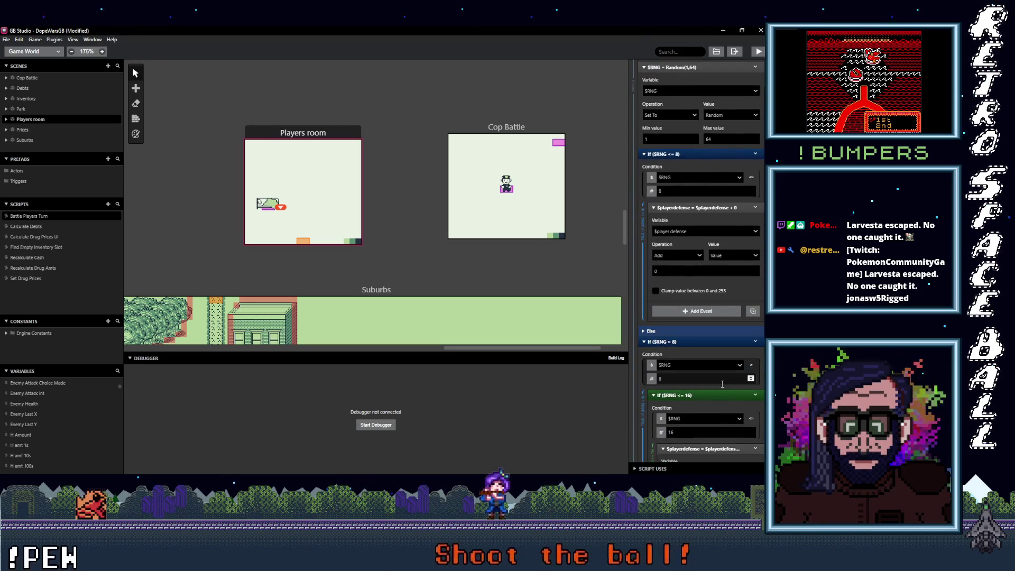
scroll(722, 383, up, 10)
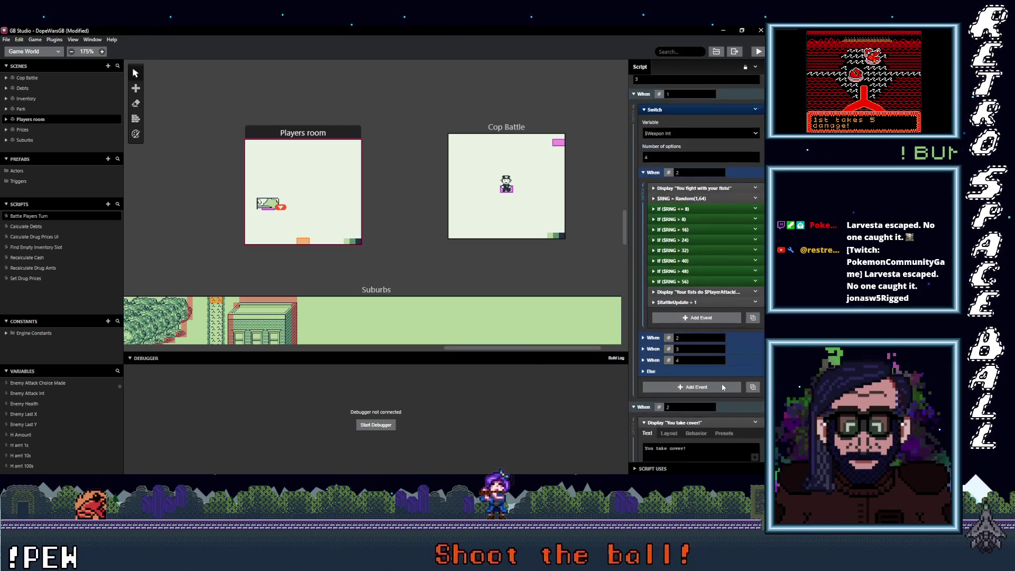
scroll(721, 384, up, 2)
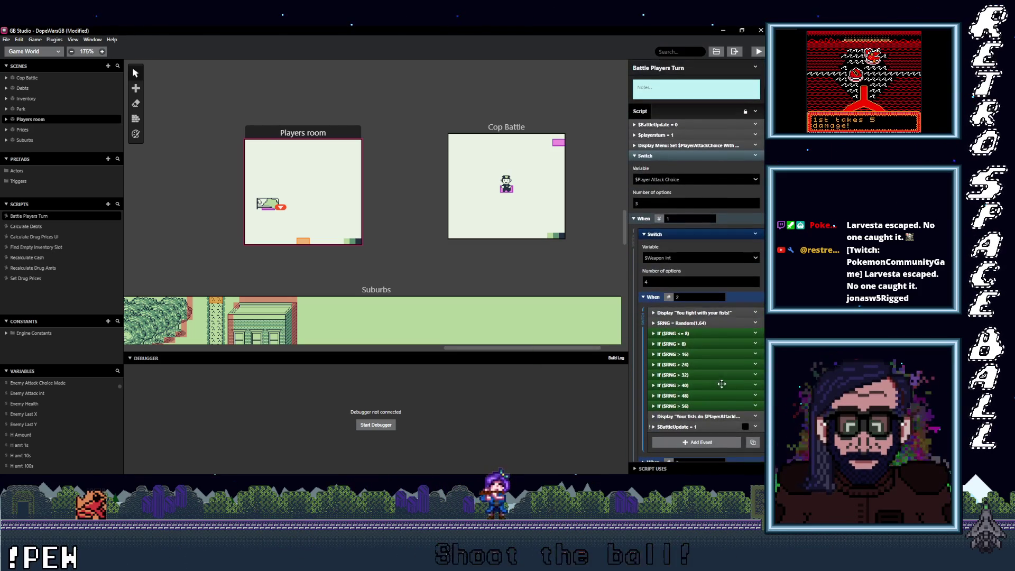
Collapse the fists attack case and switch to the Cop Battle scene's update script.
click(741, 298)
click(555, 144)
scroll(682, 260, down, 10)
scroll(697, 202, up, 10)
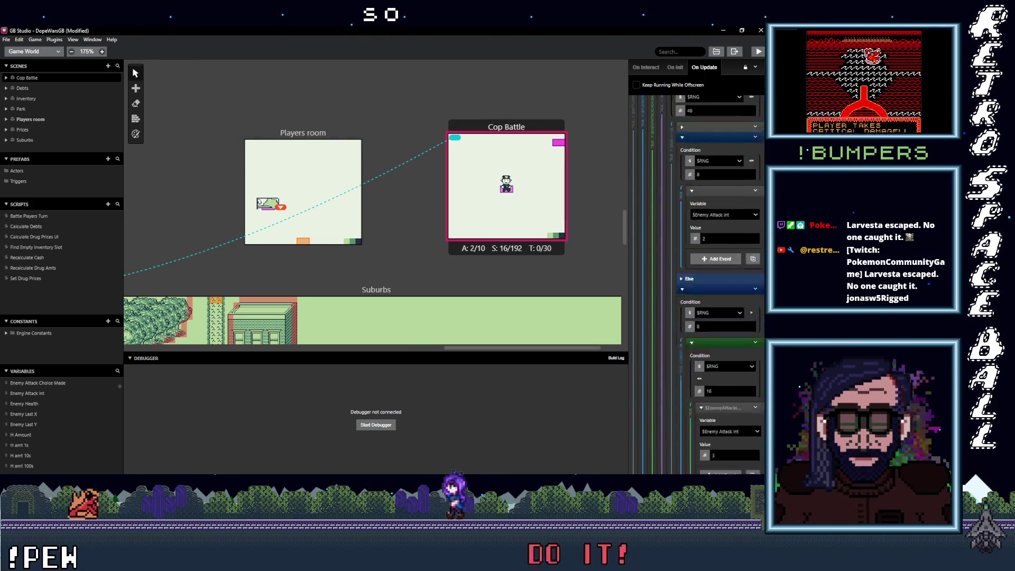
Inspect the player attack value calculation and enemy health subtraction events.
scroll(697, 203, up, 3)
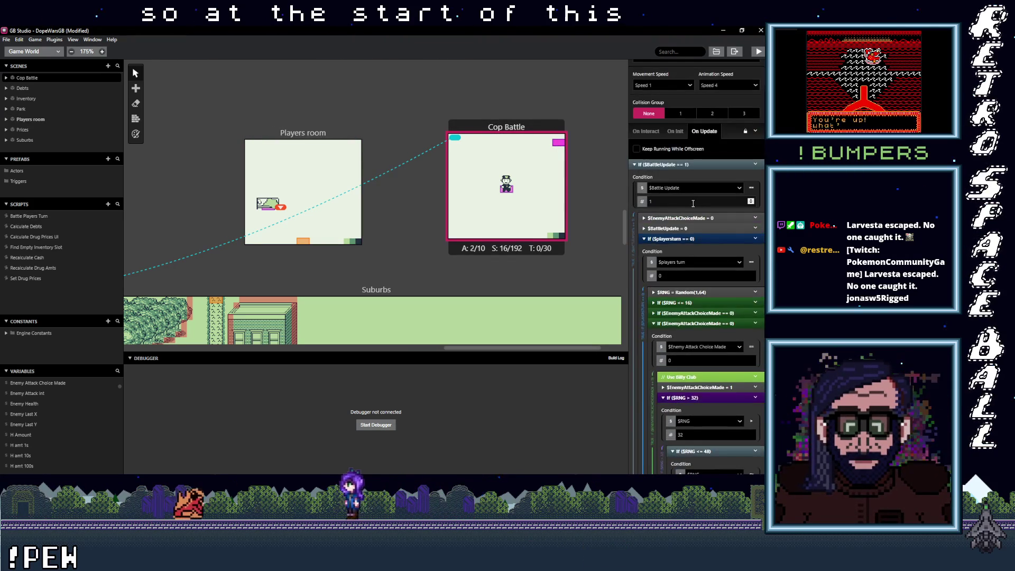
click(670, 239)
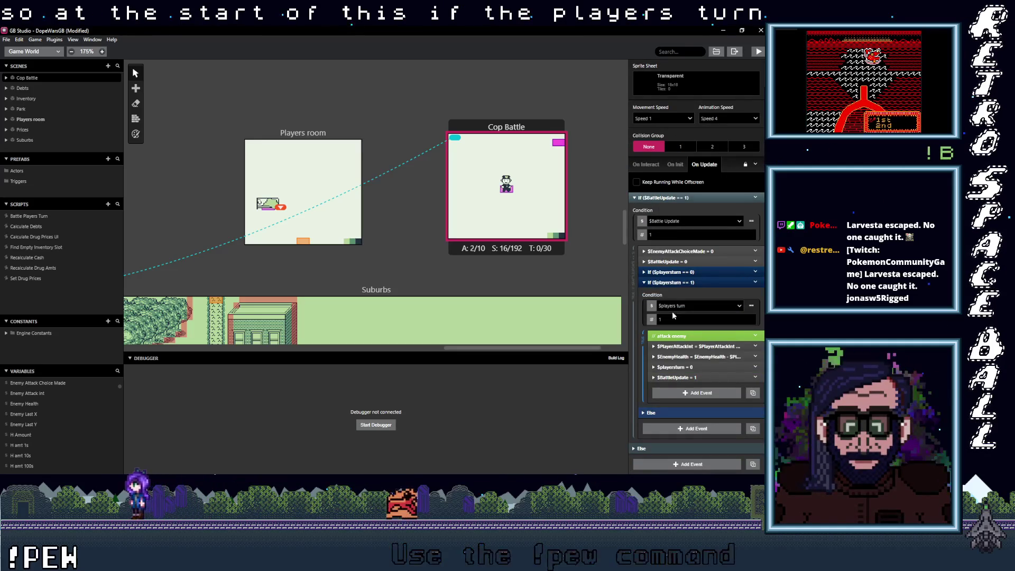
click(694, 347)
click(698, 313)
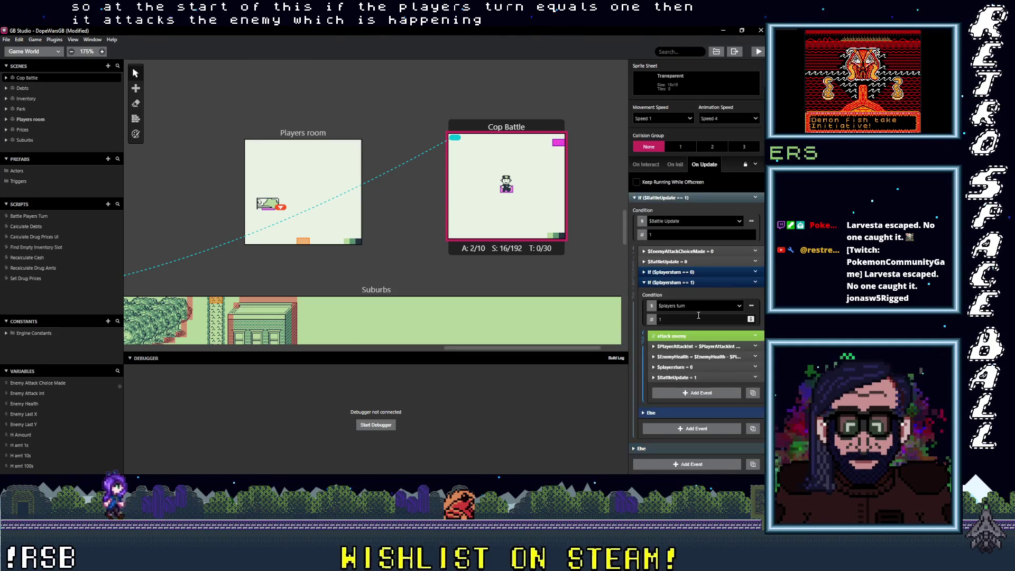
click(695, 357)
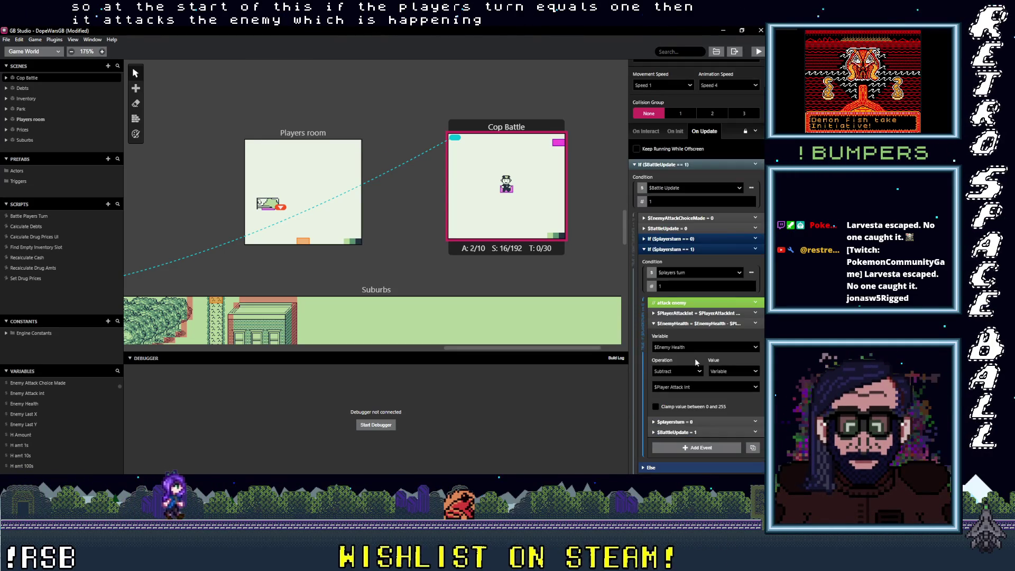
click(699, 322)
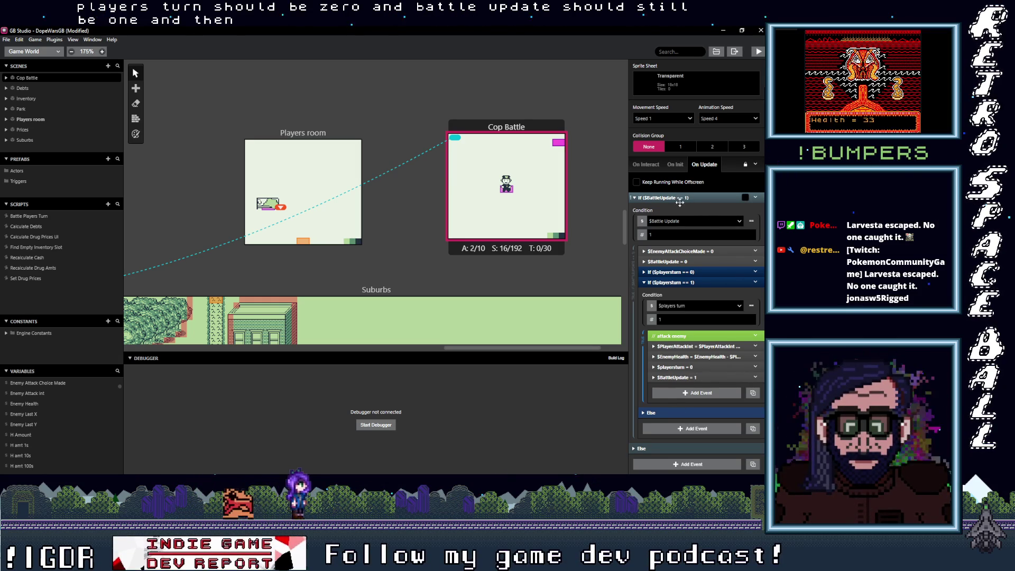
Reopen the players-turn-zero branch, fold its enemy attack choice checks, and start adding an event.
click(676, 270)
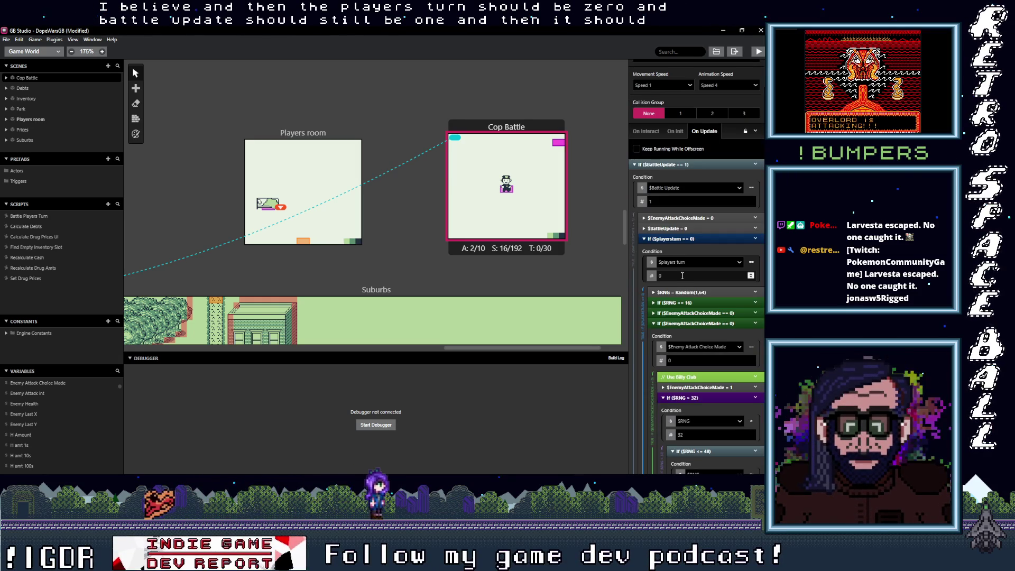
click(683, 323)
click(689, 334)
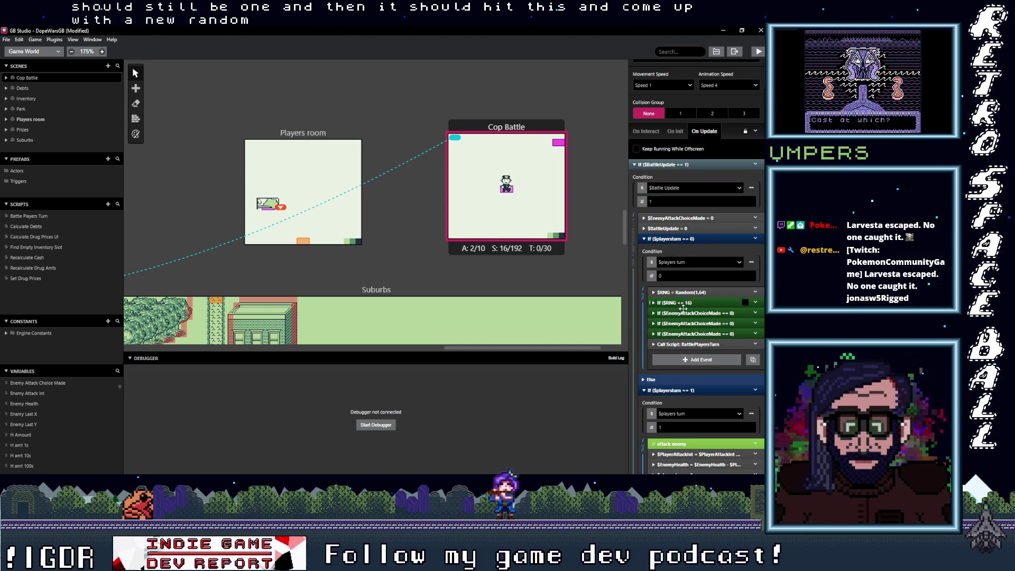
click(690, 359)
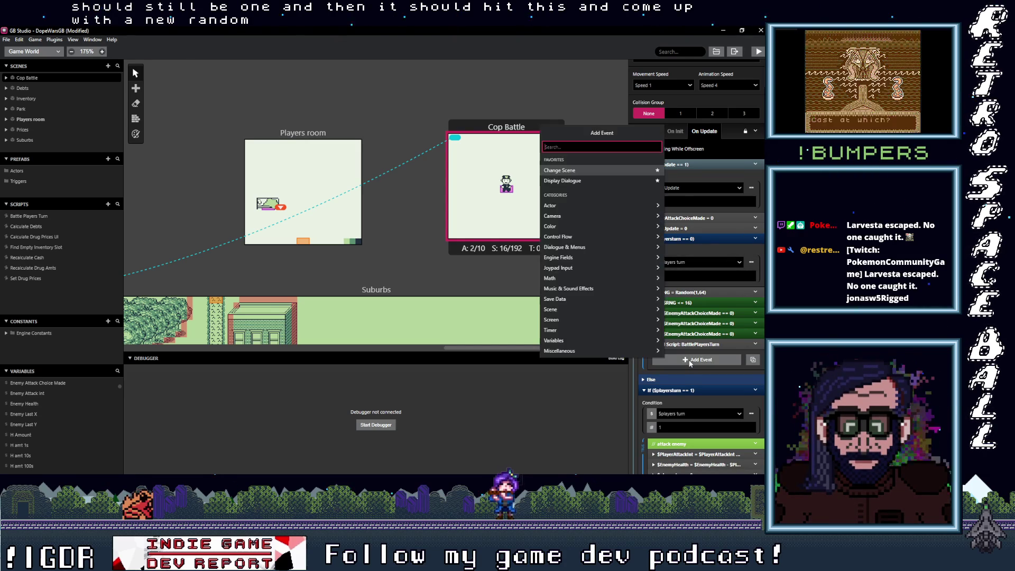
Add a dialogue event reading "Cop has a chance to fight!" to the turn-0 branch.
text(dial)
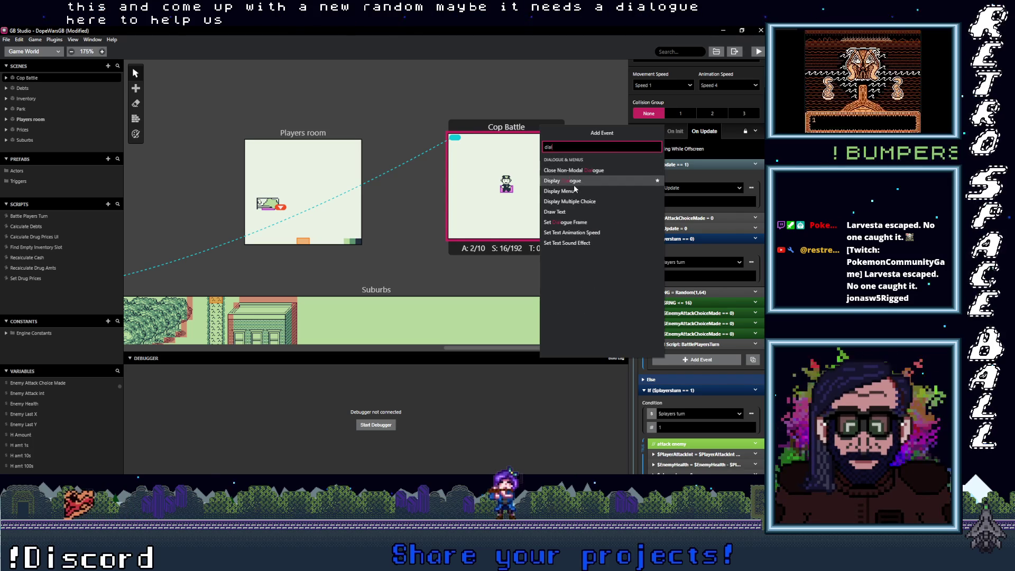
click(556, 180)
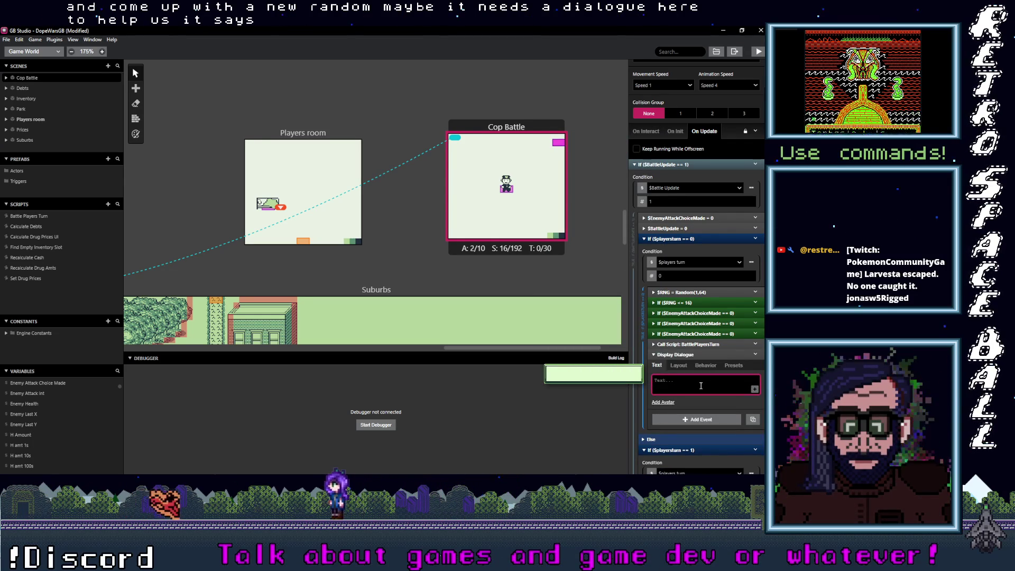
text(C)
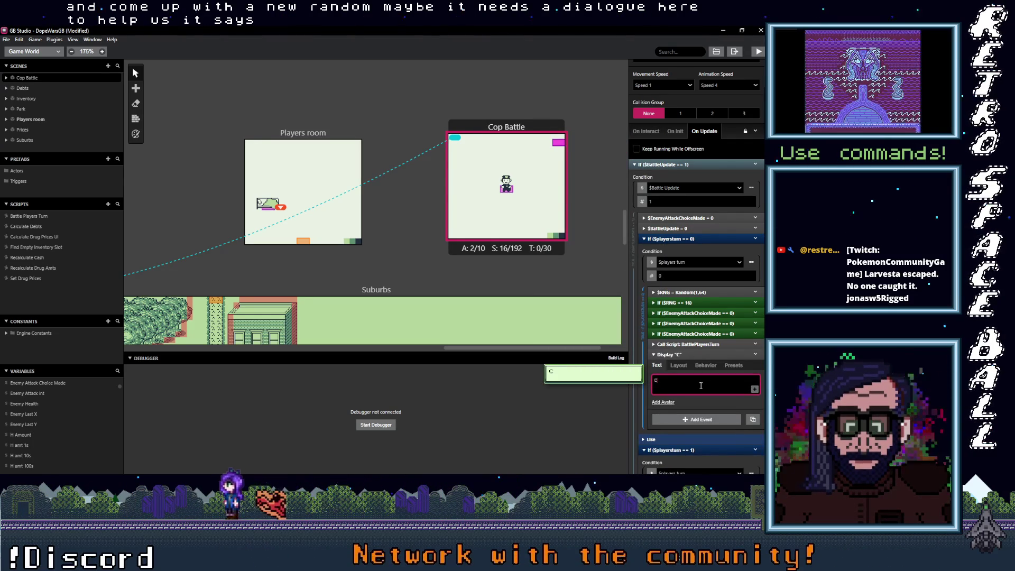
text(op h)
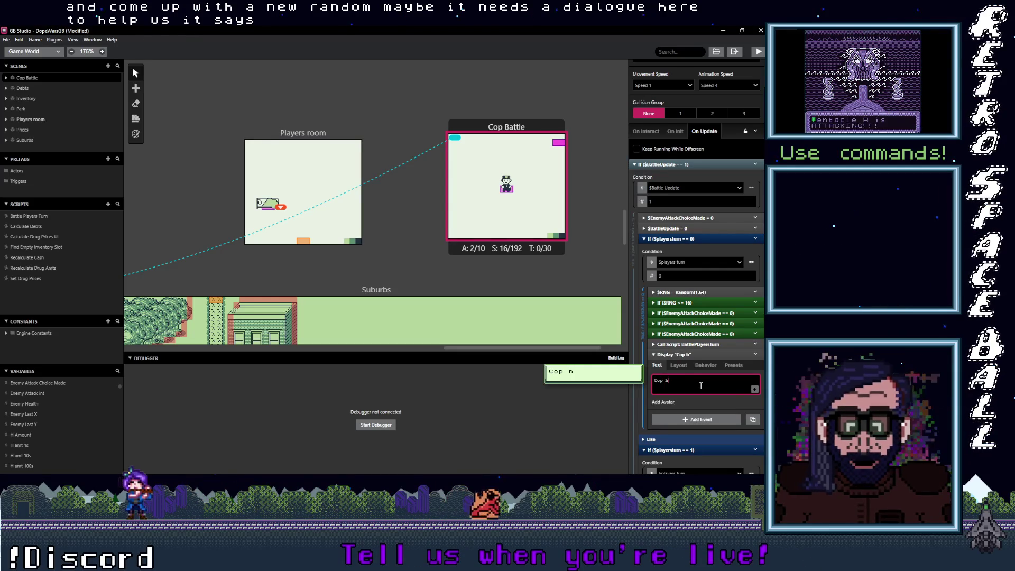
text(as oppurtuity)
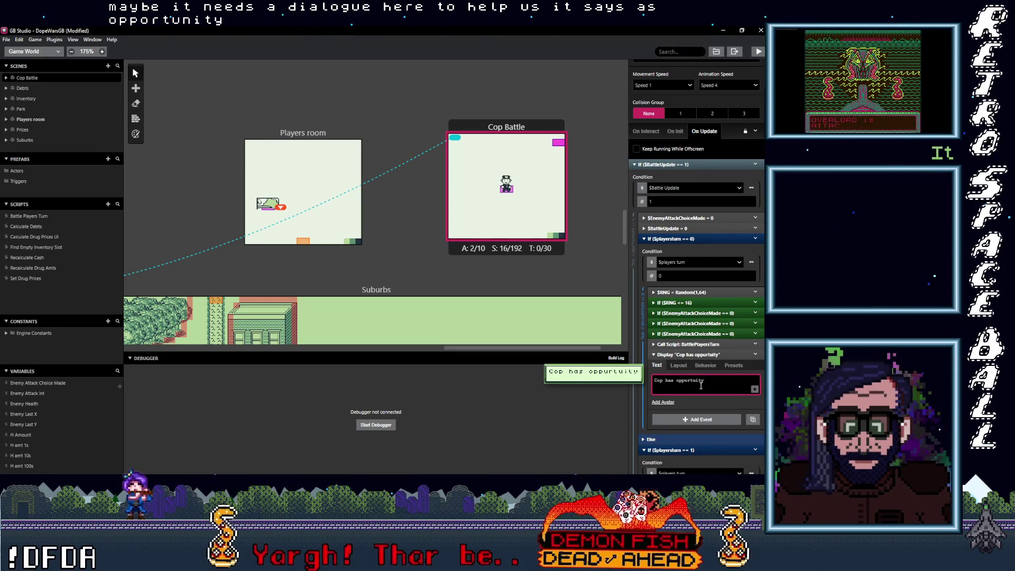
key(BackSpace)
key(BackSpace)
key(BackSpace)
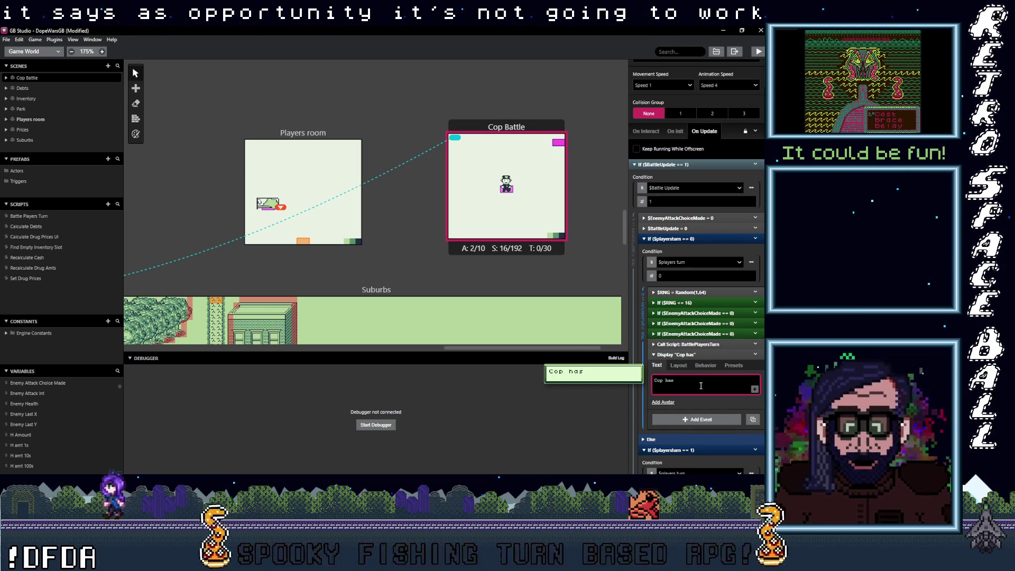
text( a c)
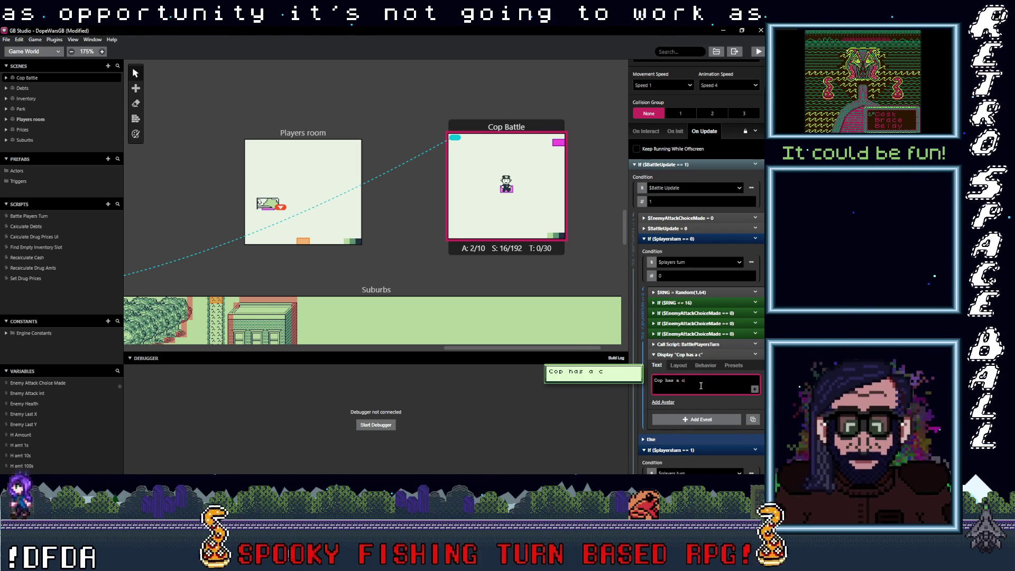
text(hance to )
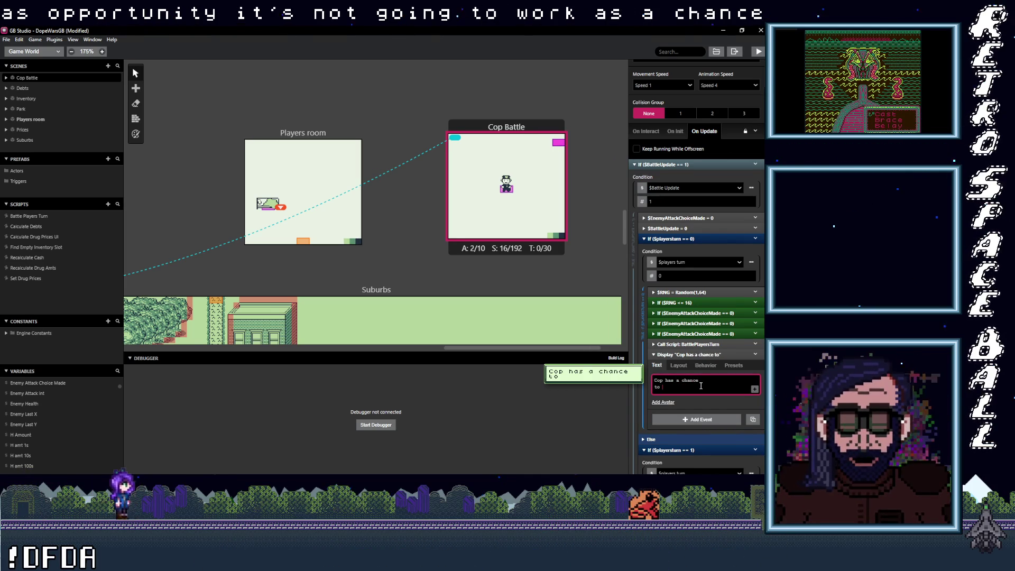
text(fig)
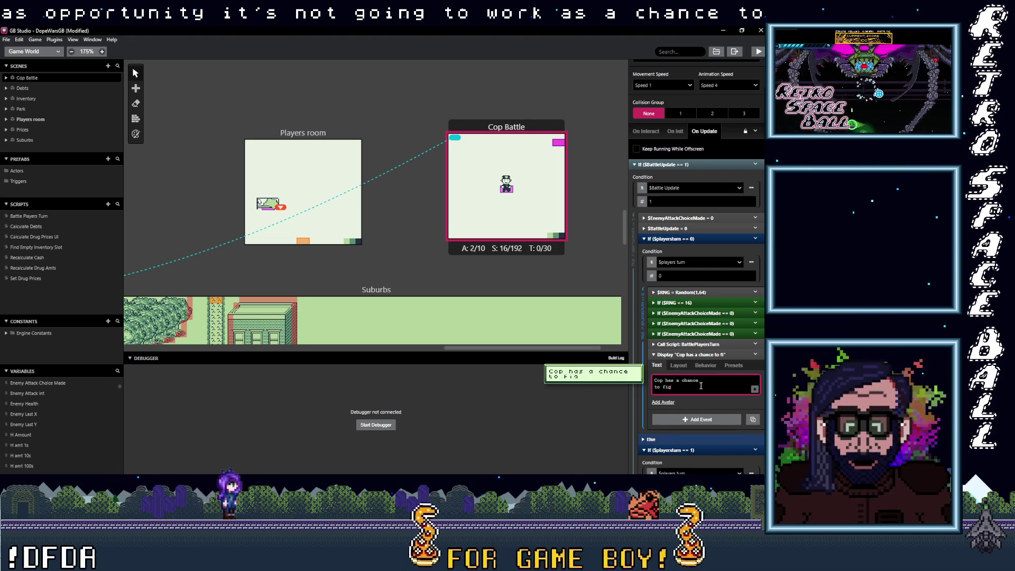
text(ht!)
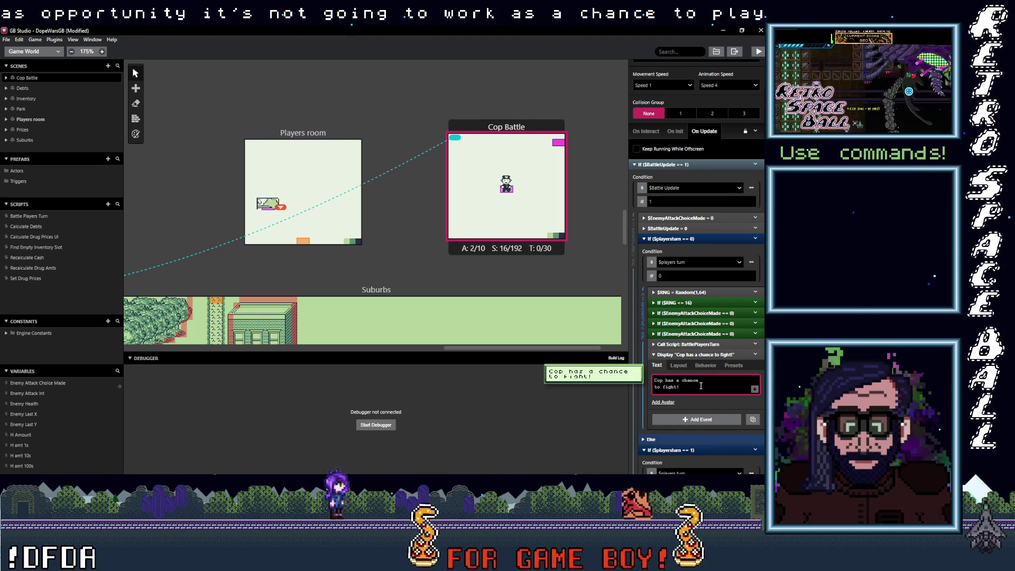
Move the fight message above the $RNG = Random(1,64) roll.
click(693, 355)
drag(694, 355, 704, 296)
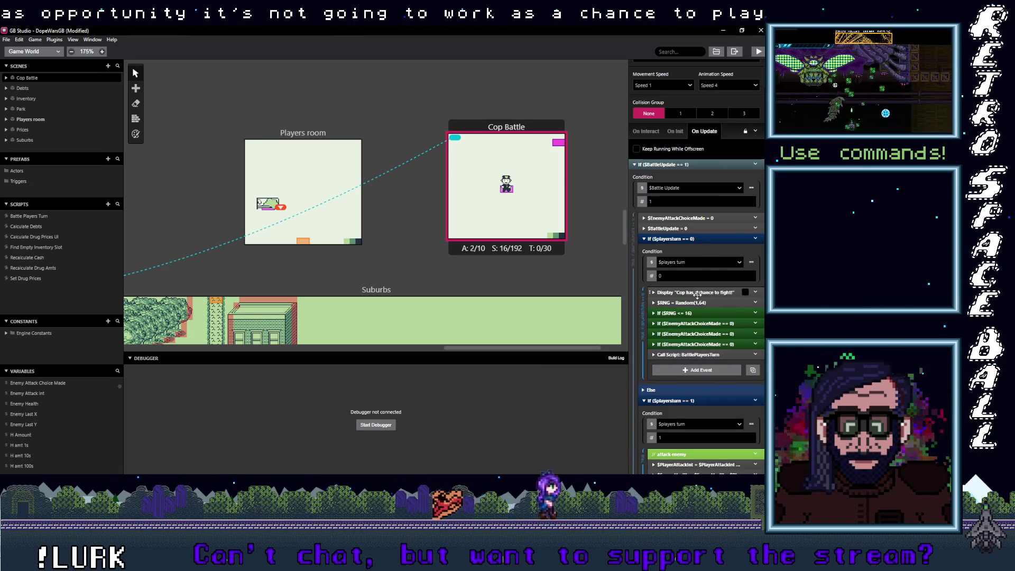
click(707, 324)
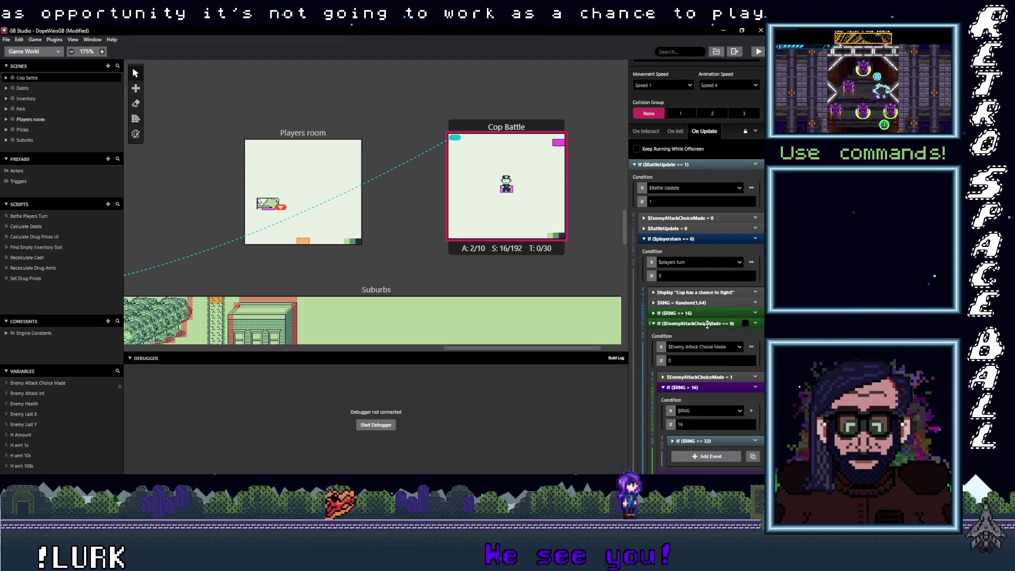
scroll(697, 395, down, 2)
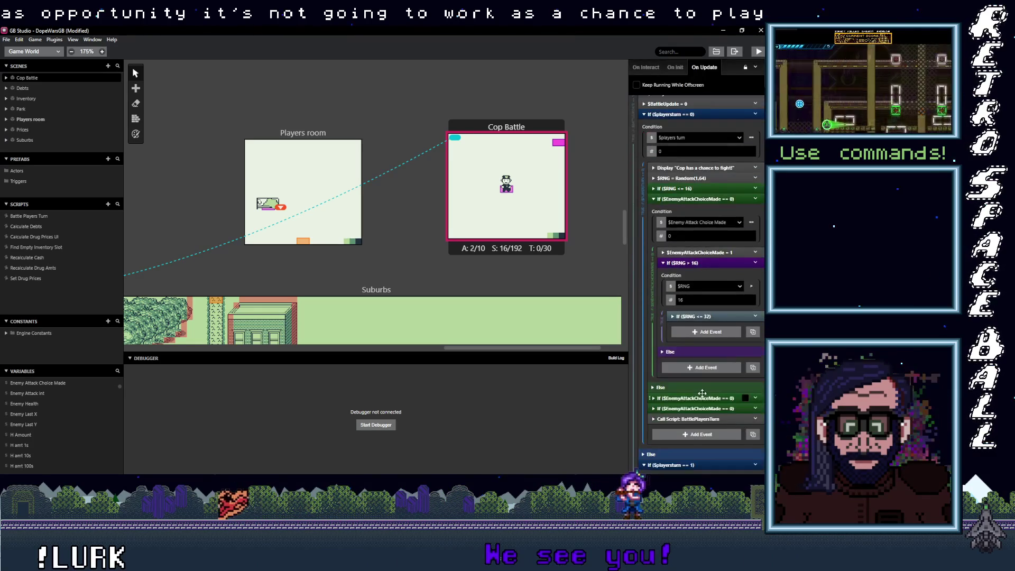
click(698, 316)
scroll(712, 377, down, 2)
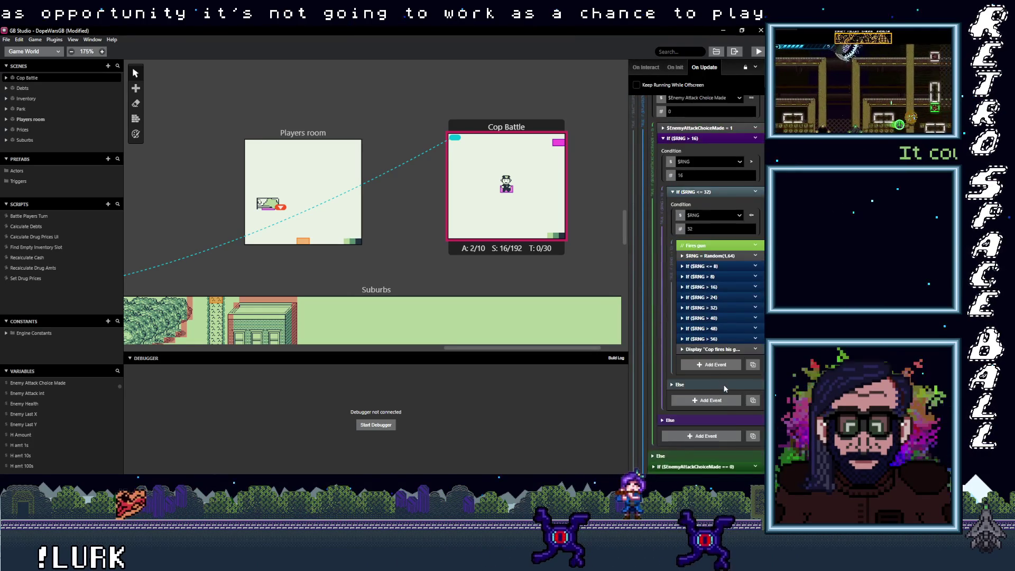
click(720, 350)
click(720, 350)
scroll(722, 317, up, 2)
scroll(722, 275, up, 2)
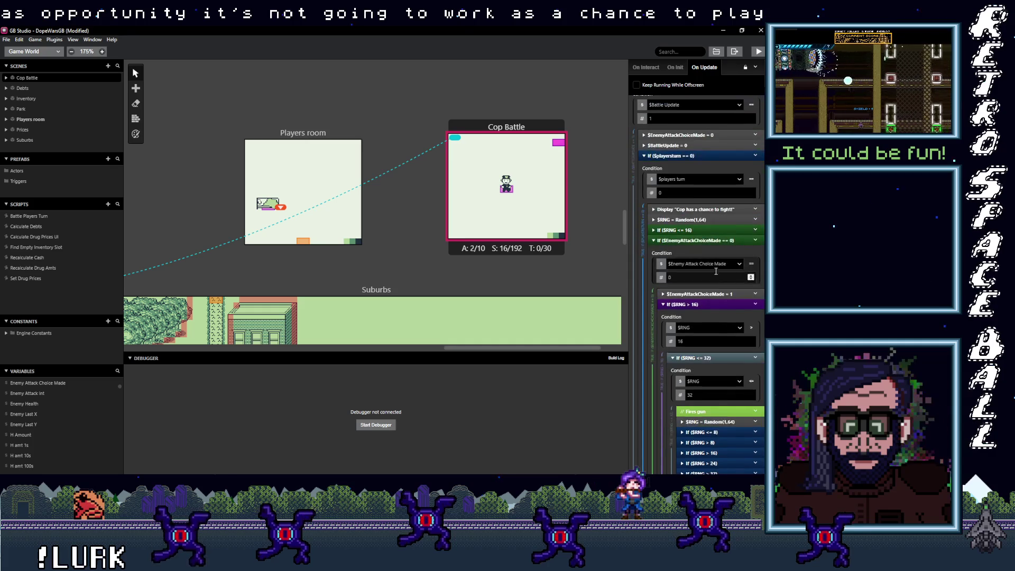
click(716, 275)
scroll(711, 280, down, 1)
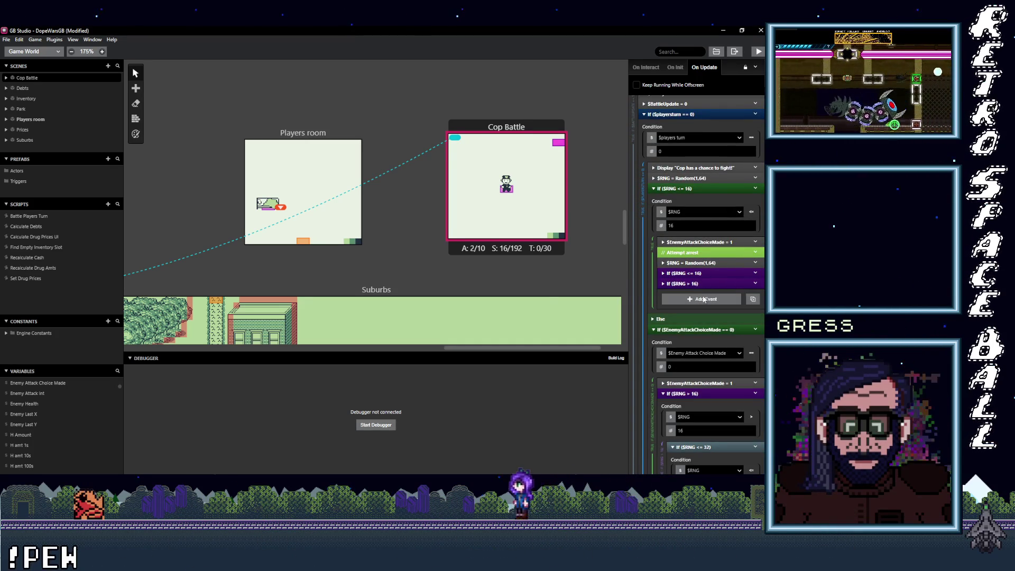
click(705, 299)
click(687, 209)
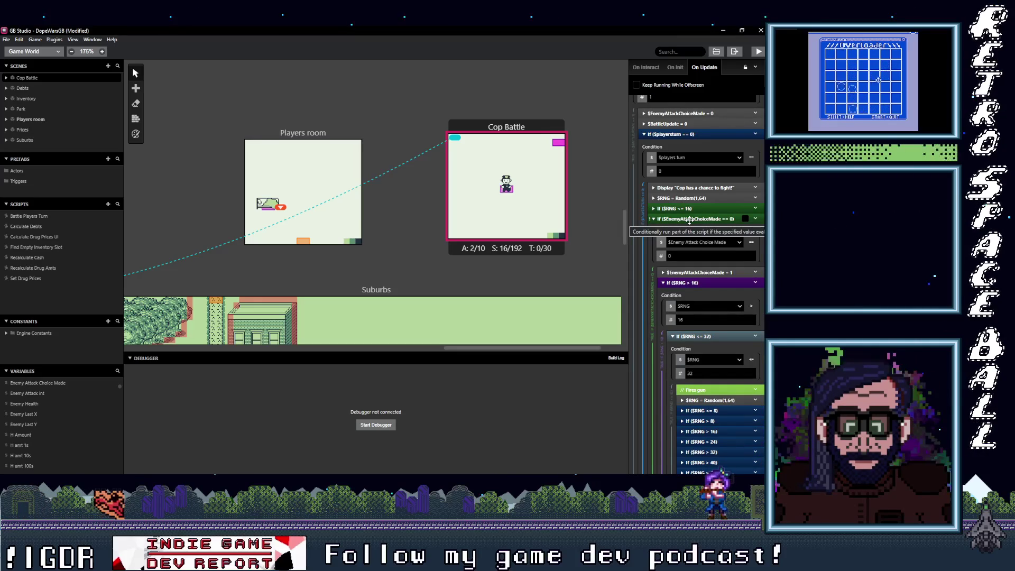
click(689, 219)
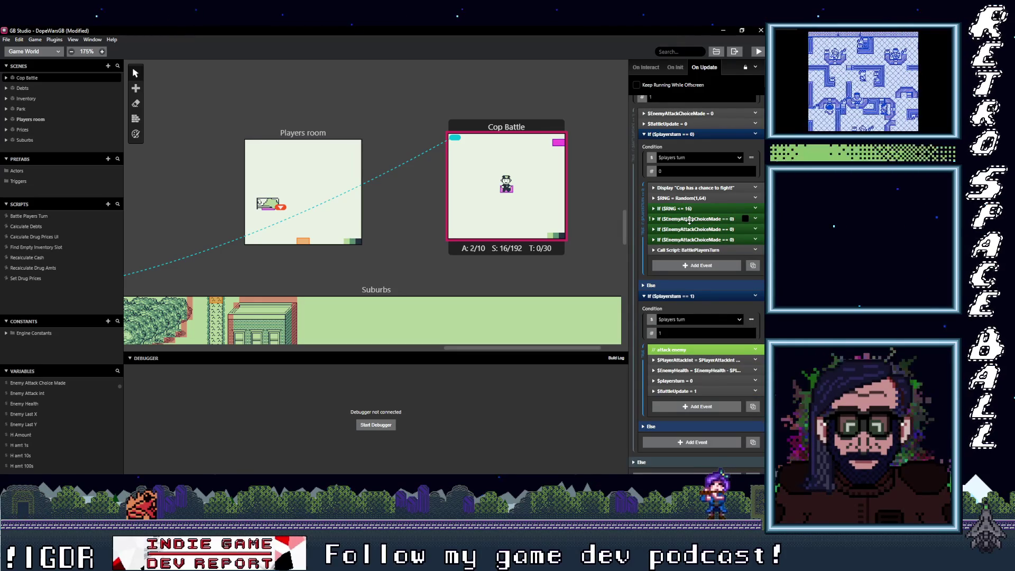
click(692, 239)
scroll(701, 314, down, 15)
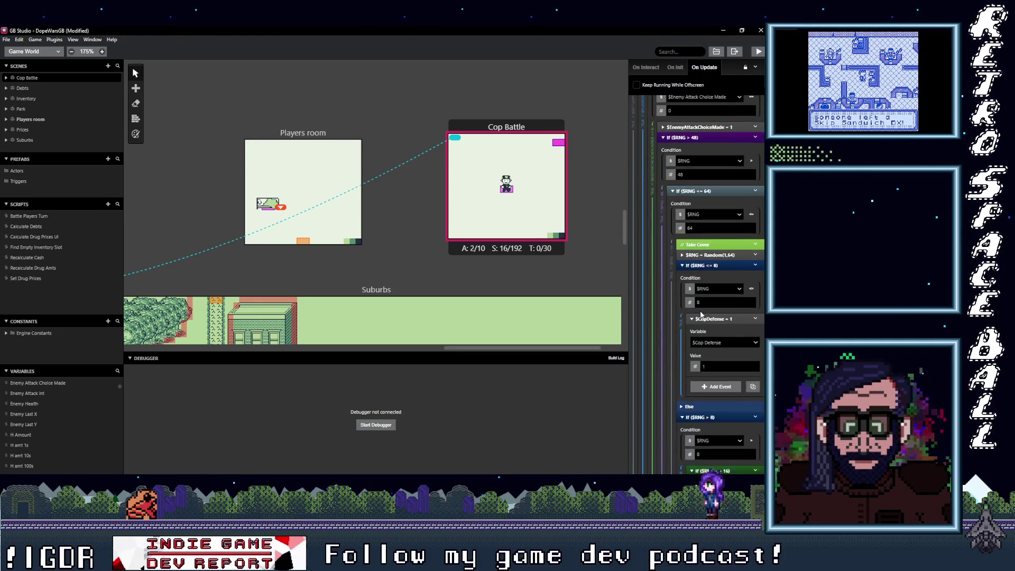
scroll(700, 314, down, 5)
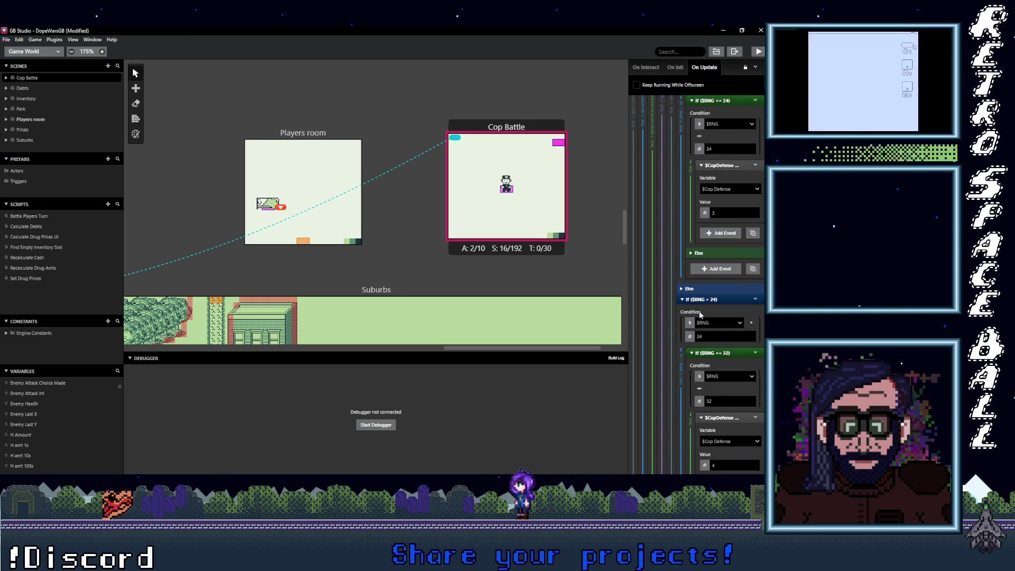
click(700, 299)
scroll(703, 270, down, 1)
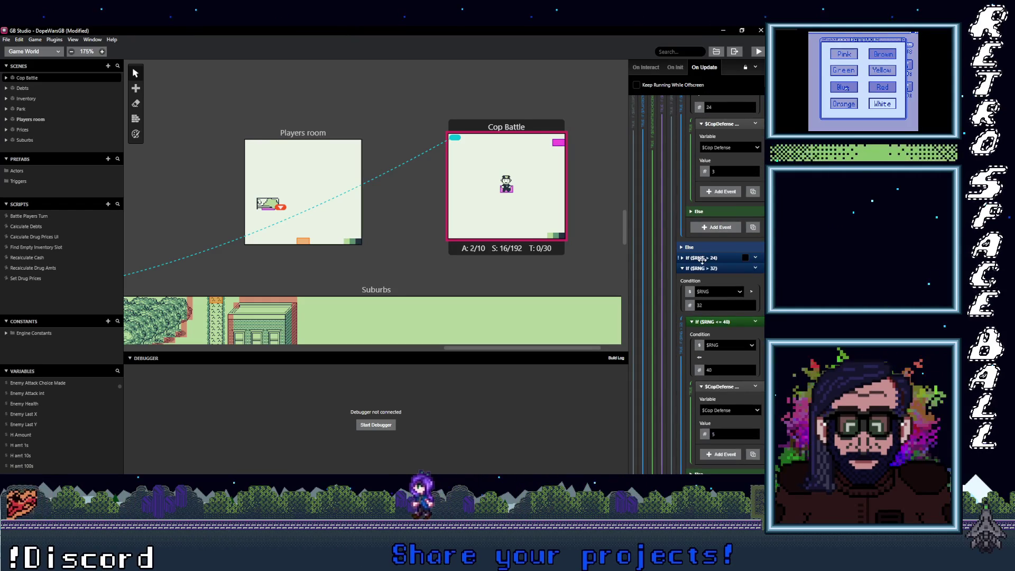
click(703, 269)
click(705, 278)
click(706, 289)
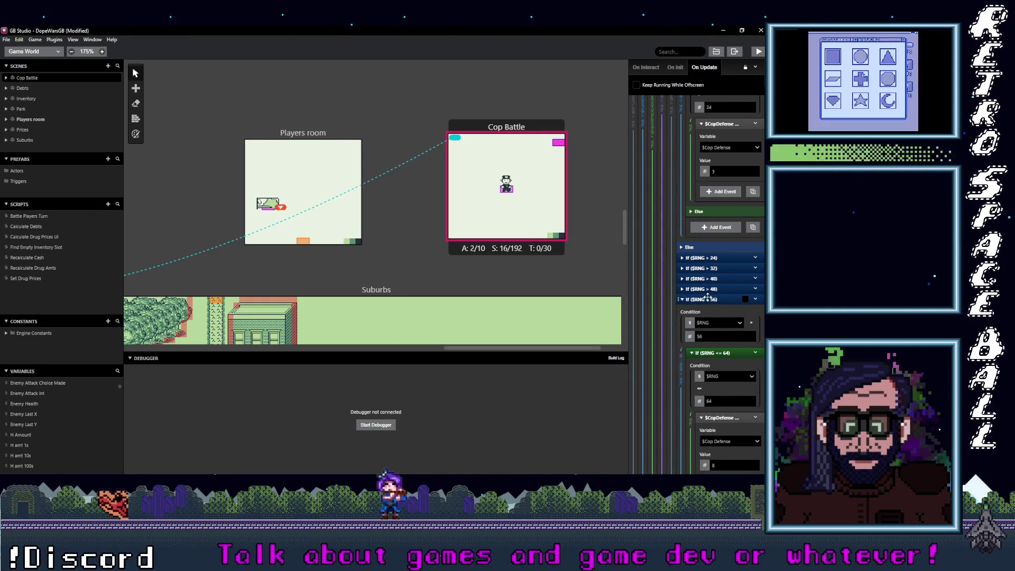
scroll(717, 316, up, 6)
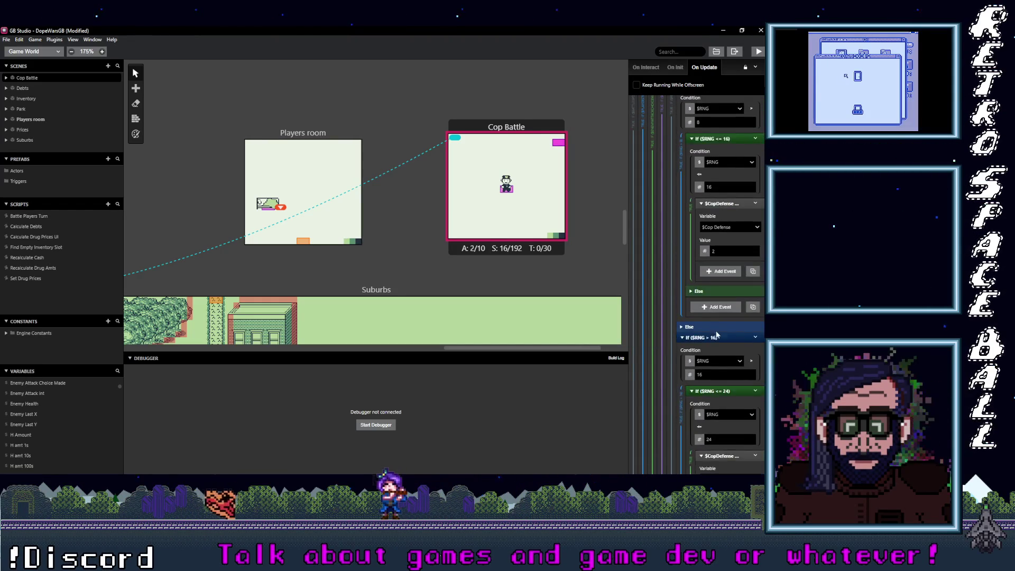
click(718, 337)
scroll(708, 296, up, 4)
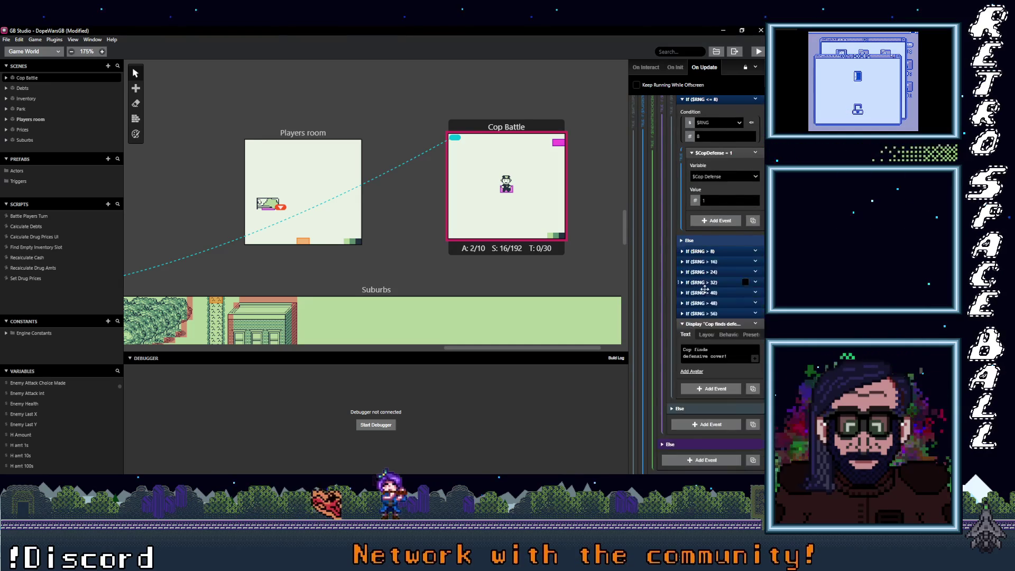
scroll(708, 311, down, 6)
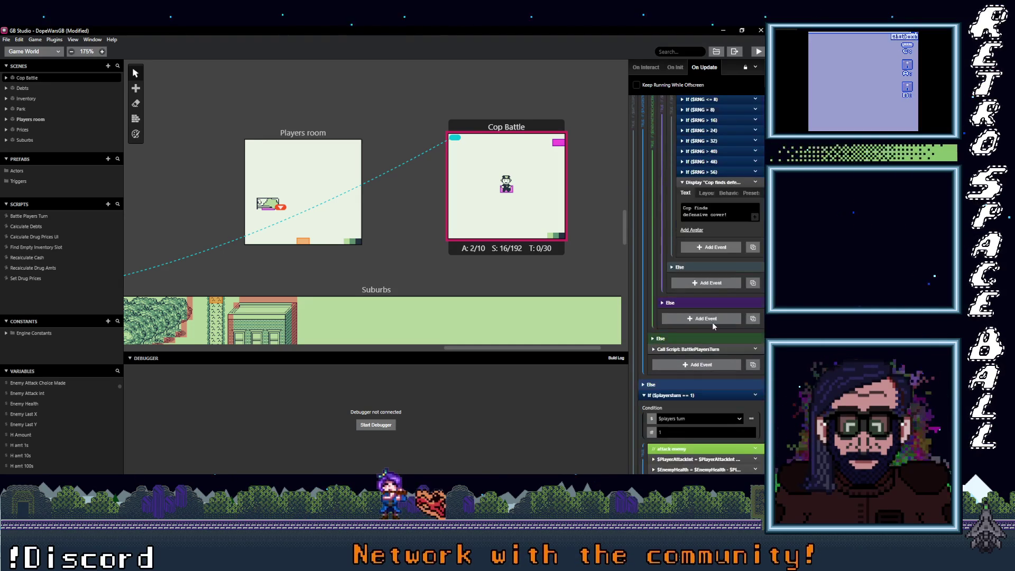
click(711, 326)
scroll(706, 312, down, 1)
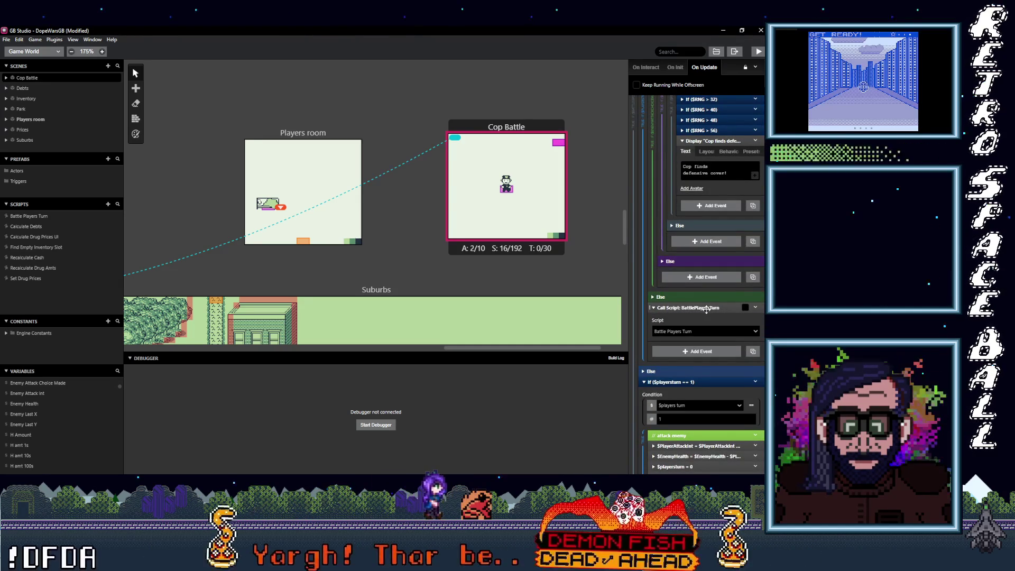
click(706, 307)
scroll(712, 325, up, 1)
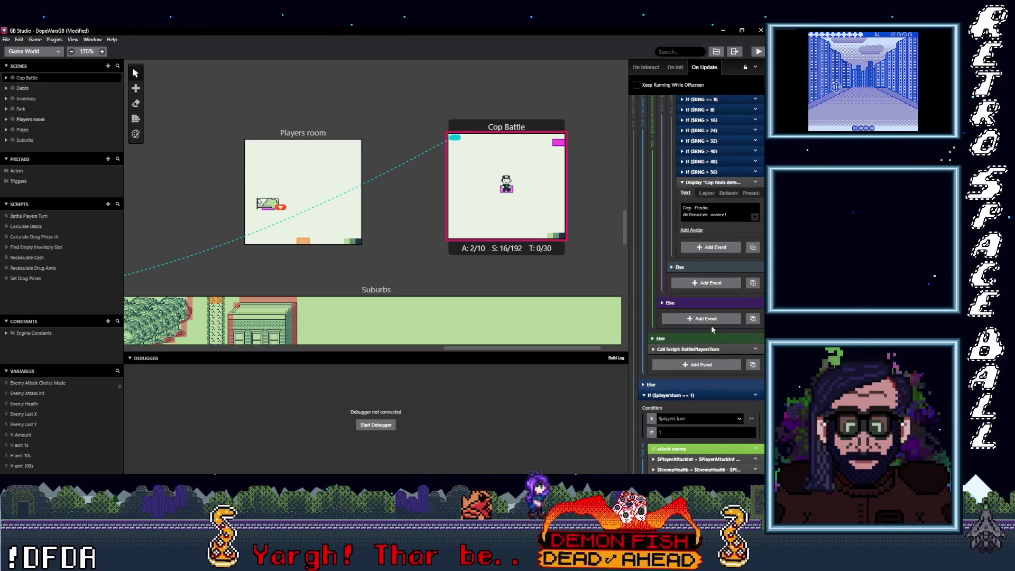
scroll(712, 325, up, 5)
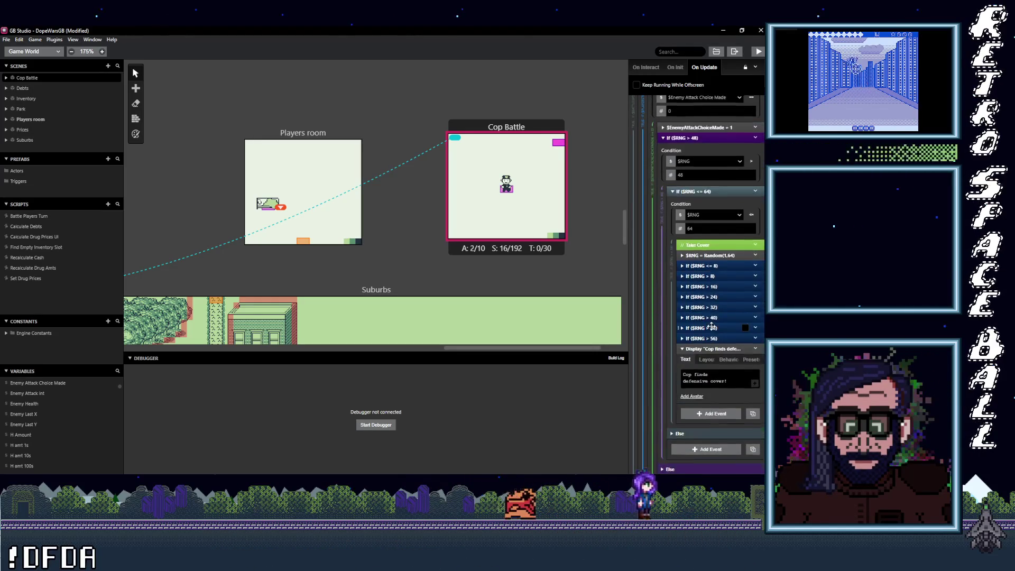
scroll(711, 325, up, 2)
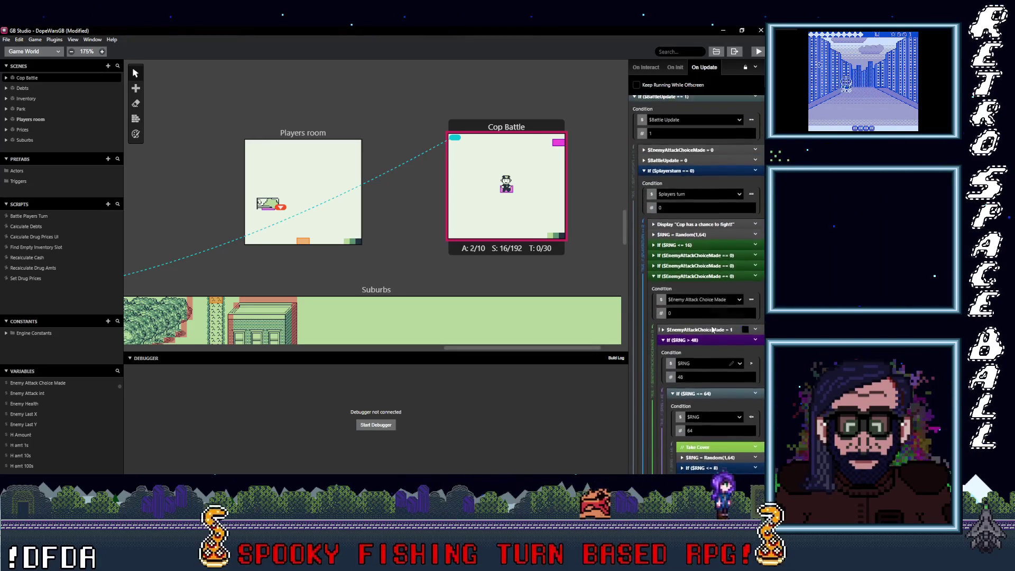
click(697, 280)
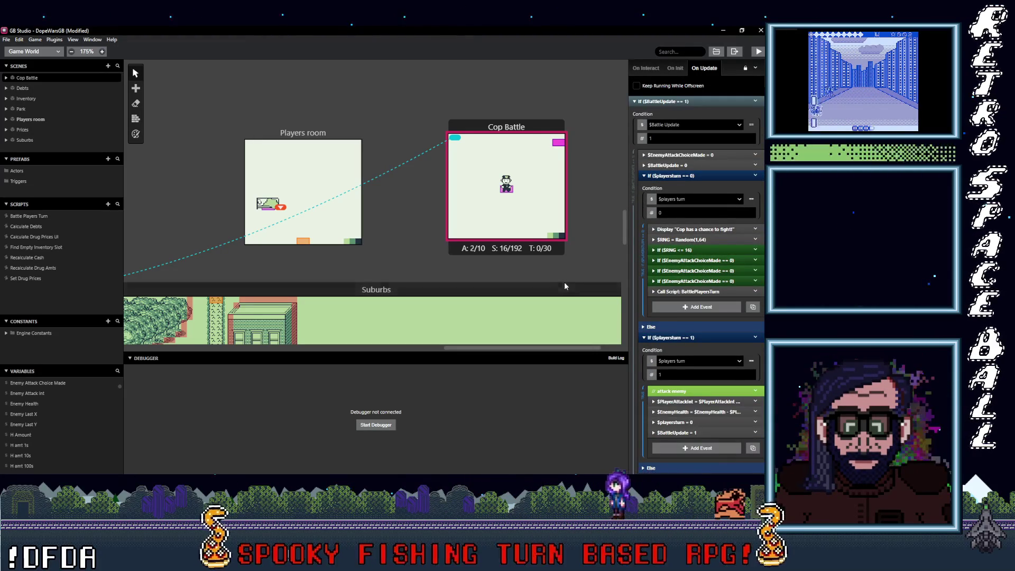
key(ctrl+s)
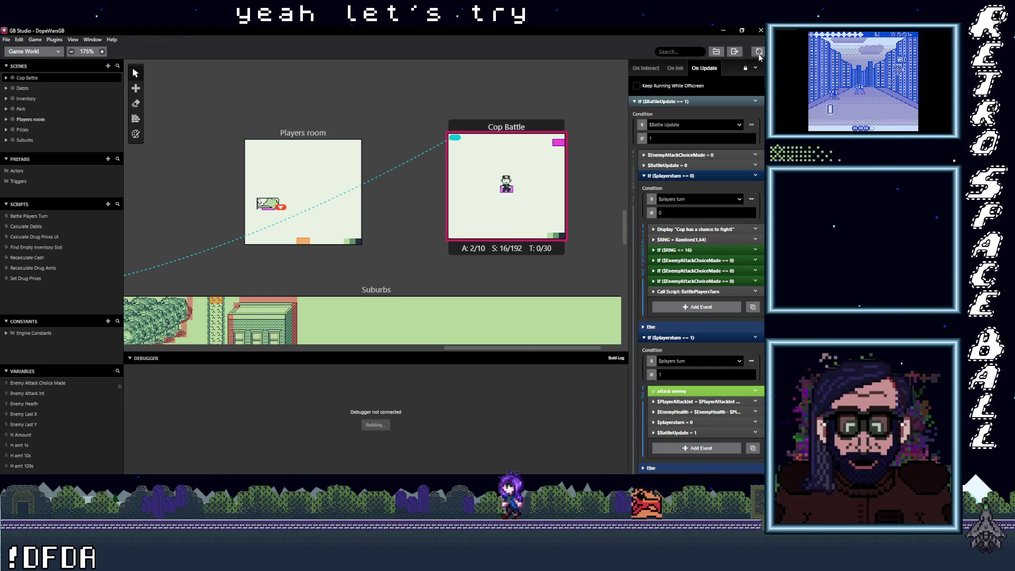
Build and run the game with Ctrl+B, then bring up the Battle Players Turn script.
key(ctrl+b)
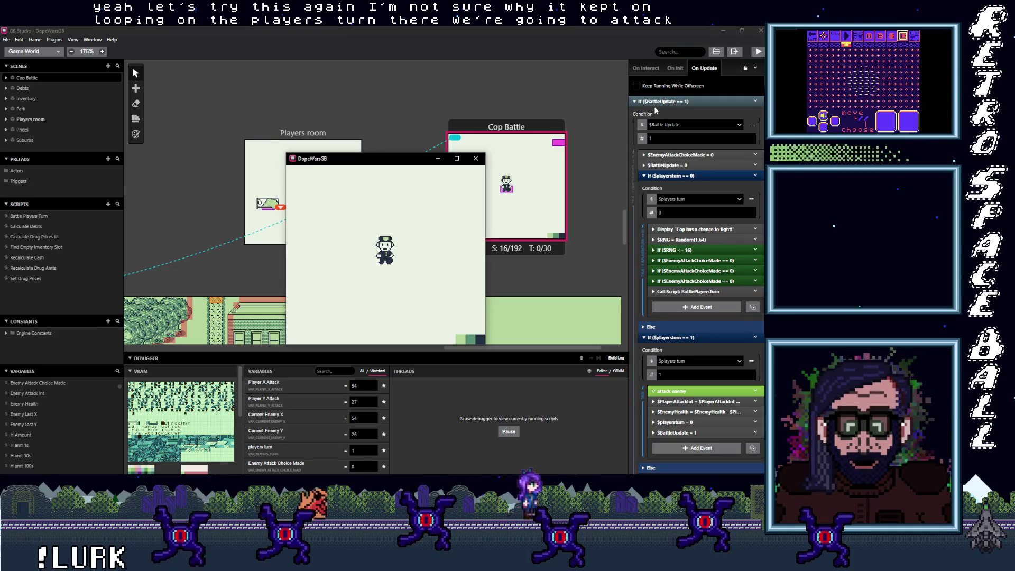
scroll(695, 270, up, 3)
scroll(696, 271, down, 2)
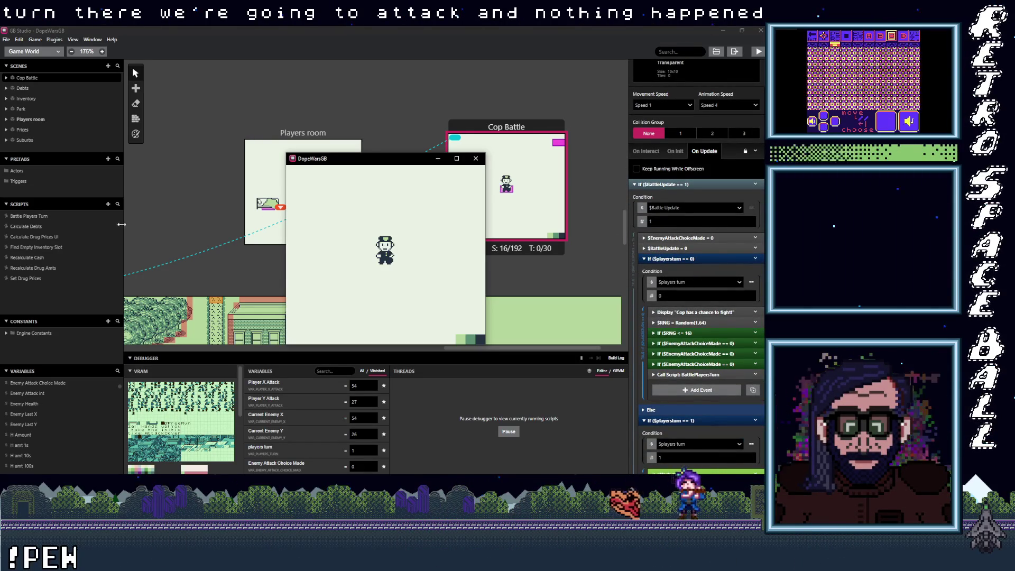
click(32, 215)
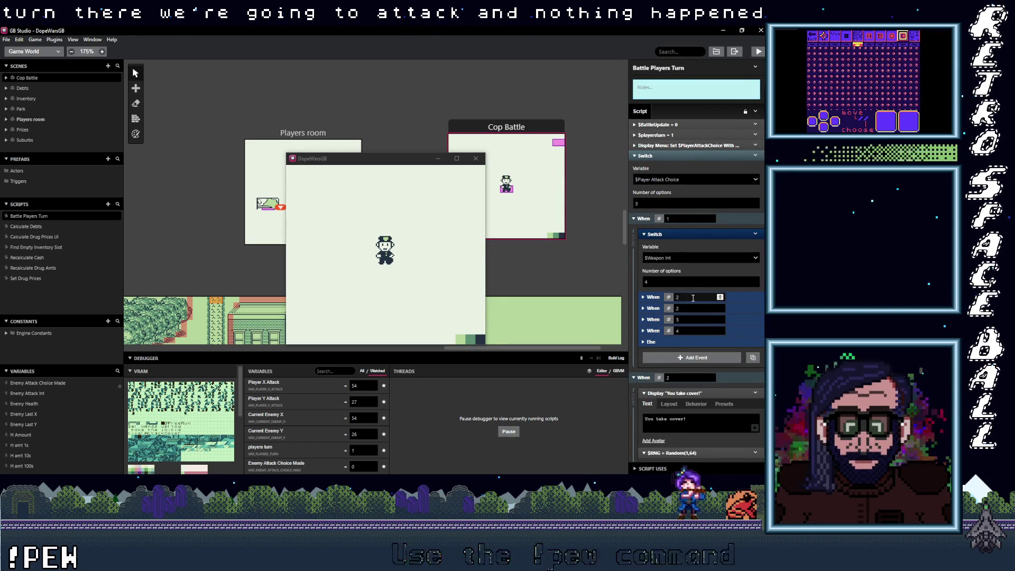
Change the weapon switch's first When value from 2 to 1 and save the project.
text(1)
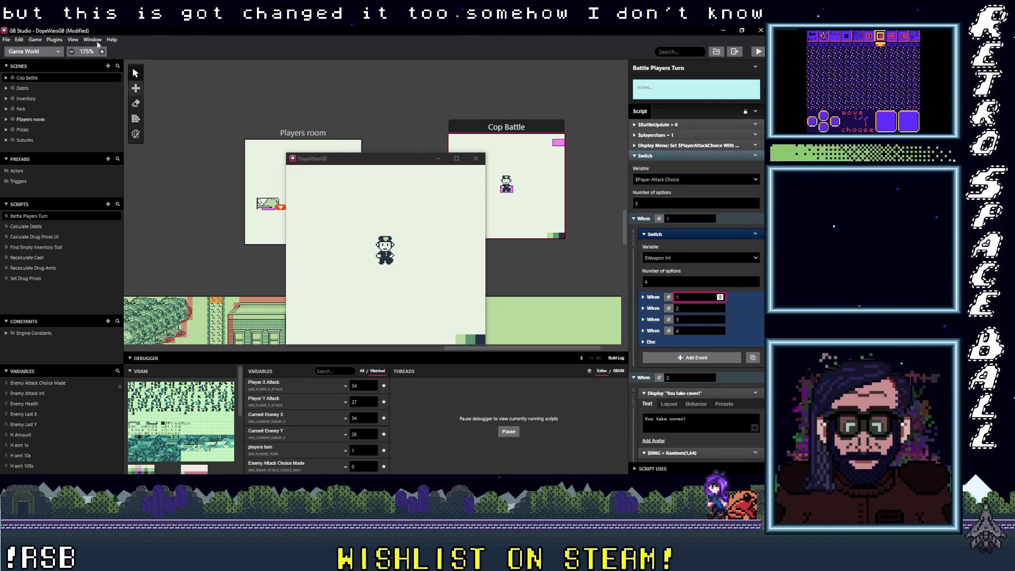
click(38, 49)
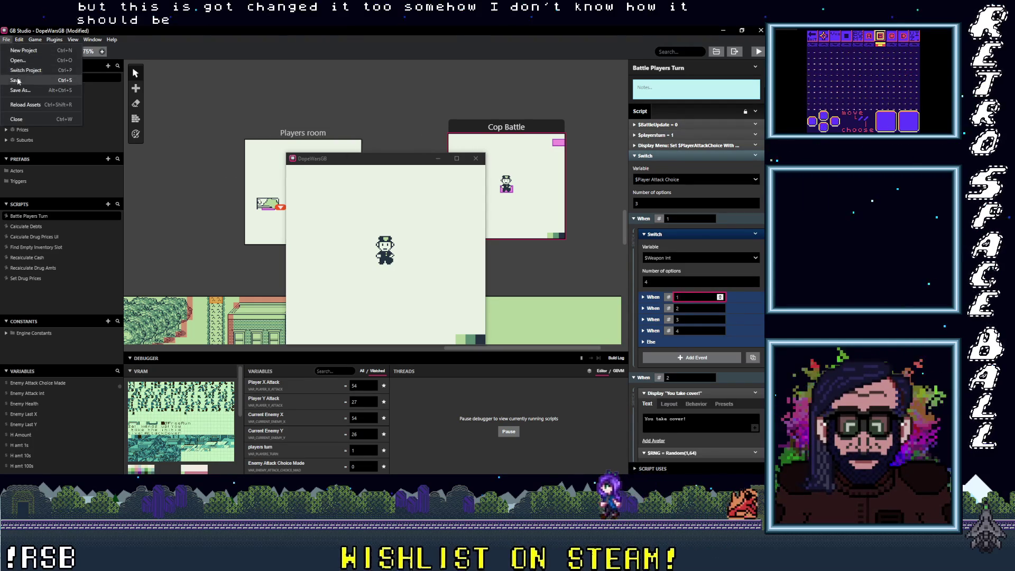
key(ctrl+s)
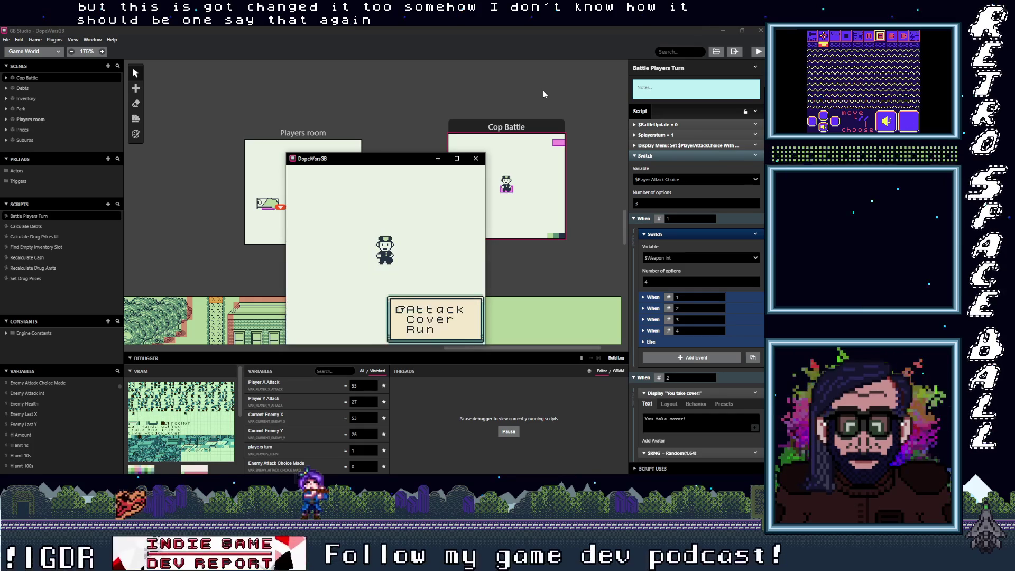
Play a battle round: attack, take the cop's gun hit, attack with fists for 1 damage.
key(z)
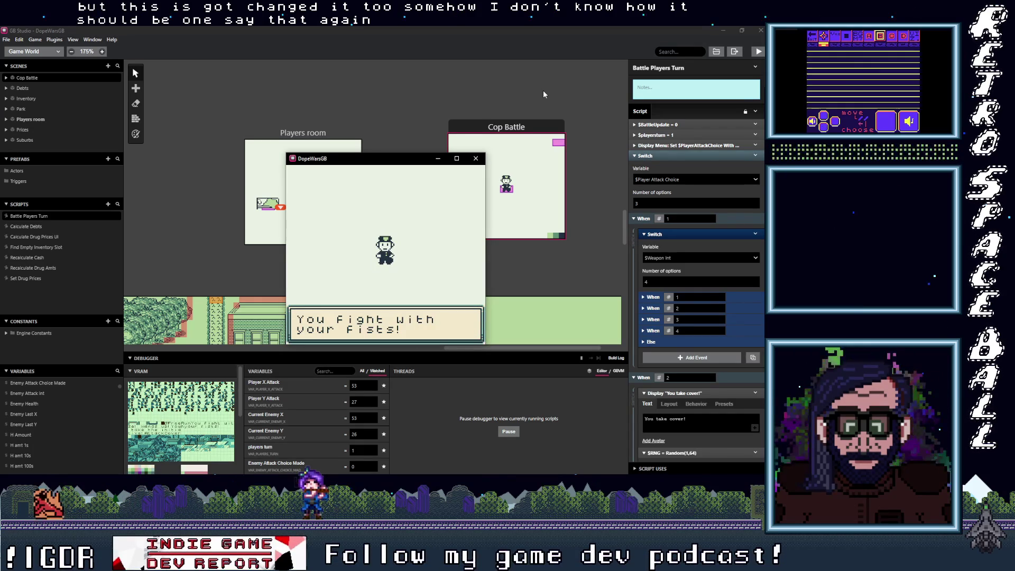
key(z)
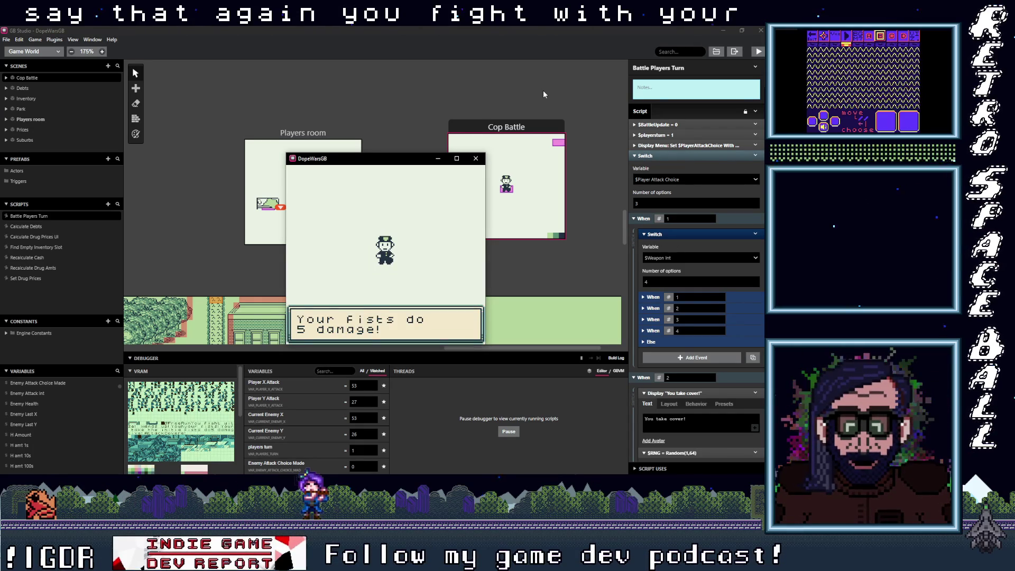
key(z)
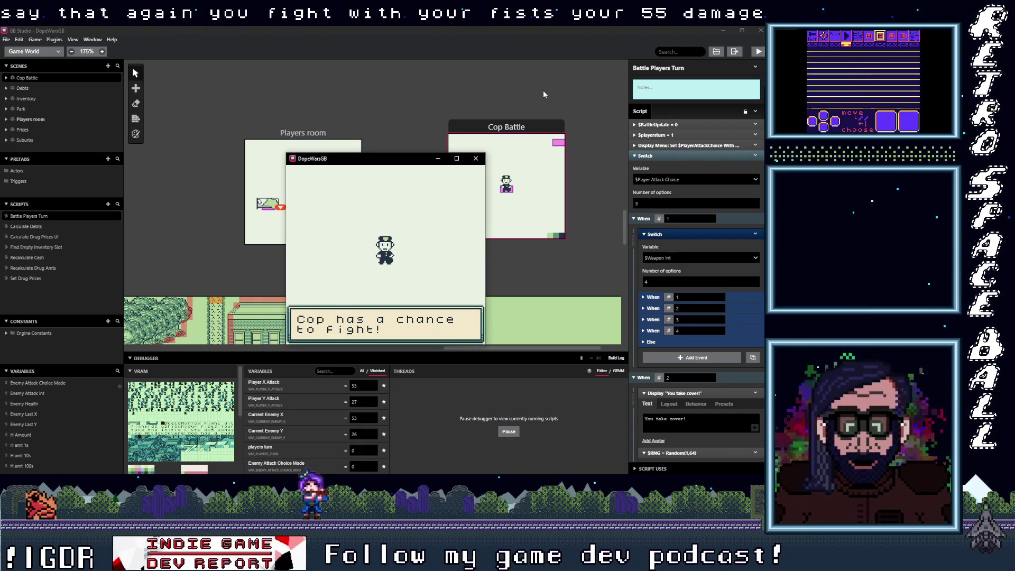
key(z)
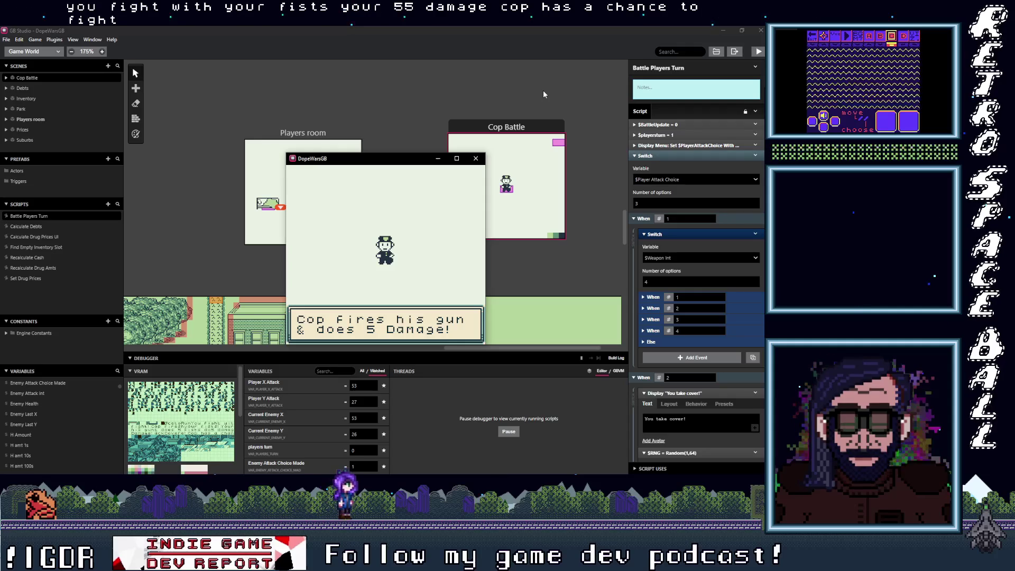
key(z)
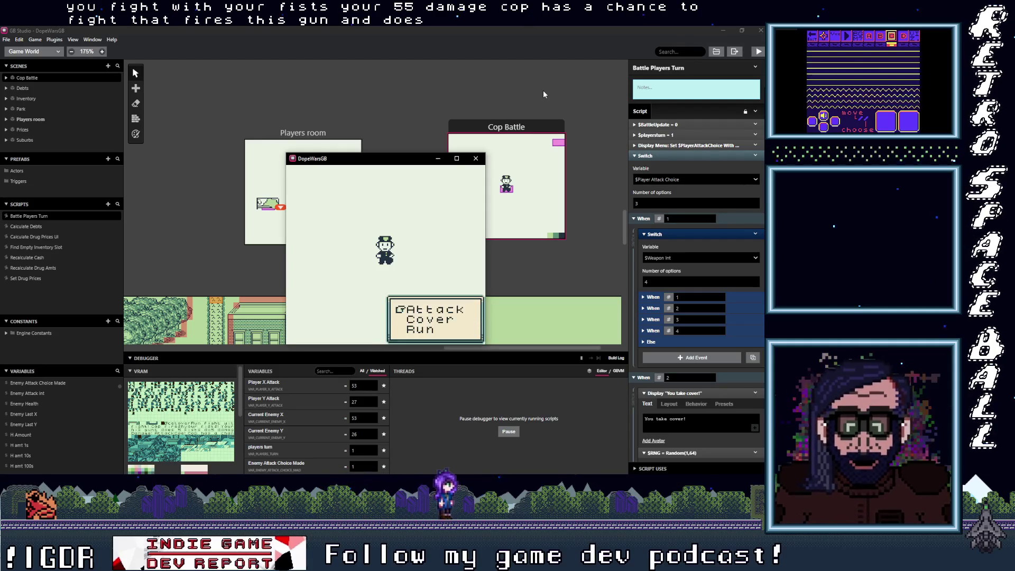
key(z)
key(z)
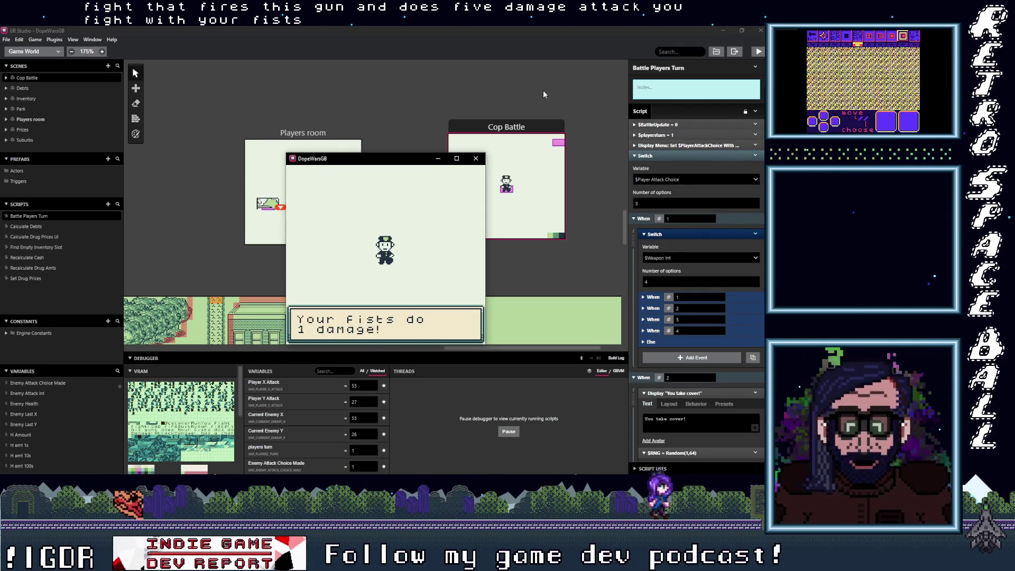
key(z)
key(z)
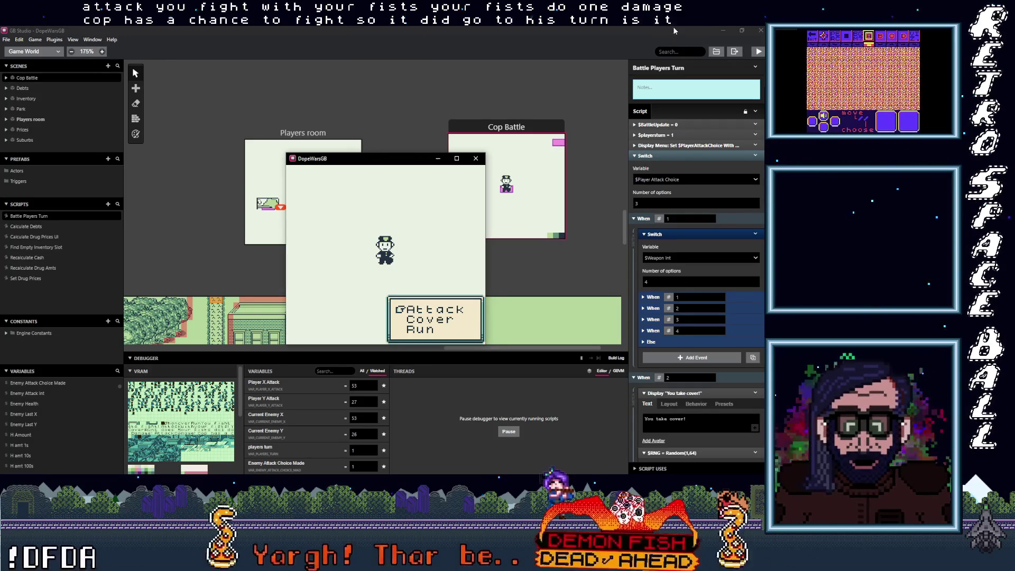
Show the Cop Battle actor's script and filter debugger variables by 'choic'.
click(455, 138)
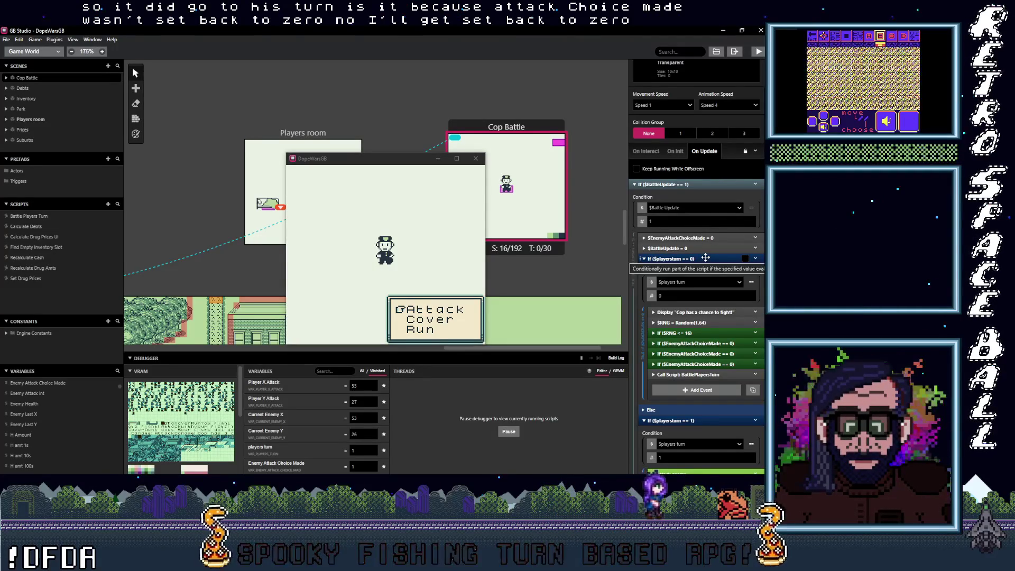
click(342, 370)
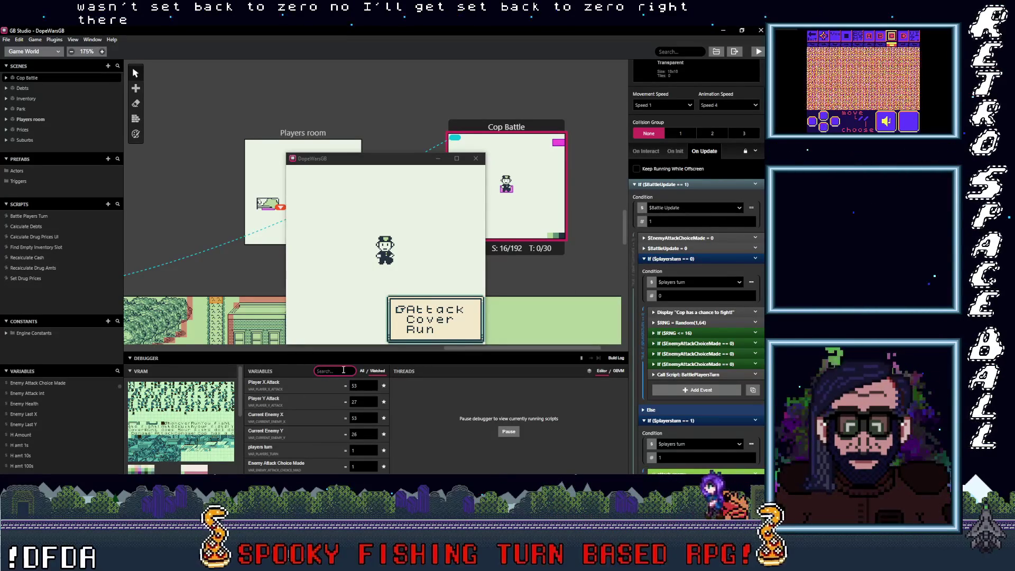
text(choic)
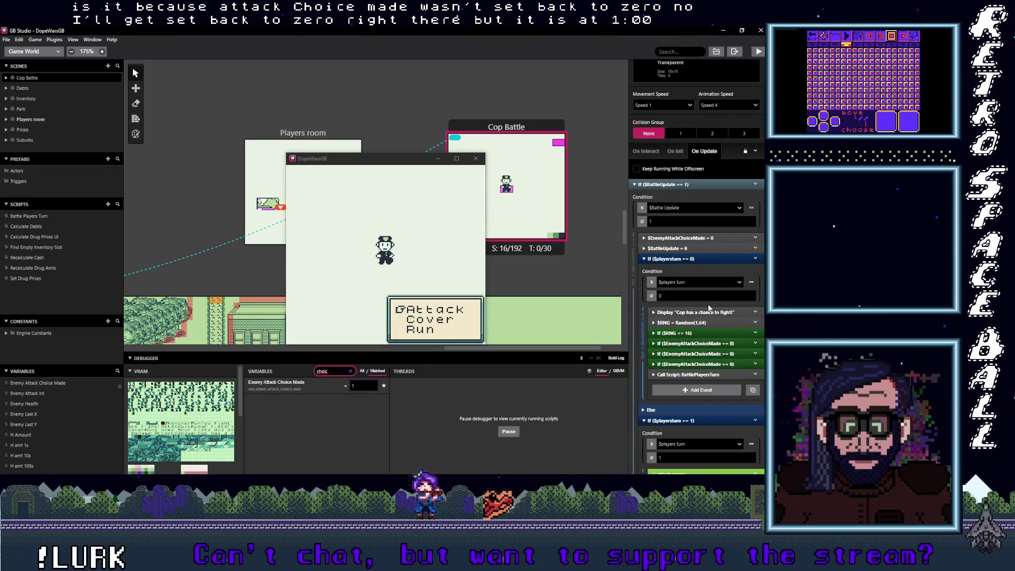
scroll(708, 308, down, 3)
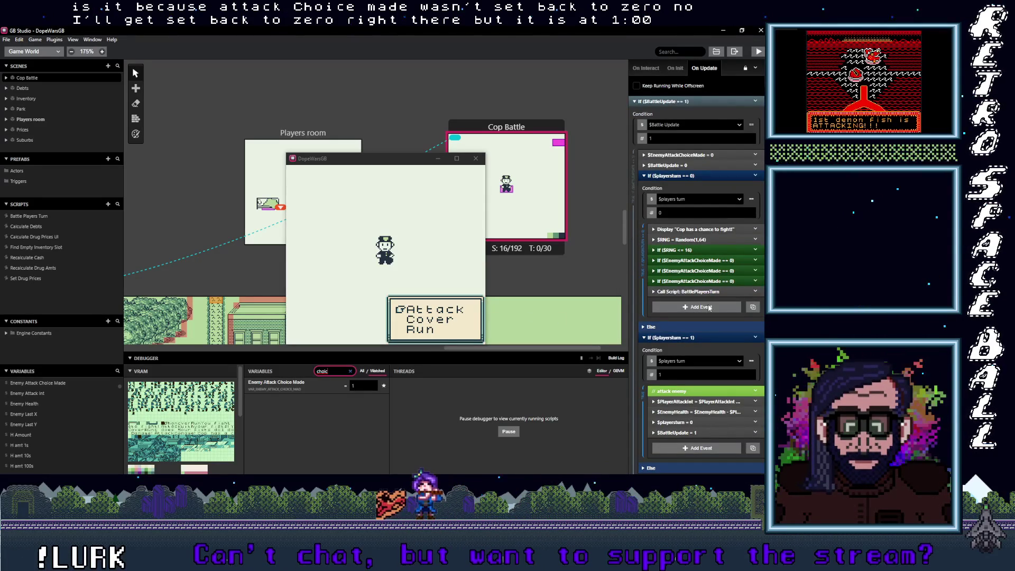
Play another fists attack in the game, dealing 7 damage.
click(437, 268)
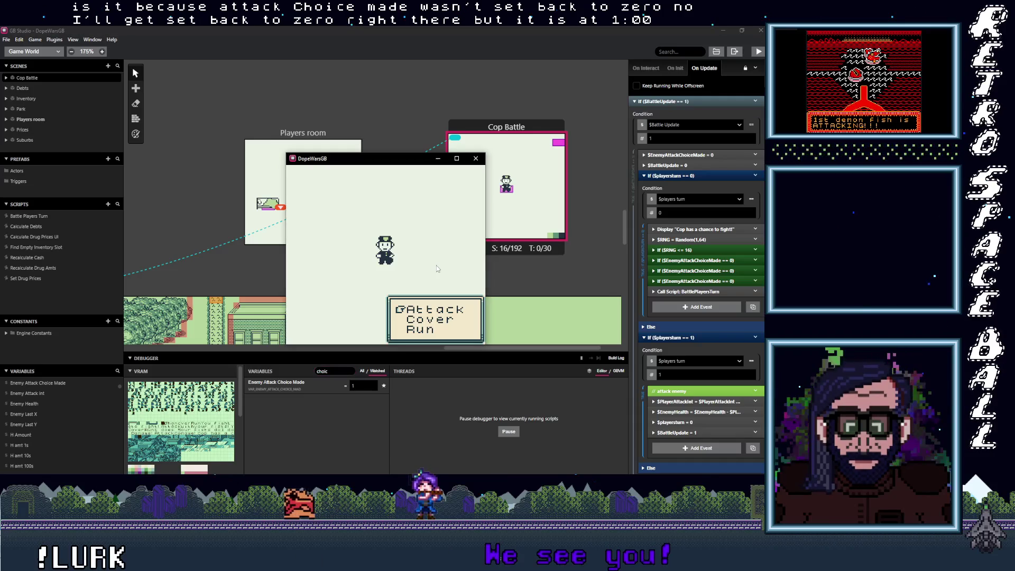
key(z)
key(z)
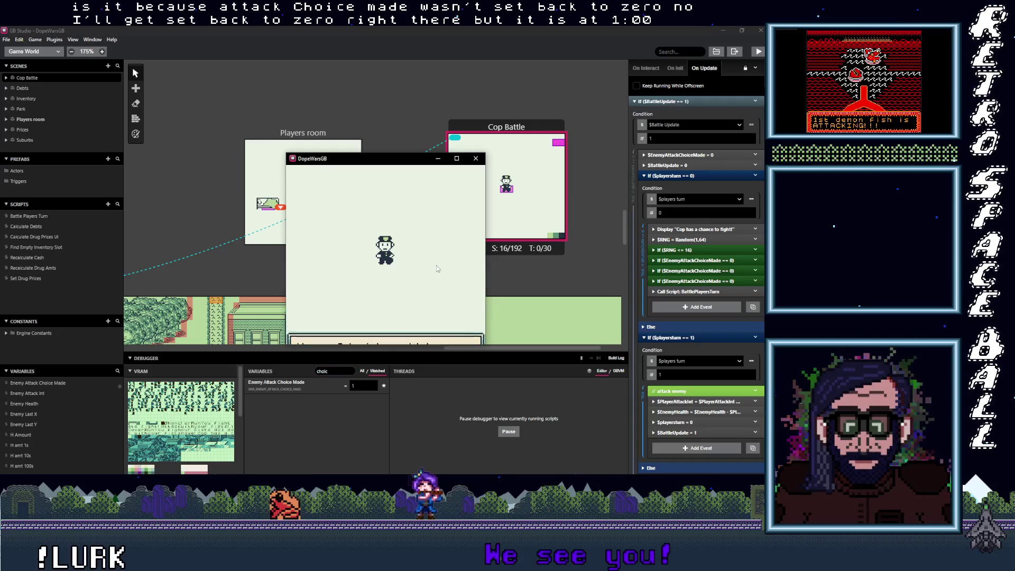
key(z)
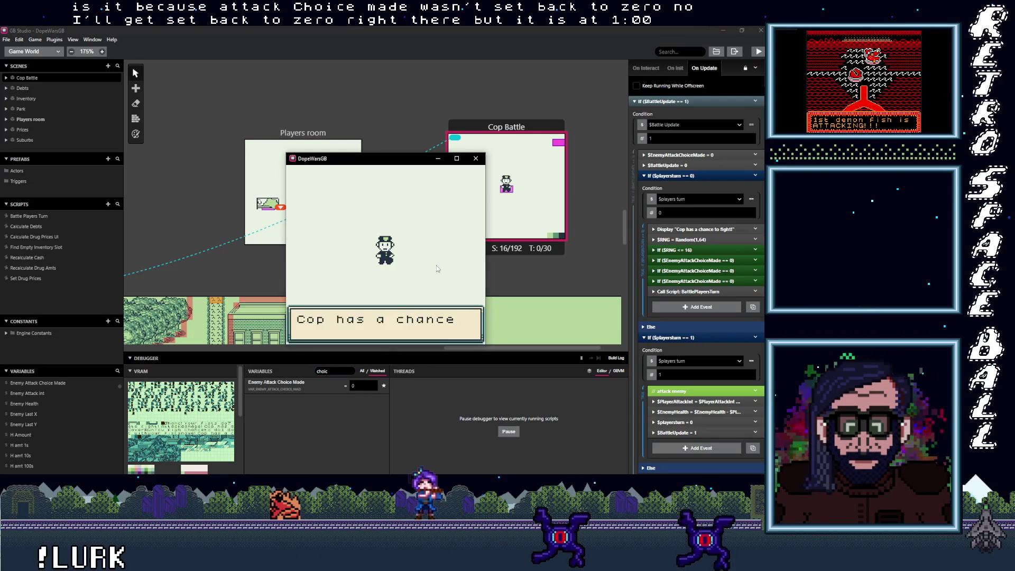
key(z)
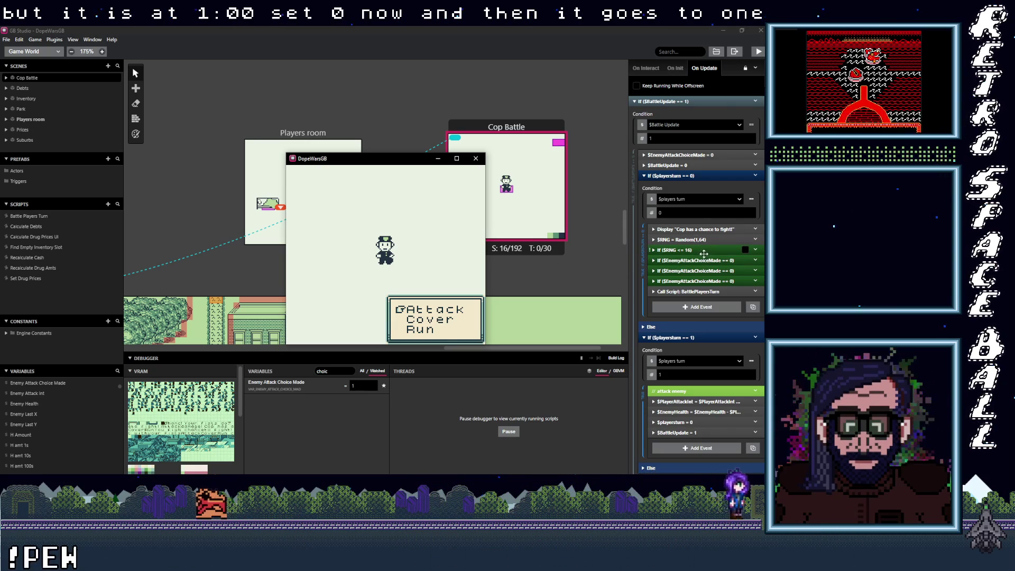
Inspect the If $RNG <= 16 and If $EnemyAttackChoiceMade == 0 events.
click(704, 251)
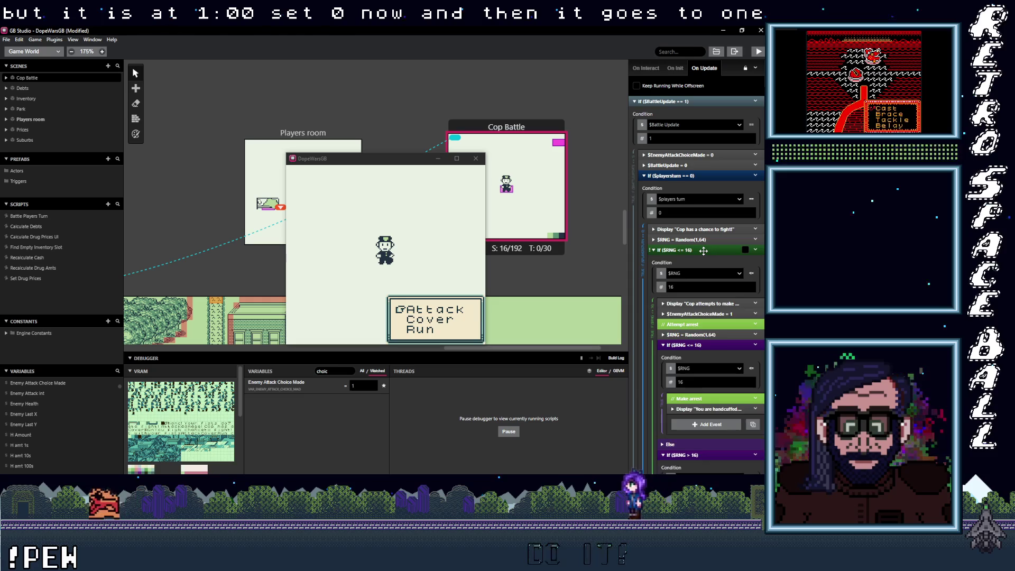
click(703, 251)
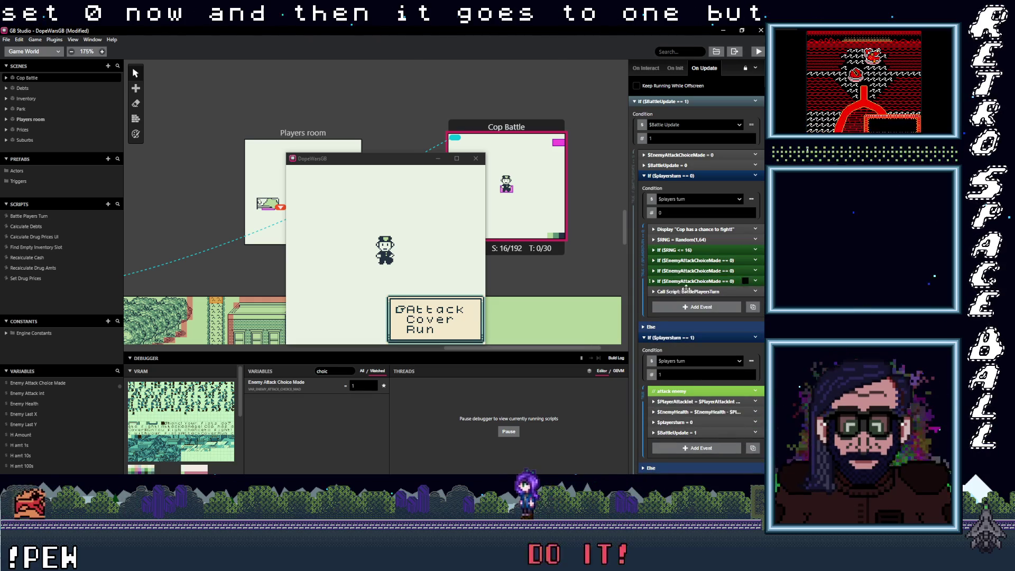
click(708, 261)
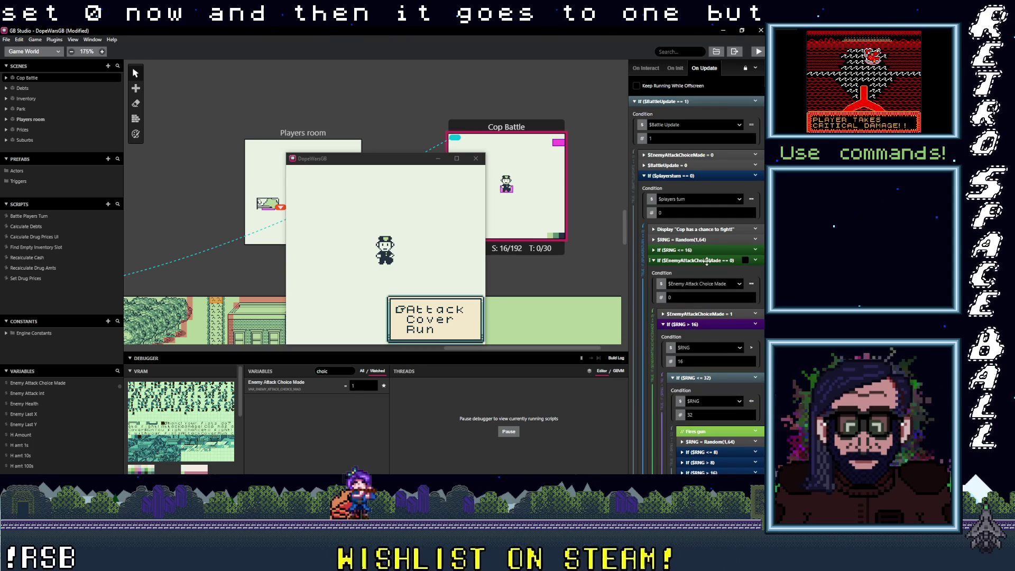
click(707, 261)
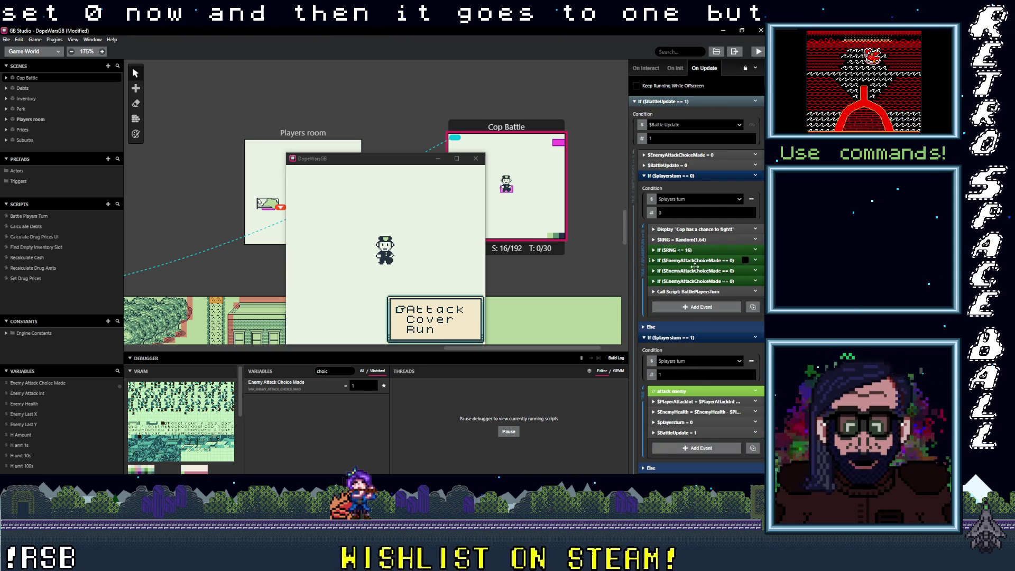
drag(330, 371, 279, 374)
Clear the variable filter to list all watched variables and expand the billy club branch.
text(rng)
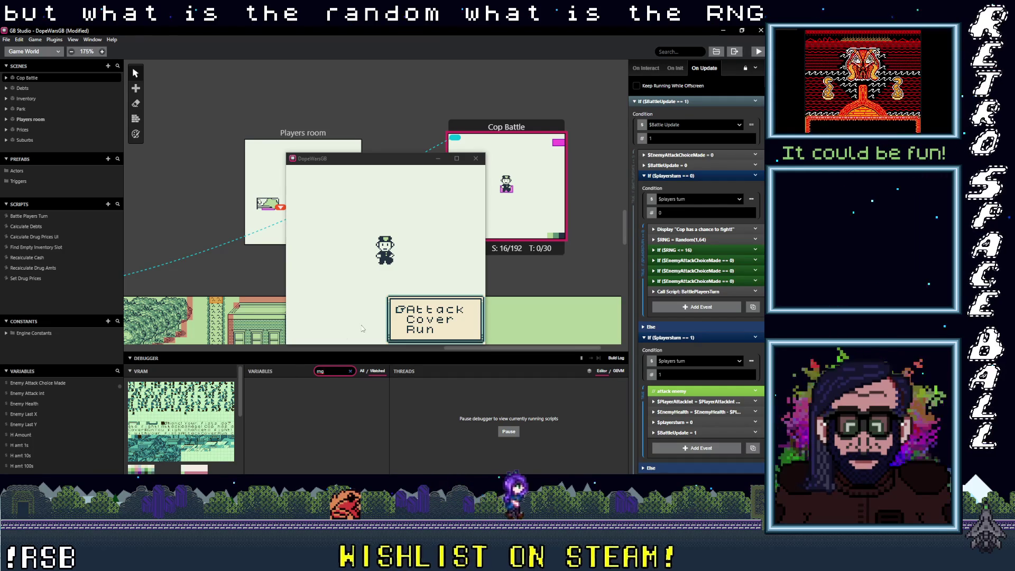
click(373, 371)
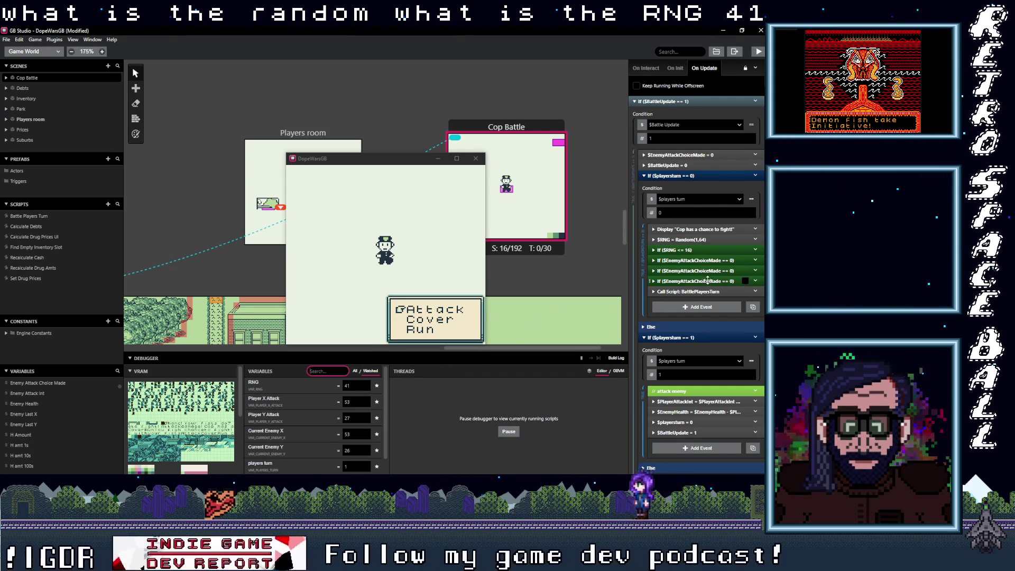
click(708, 281)
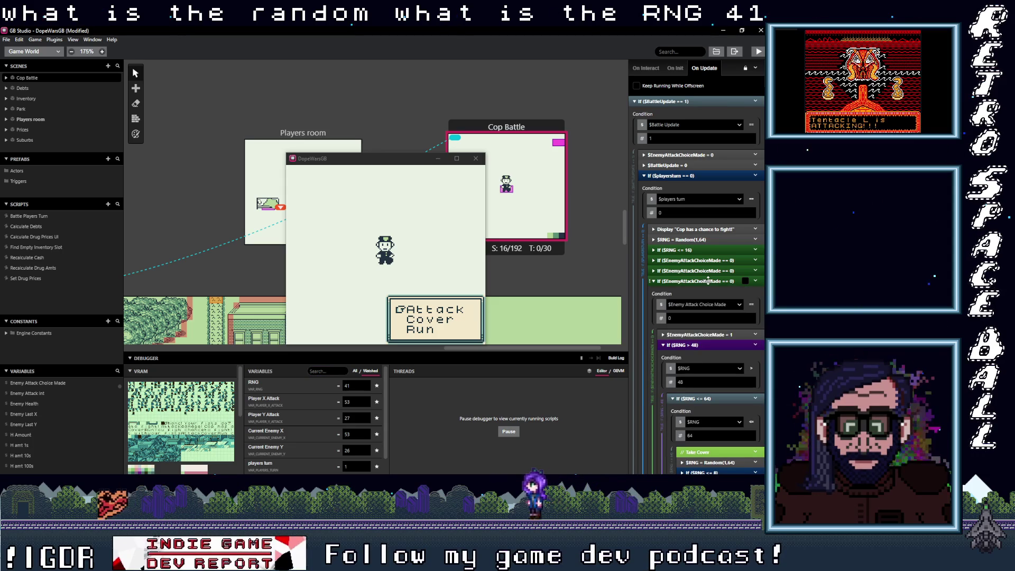
click(708, 280)
scroll(711, 350, down, 3)
scroll(730, 321, down, 1)
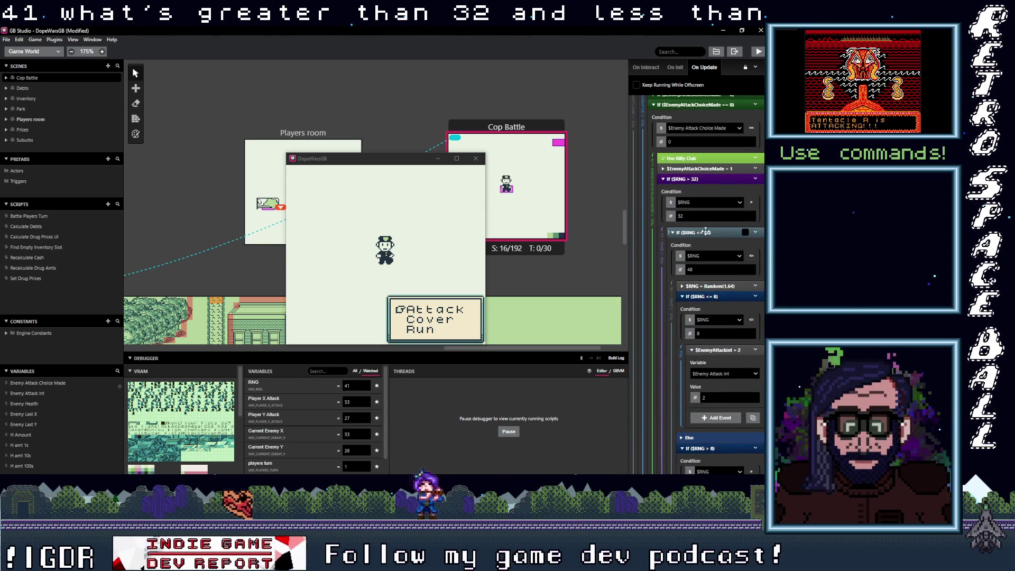
Collapse the eight RNG range blocks to reveal the billy club message.
click(714, 296)
click(714, 307)
click(718, 317)
click(723, 328)
click(727, 338)
click(734, 348)
click(738, 358)
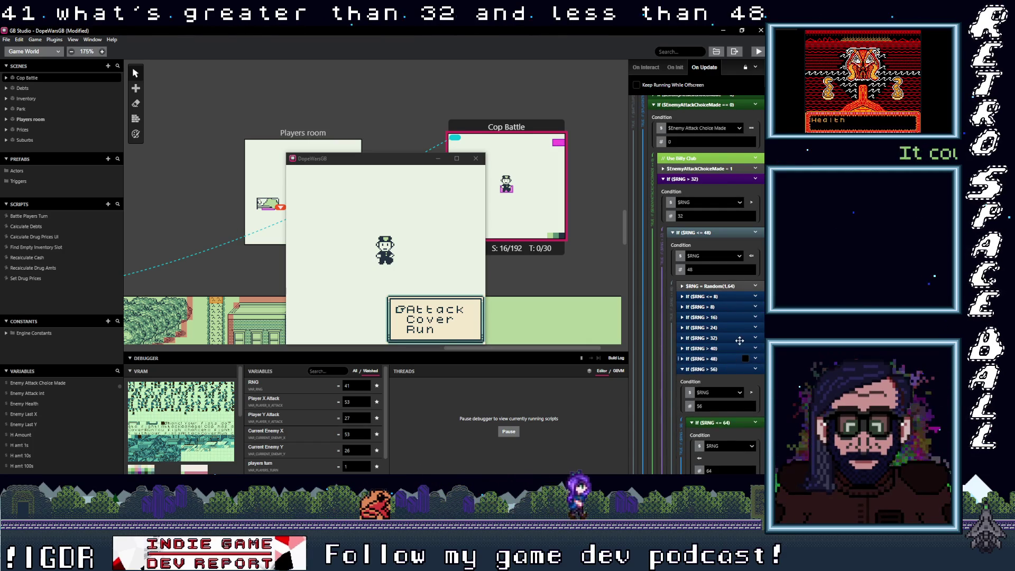
click(738, 369)
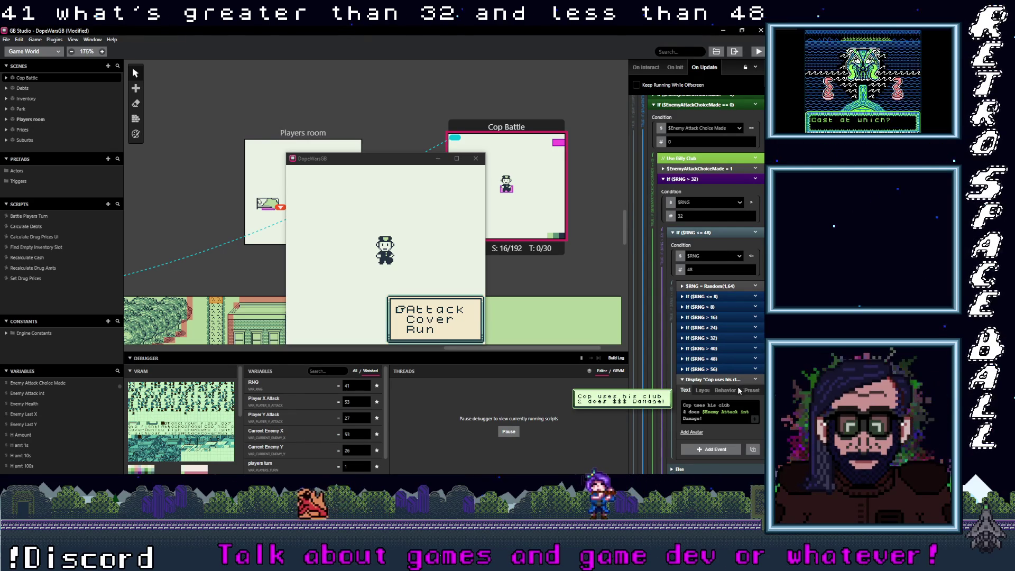
Expand the next EnemyAttackChoiceMade check to review the Take Cover branch.
scroll(718, 366, down, 1)
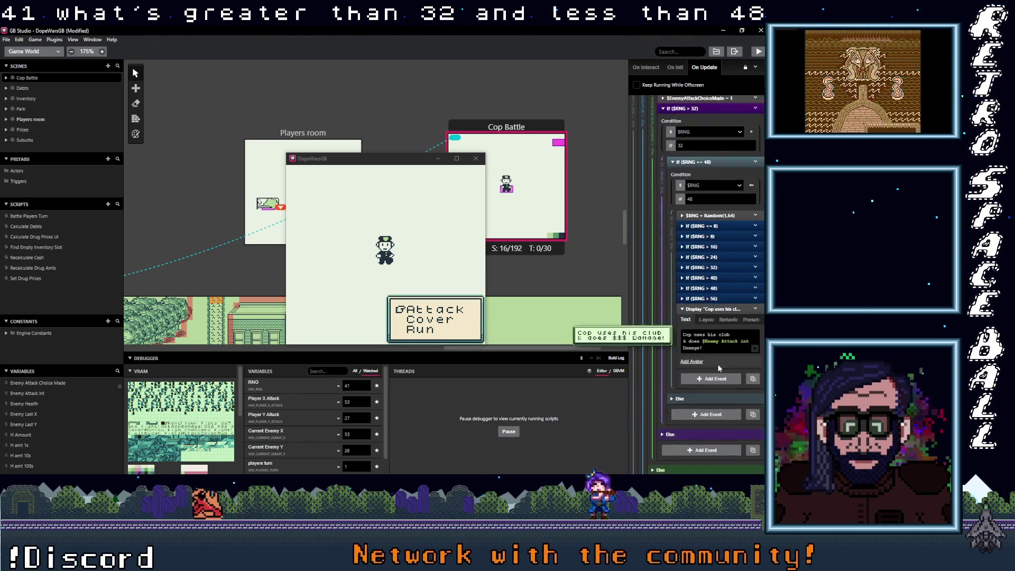
scroll(718, 366, down, 5)
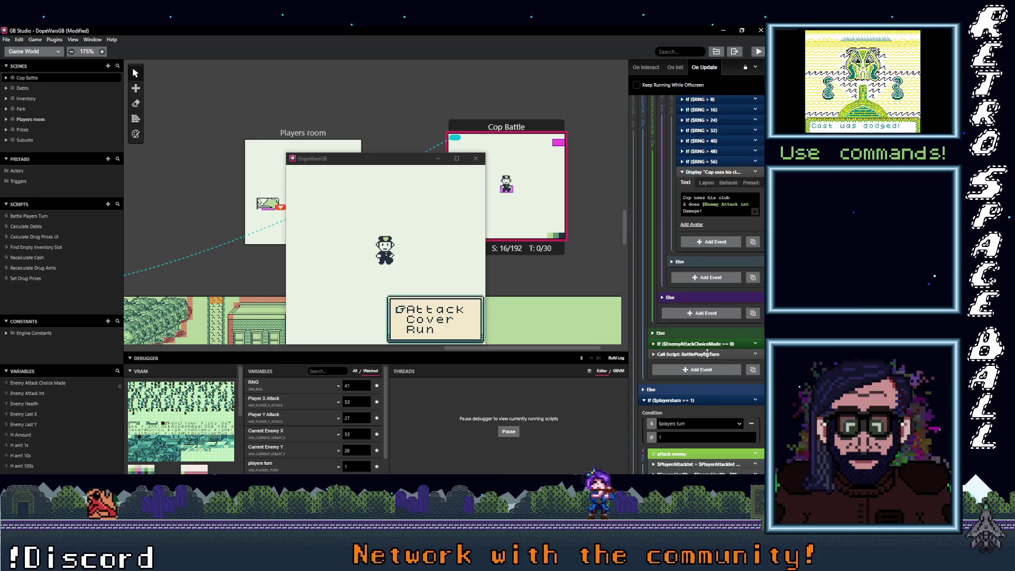
click(708, 343)
scroll(709, 328, down, 4)
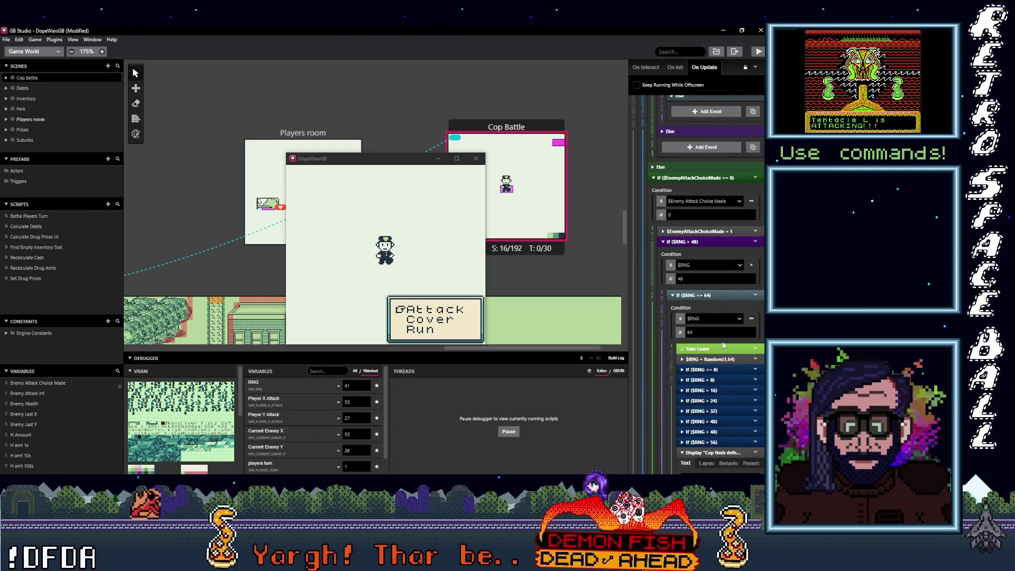
scroll(727, 346, down, 2)
scroll(728, 346, down, 4)
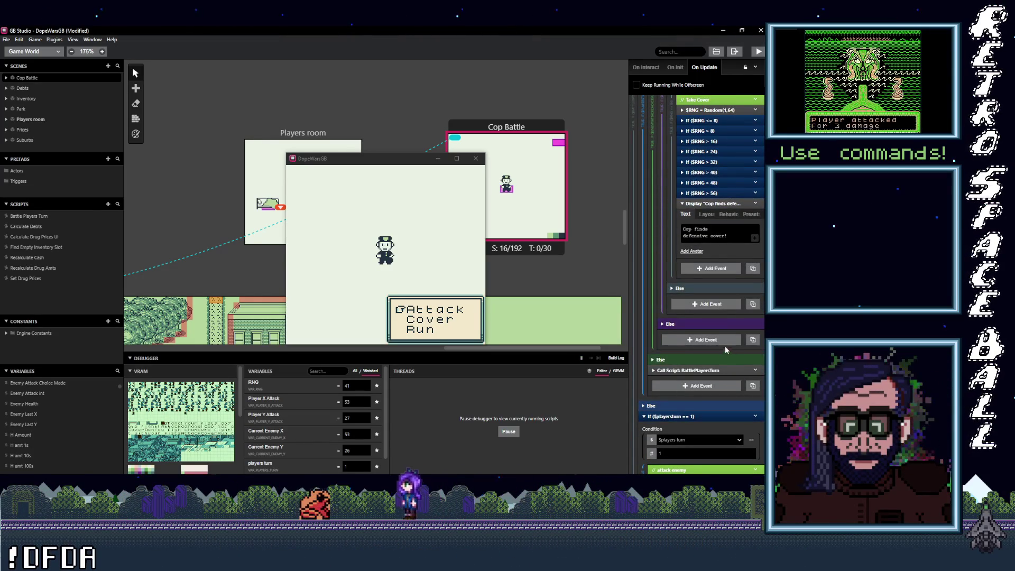
scroll(683, 365, down, 10)
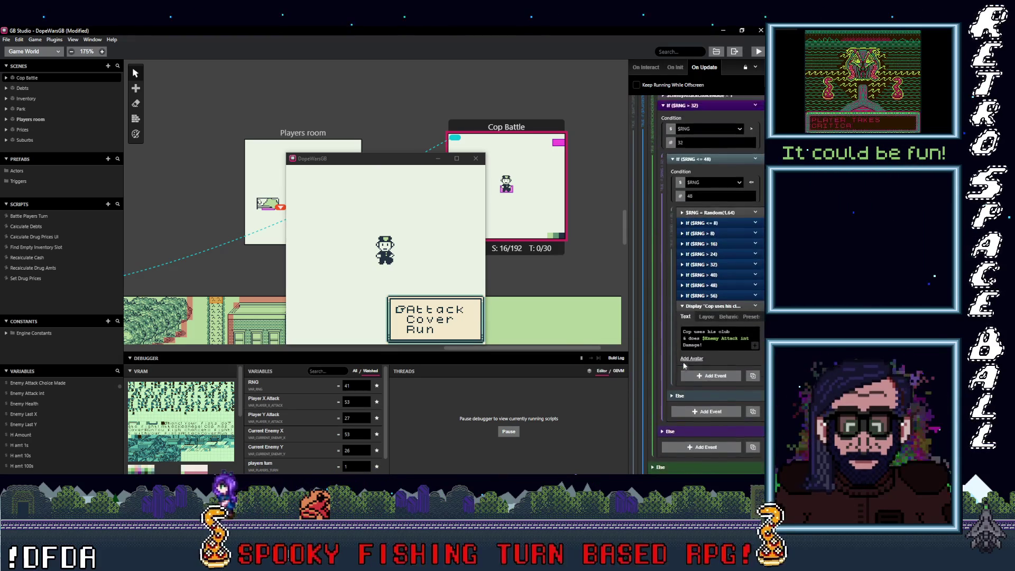
scroll(684, 365, up, 6)
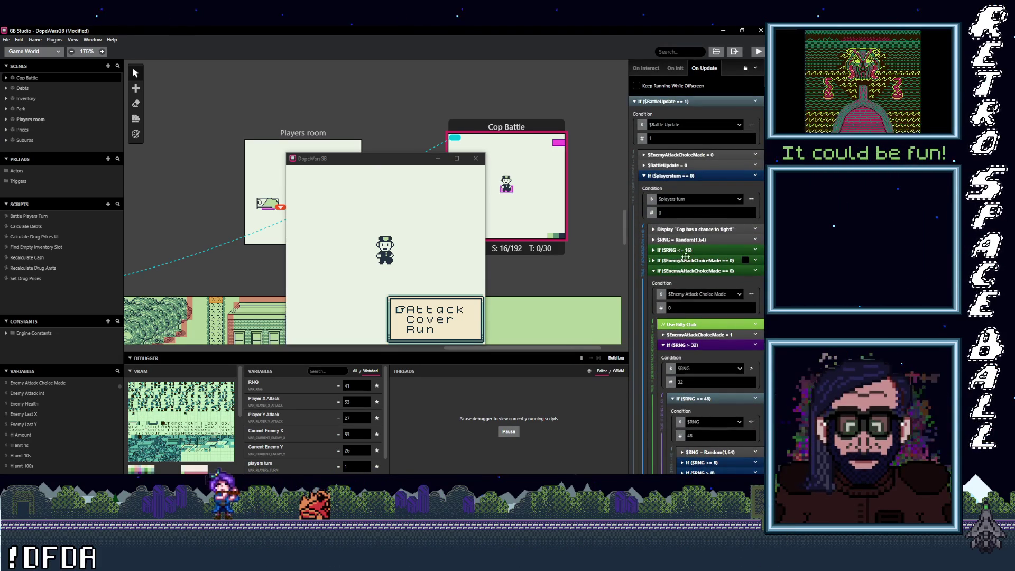
click(443, 271)
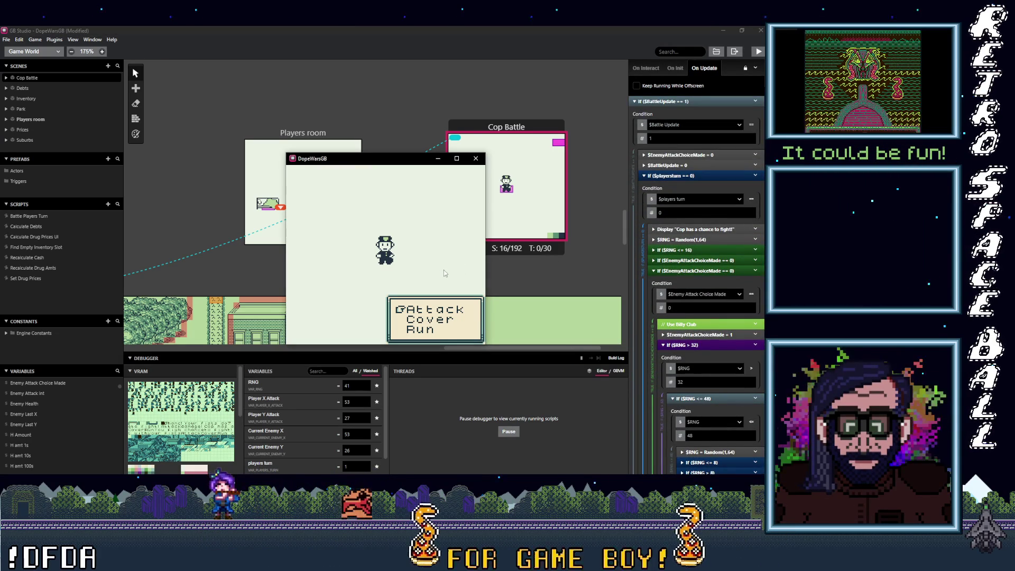
Play several battle turns with fist attacks, through the cop's arrest attempt and handcuffing.
key(z)
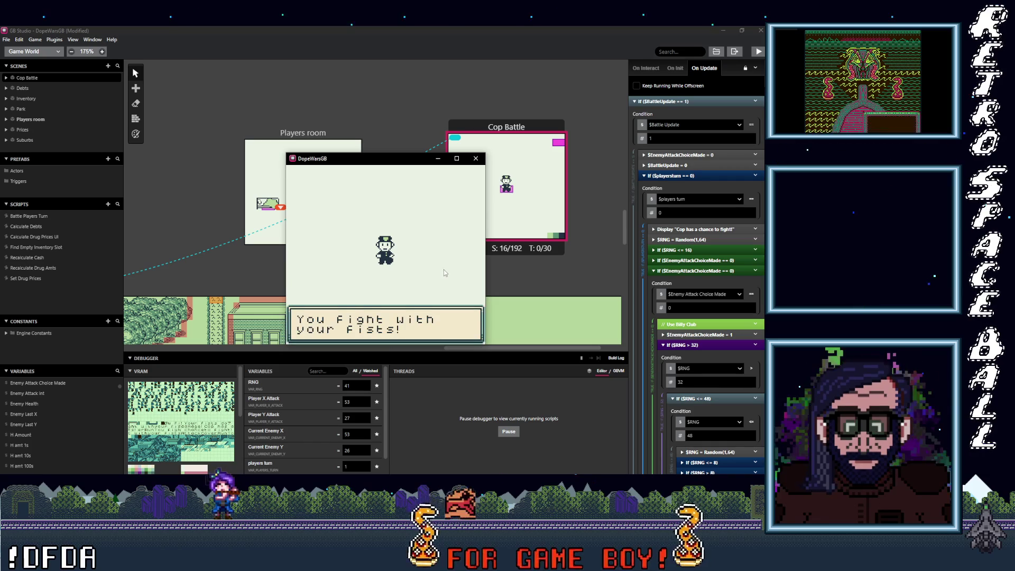
key(z)
key(z)
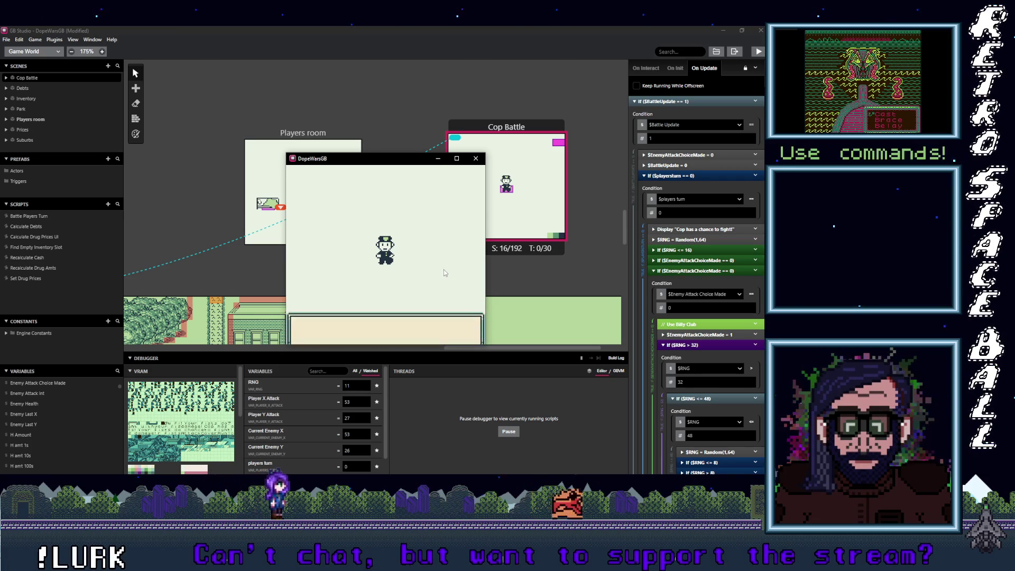
key(z)
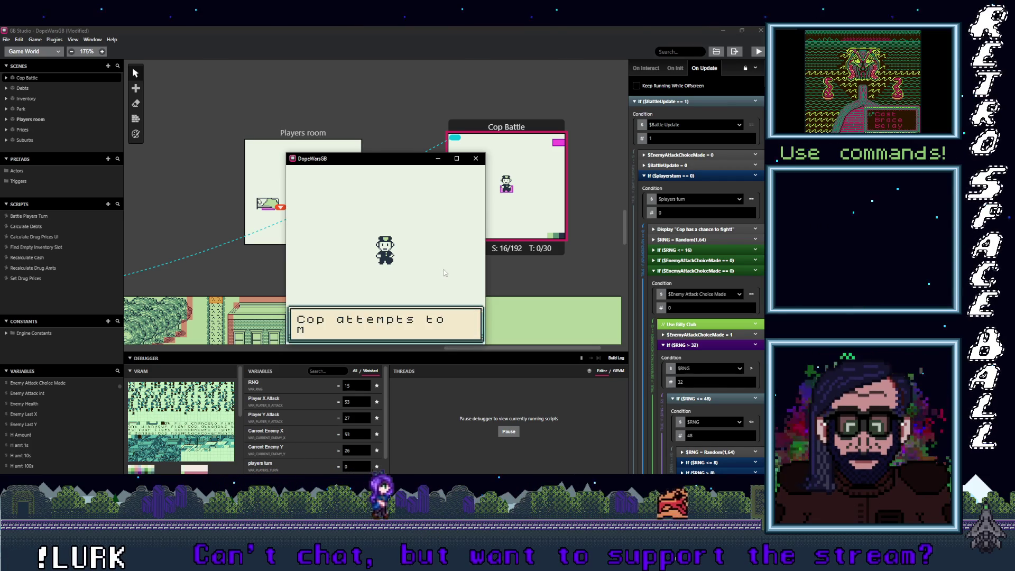
key(z)
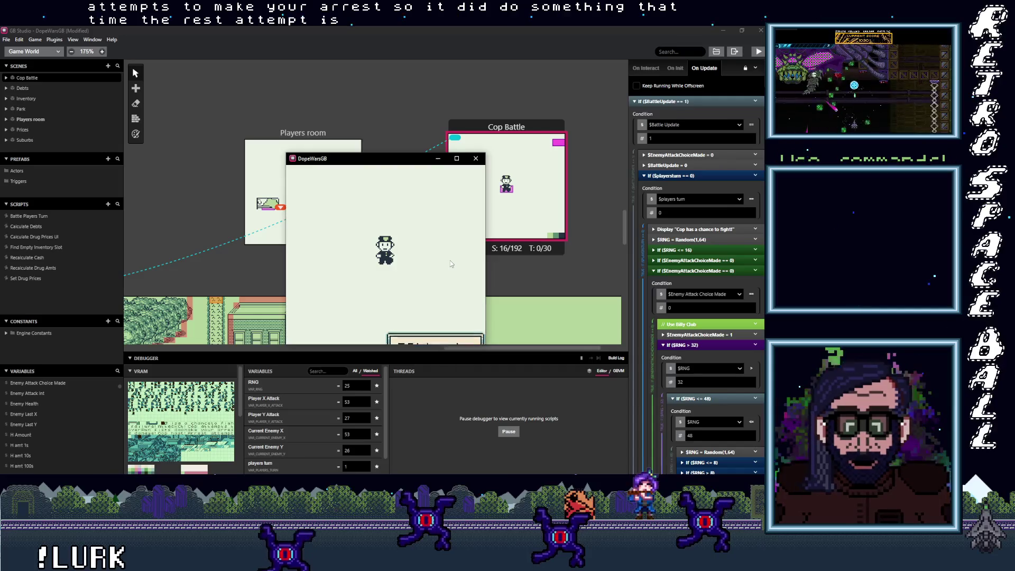
key(z)
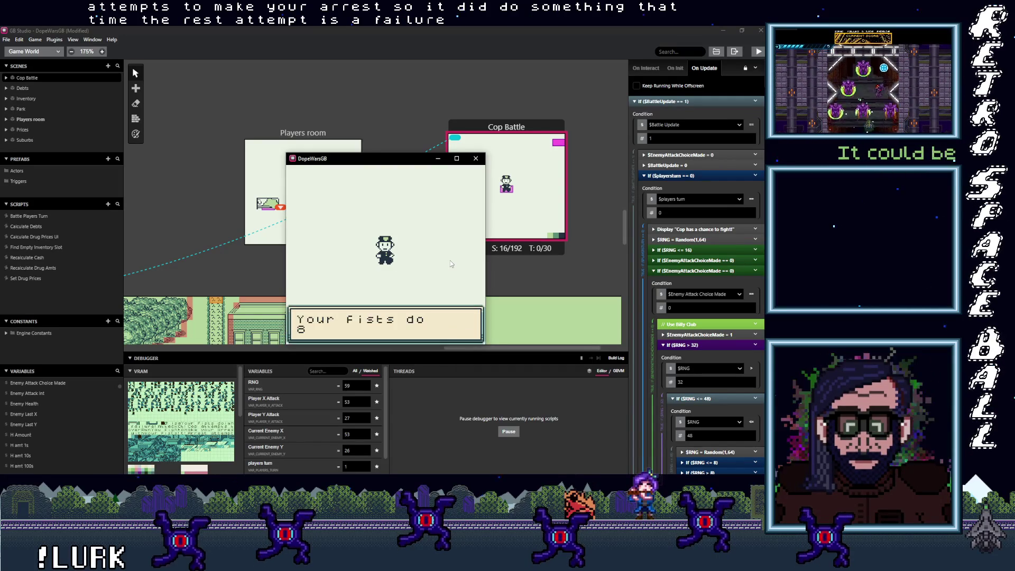
key(z)
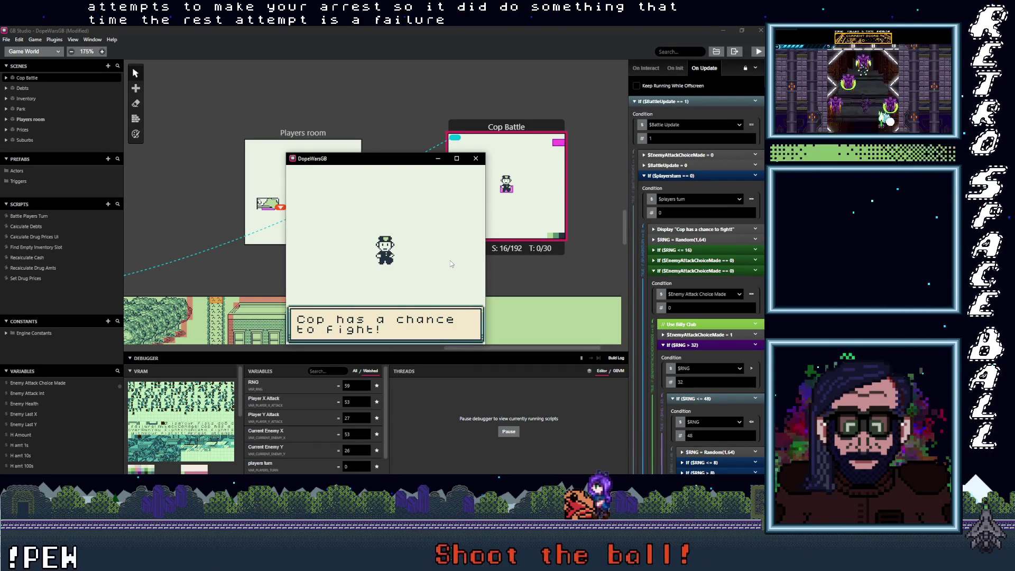
key(z)
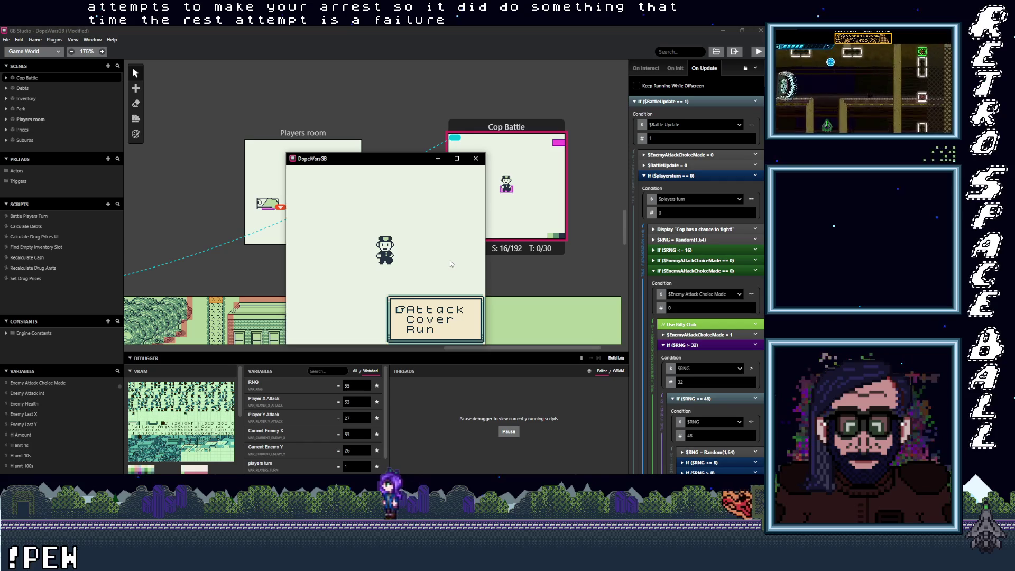
key(z)
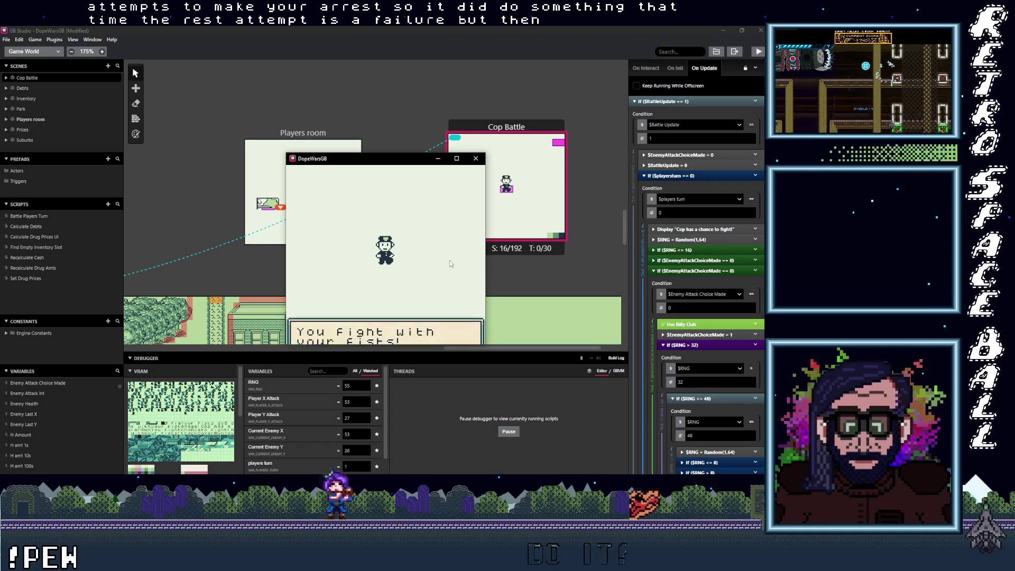
key(z)
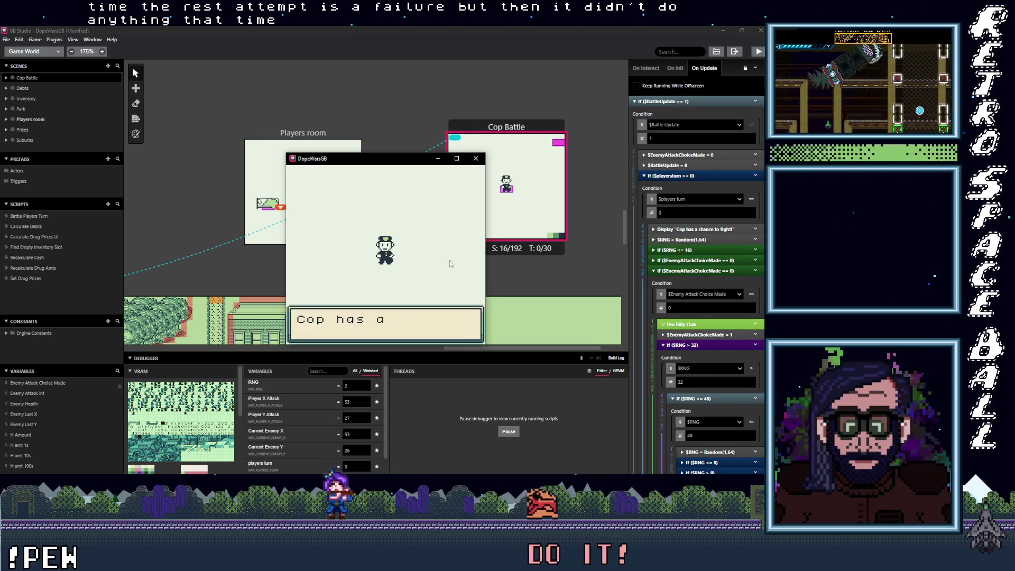
key(z)
key(z)
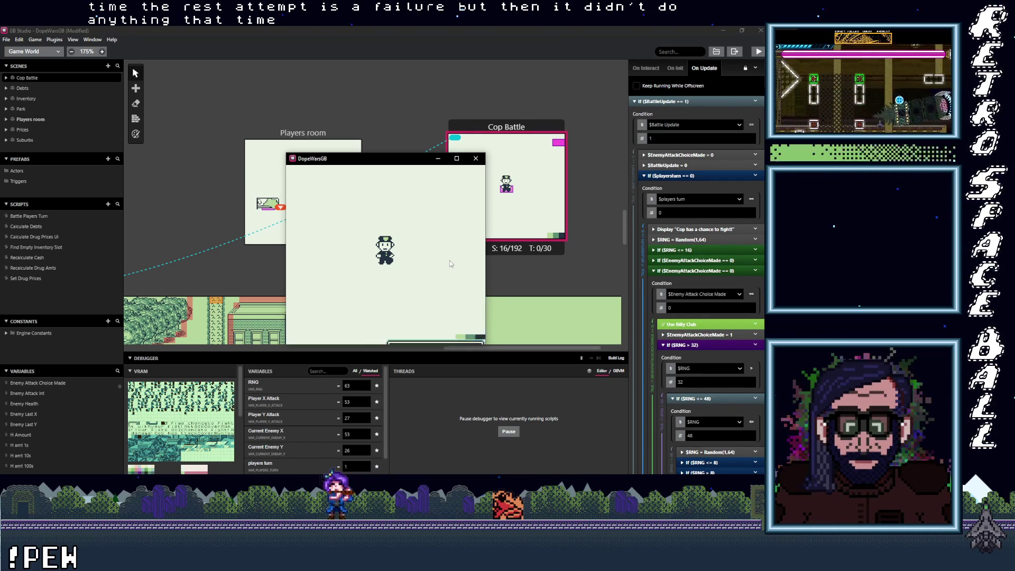
key(z)
key(z)
key(z)
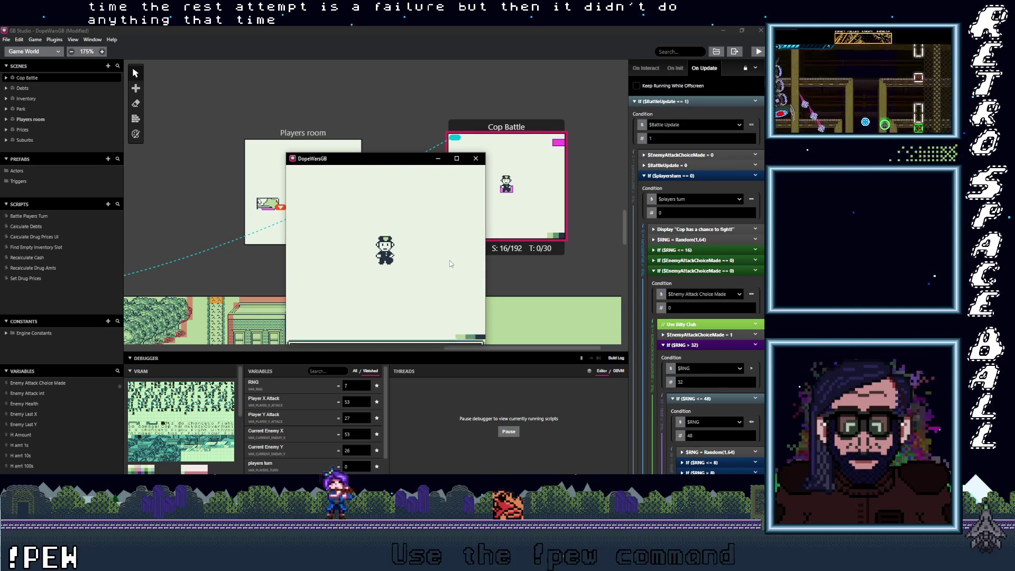
key(z)
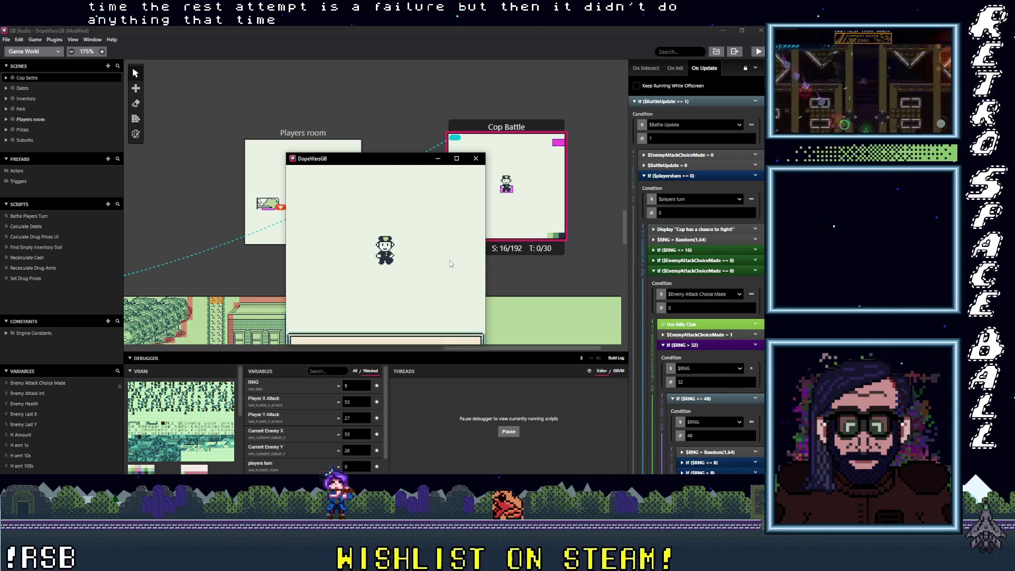
key(z)
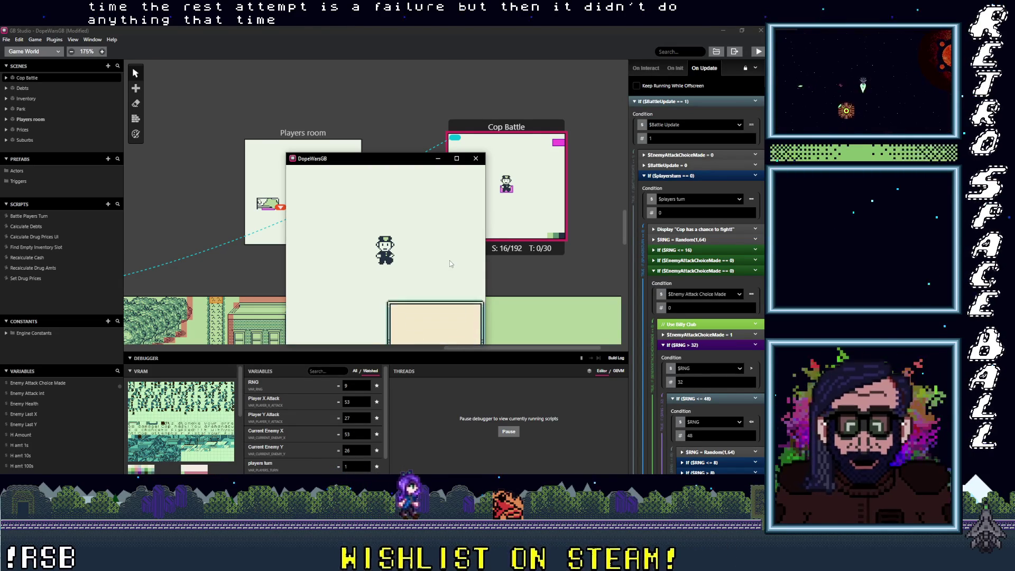
key(z)
key(z)
key(z)
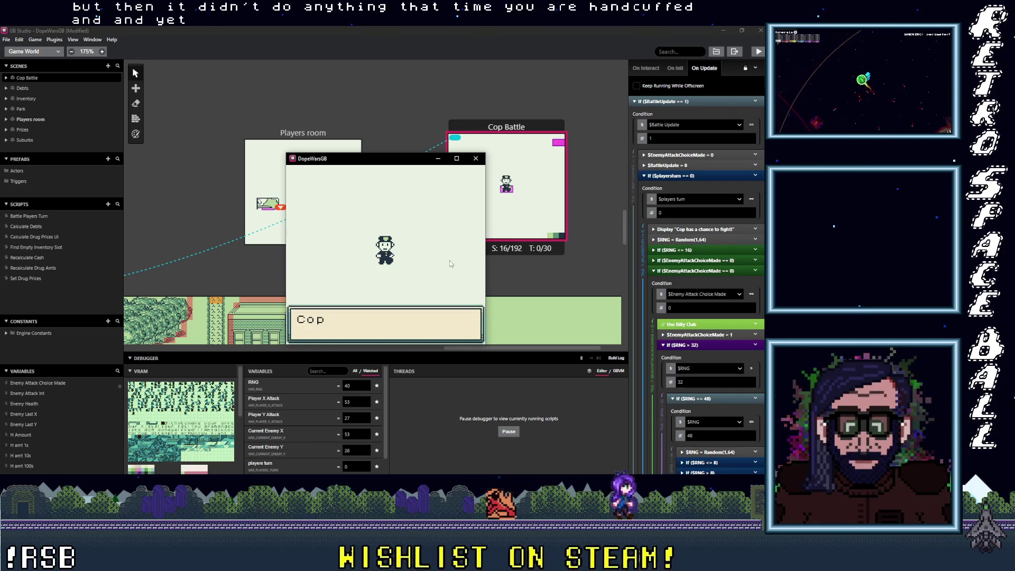
key(z)
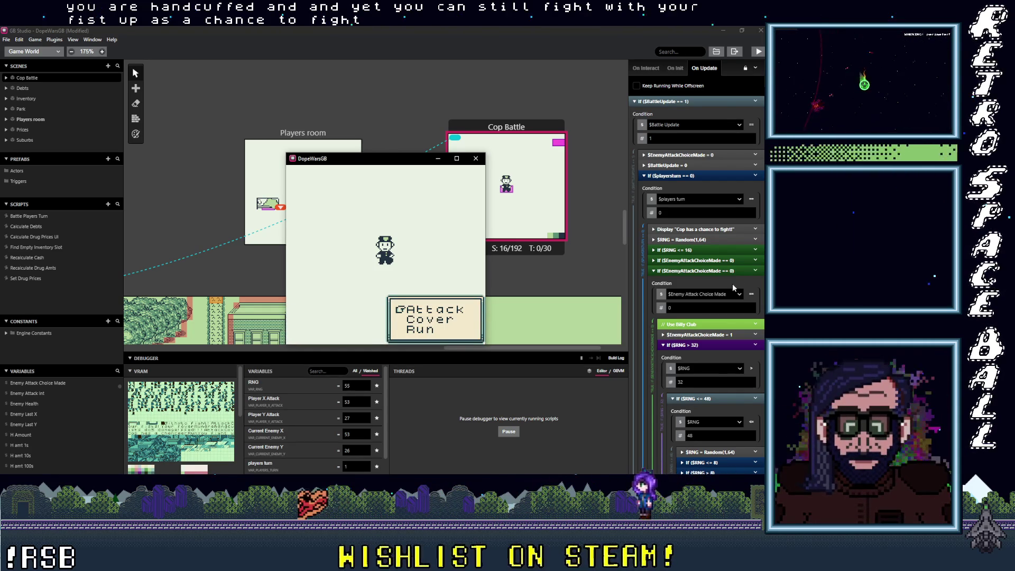
Inspect and refold the enemy attack choice conditions and the $RNG <= 16 arrest branch.
click(698, 270)
click(701, 280)
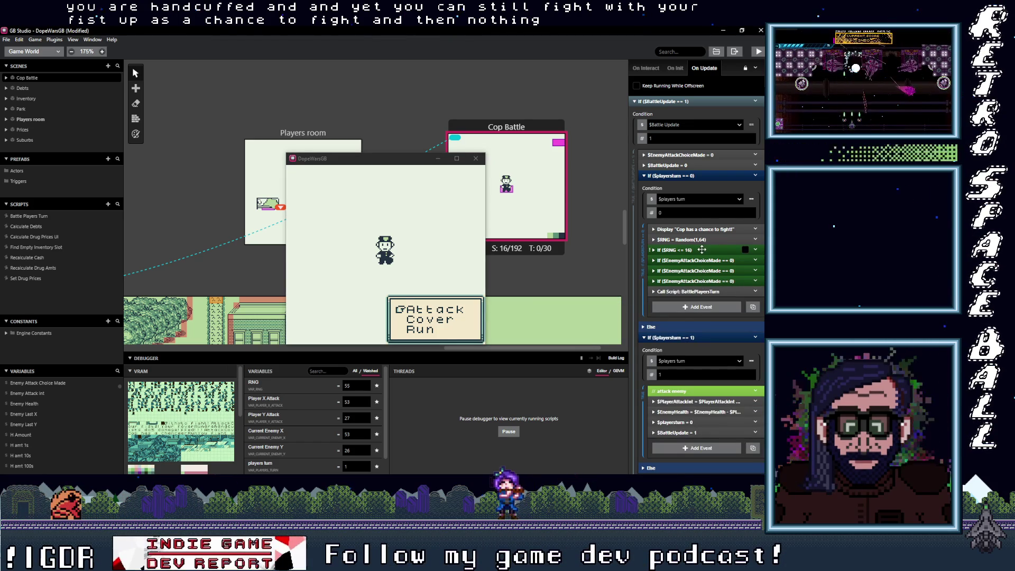
click(697, 281)
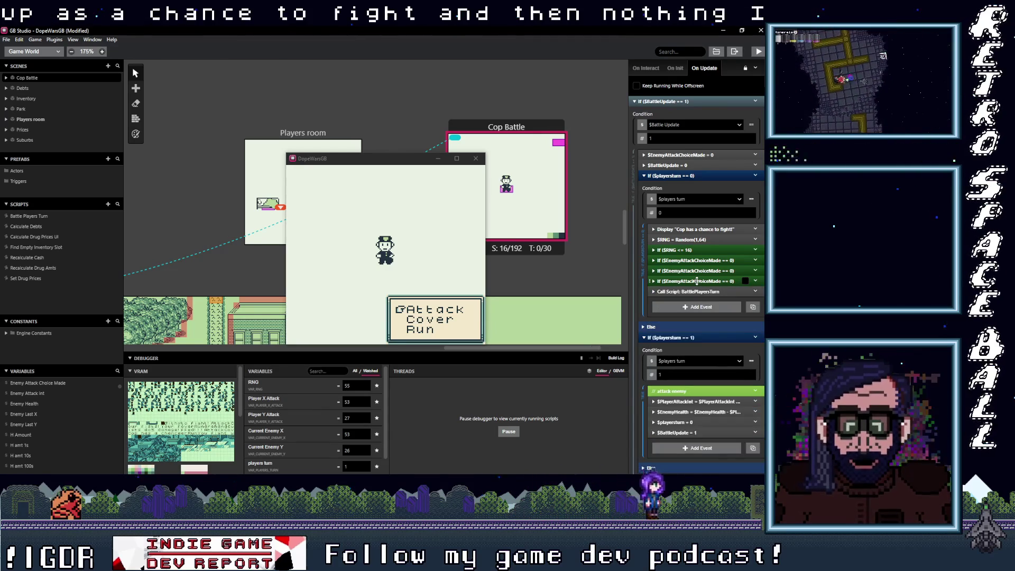
click(696, 280)
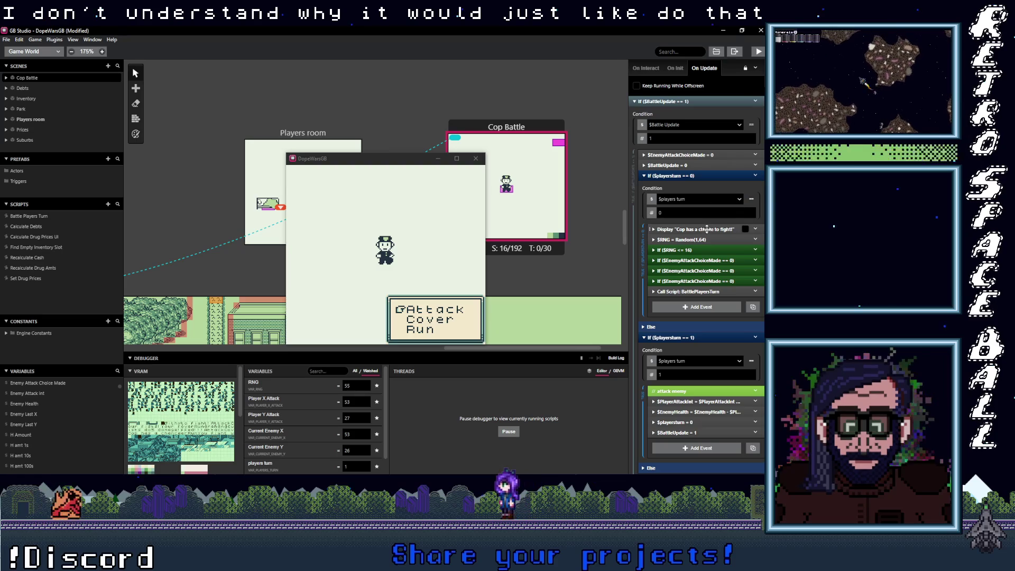
click(708, 250)
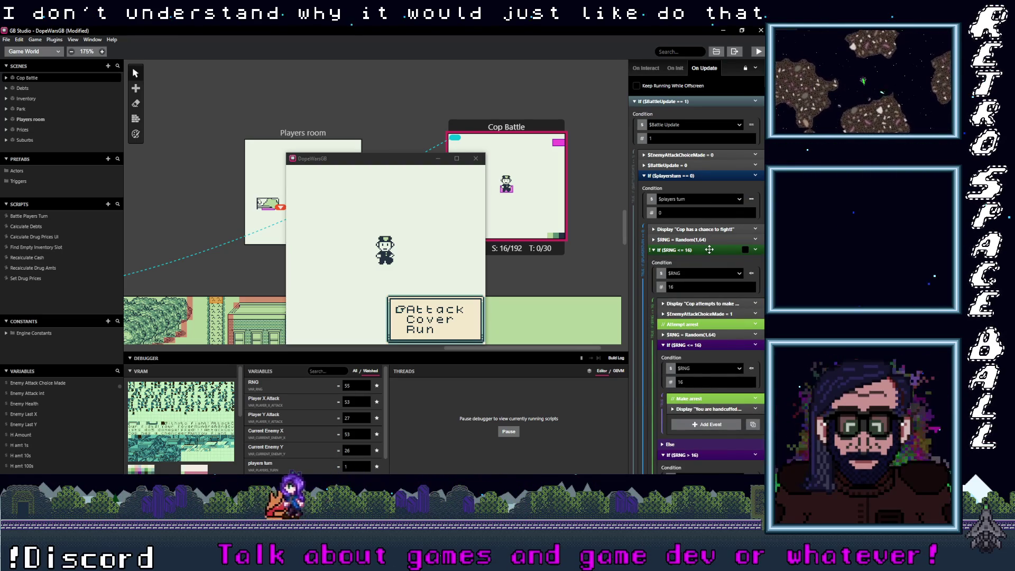
click(709, 249)
Expand Take Cover's $RNG > 56 block showing $Cop Defense set to 8.
click(704, 279)
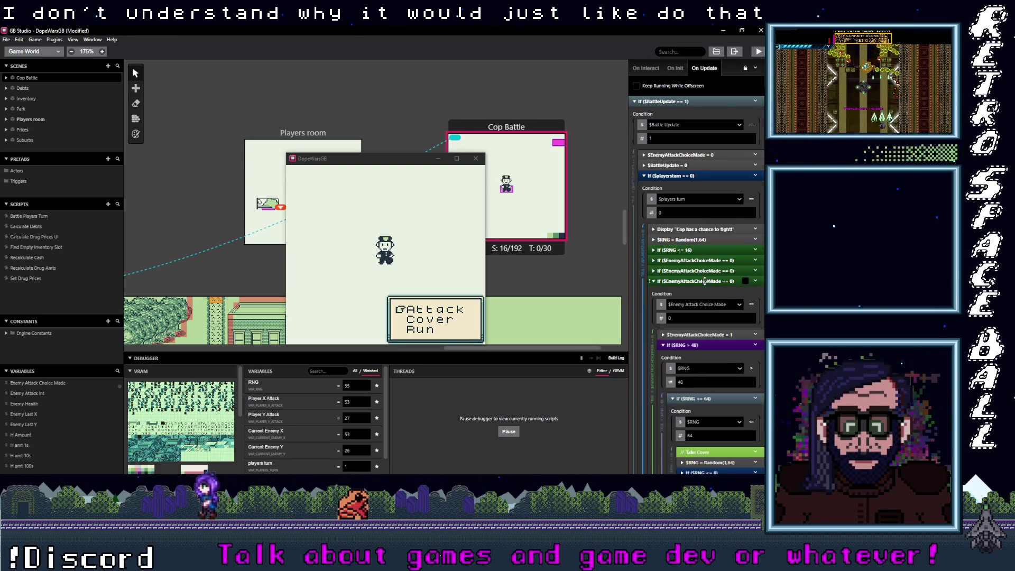
scroll(714, 291, down, 3)
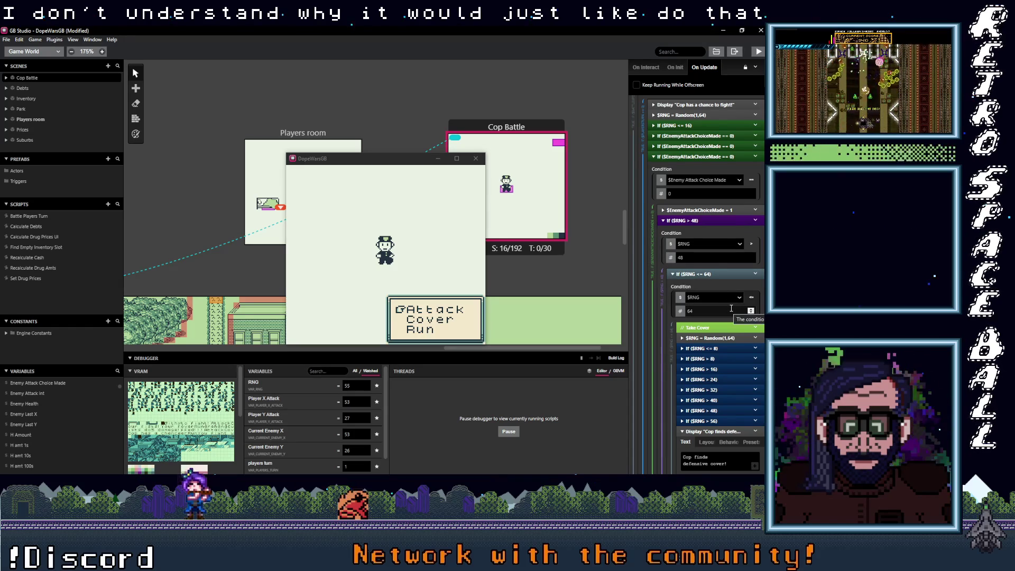
scroll(731, 308, down, 2)
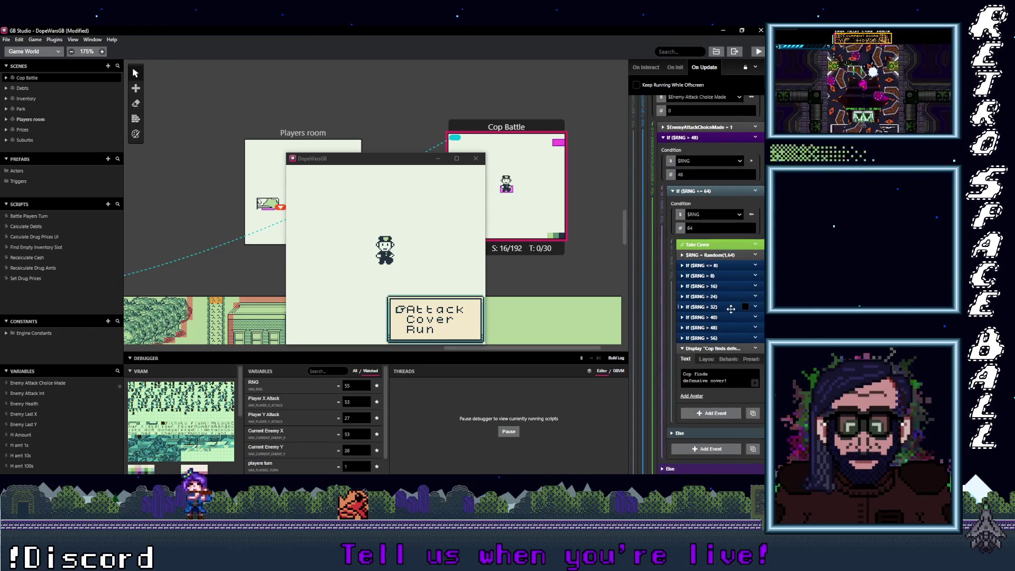
click(725, 338)
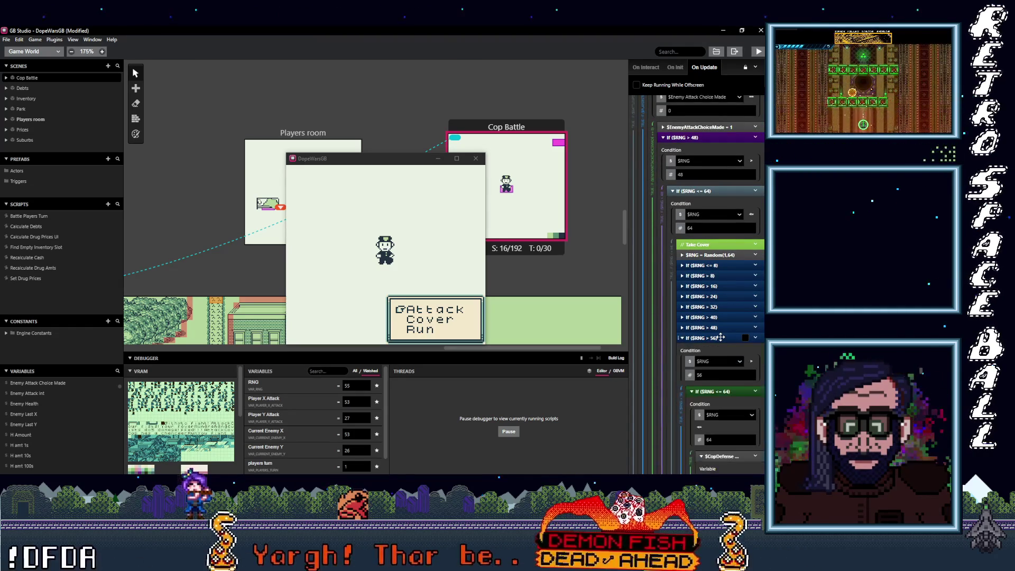
scroll(724, 338, down, 1)
scroll(725, 338, down, 2)
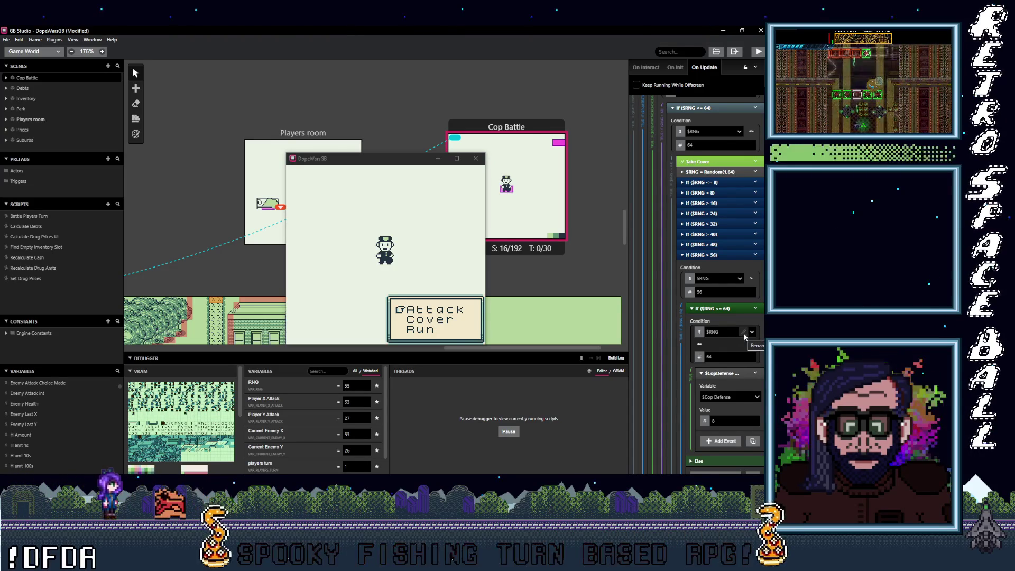
scroll(740, 336, down, 1)
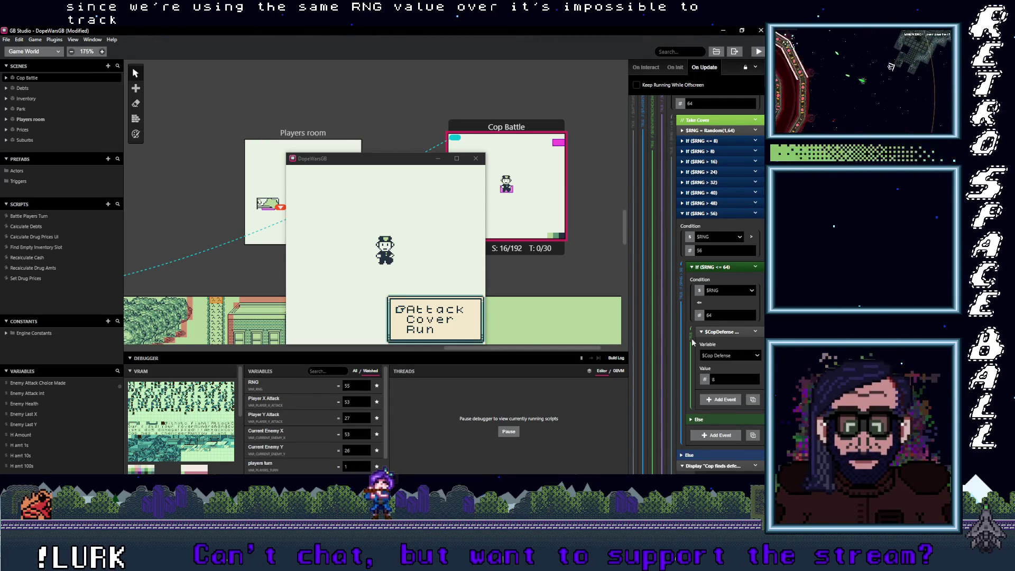
Pause and resume the game, then attack the cop with fists in the game window.
click(581, 358)
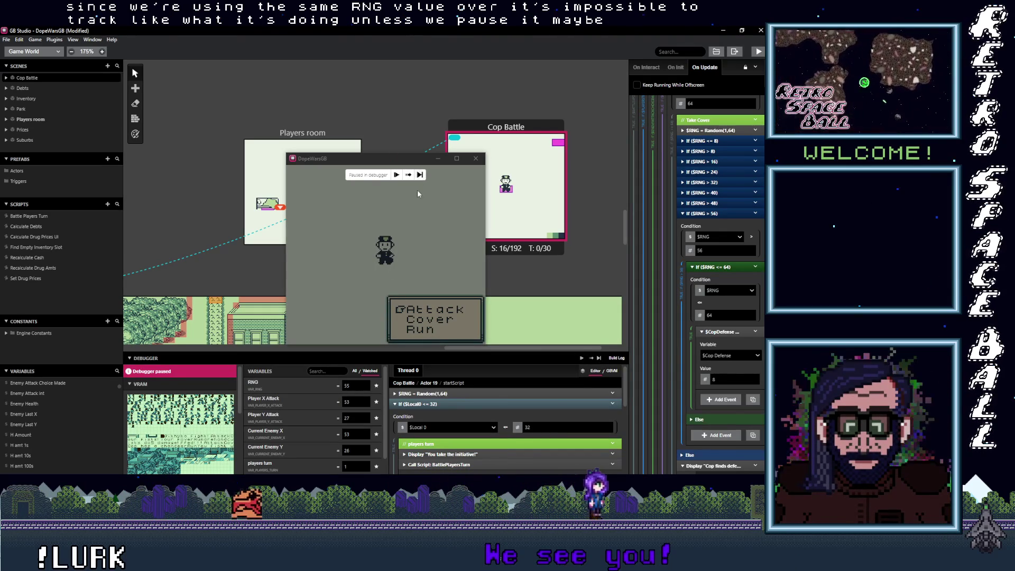
click(582, 357)
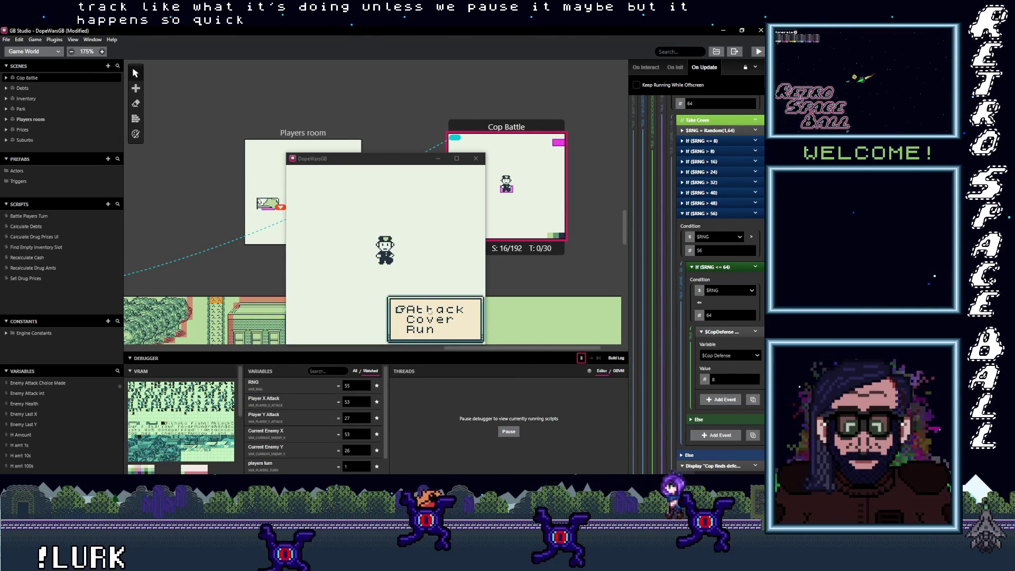
click(432, 281)
key(z)
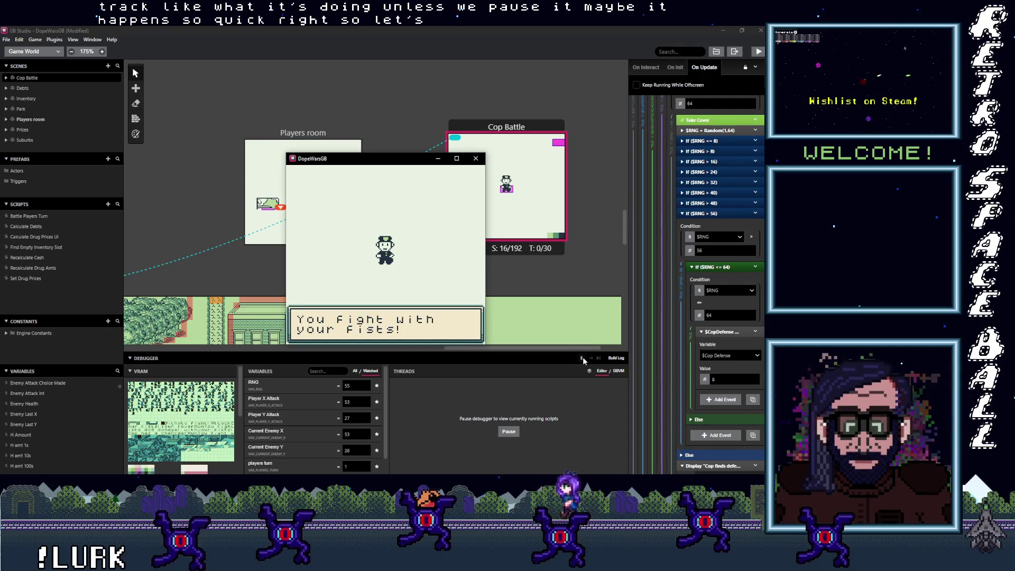
key(z)
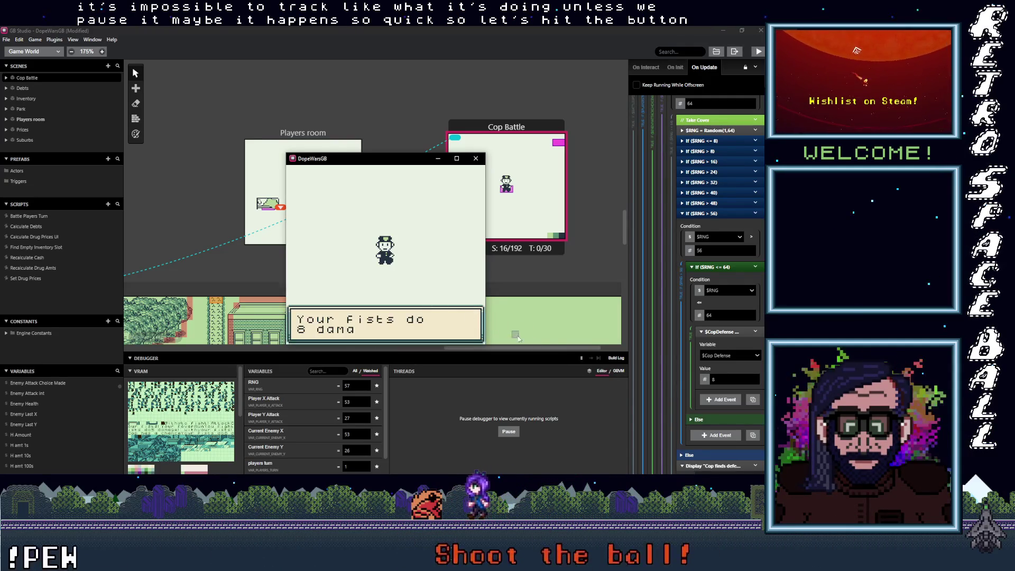
Pause at the fist damage message and step through the attack calculation and enemy health update.
click(581, 357)
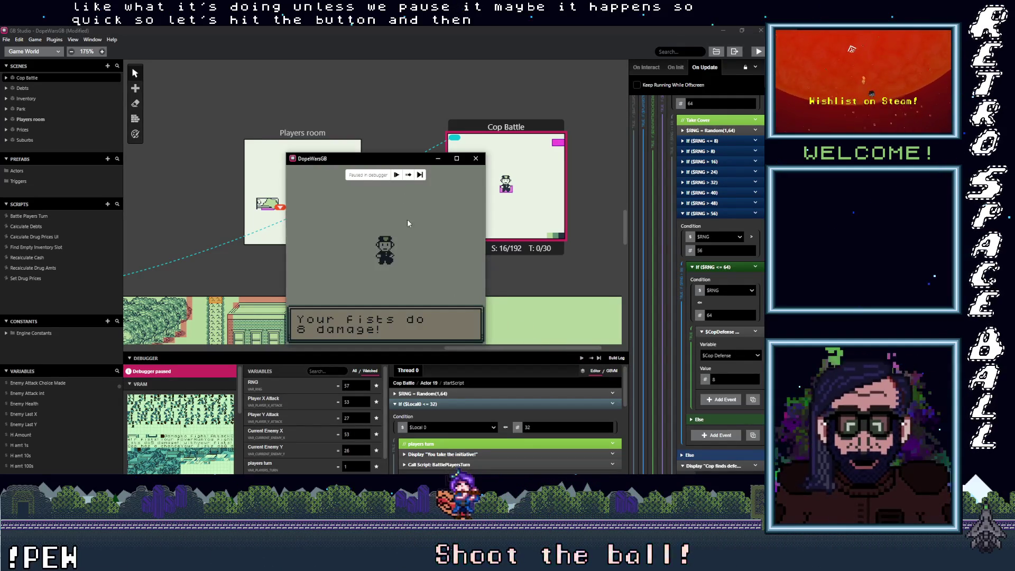
click(396, 175)
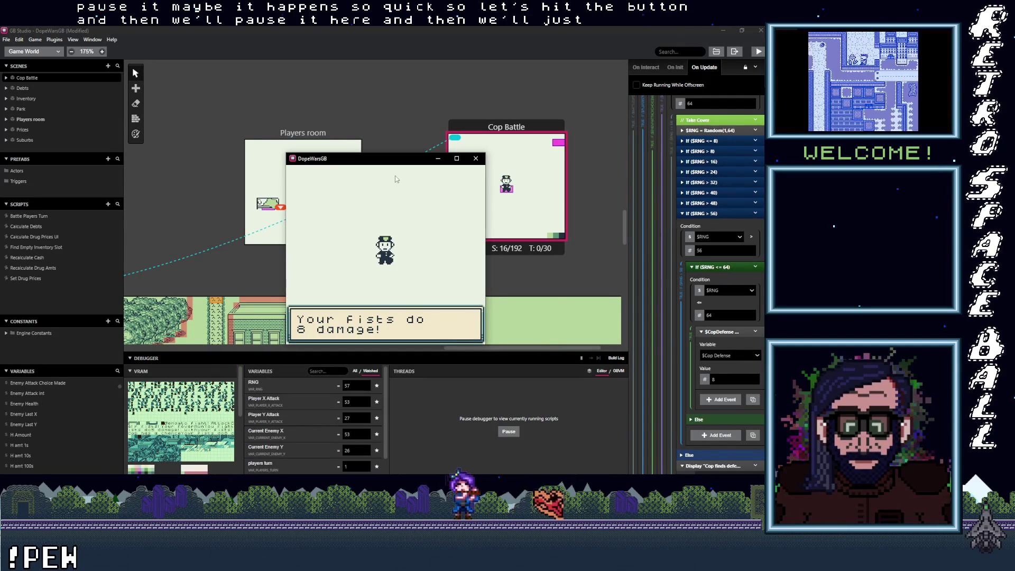
click(581, 358)
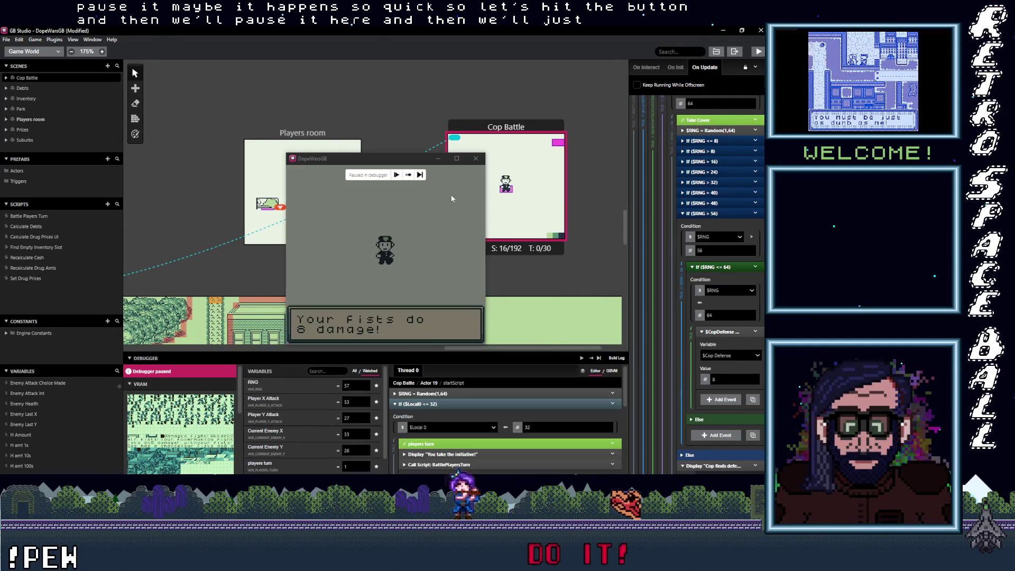
click(420, 175)
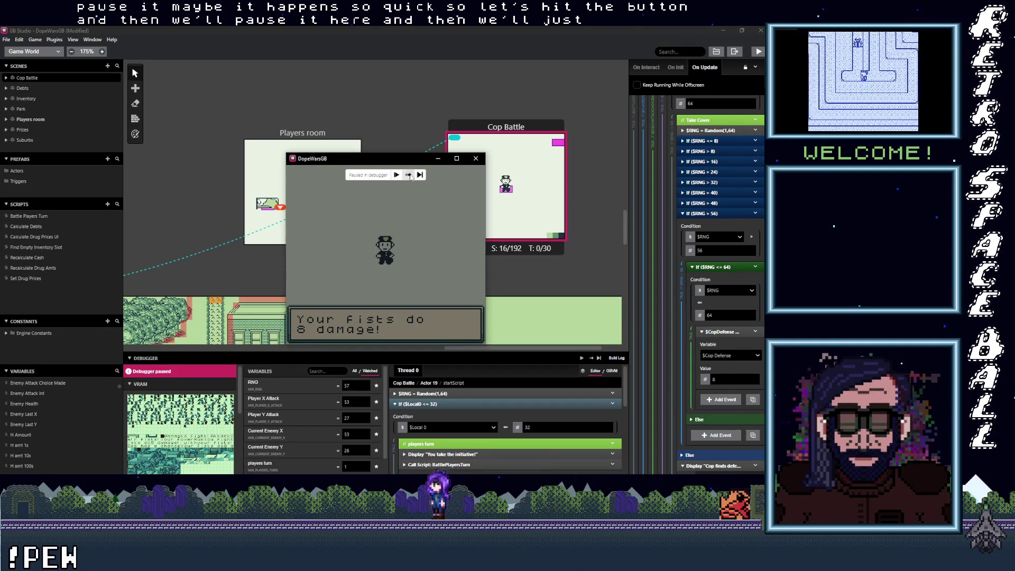
click(408, 175)
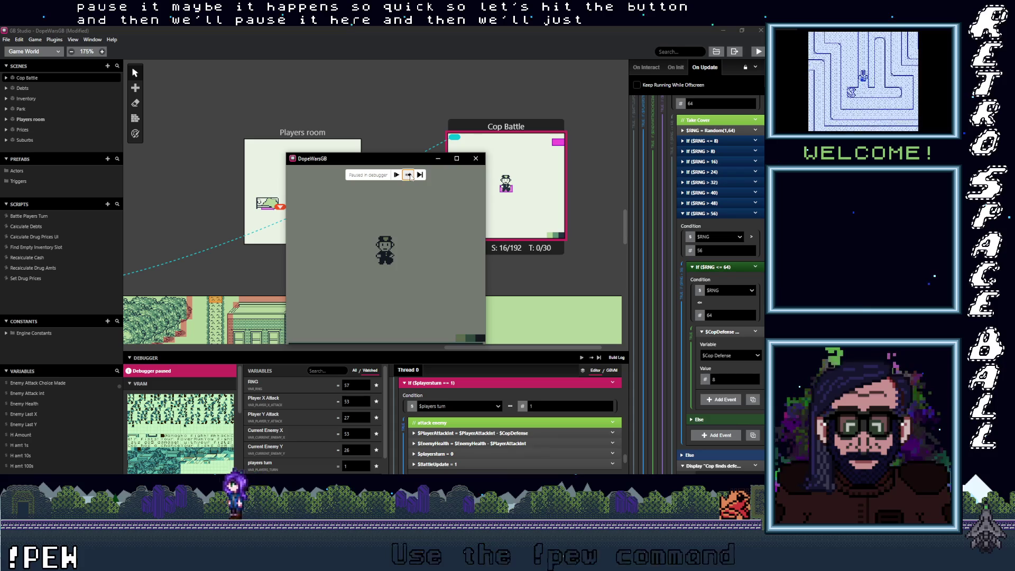
click(409, 176)
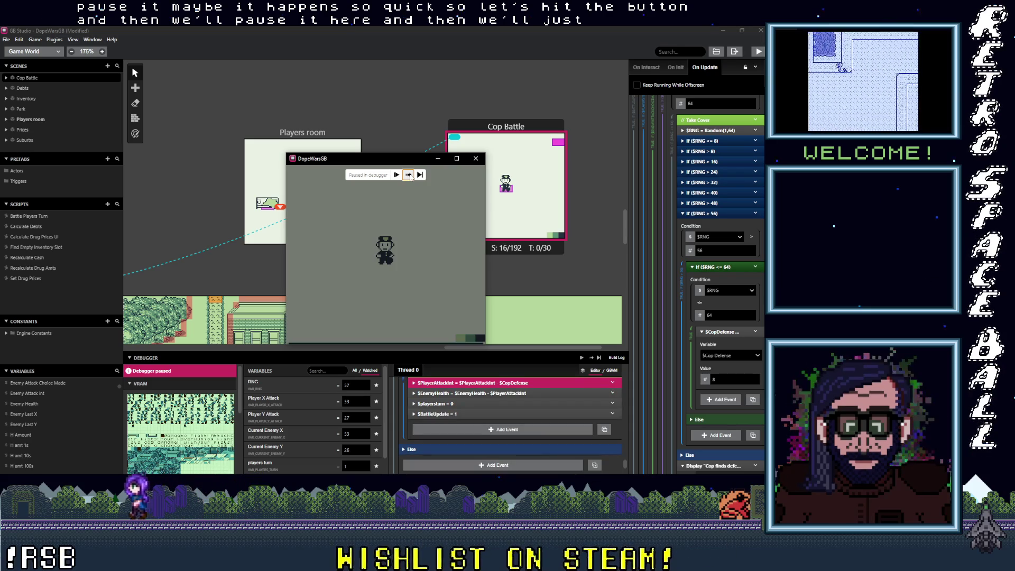
click(410, 175)
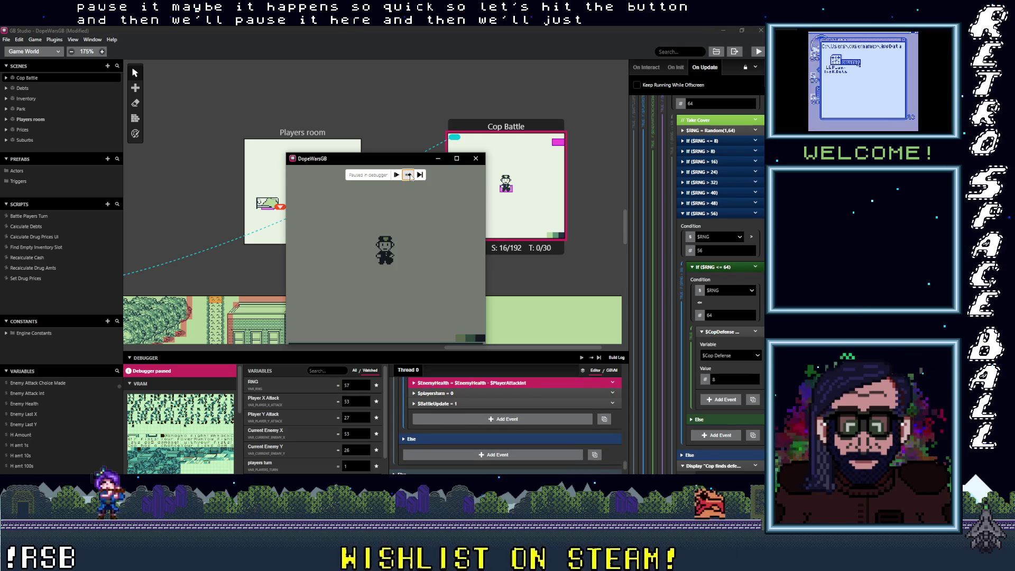
Step the script past the enemy attack choice reset to the players turn check.
click(408, 175)
click(409, 175)
click(409, 175)
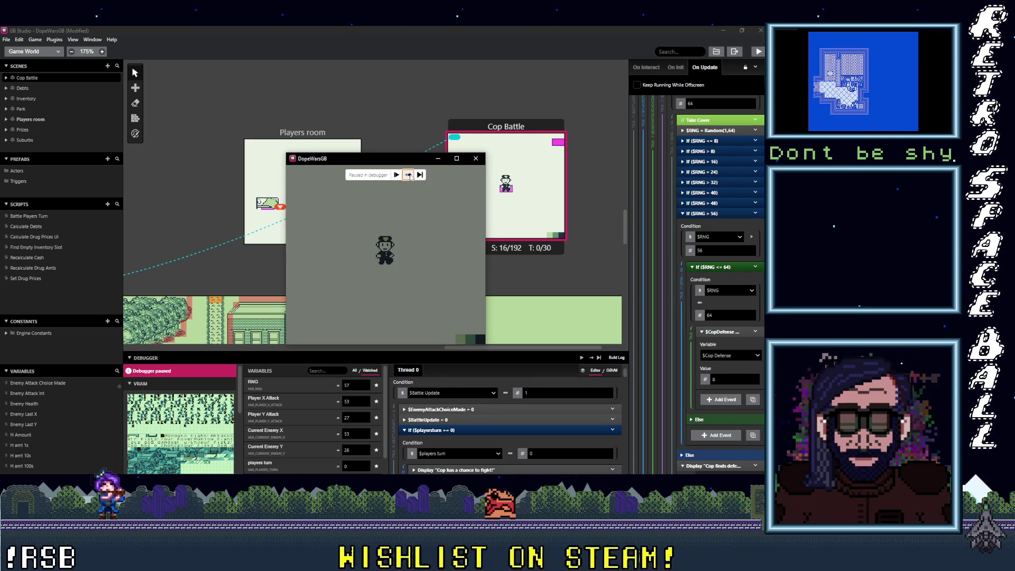
click(409, 175)
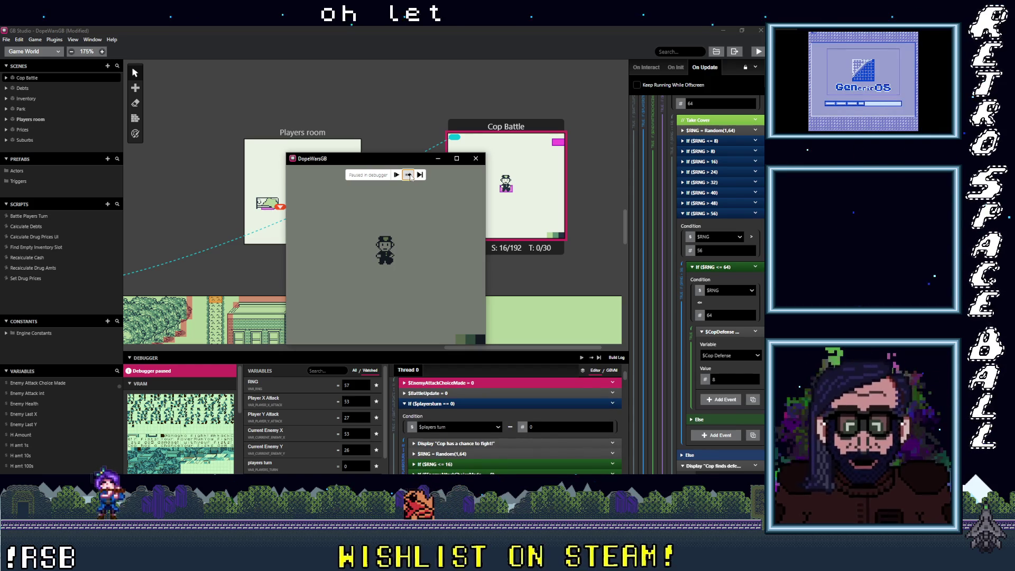
click(409, 175)
click(408, 175)
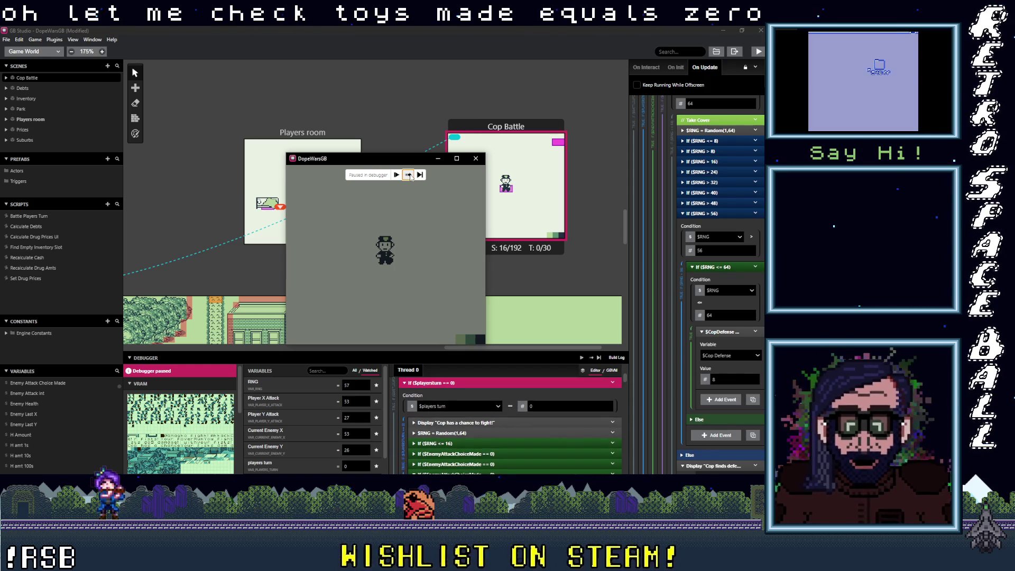
Step through 'Cop has a chance to fight!' and the random roll (RNG 34) into the attack choice branch.
click(409, 174)
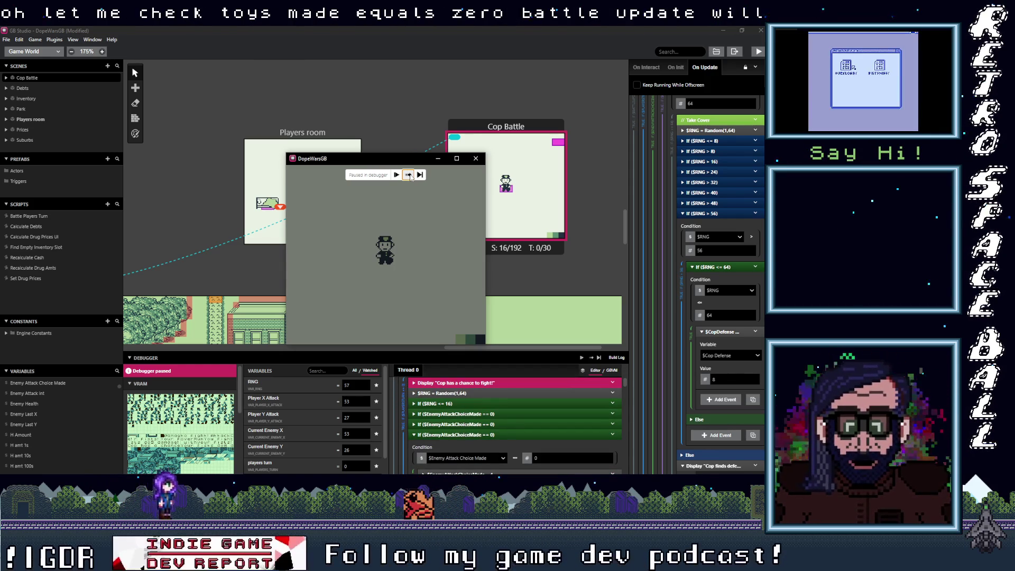
click(408, 175)
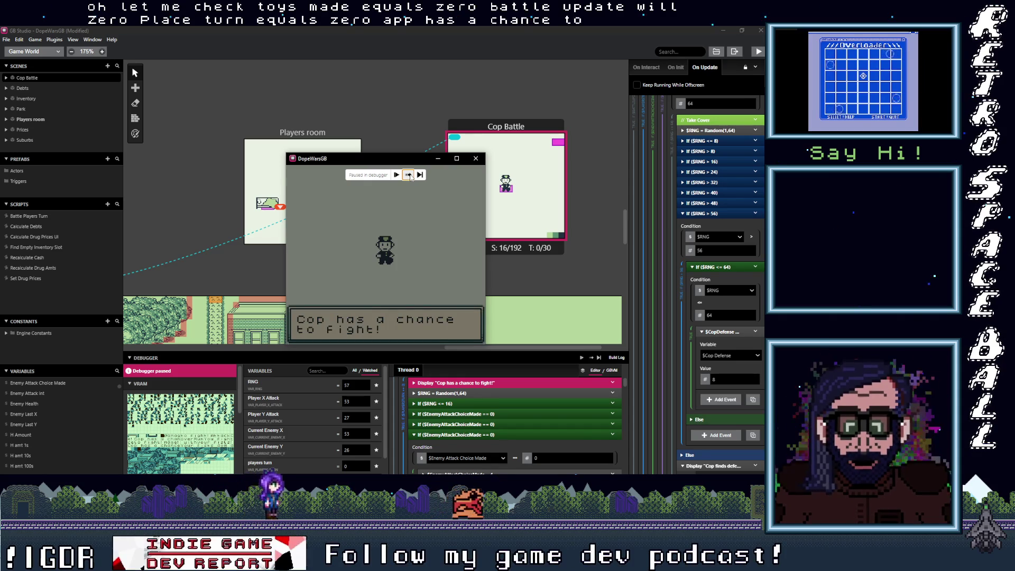
click(408, 175)
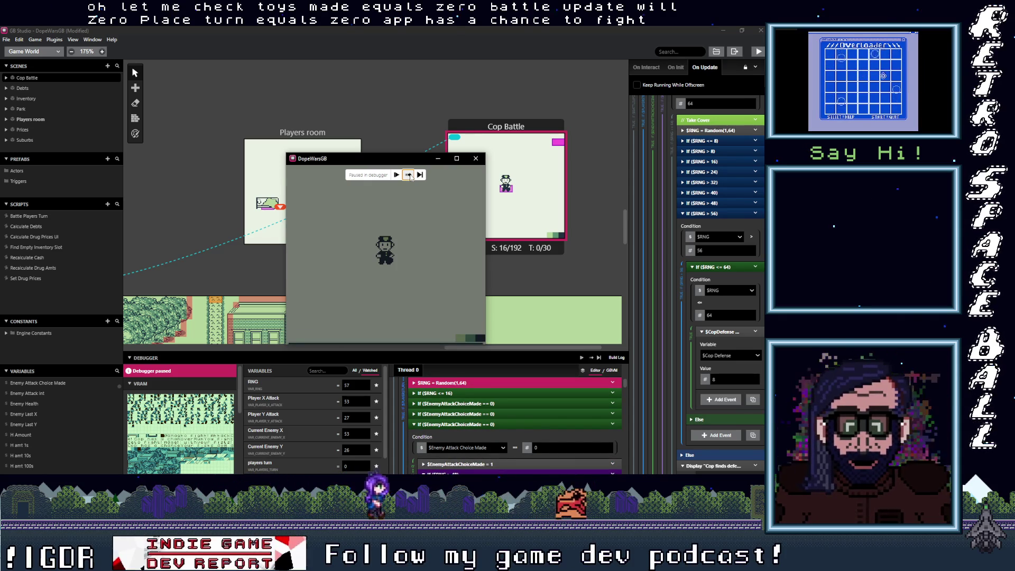
click(408, 175)
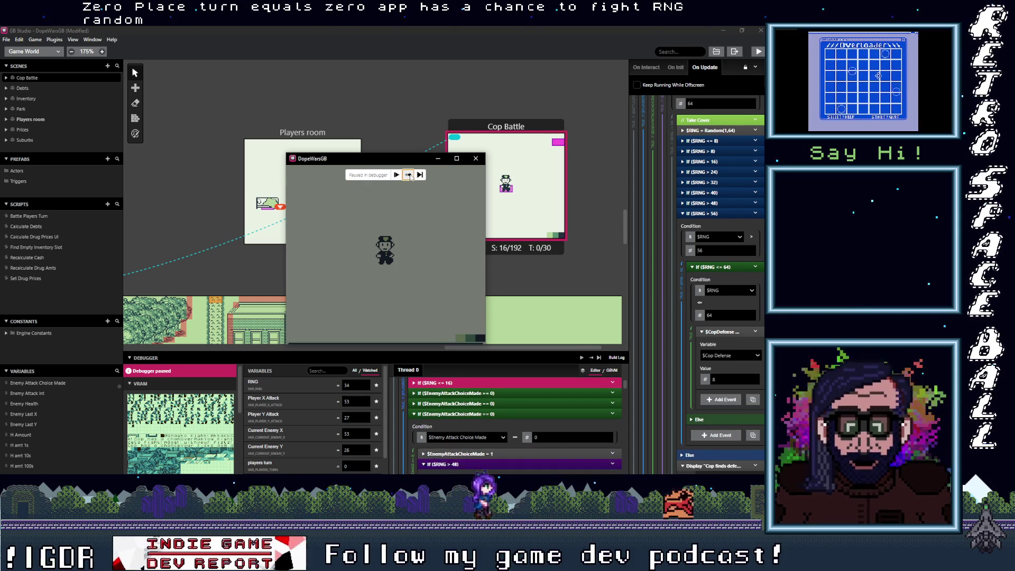
click(408, 175)
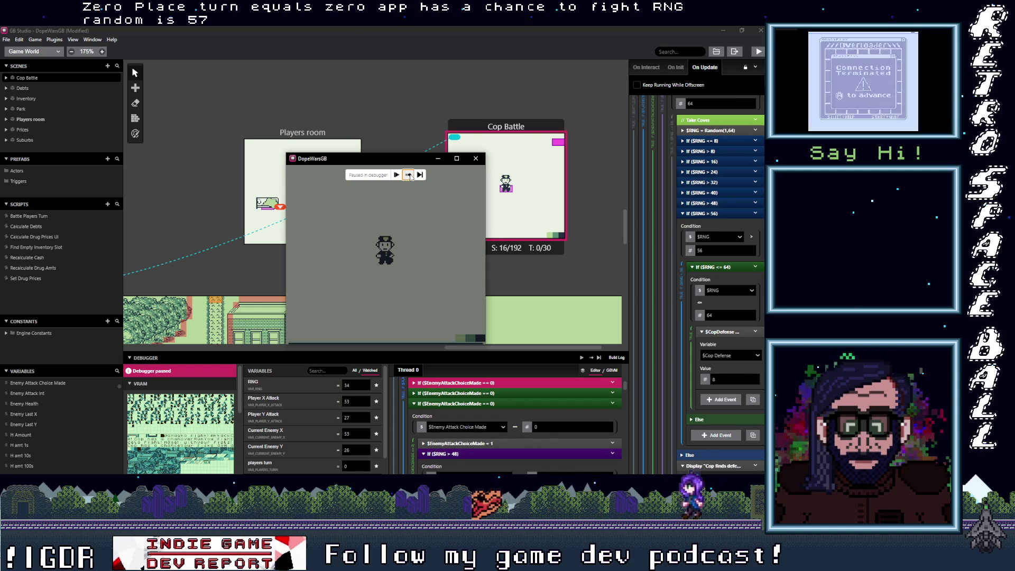
click(409, 175)
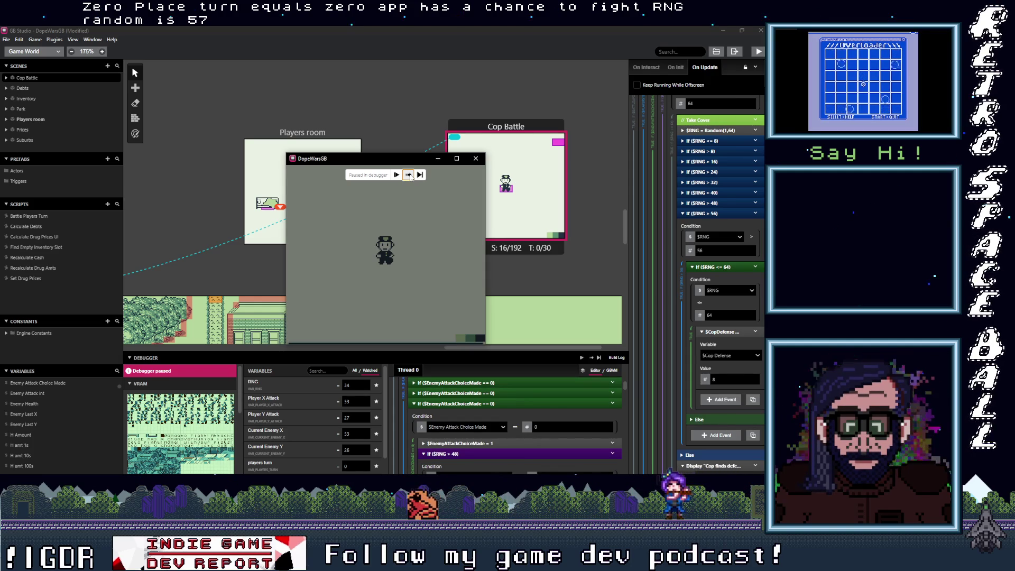
Scroll the Thread 0 script list and move the game window up over the Suburbs scene.
scroll(449, 395, down, 10)
scroll(449, 395, down, 10)
scroll(449, 395, up, 5)
scroll(331, 408, down, 1)
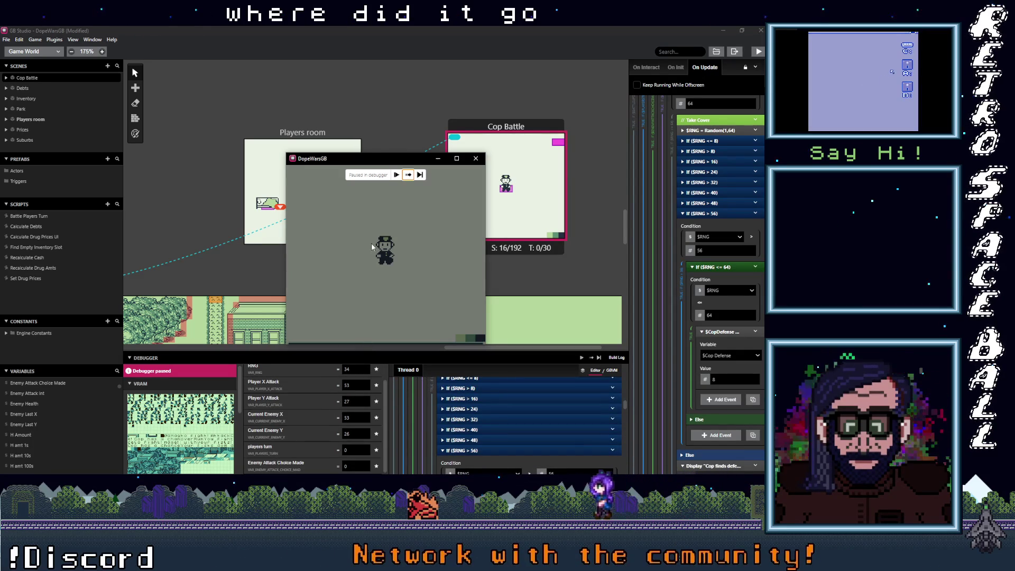
drag(378, 158, 376, 88)
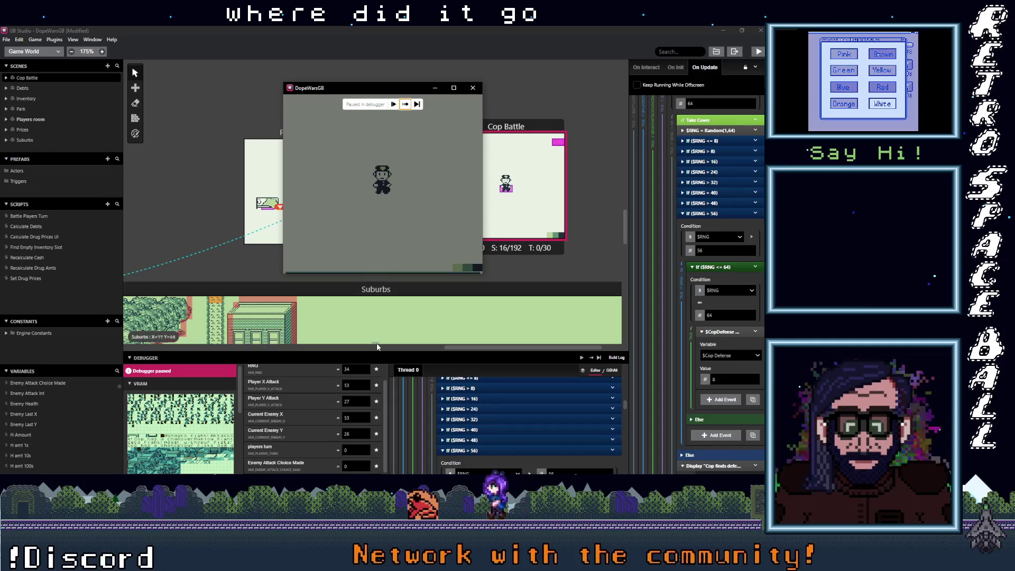
Enlarge the debugger panel and step until Enemy Attack Choice Made becomes 1.
drag(377, 346, 377, 289)
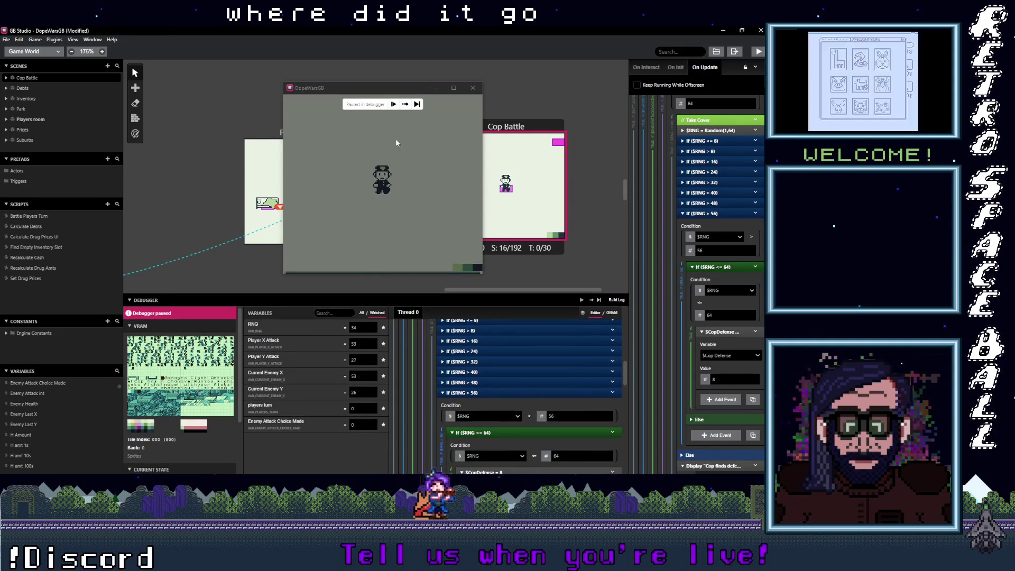
click(405, 105)
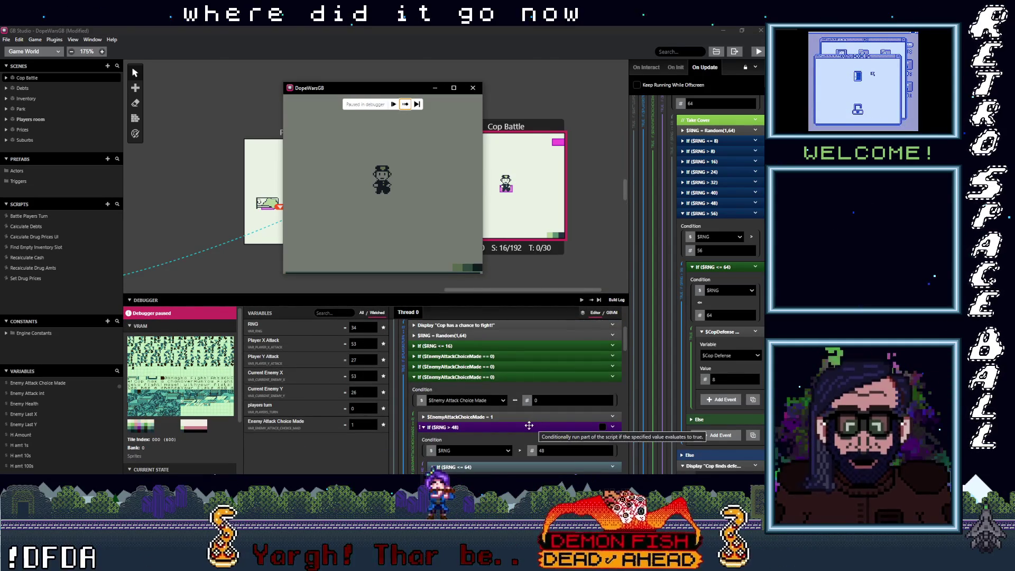
scroll(511, 389, down, 5)
scroll(512, 390, up, 3)
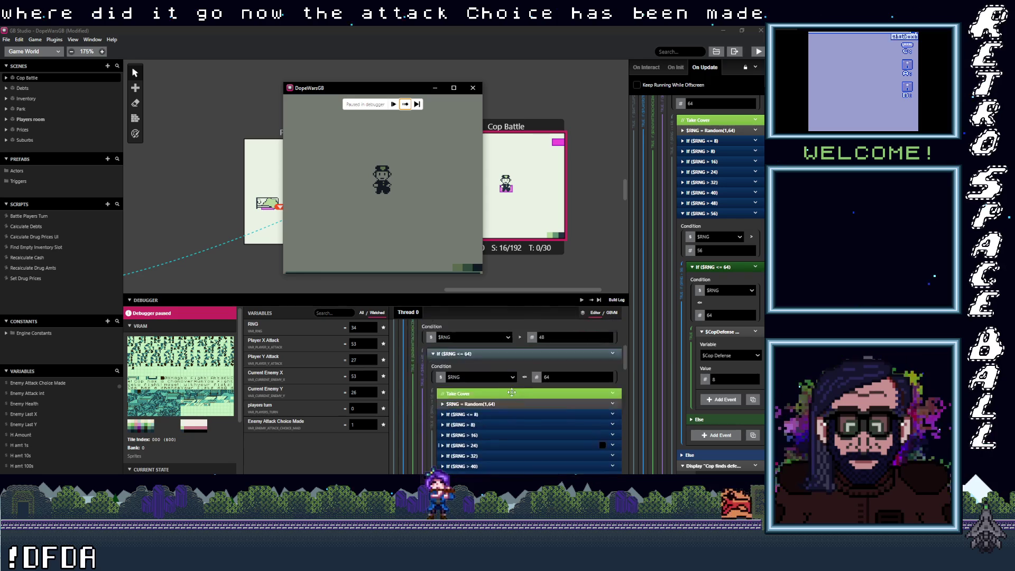
click(405, 104)
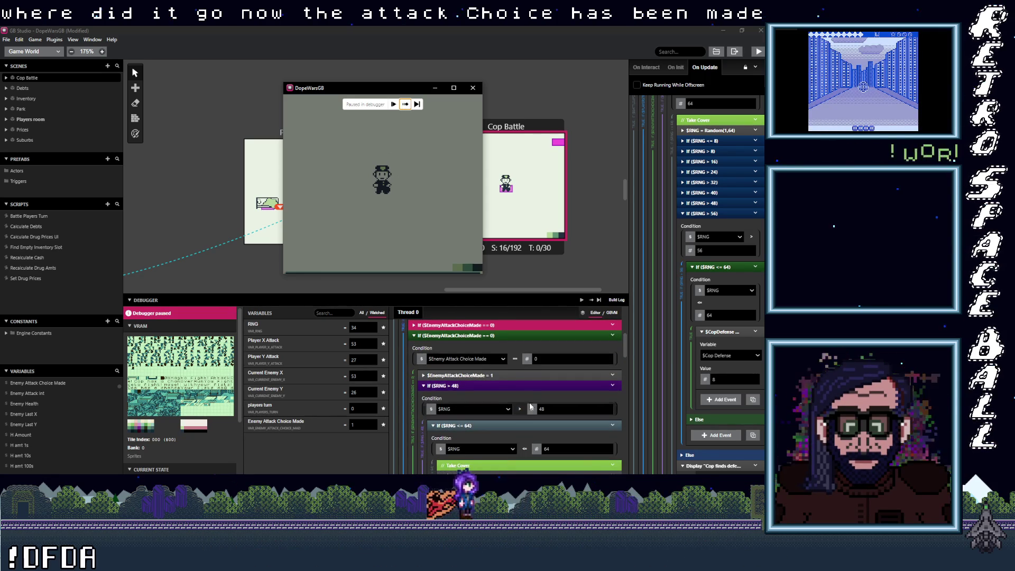
Step into the cop's RNG range checks, expand If ($RNG > 32), and continue to the next section.
click(518, 416)
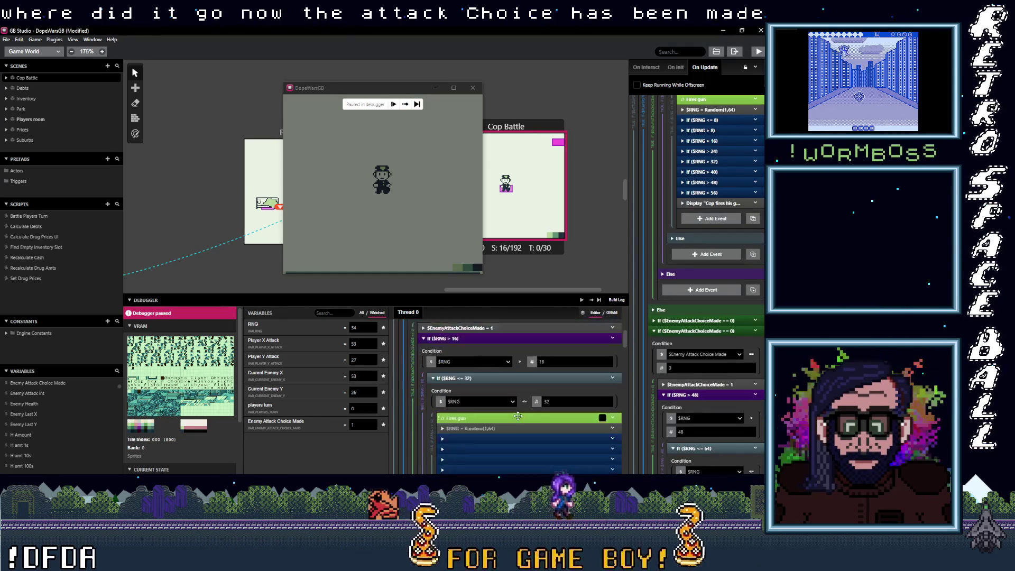
scroll(512, 415, down, 1)
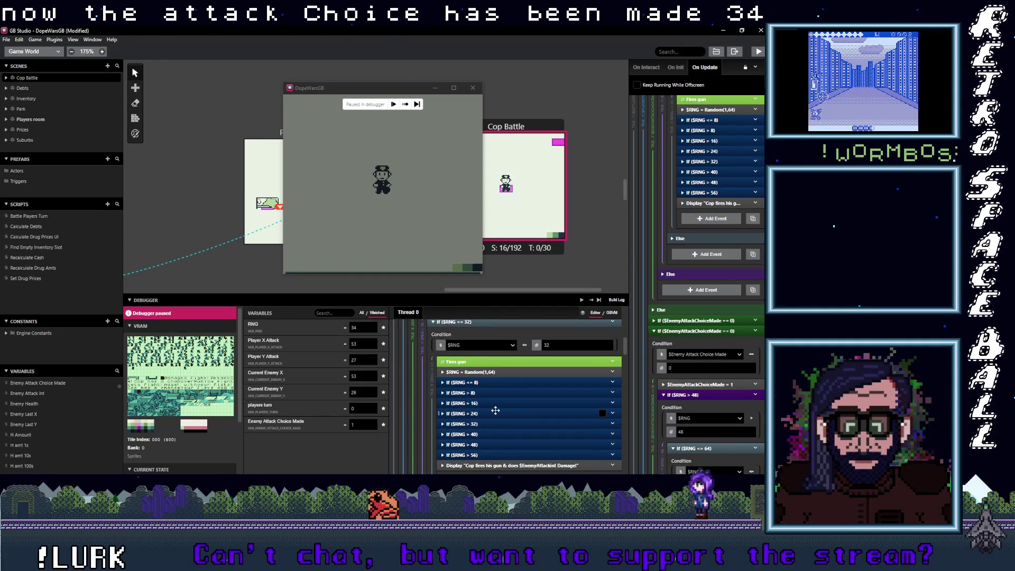
click(490, 423)
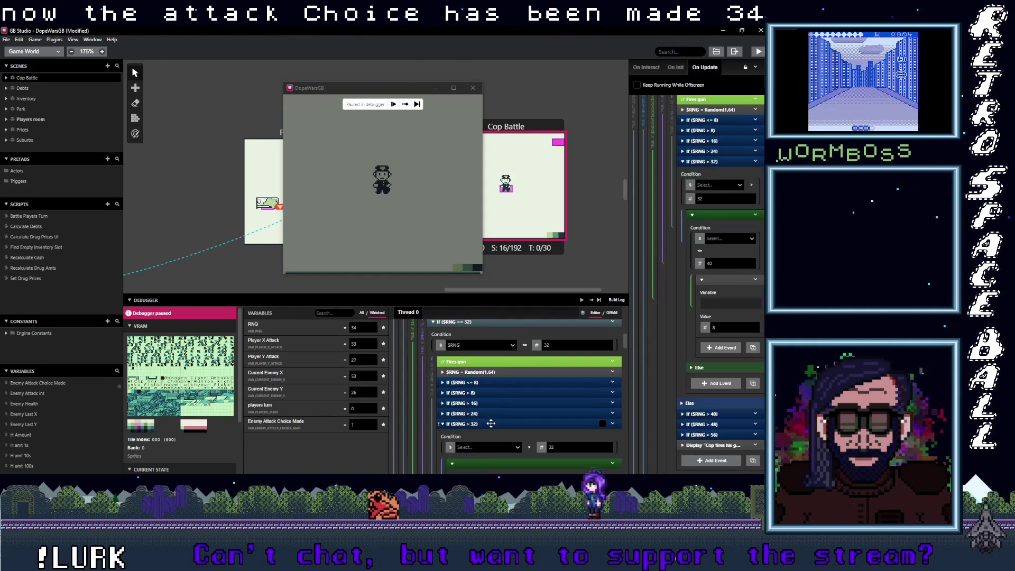
scroll(532, 411, down, 2)
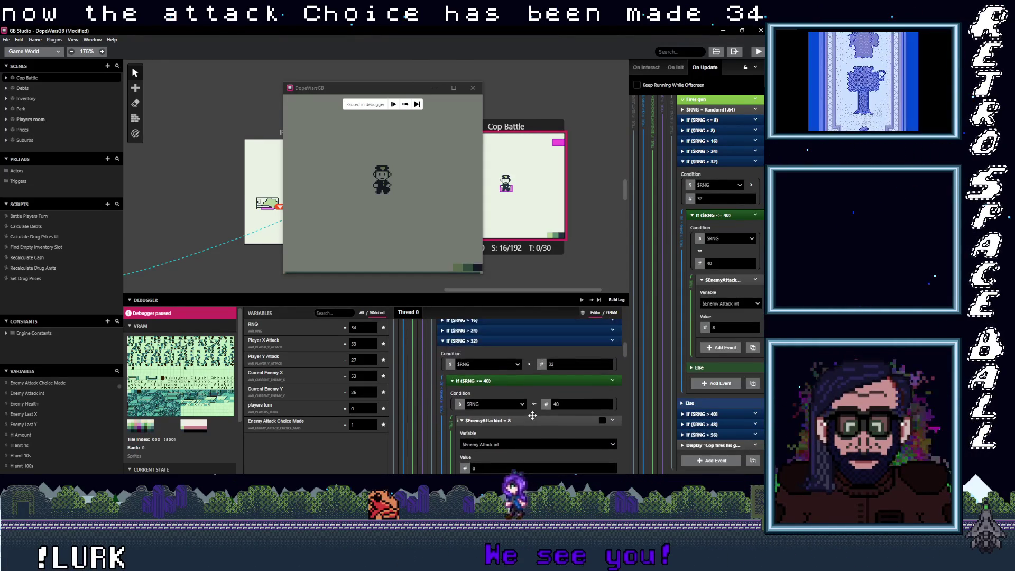
scroll(531, 416, down, 2)
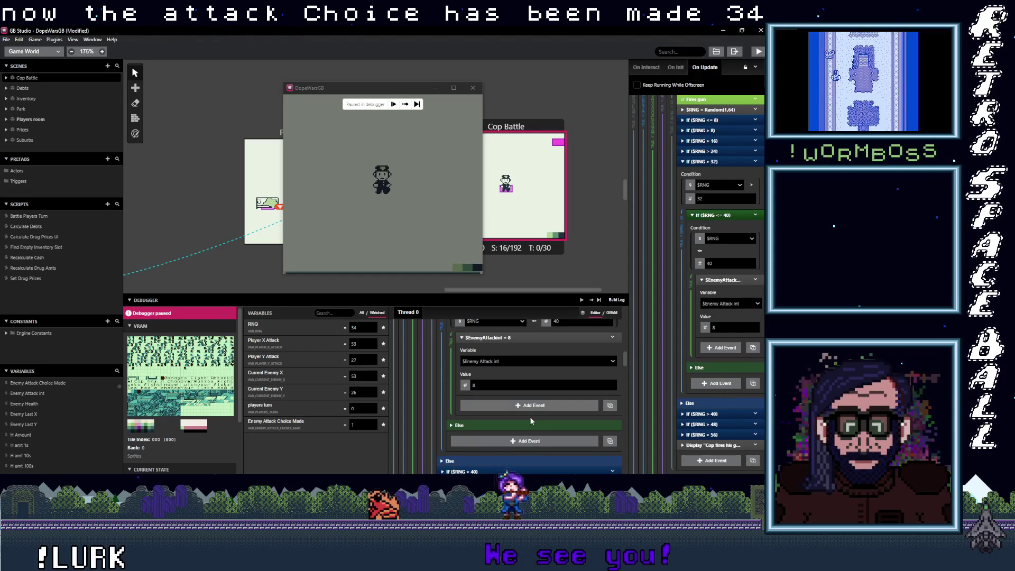
scroll(529, 417, down, 3)
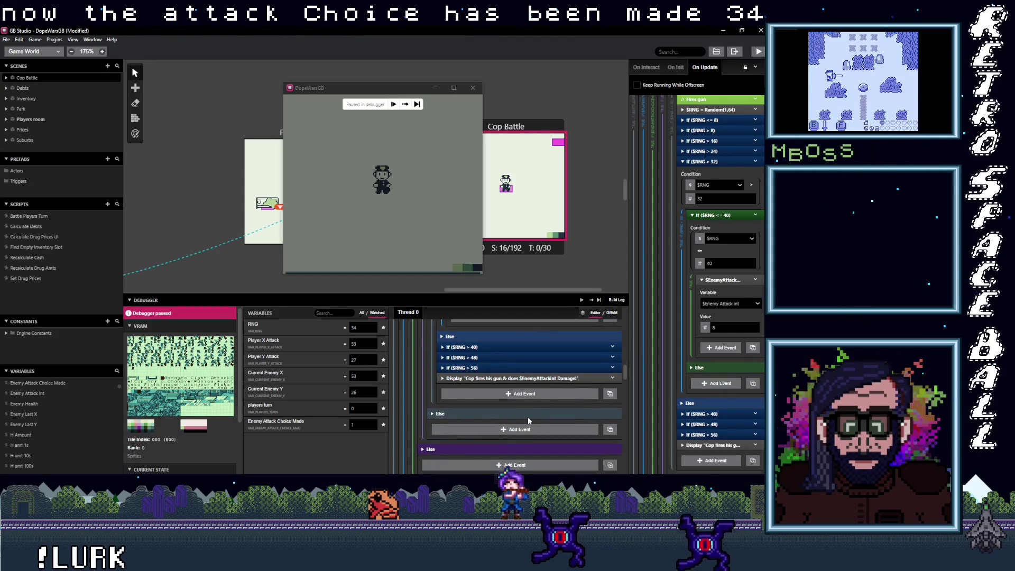
scroll(525, 416, up, 1)
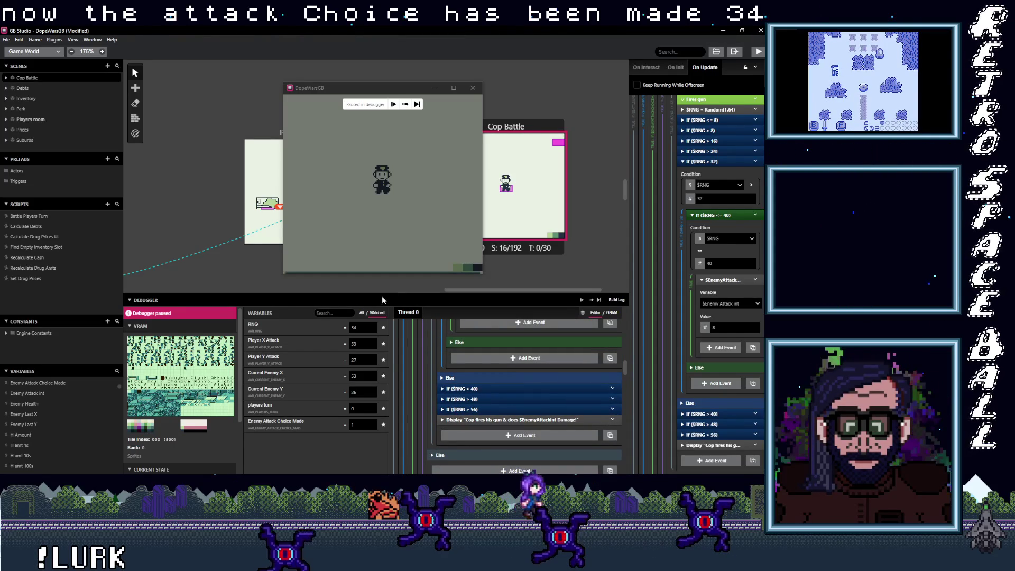
click(405, 104)
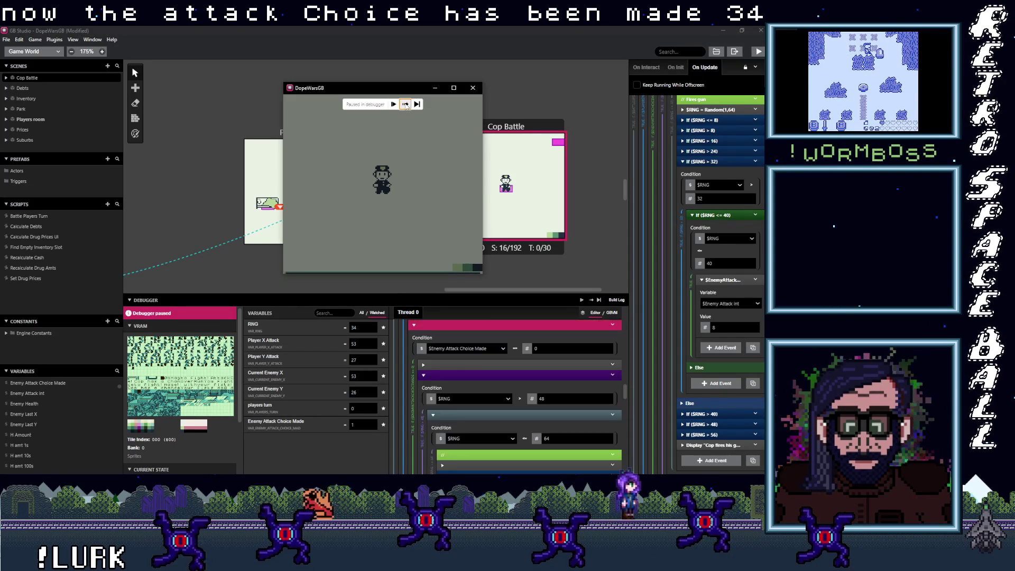
Step through the coppers turn, Attack/Cover/Run menu and fist-fight dialog to 'Your fists do 3 damage!'.
click(405, 105)
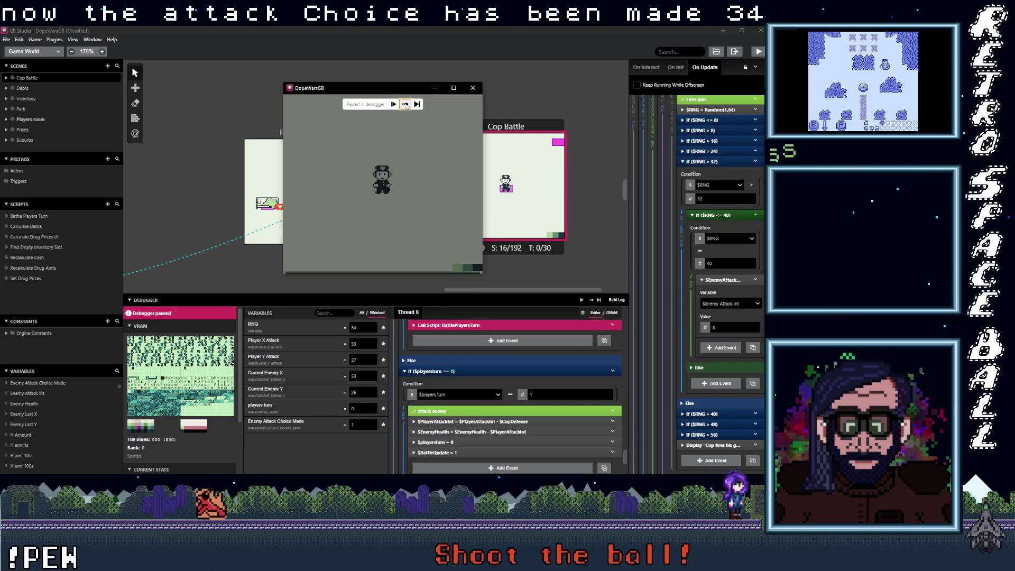
click(405, 104)
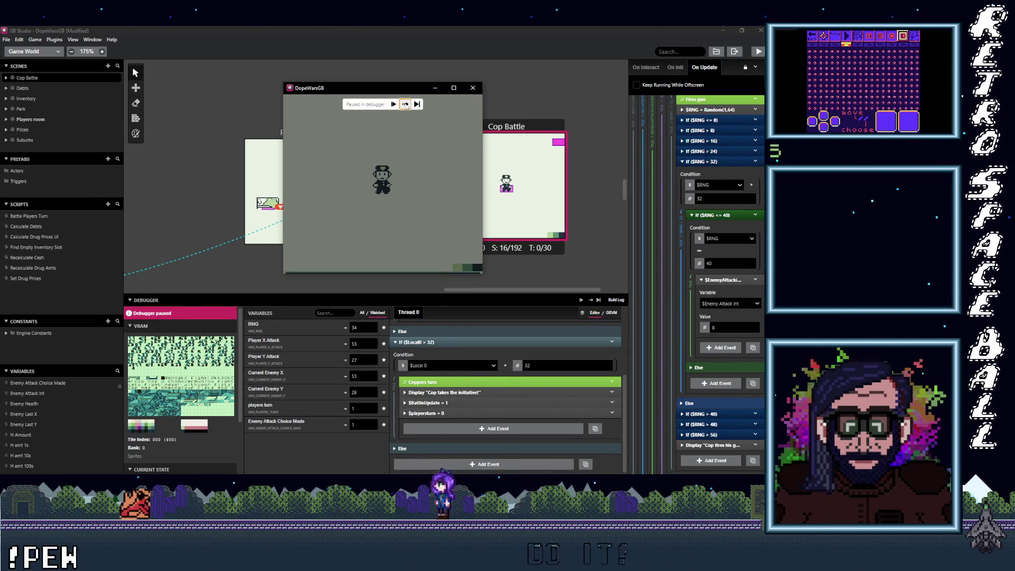
click(406, 104)
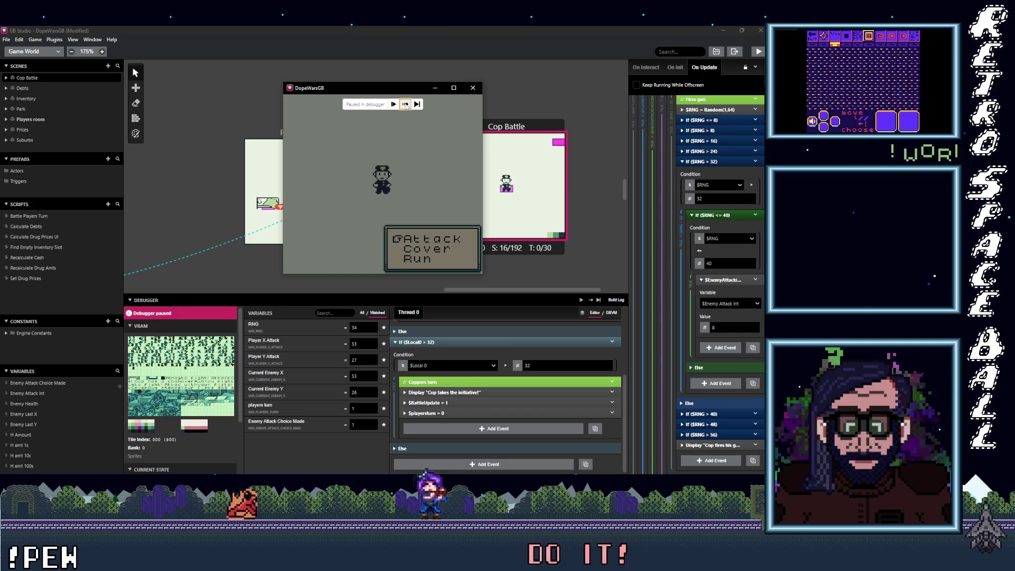
click(405, 105)
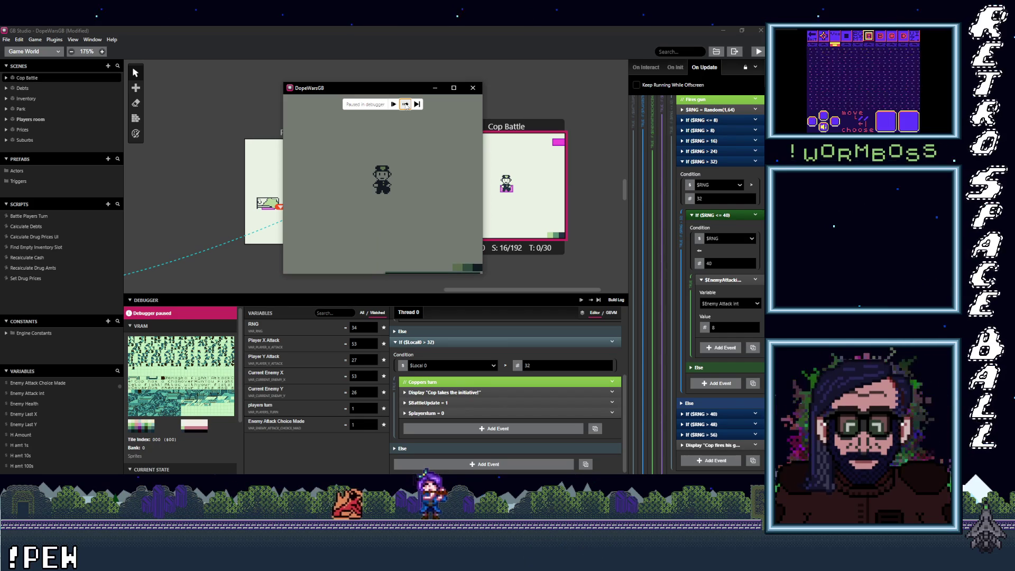
click(405, 105)
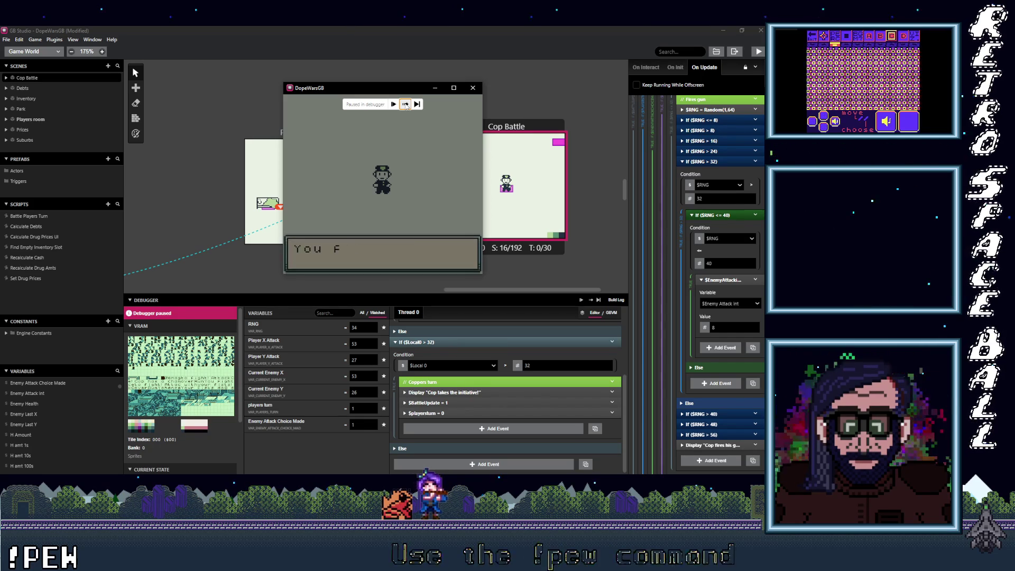
click(405, 105)
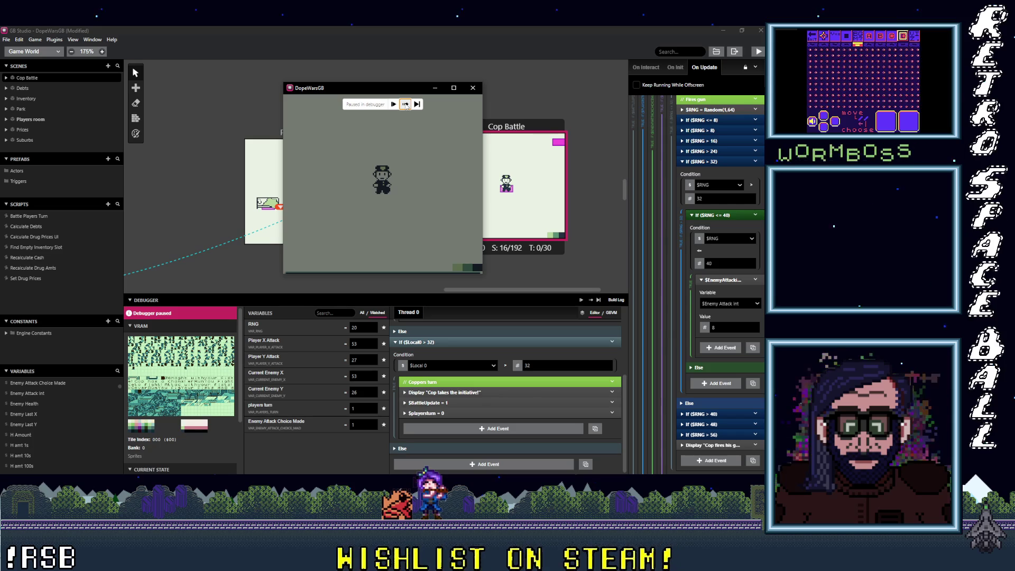
scroll(538, 399, up, 2)
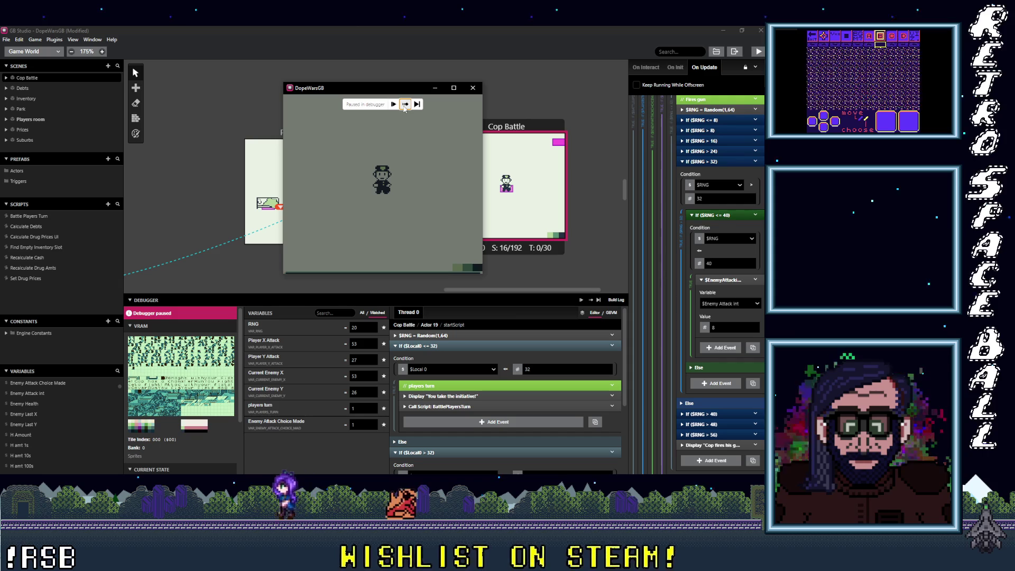
click(404, 104)
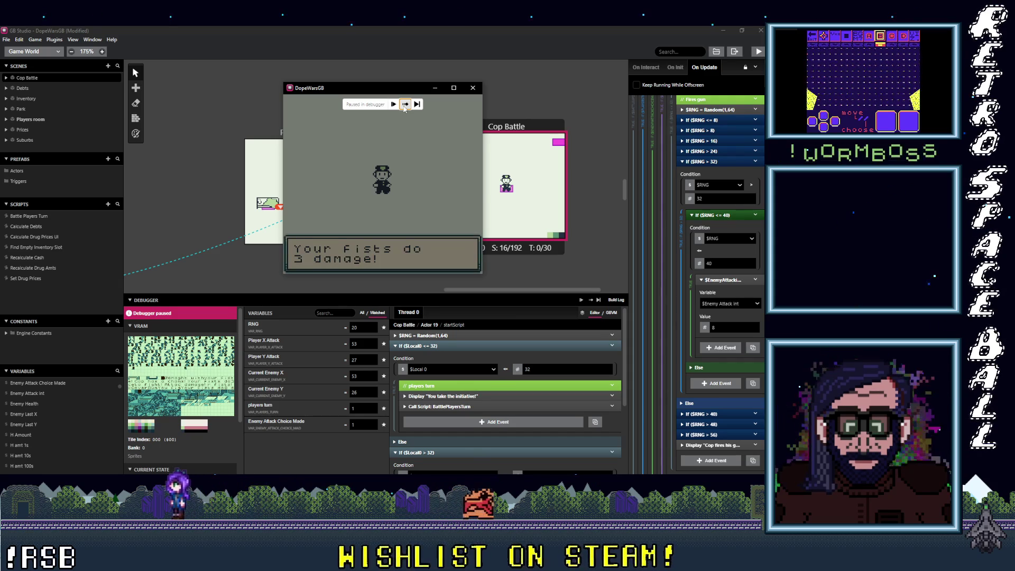
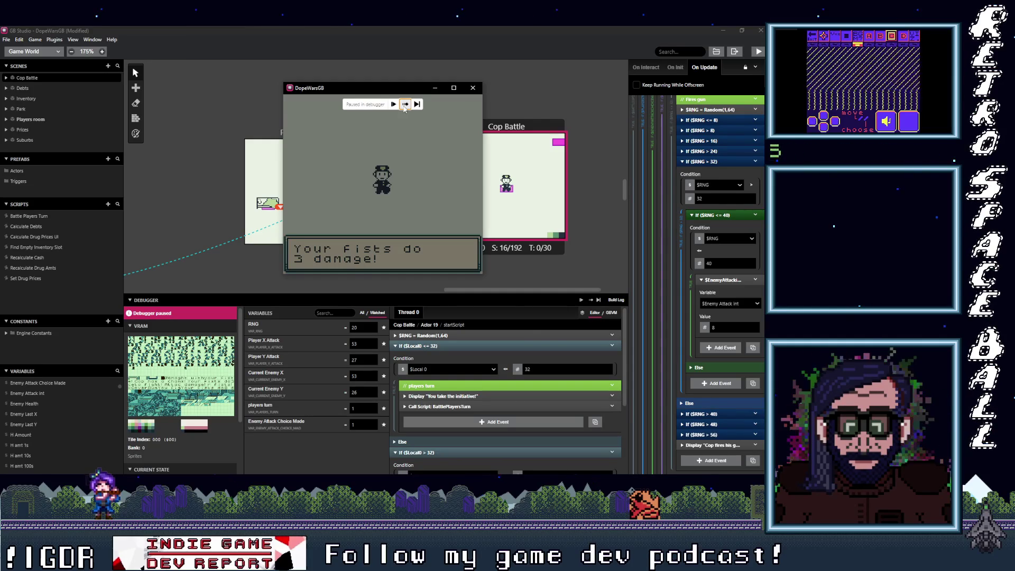
Step past the fists damage message through the player's attack, turn end and battle update flag.
click(404, 108)
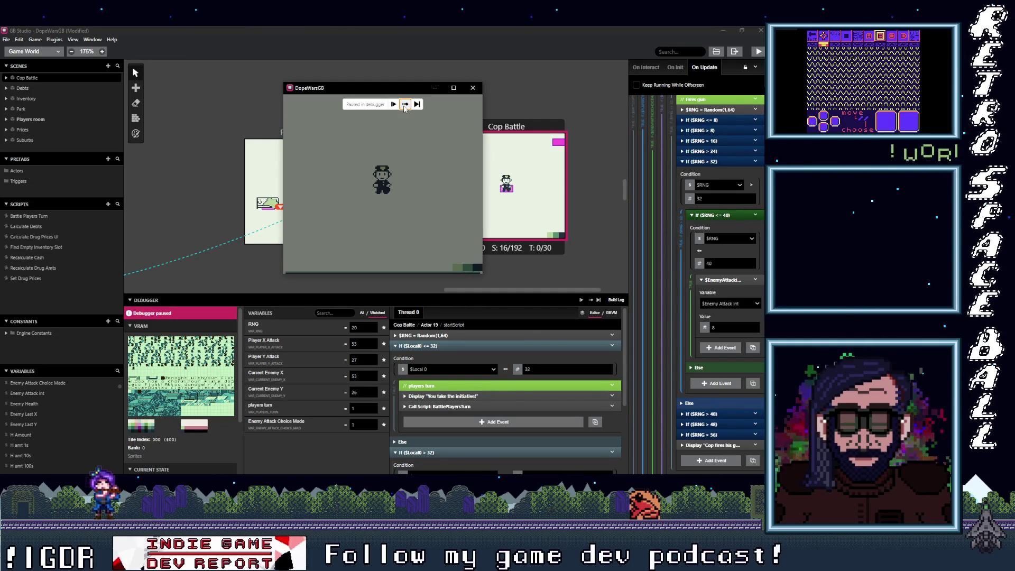
drag(623, 345, 620, 441)
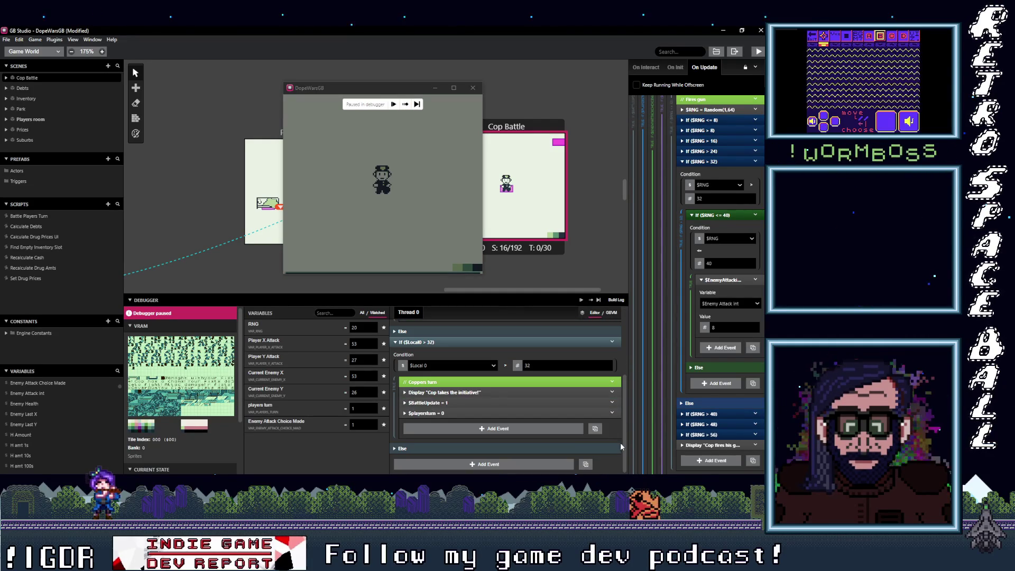
click(404, 106)
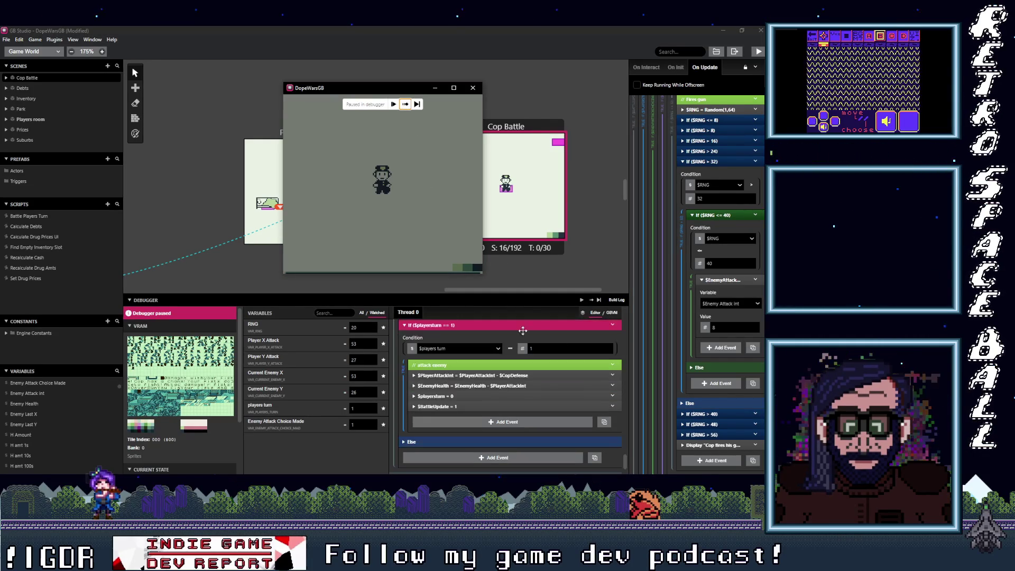
click(406, 106)
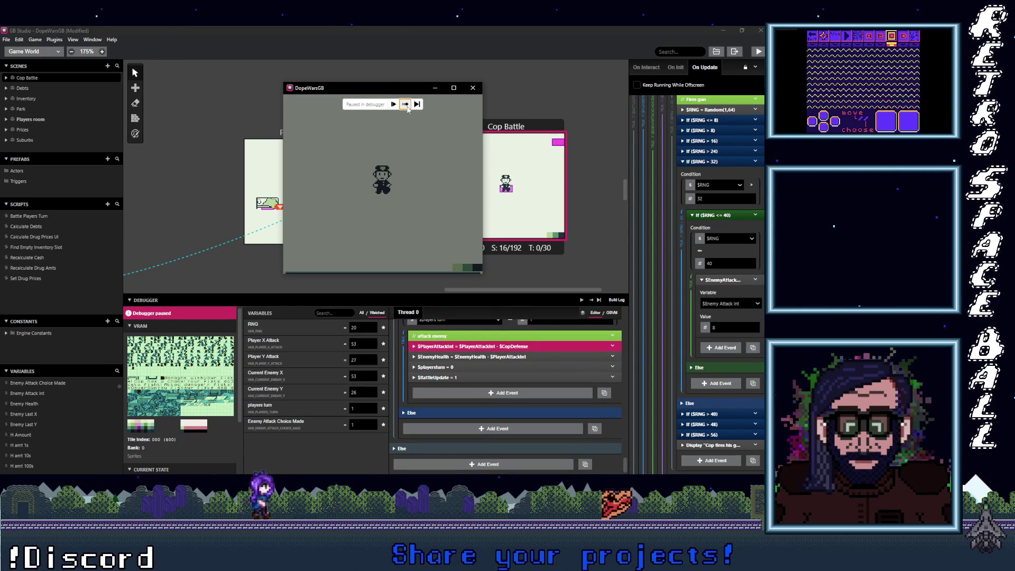
click(406, 105)
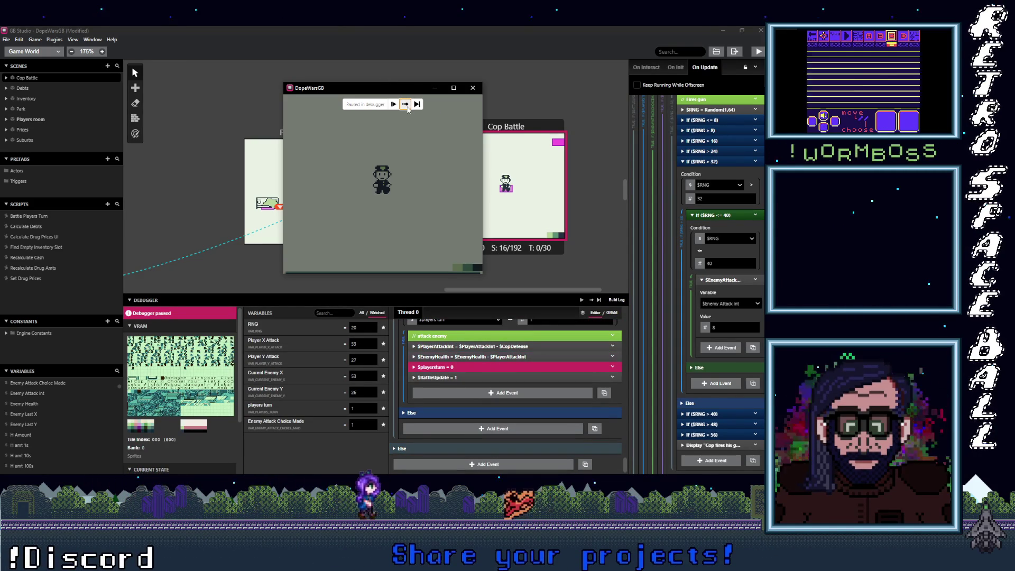
click(405, 105)
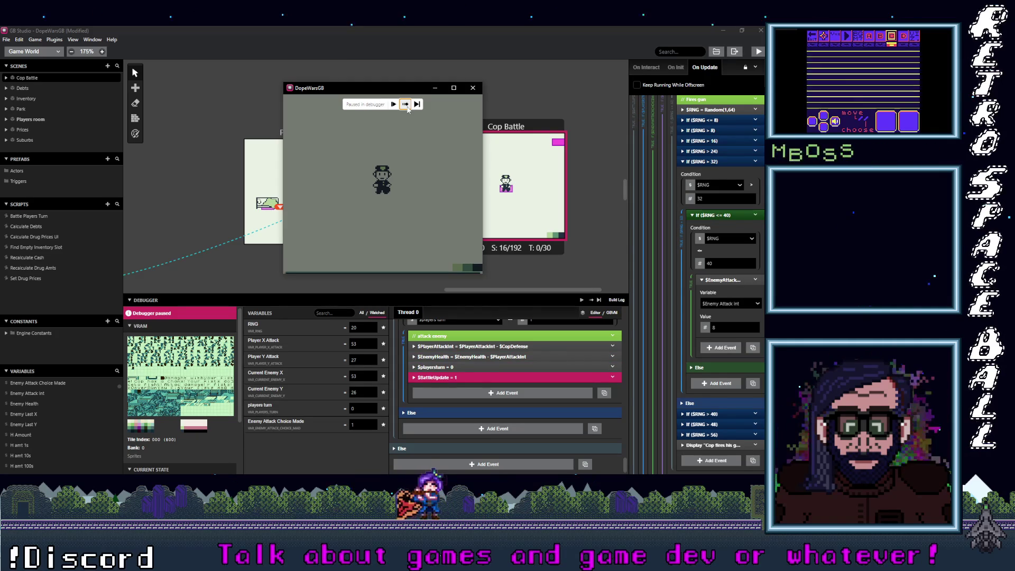
click(405, 104)
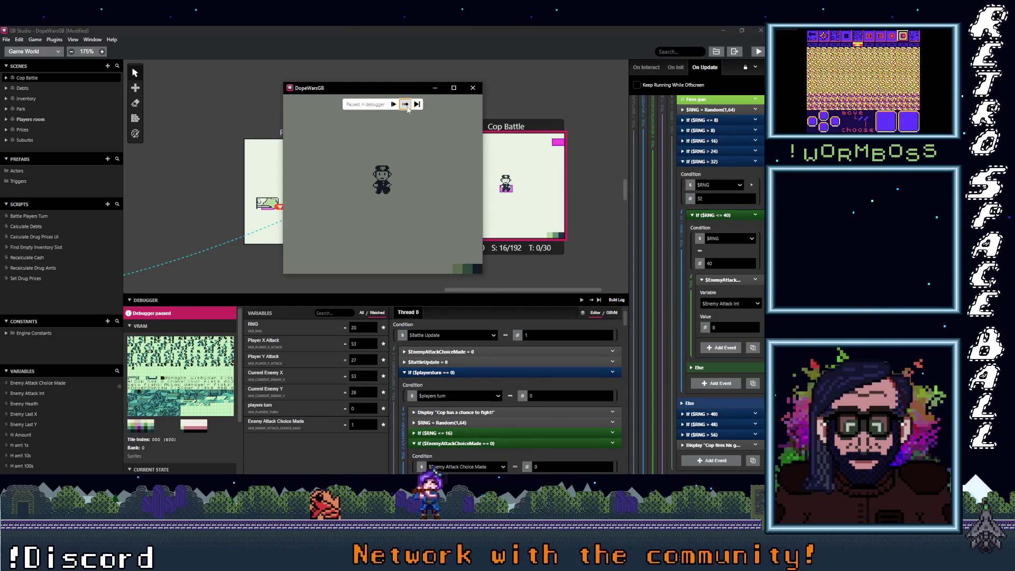
click(406, 105)
Step into the cop's turn, showing its fight message and rolling RNG to 34.
scroll(477, 359, up, 2)
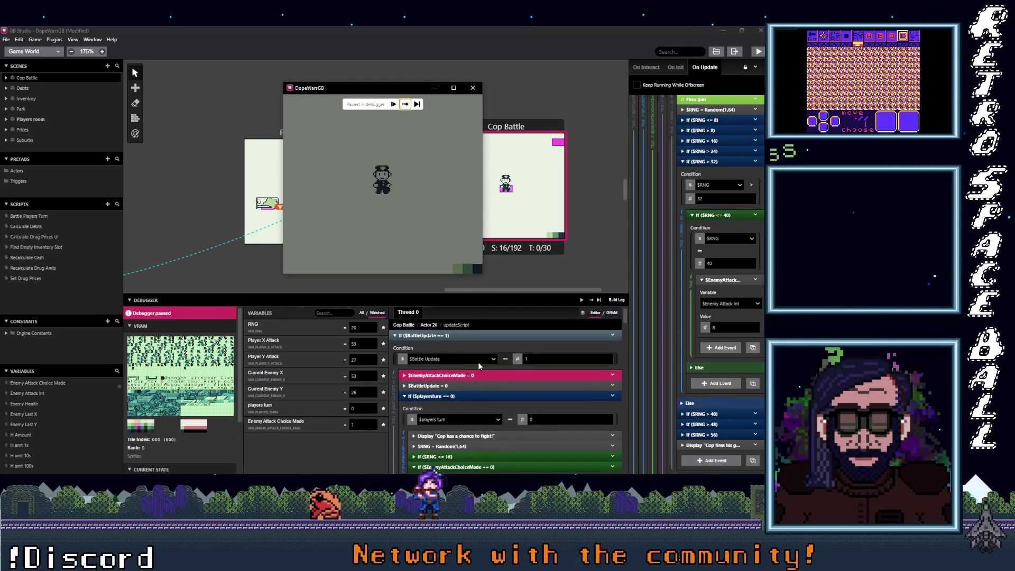
click(405, 104)
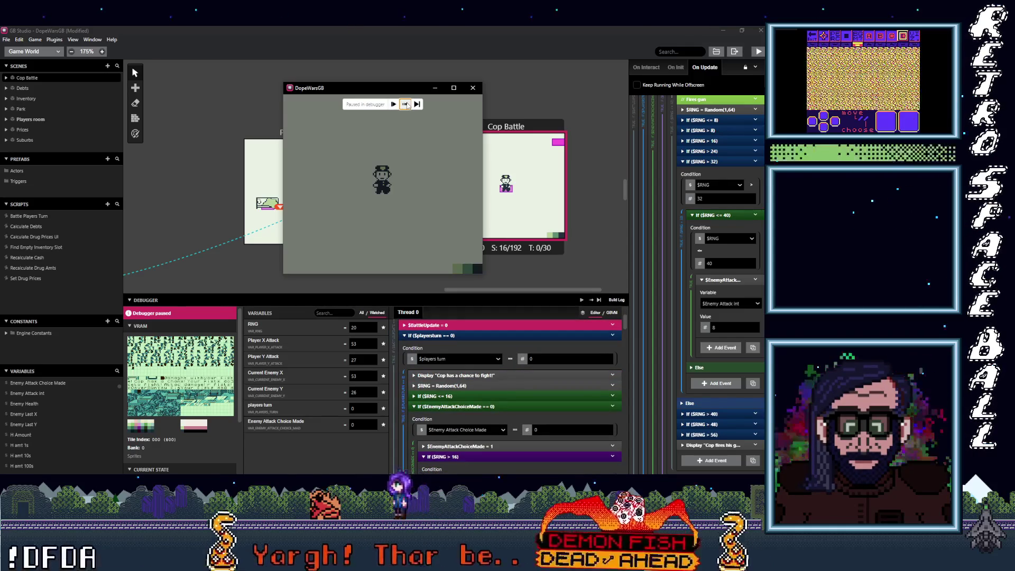
click(406, 104)
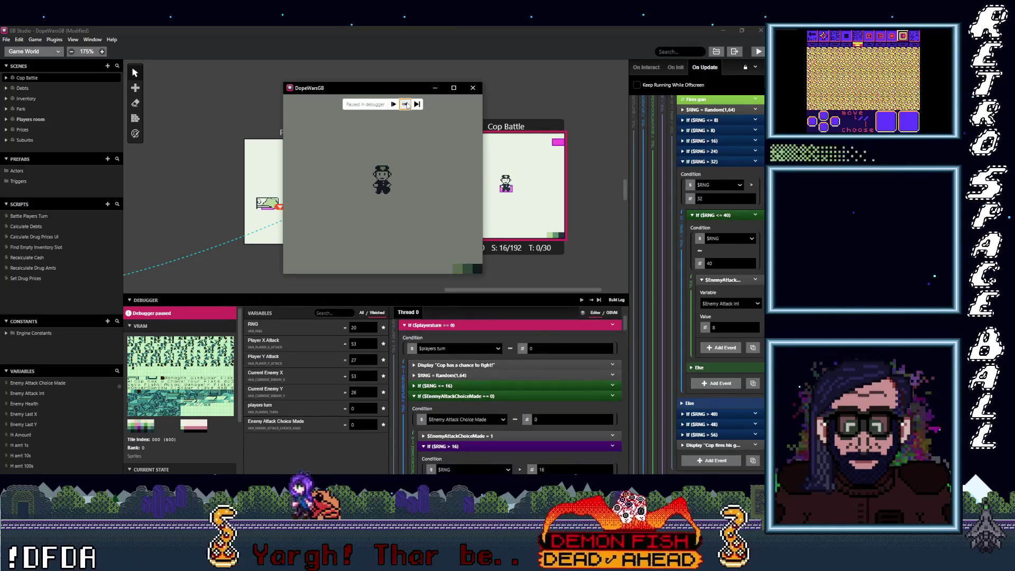
click(405, 104)
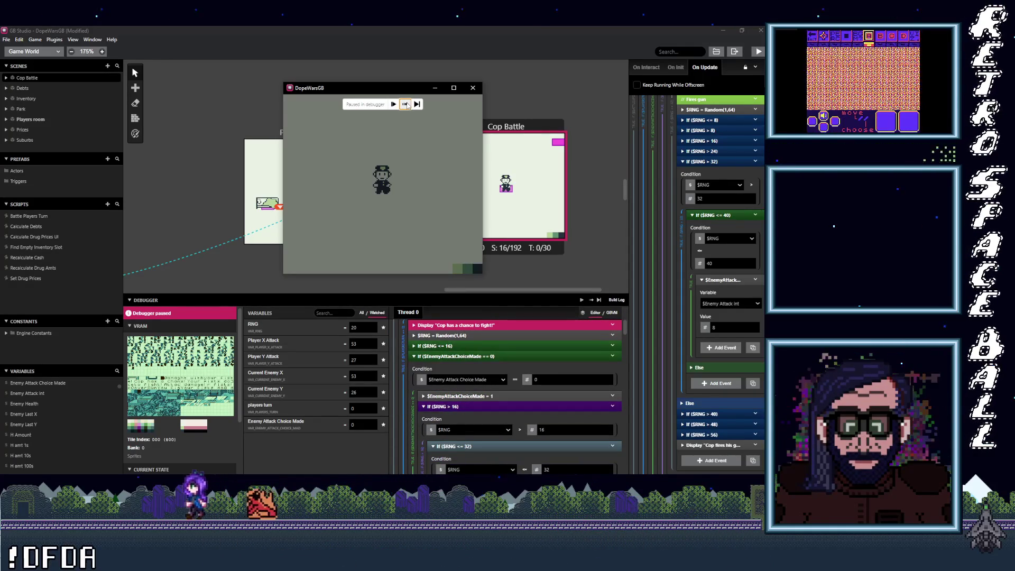
click(405, 105)
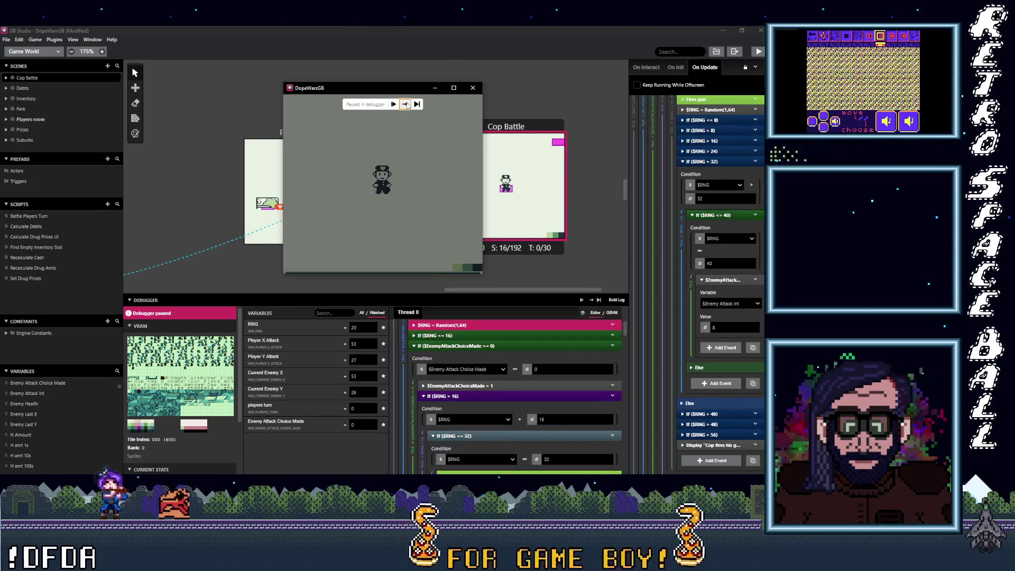
click(405, 104)
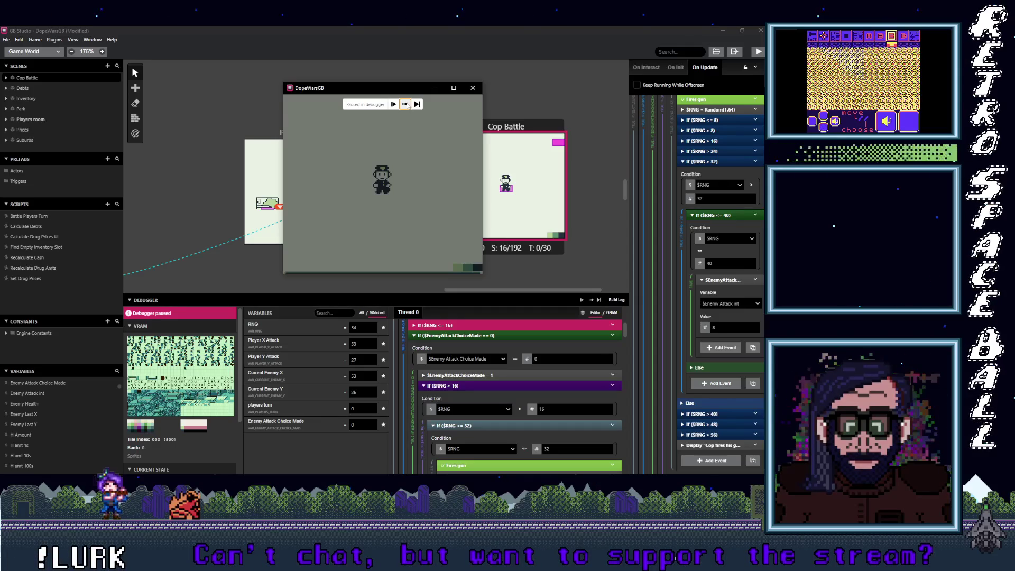
click(449, 326)
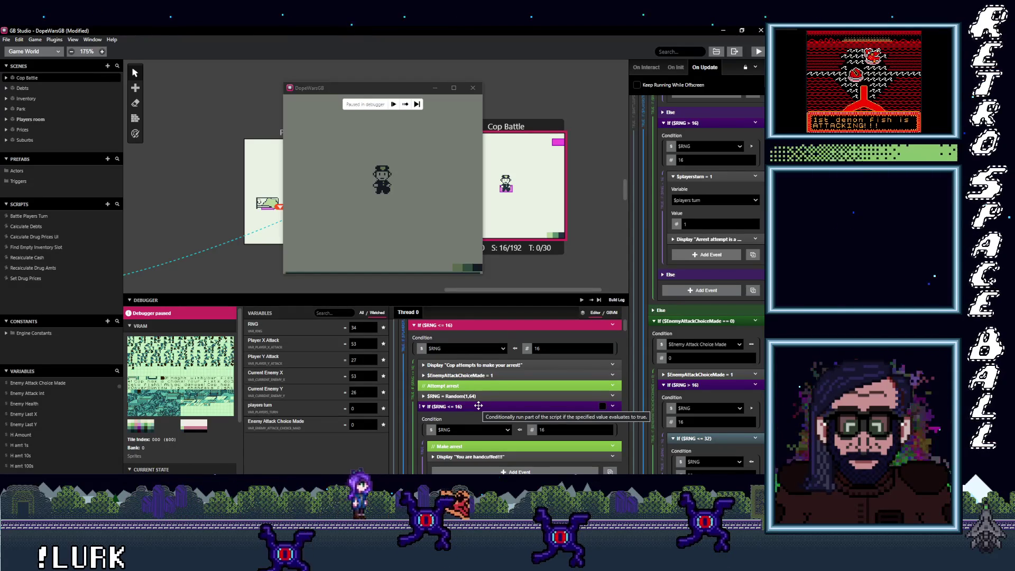
click(478, 405)
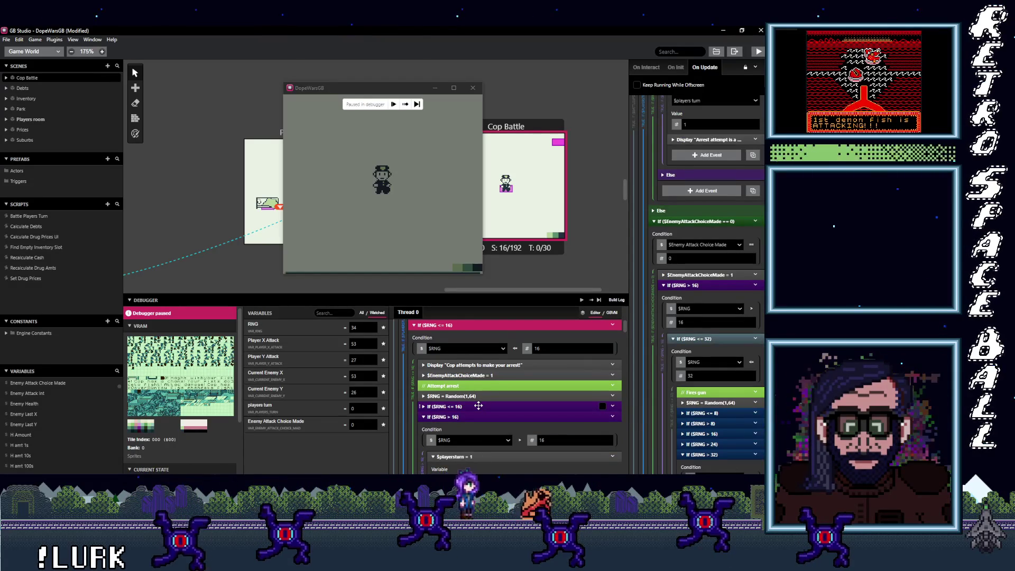
click(406, 104)
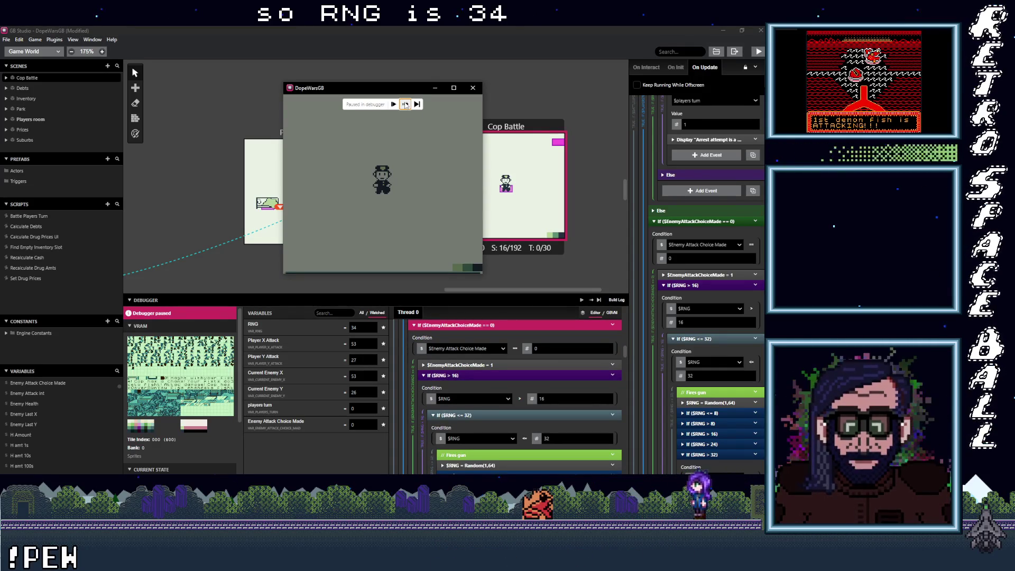
click(405, 104)
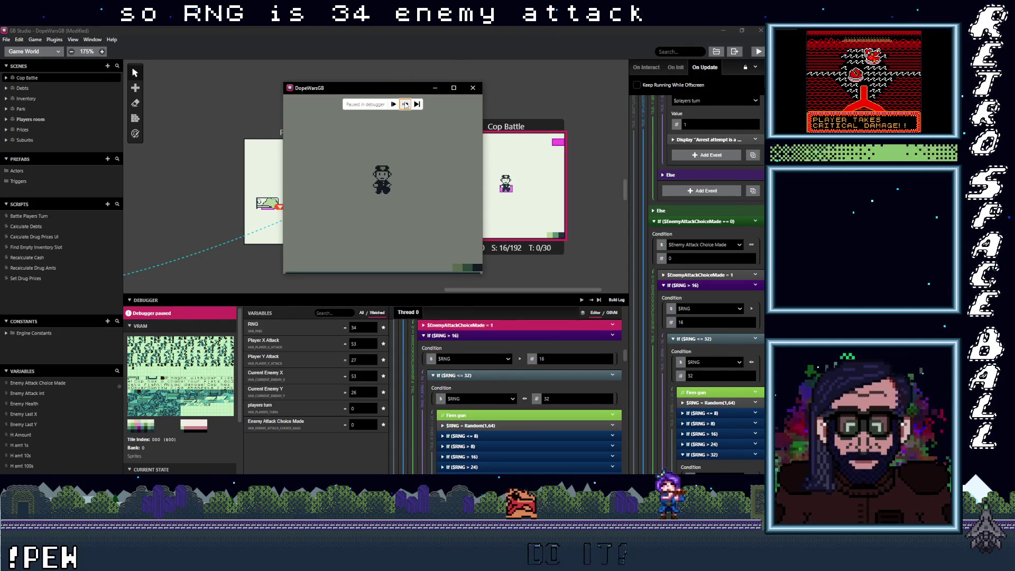
scroll(490, 369, up, 2)
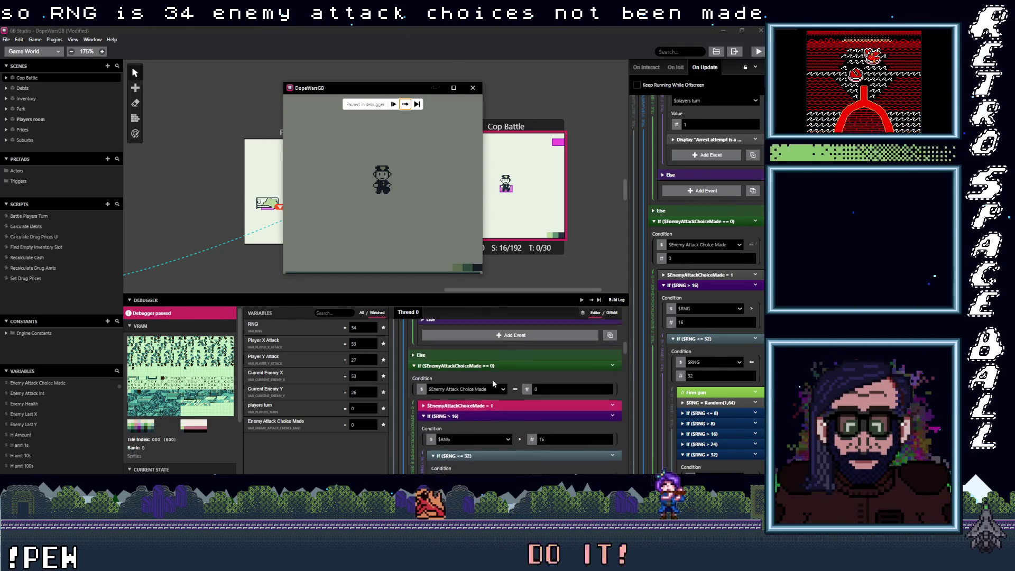
scroll(460, 373, down, 2)
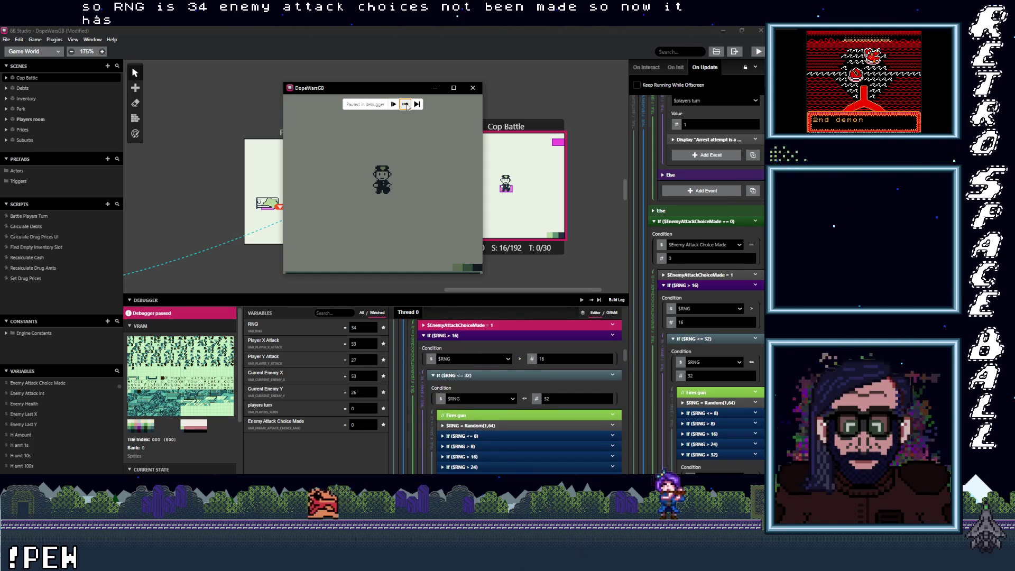
click(405, 104)
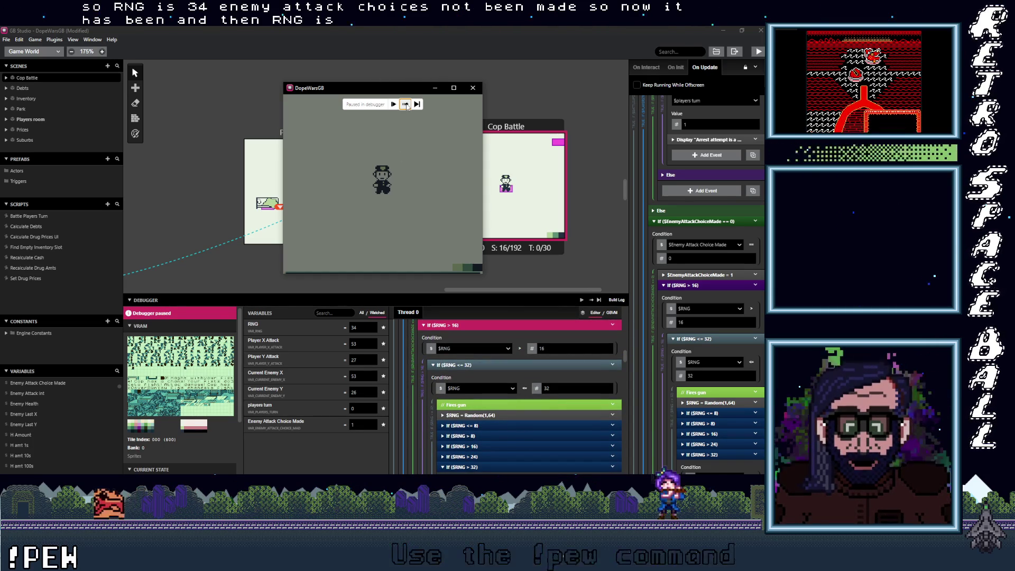
scroll(505, 418, down, 4)
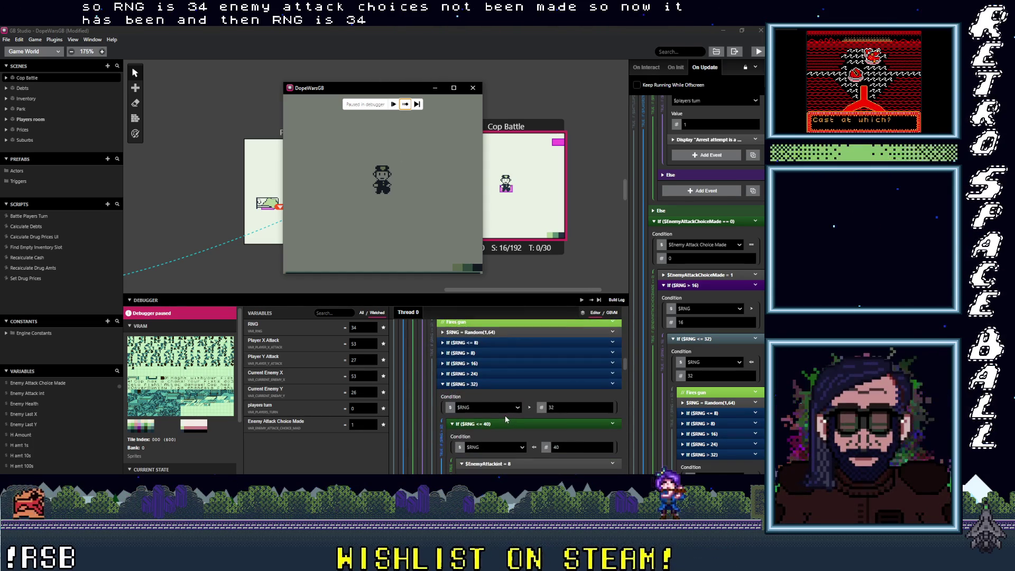
scroll(506, 415, down, 4)
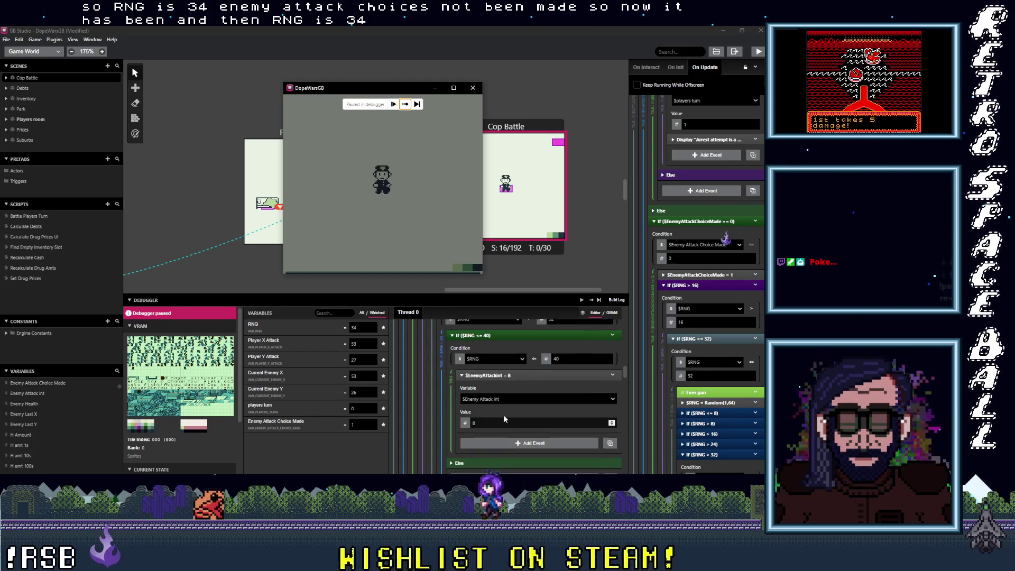
scroll(503, 414, down, 6)
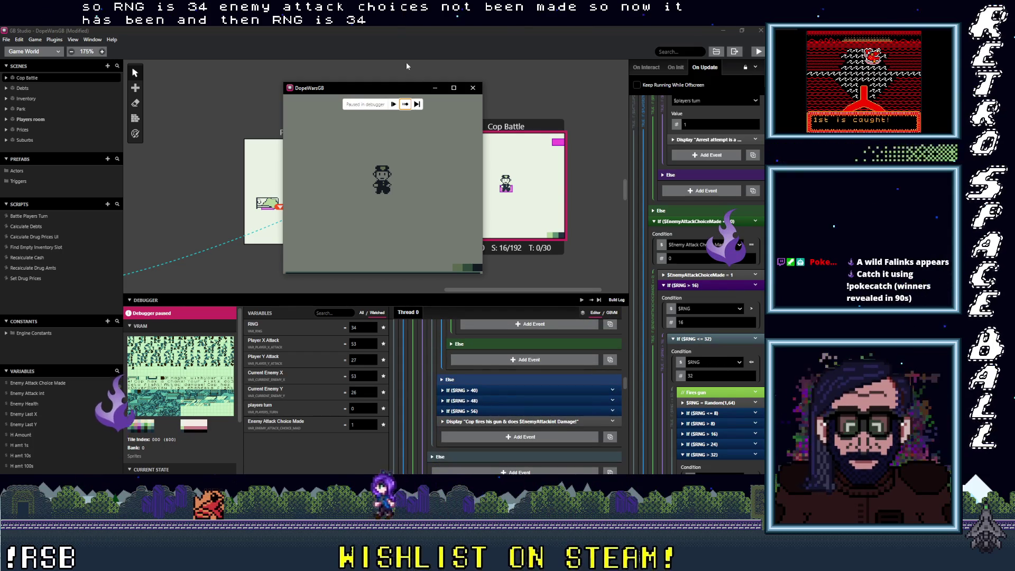
click(405, 104)
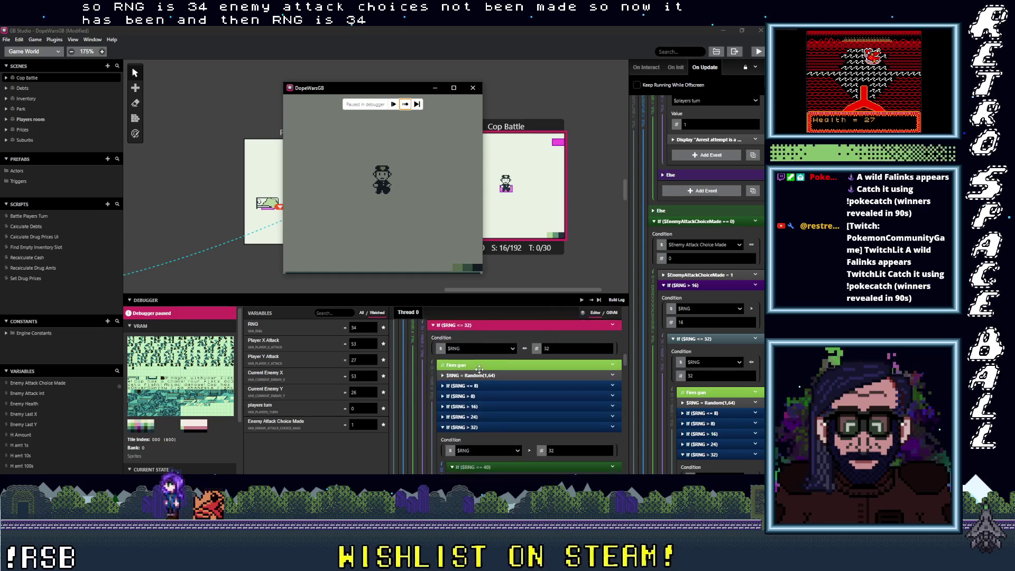
click(406, 105)
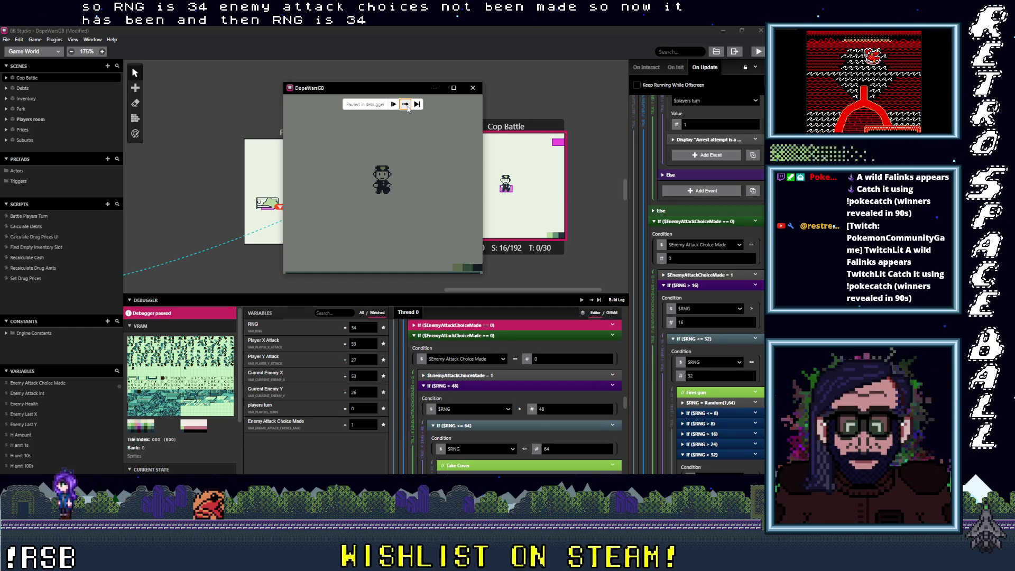
scroll(480, 399, down, 5)
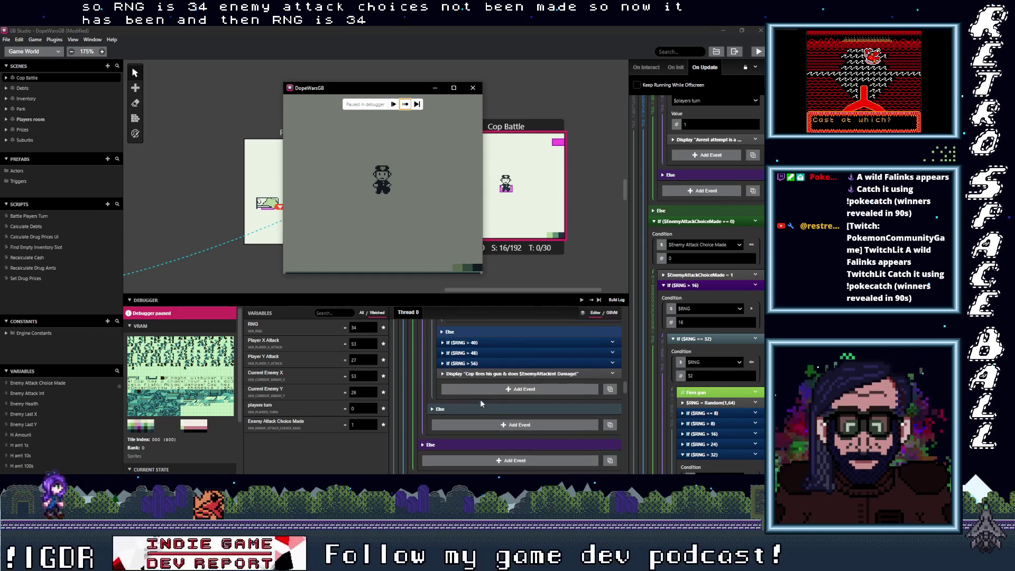
scroll(480, 404, up, 5)
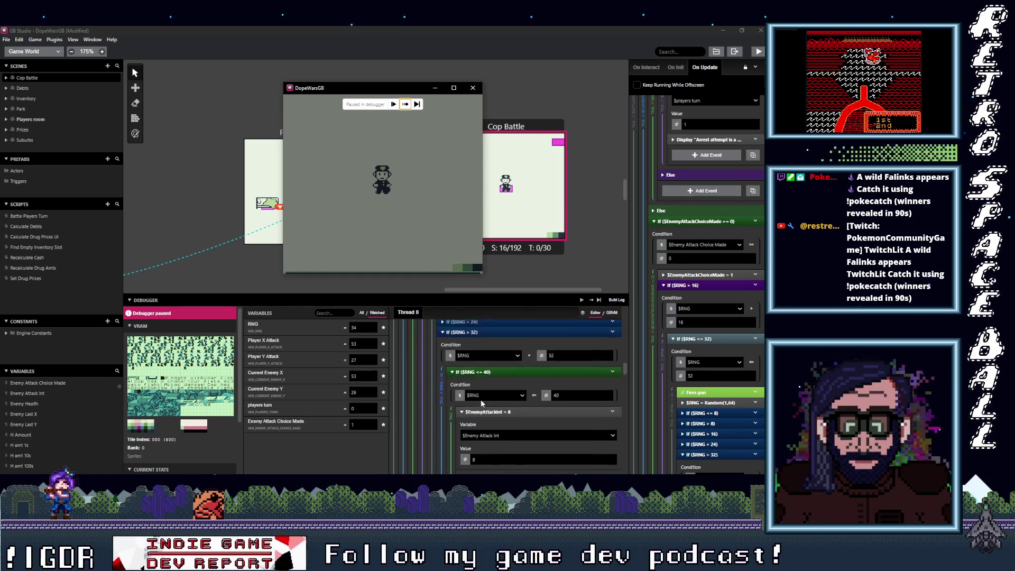
scroll(480, 398, down, 2)
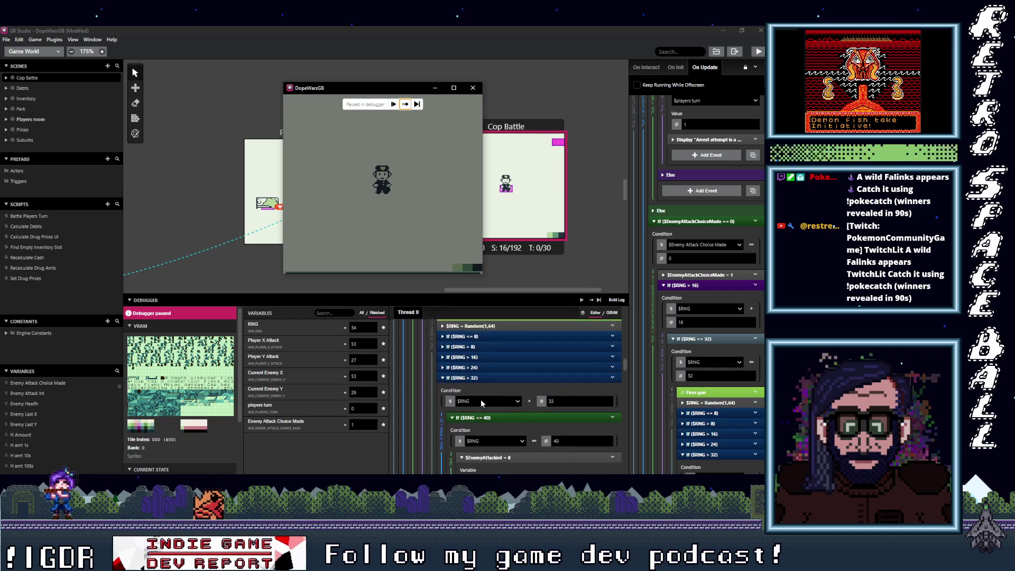
scroll(480, 399, down, 3)
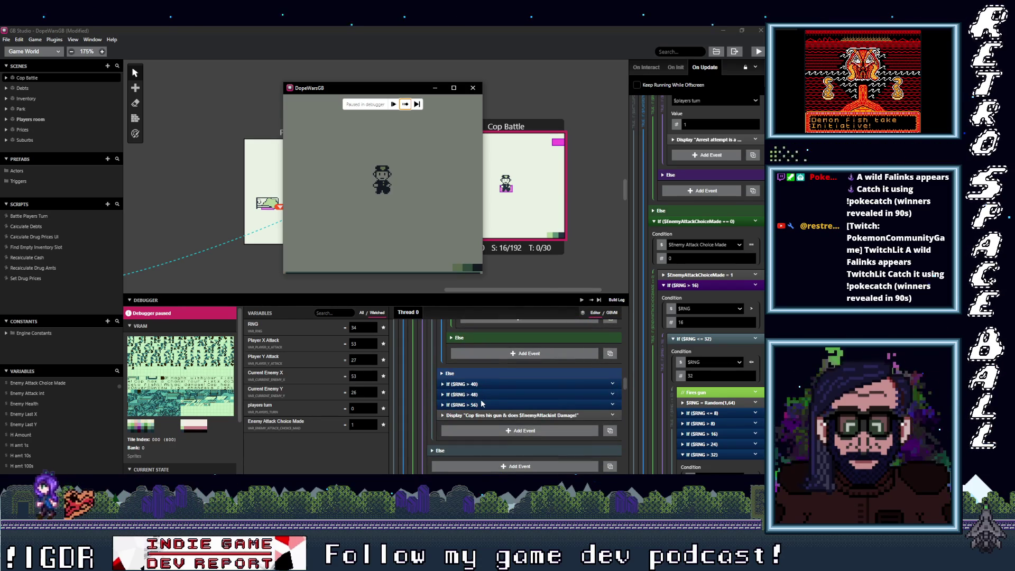
click(451, 381)
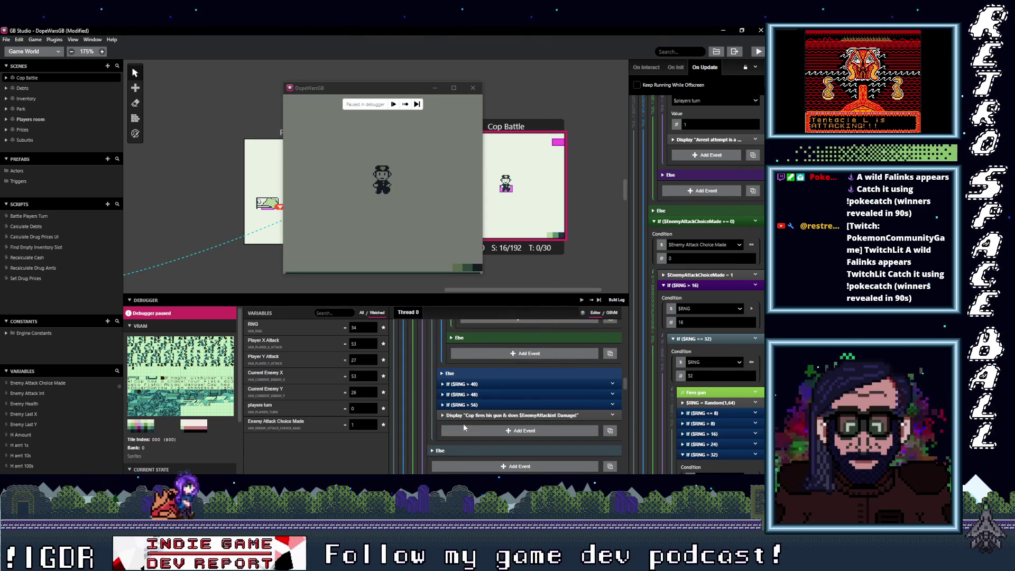
scroll(478, 419, up, 5)
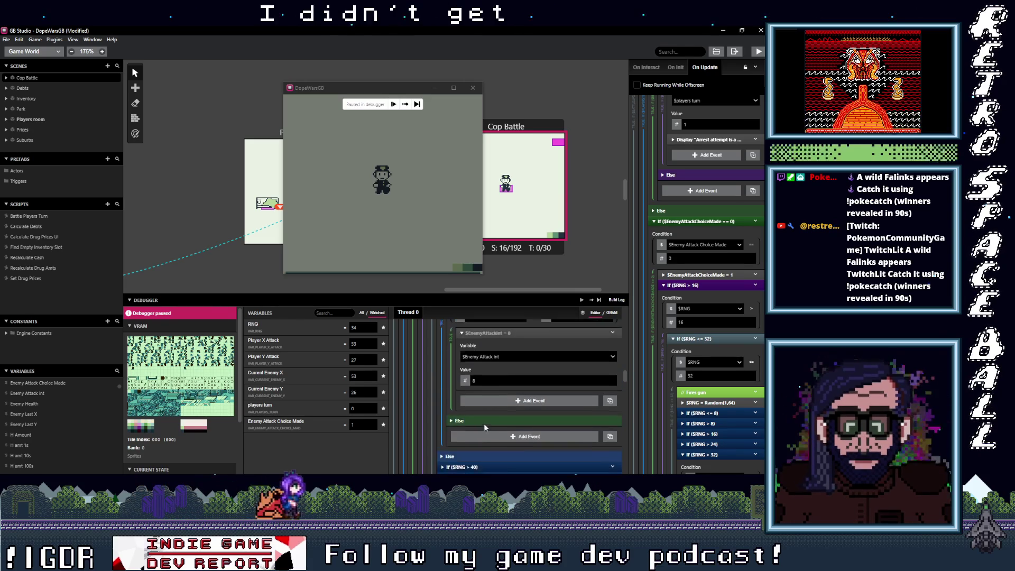
scroll(490, 429, up, 1)
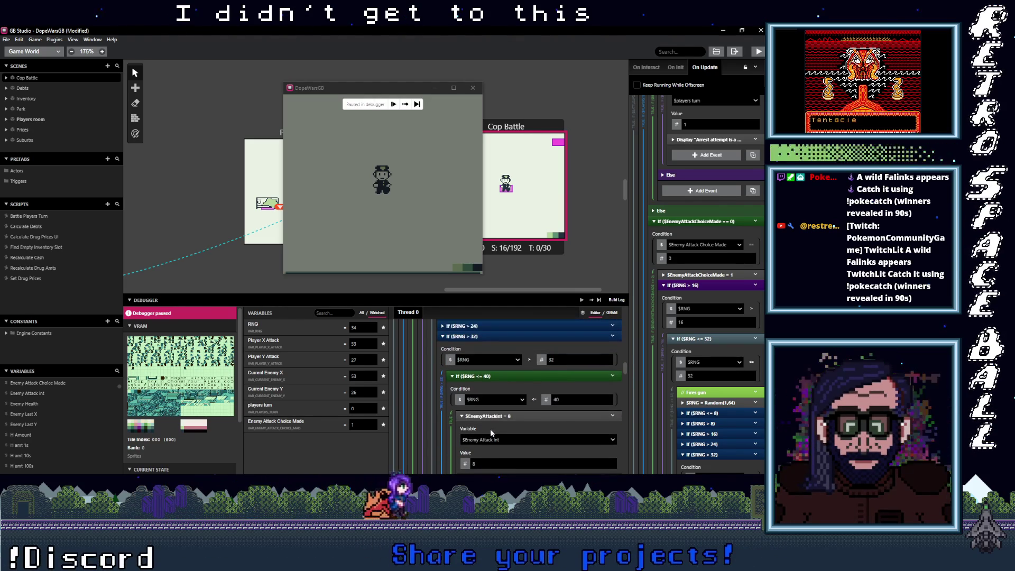
click(330, 312)
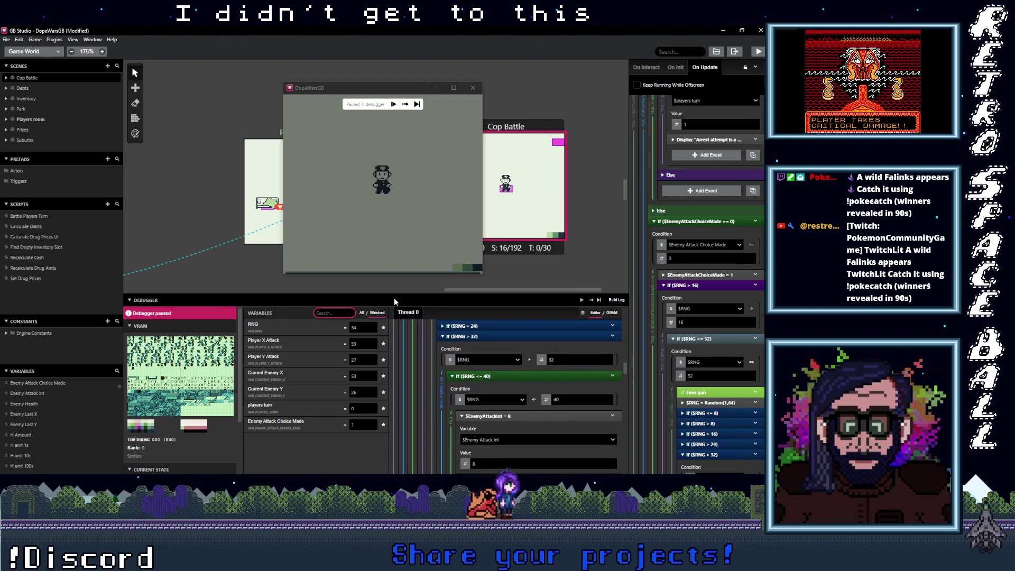
Search 'enemy a' and star Enemy Attack Int (value 5) into the watched variables.
text(enem)
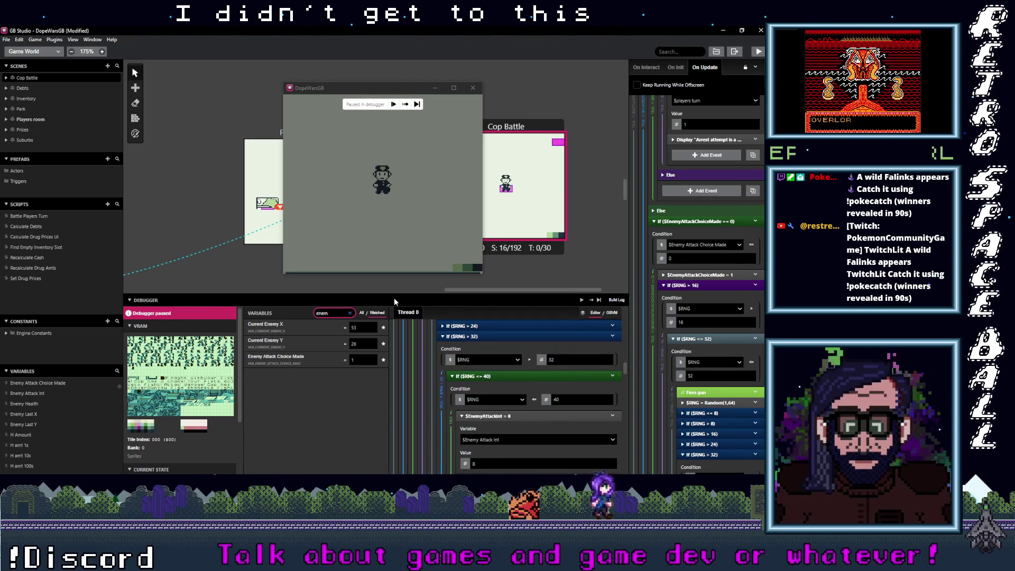
text(y at)
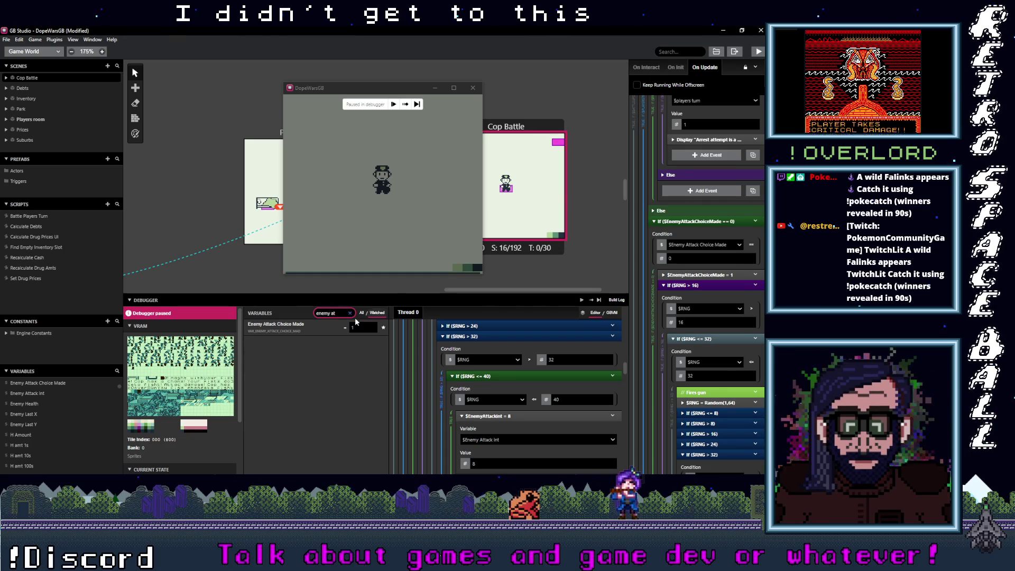
click(362, 314)
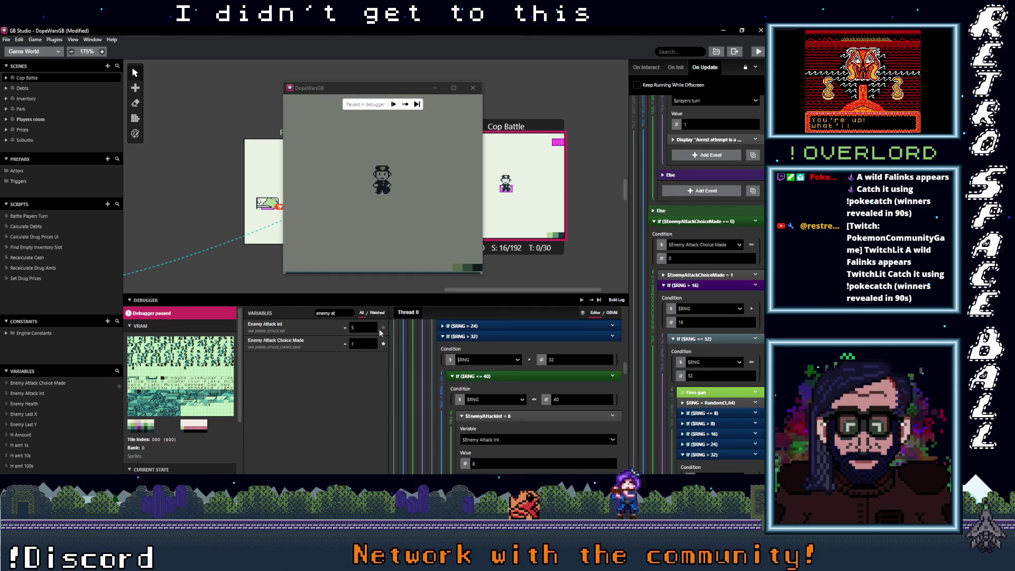
click(376, 313)
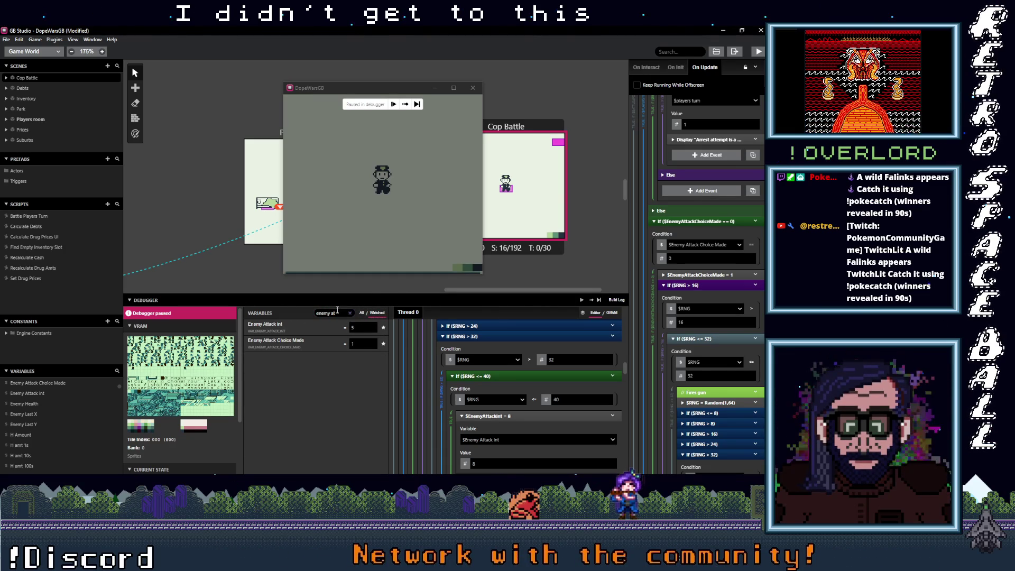
scroll(536, 416, up, 3)
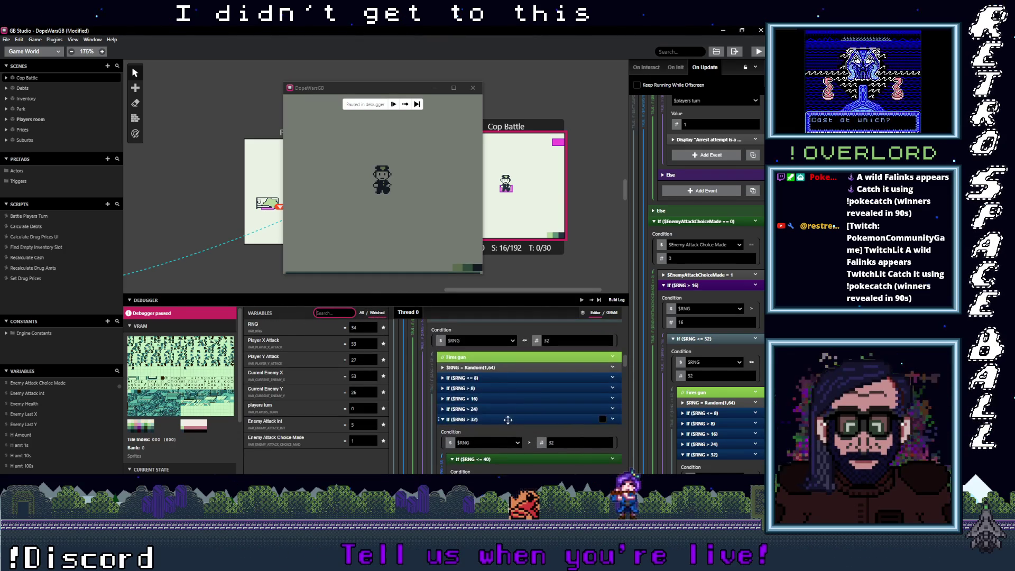
click(495, 409)
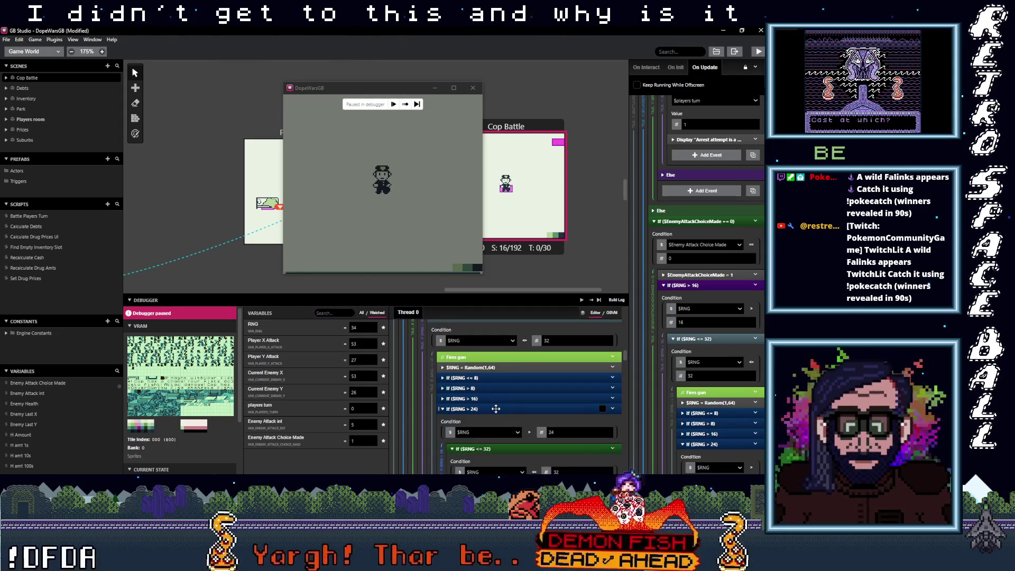
scroll(496, 408, down, 2)
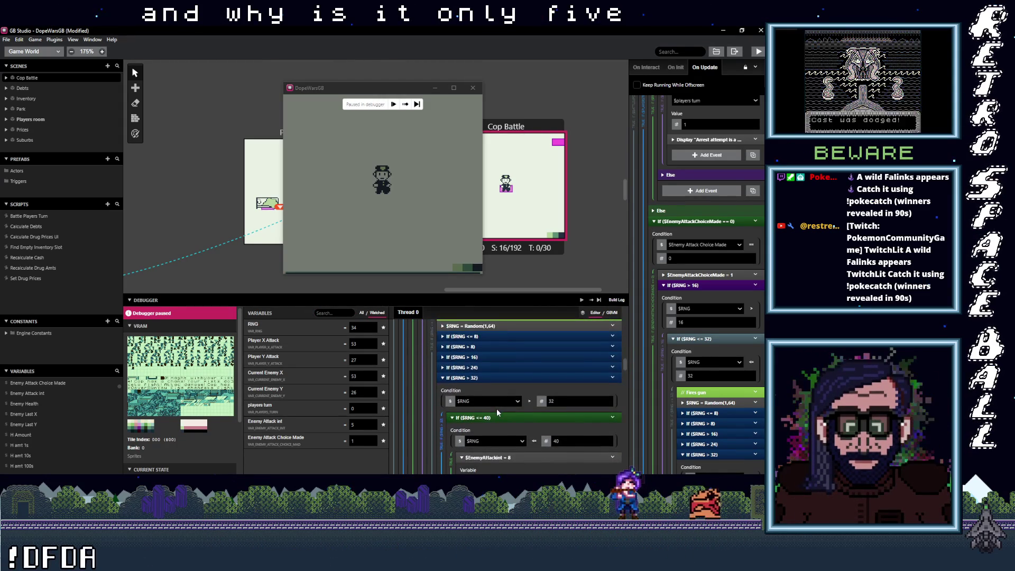
scroll(497, 408, down, 5)
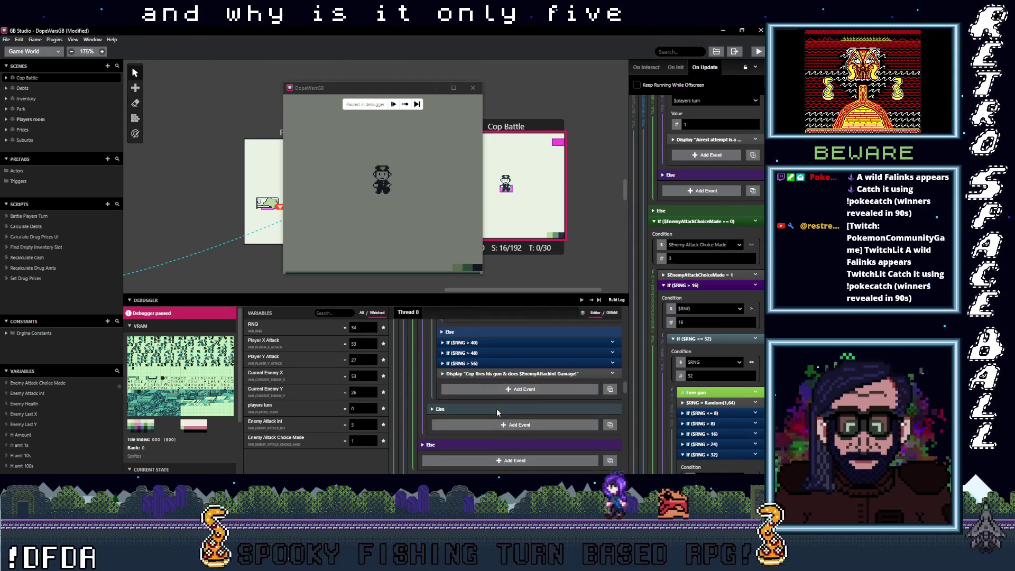
Expand the If $RNG > 24, > 32 and > 8 branches to compare their attack values.
scroll(496, 408, up, 5)
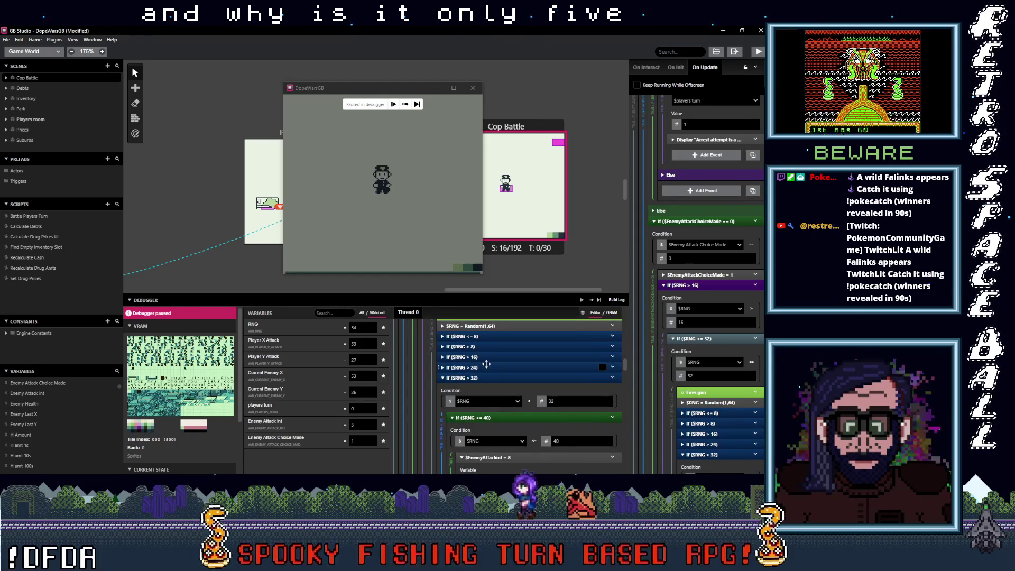
click(484, 367)
click(484, 368)
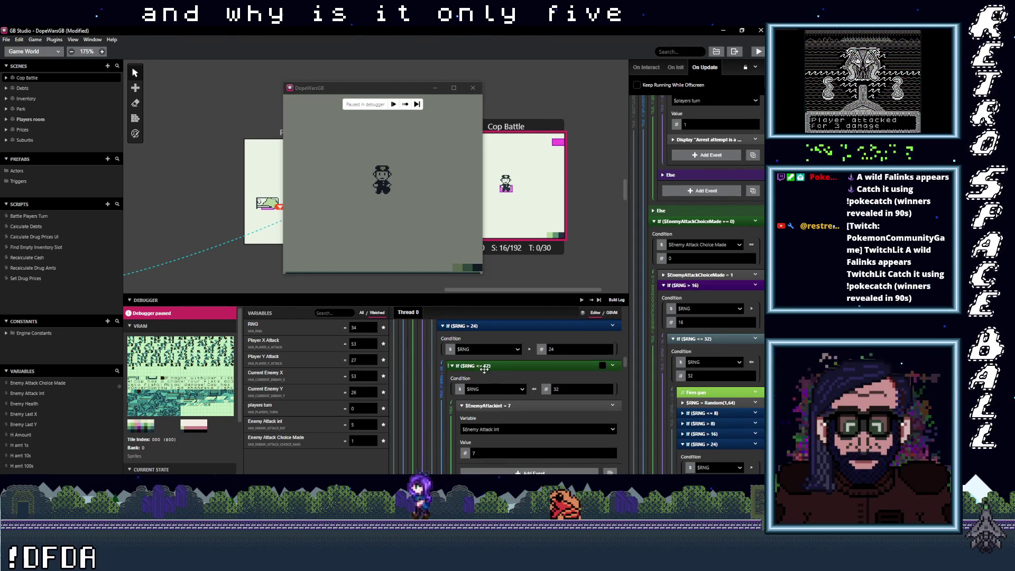
click(482, 378)
click(482, 346)
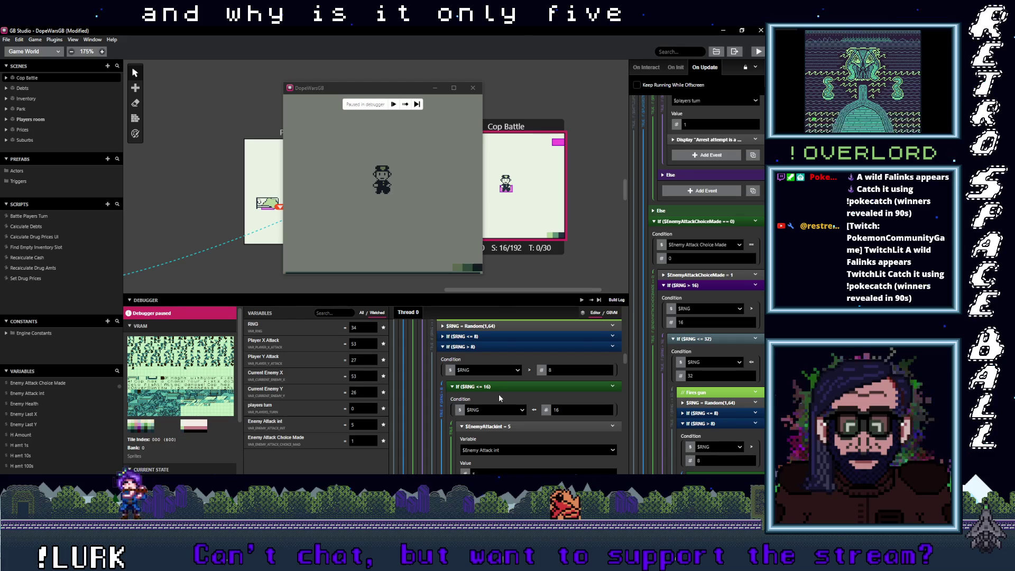
Step the battle script past the cop's initiative check until players turn reads 1.
click(404, 104)
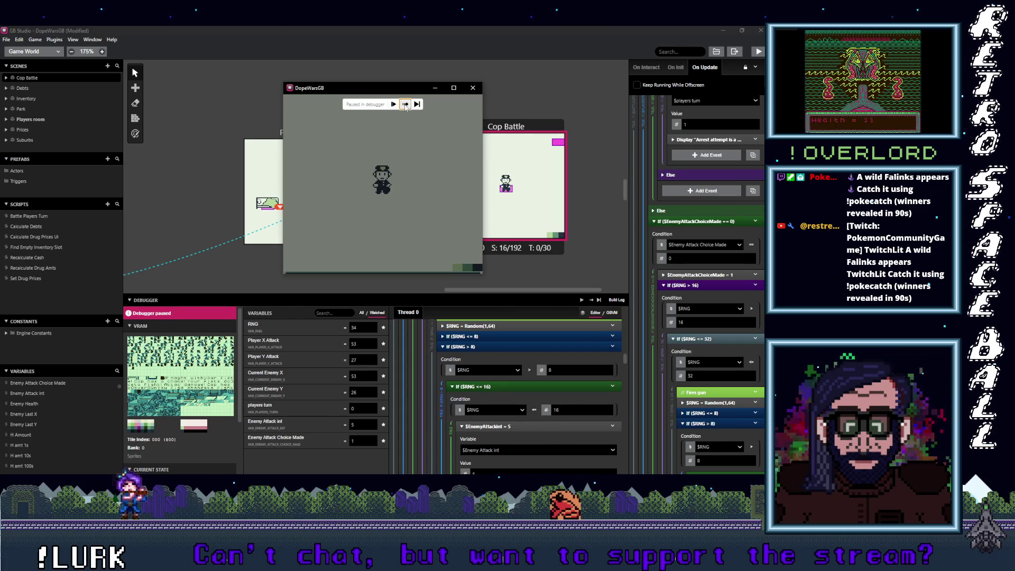
click(405, 104)
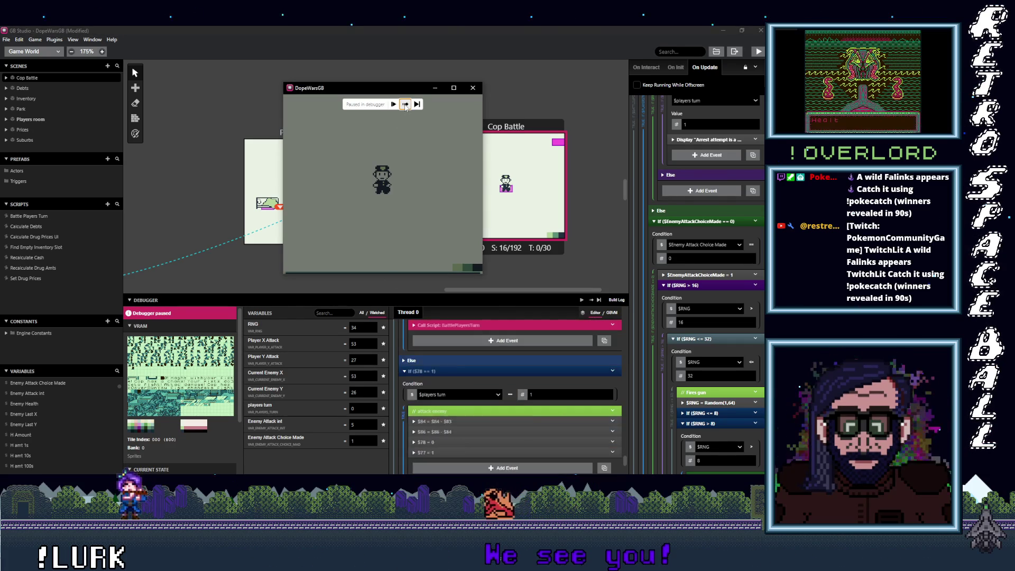
click(405, 105)
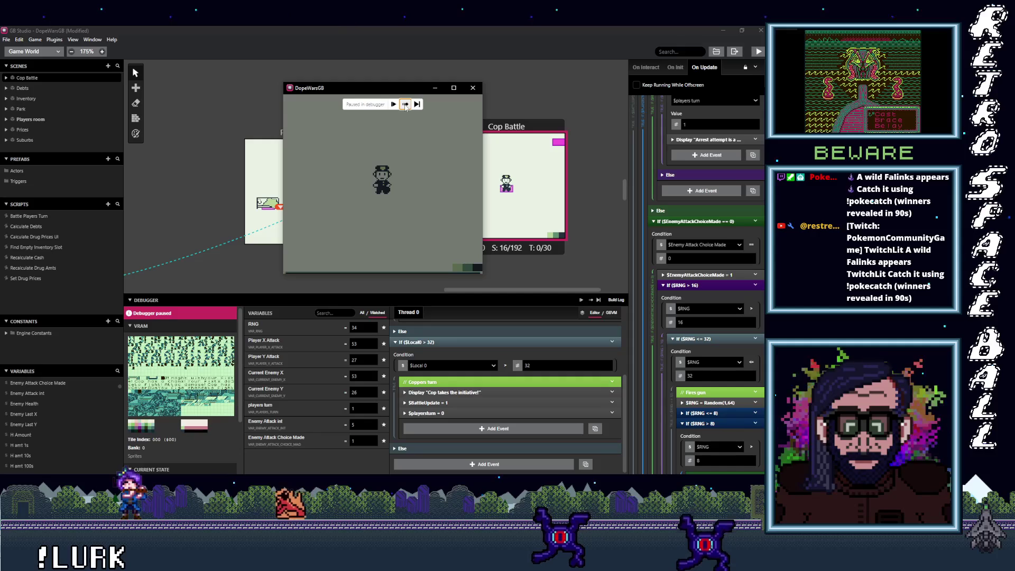
click(404, 105)
scroll(464, 434, down, 3)
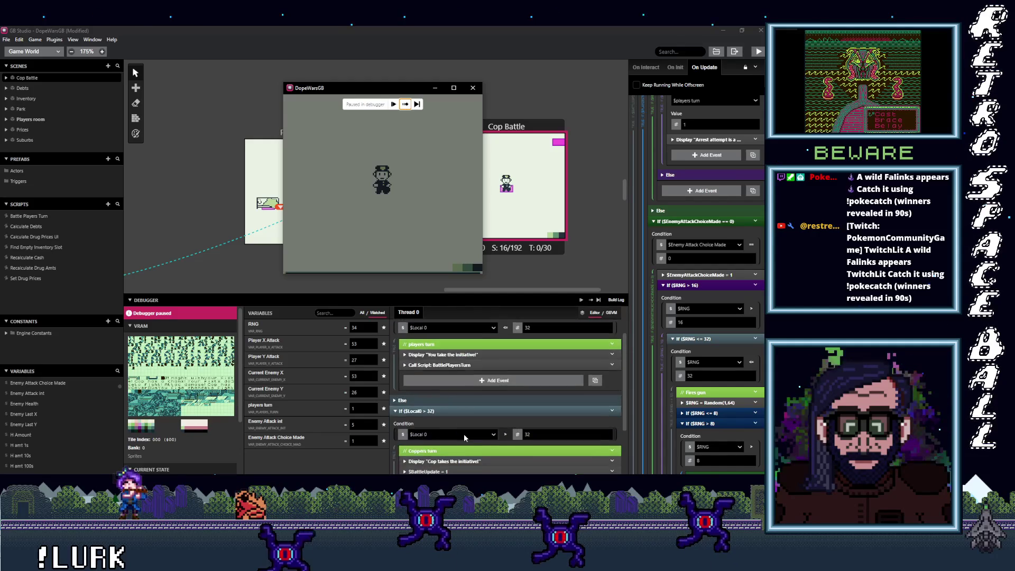
click(436, 306)
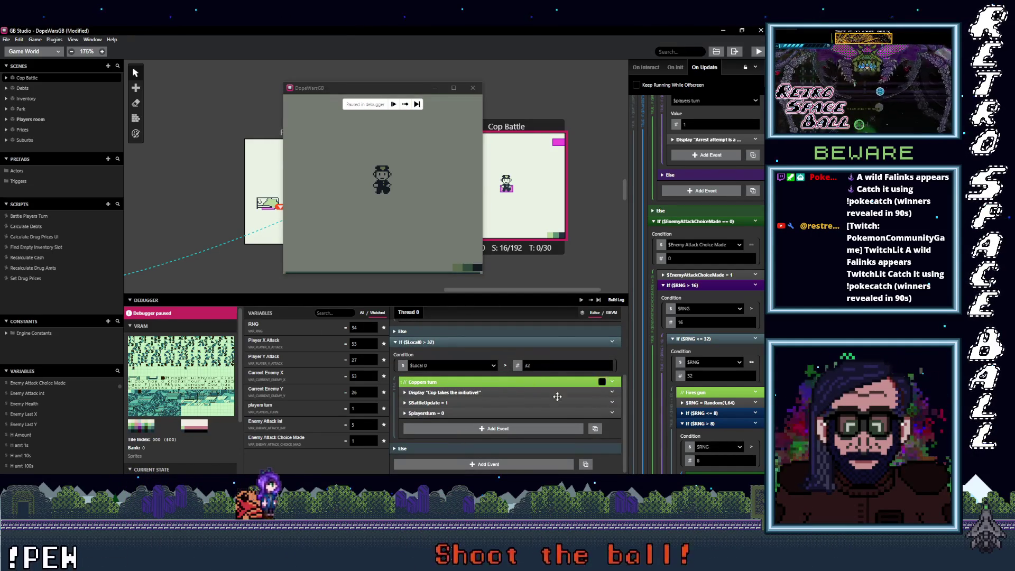
scroll(489, 429, up, 3)
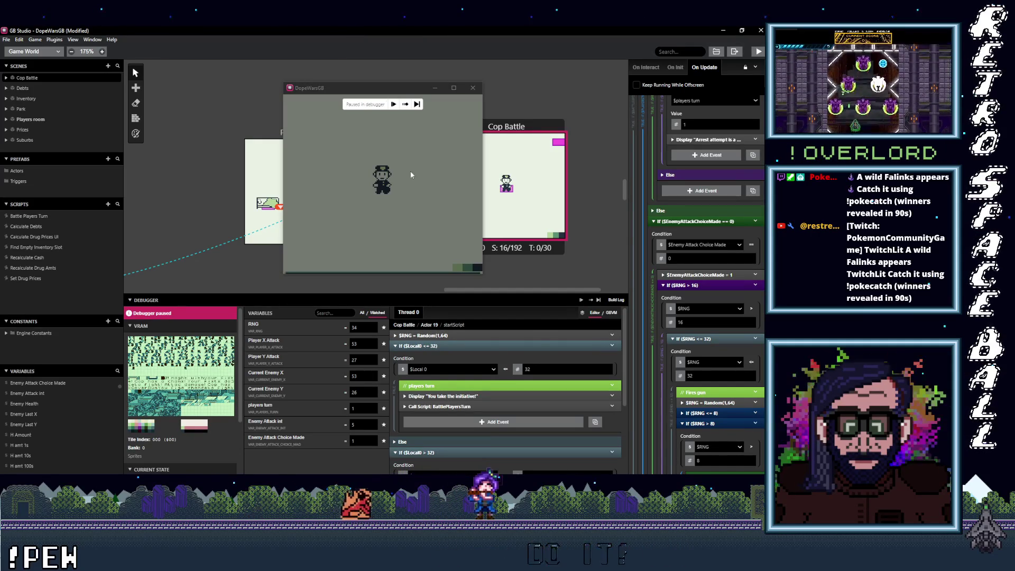
Step through the Attack choice and fists 2-damage messages into the attack enemy block, with RNG 15.
click(418, 105)
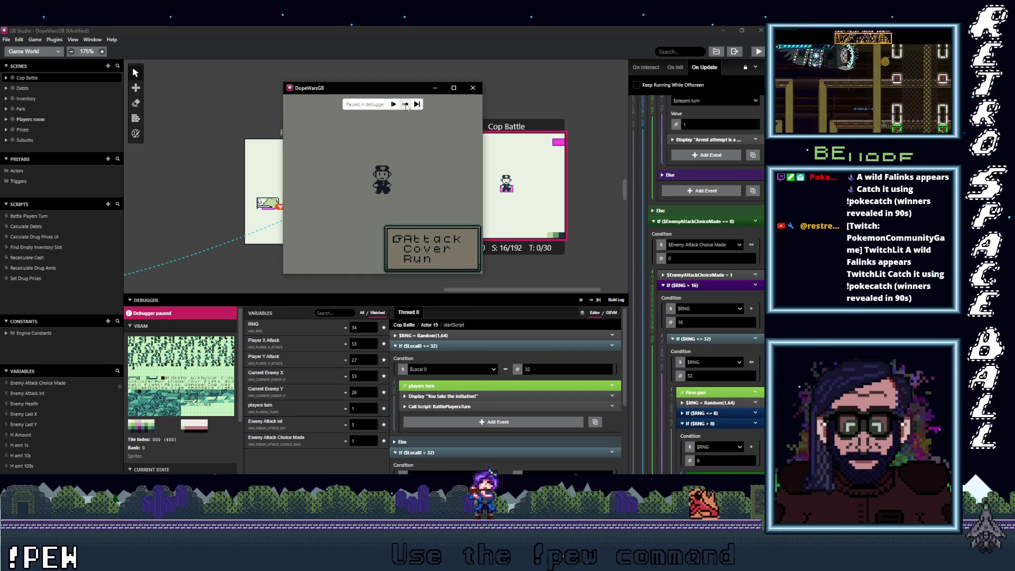
click(405, 105)
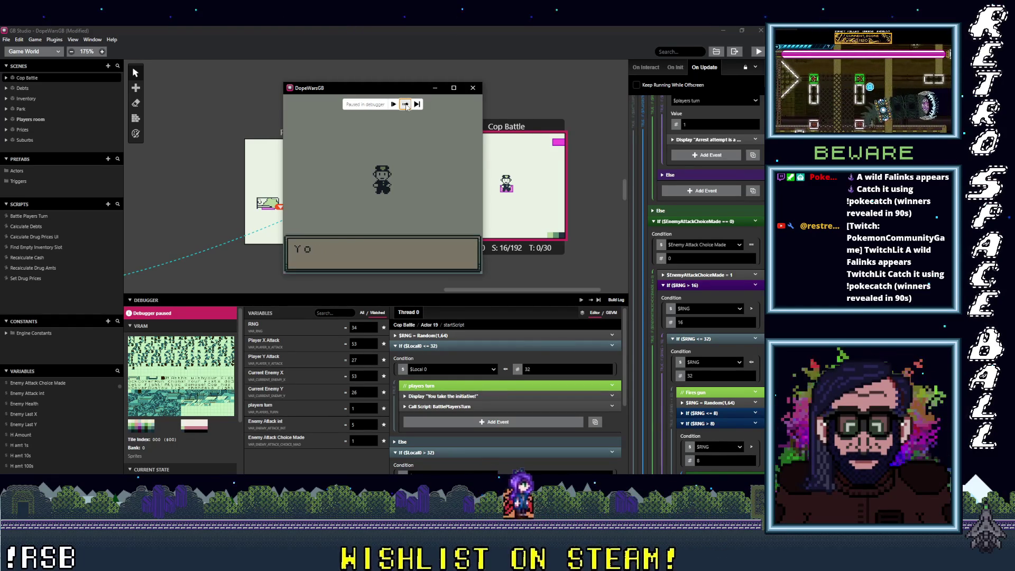
click(405, 105)
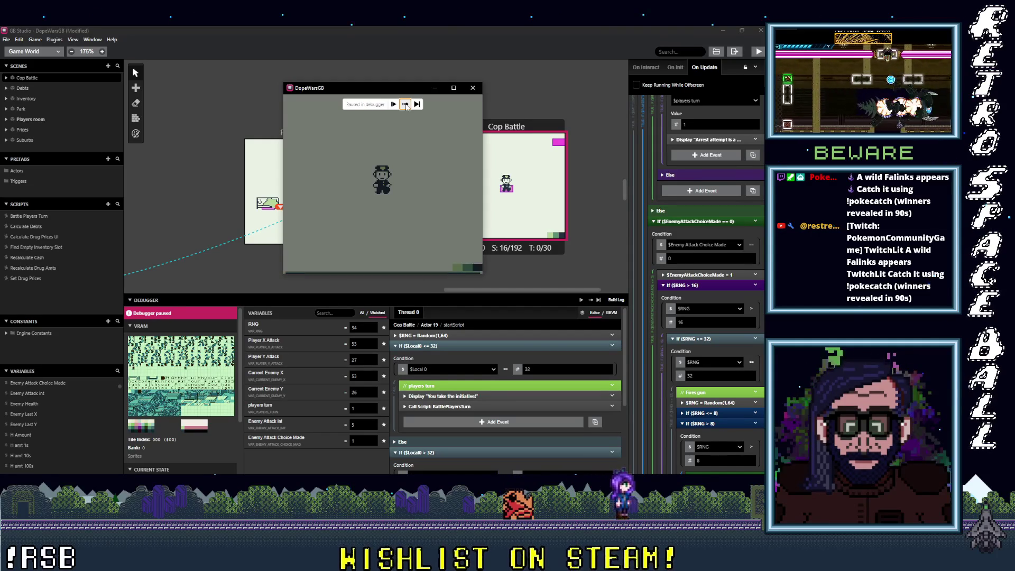
click(405, 104)
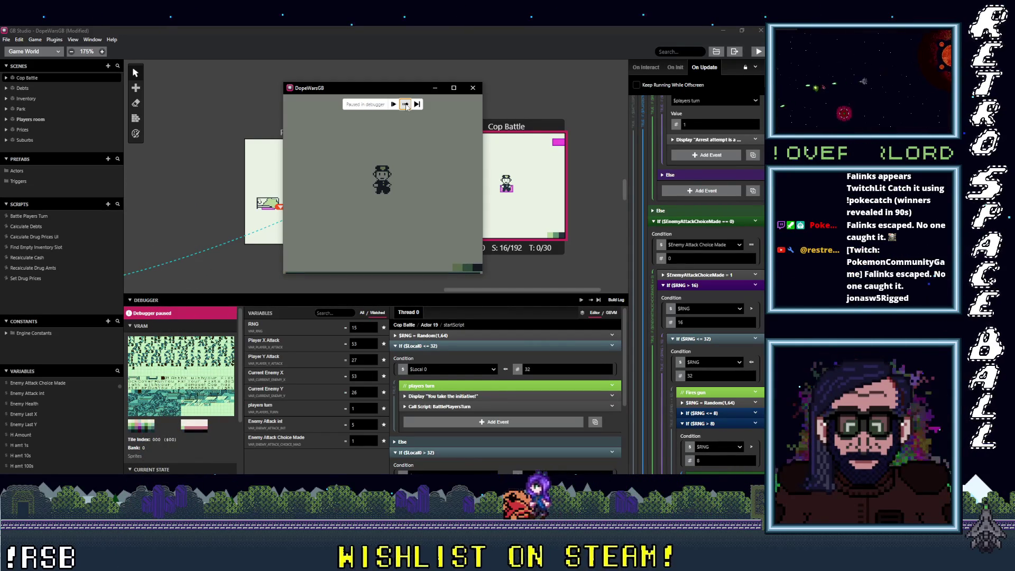
click(406, 105)
click(405, 104)
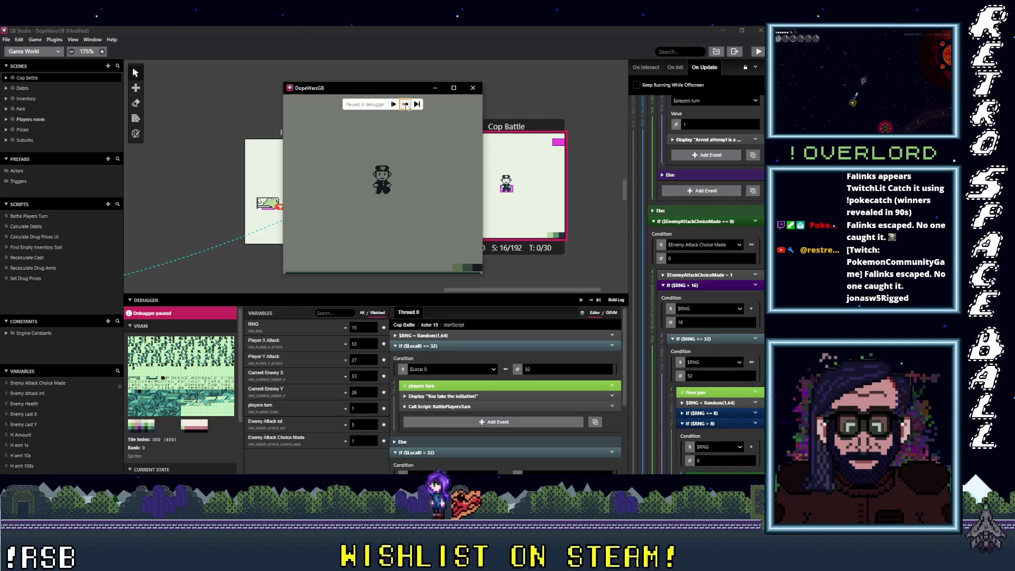
click(406, 104)
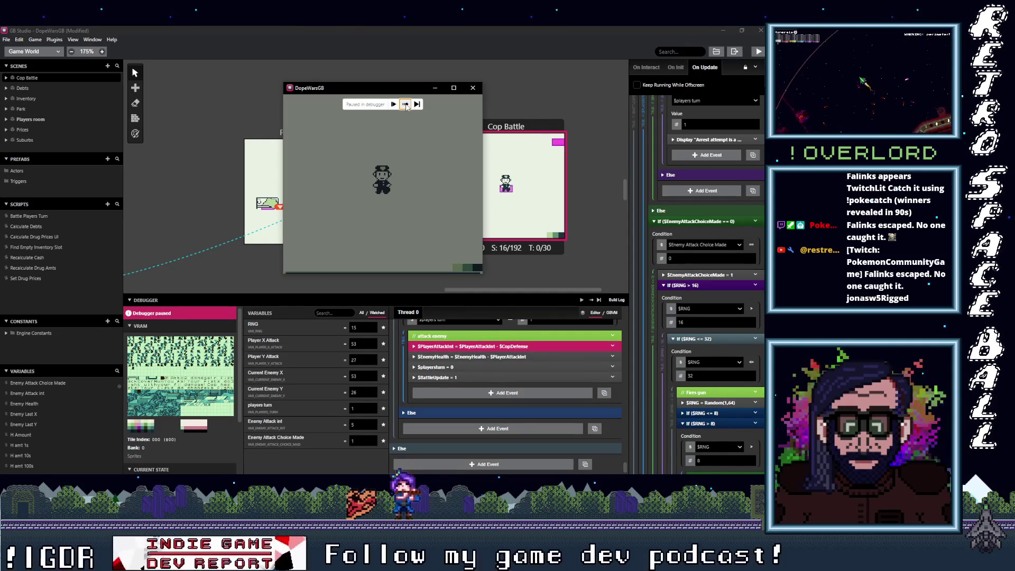
Step through the player's attack and battle resets to the 'Cop has a chance to fight!' message.
click(406, 105)
click(405, 105)
click(405, 105)
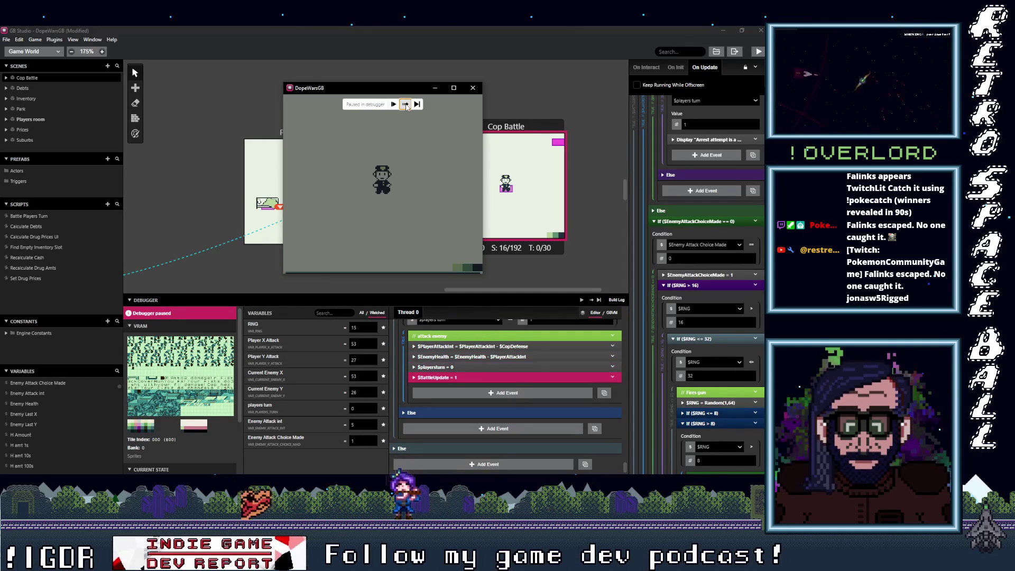
click(405, 105)
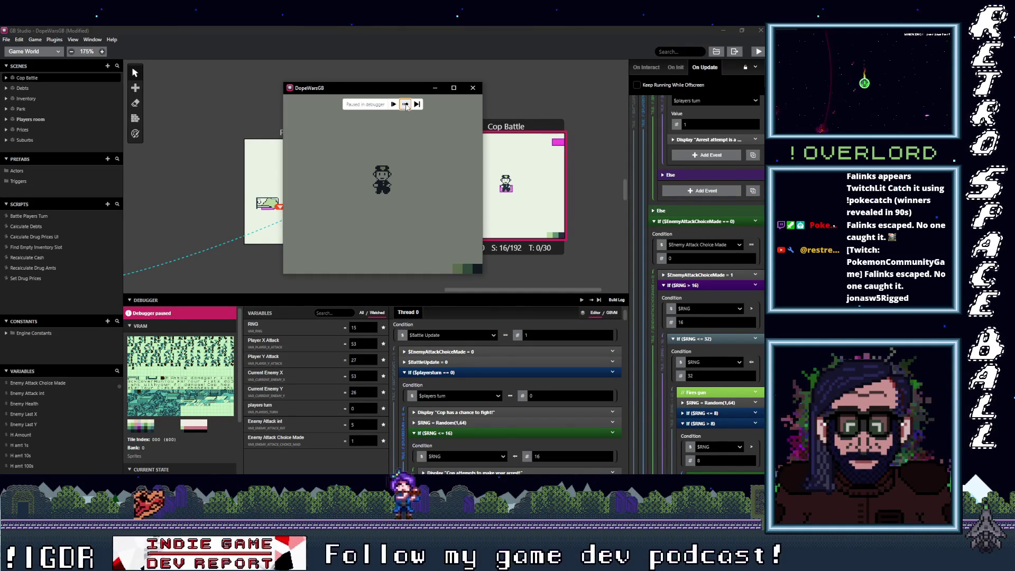
click(405, 104)
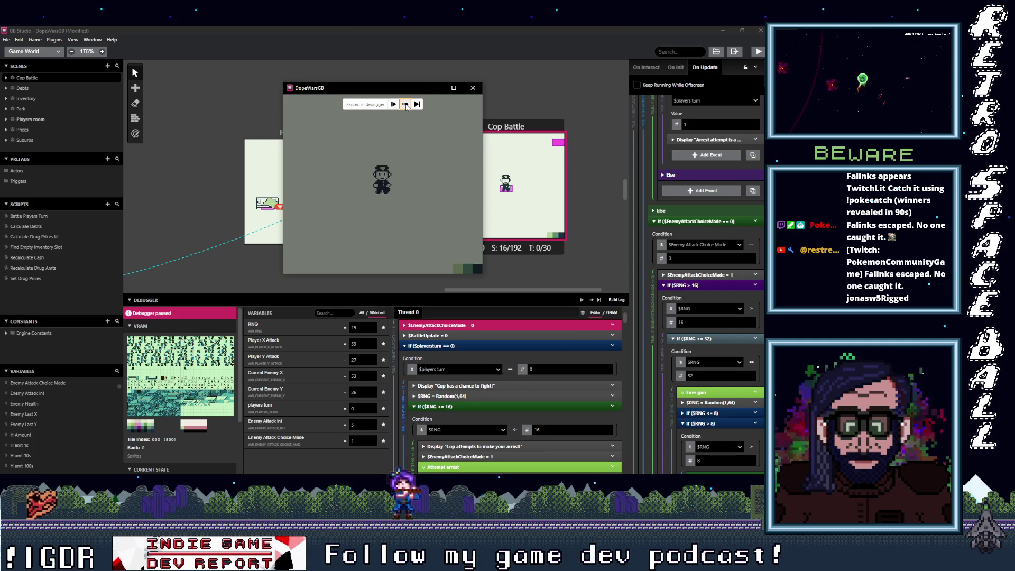
click(405, 105)
click(405, 104)
click(405, 104)
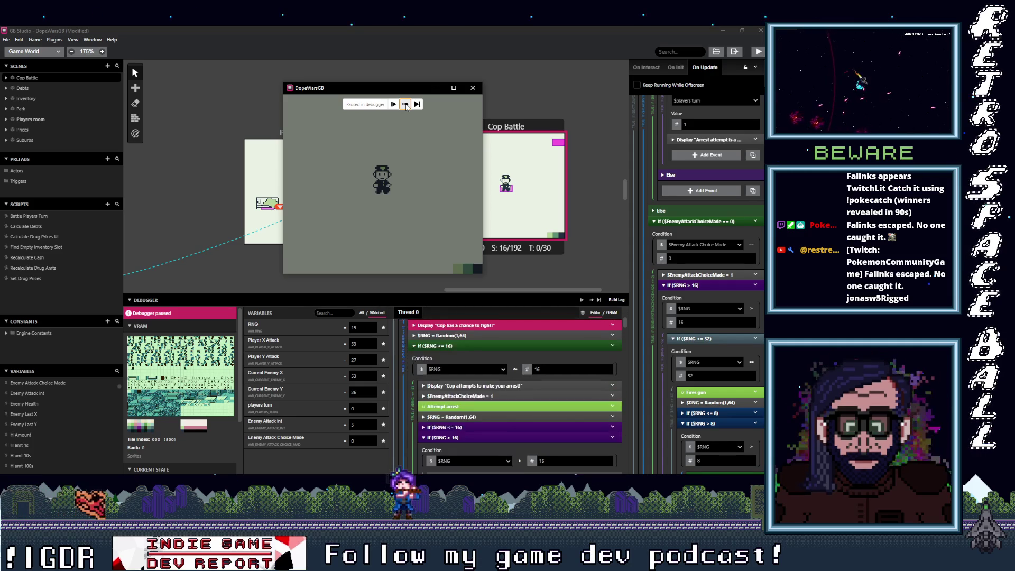
click(405, 105)
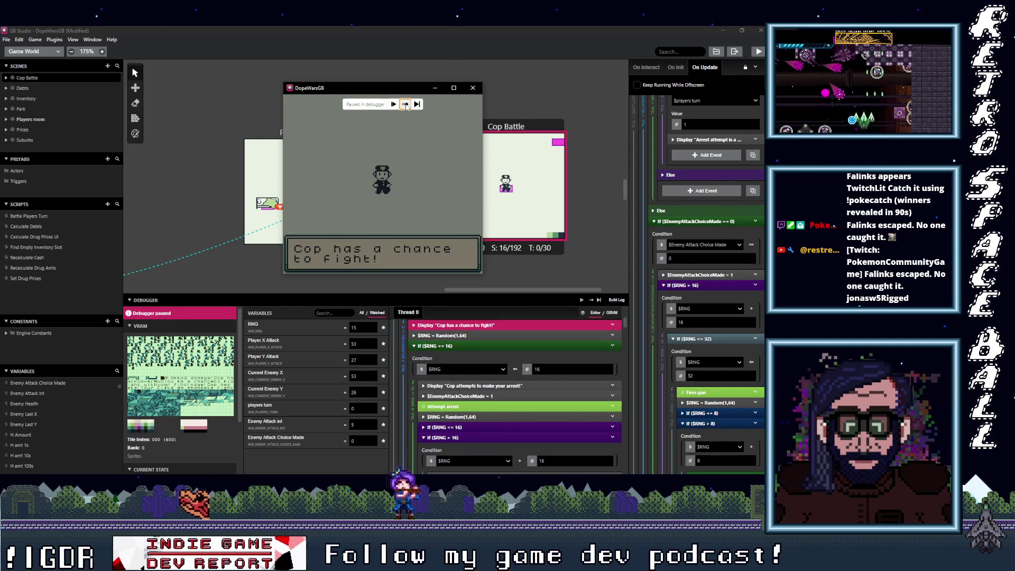
Step through the RNG roll and arrest attempt until 'You are handcuffed!!!' appears, with RNG 3.
click(405, 105)
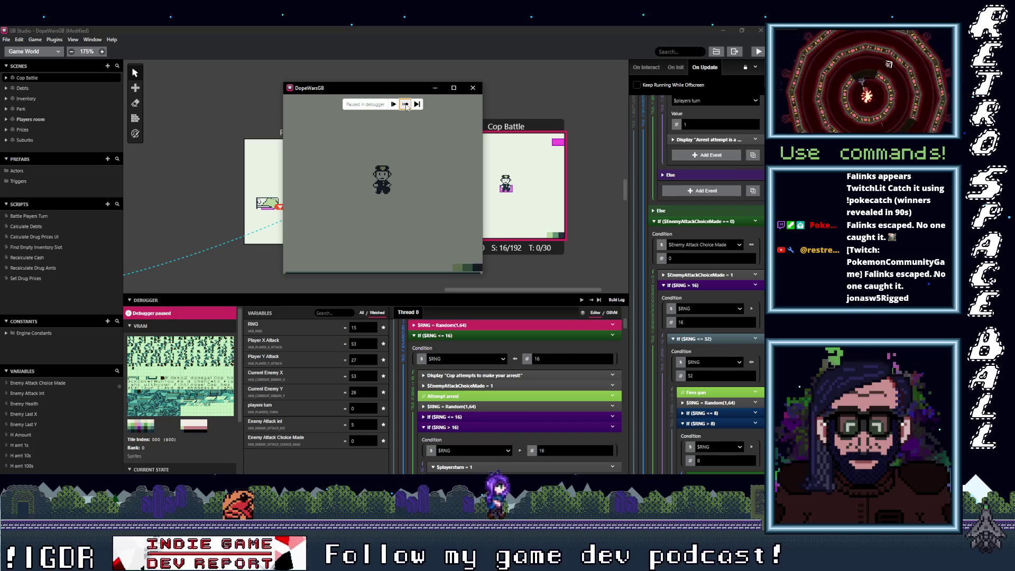
click(405, 105)
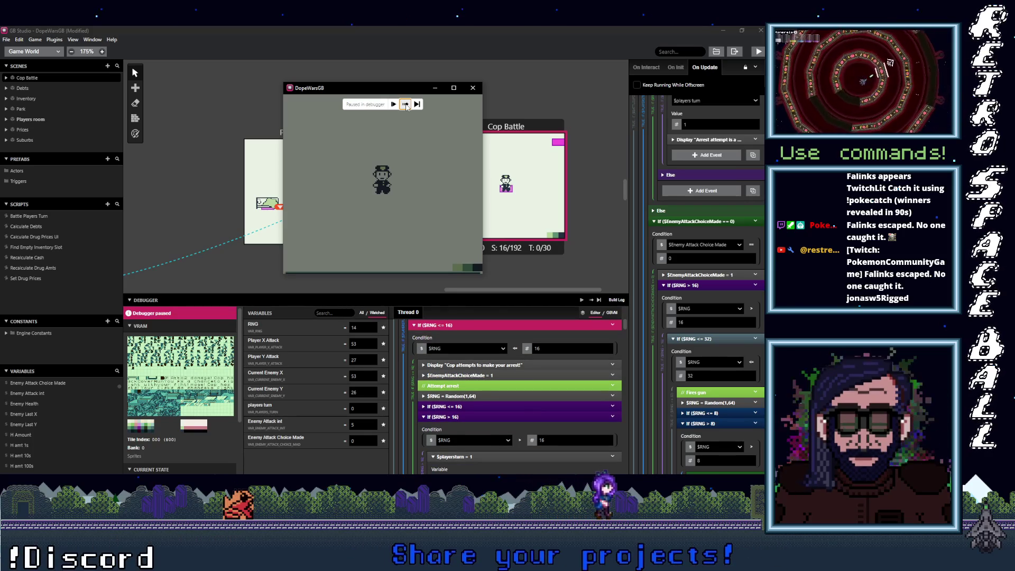
click(405, 104)
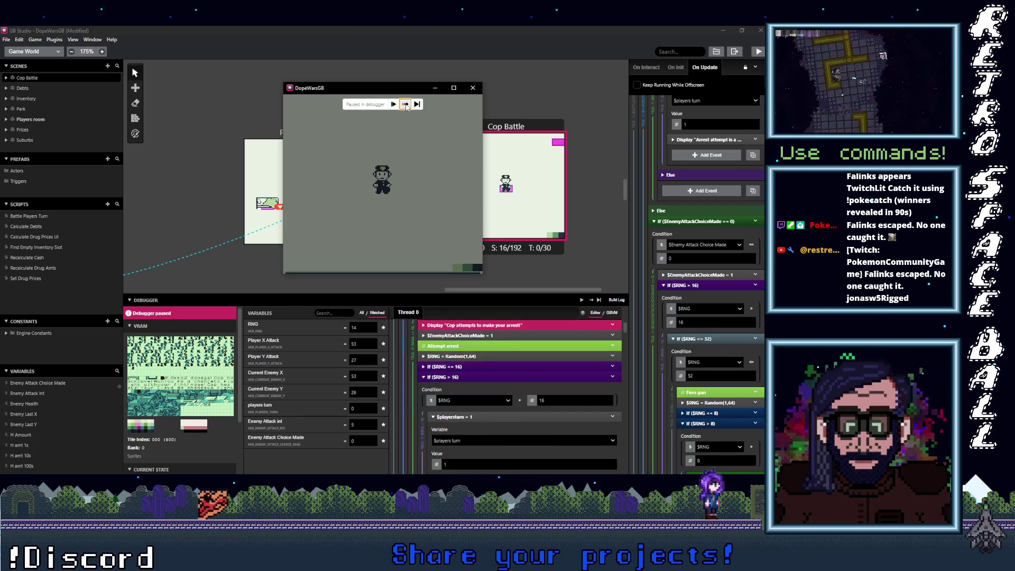
click(405, 105)
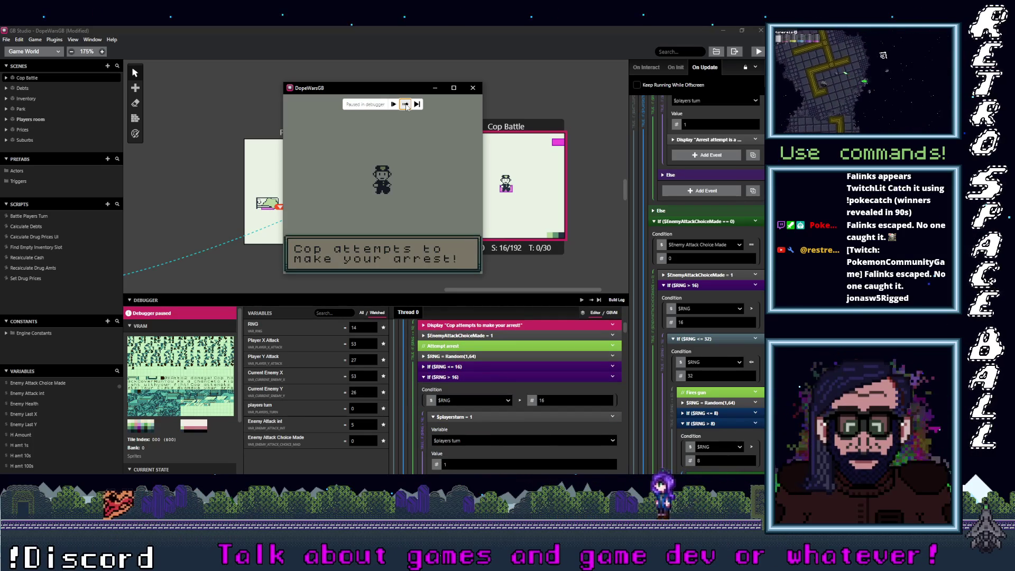
click(405, 105)
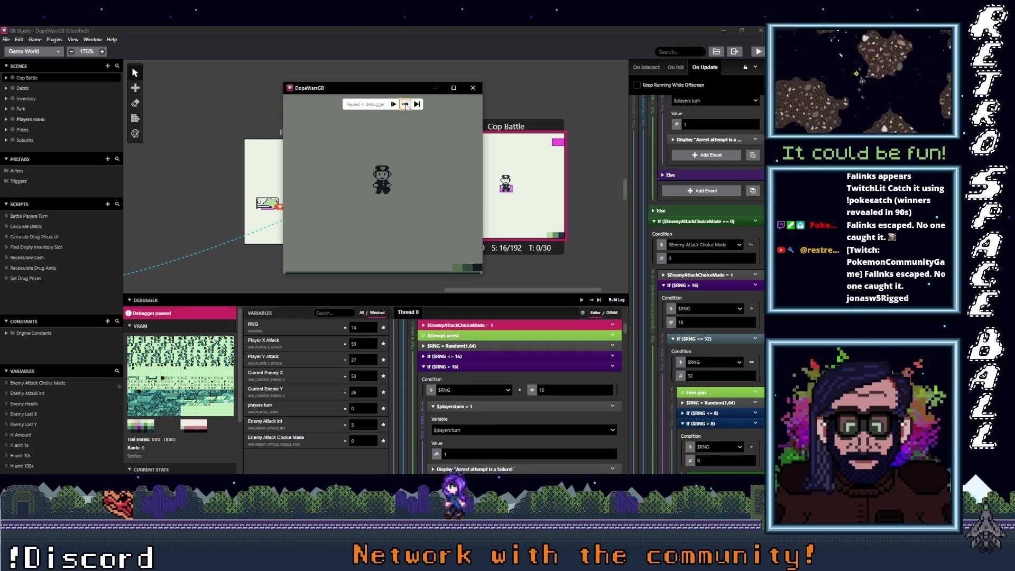
click(406, 105)
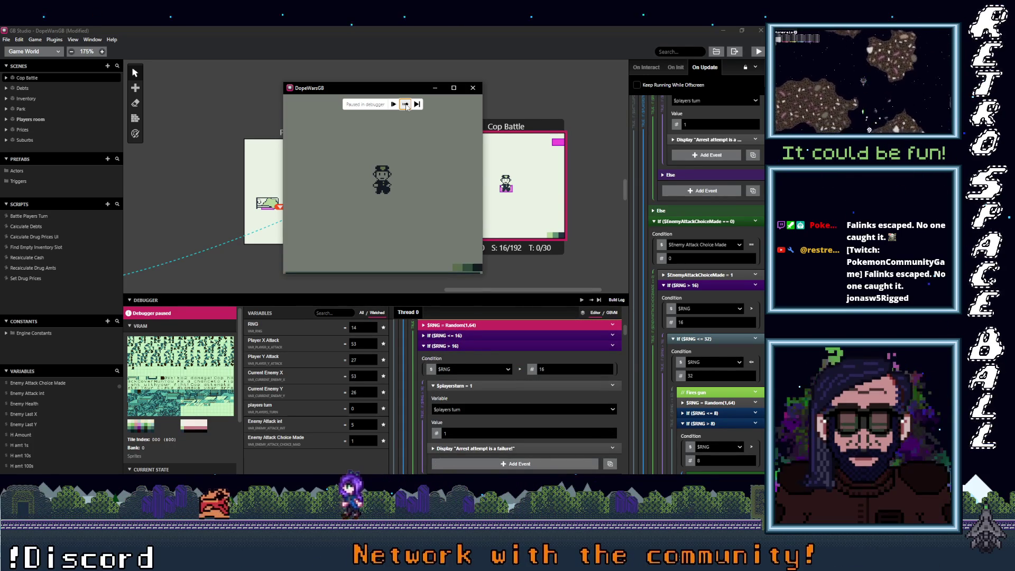
click(405, 105)
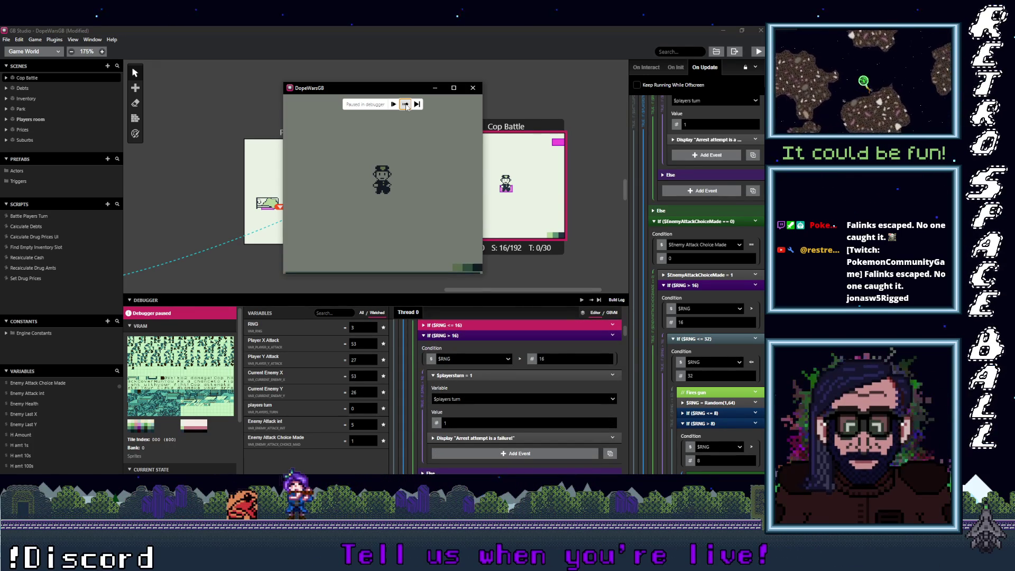
click(406, 104)
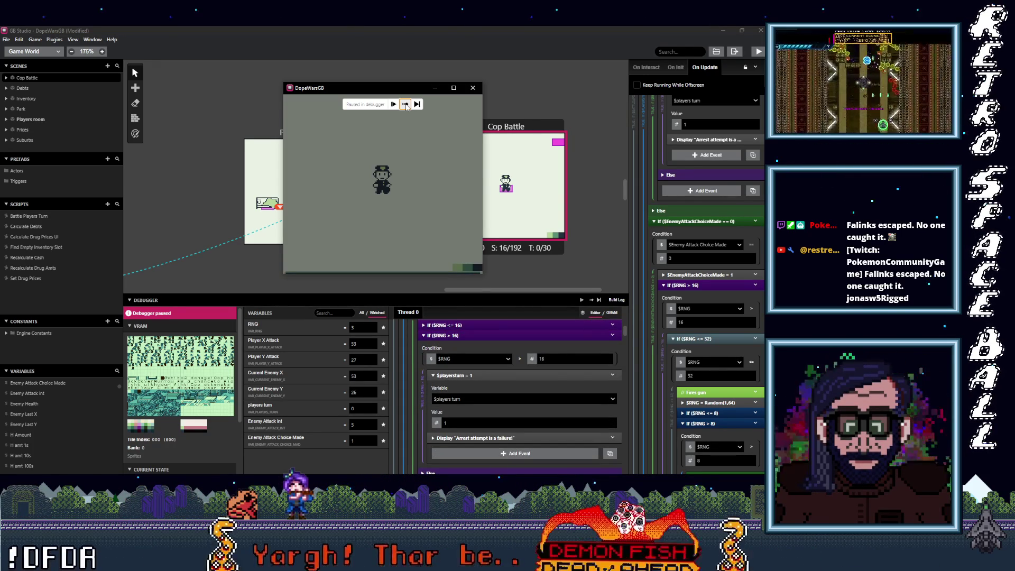
click(475, 325)
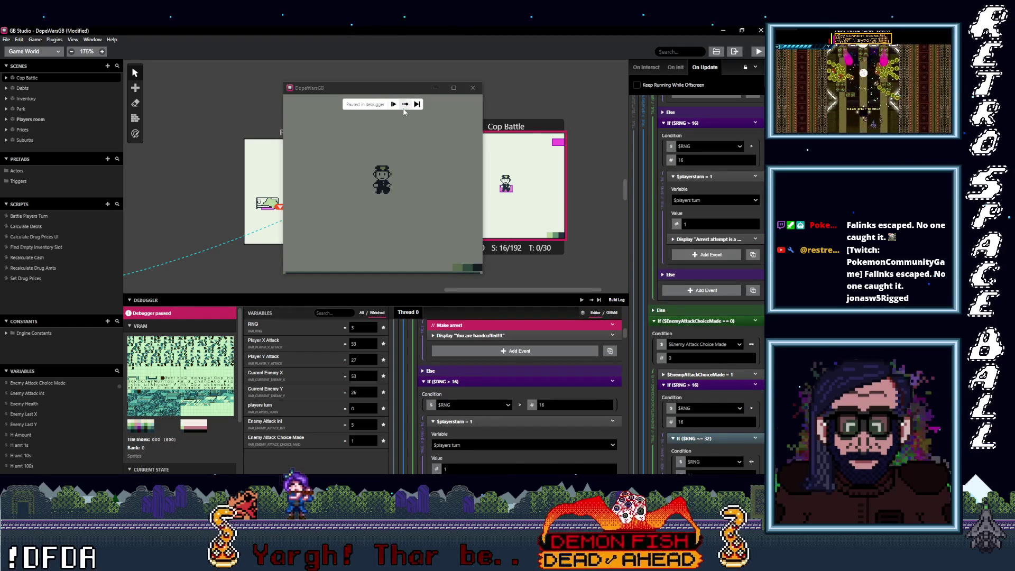
click(405, 105)
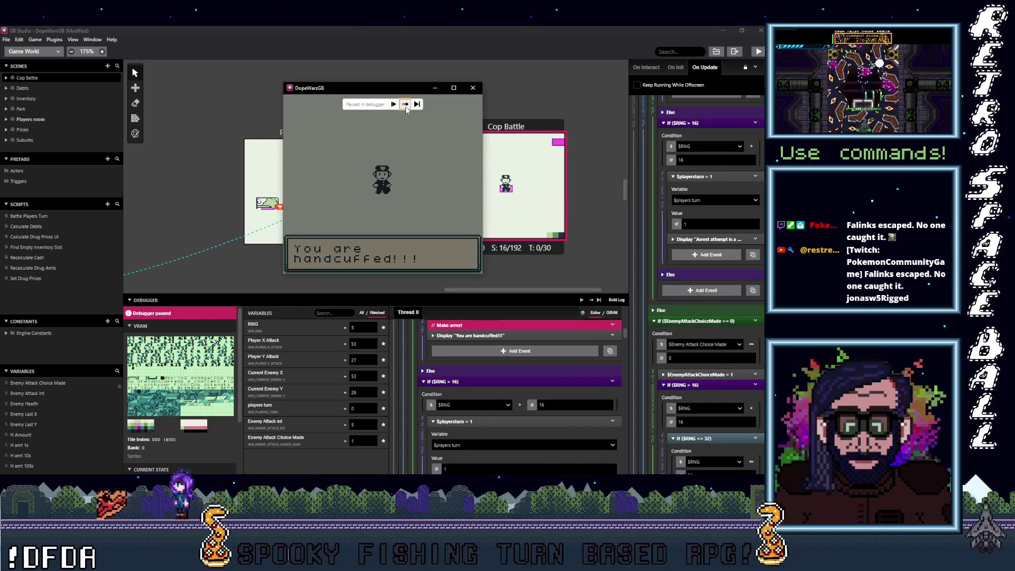
click(406, 106)
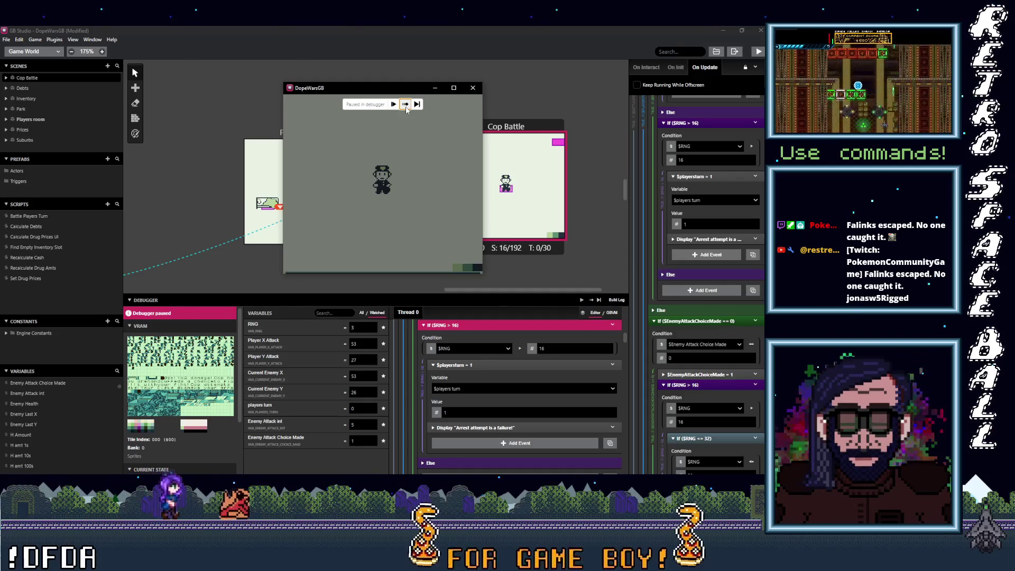
Step into the next player turn through the Attack choice and 'Your fists do 8 damage!' message.
click(406, 106)
click(405, 106)
click(405, 105)
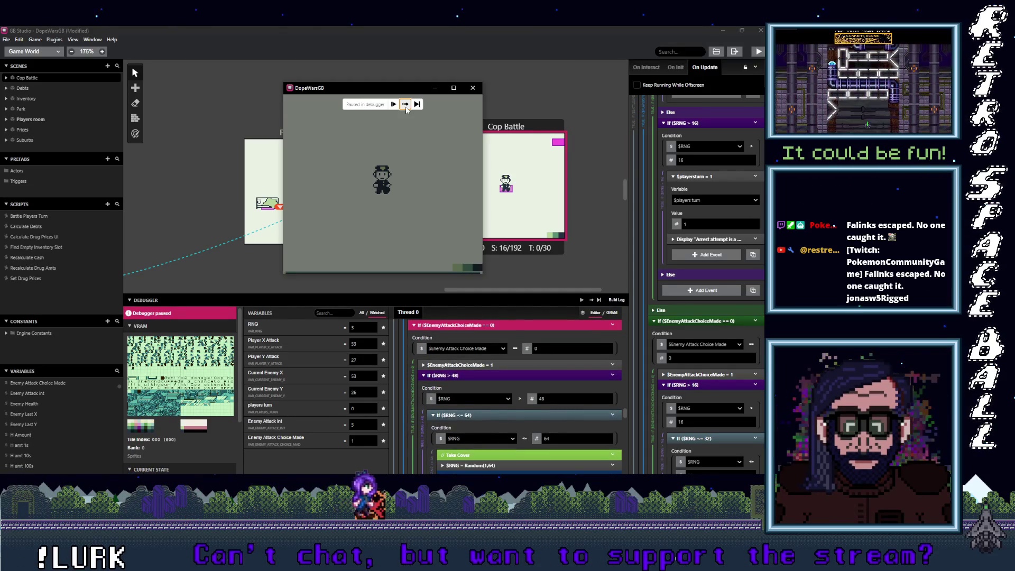
click(405, 105)
click(405, 105)
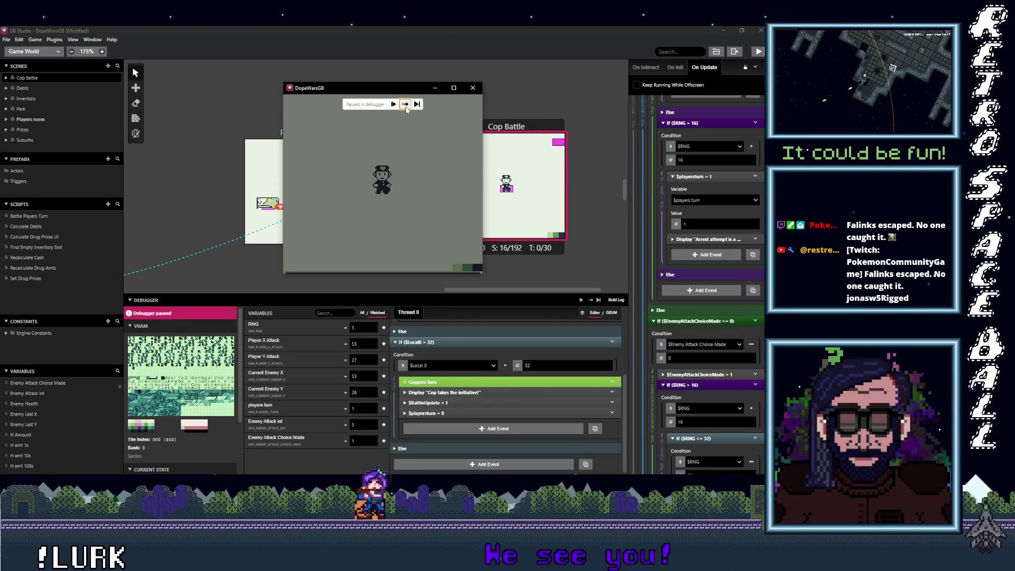
click(405, 105)
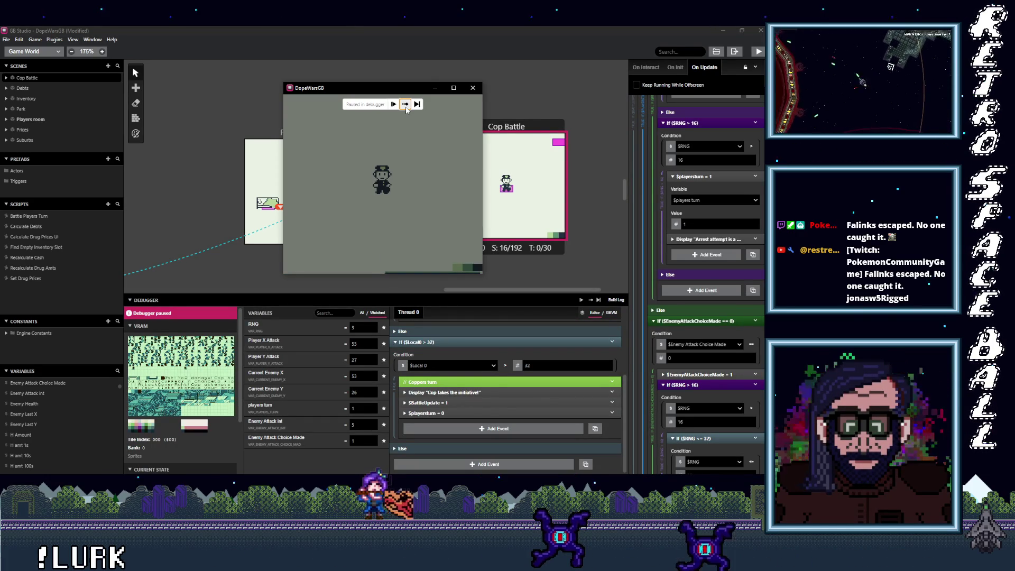
click(406, 105)
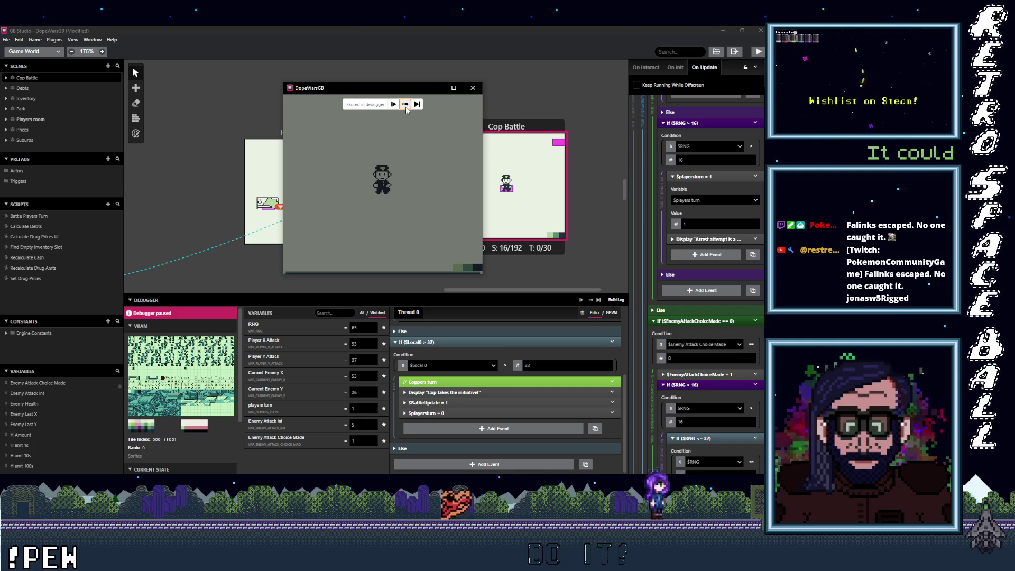
click(405, 105)
click(404, 104)
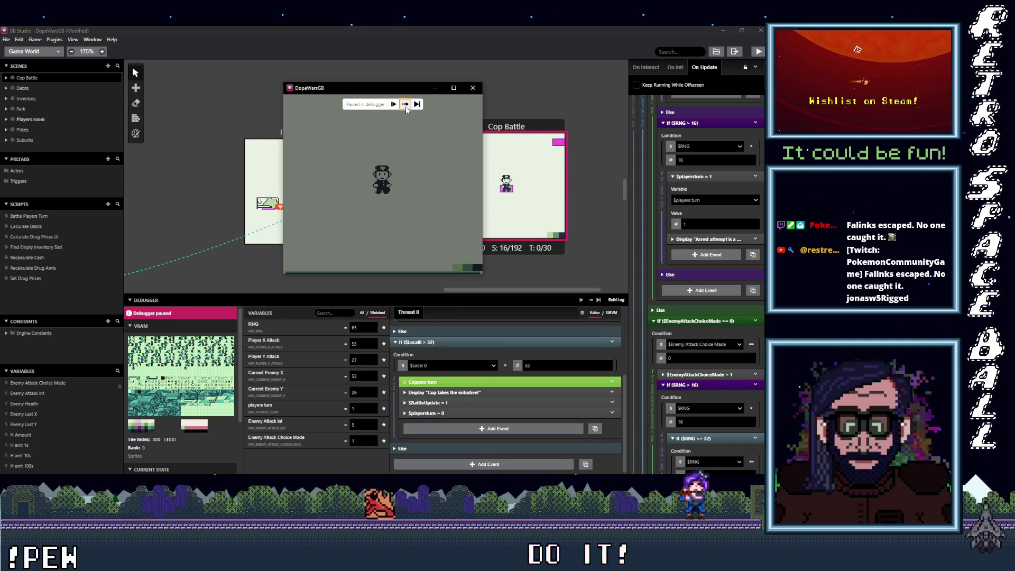
Step through the player's attack, battle resets and the cop's chance-to-fight message with a new RNG roll.
click(406, 108)
click(405, 105)
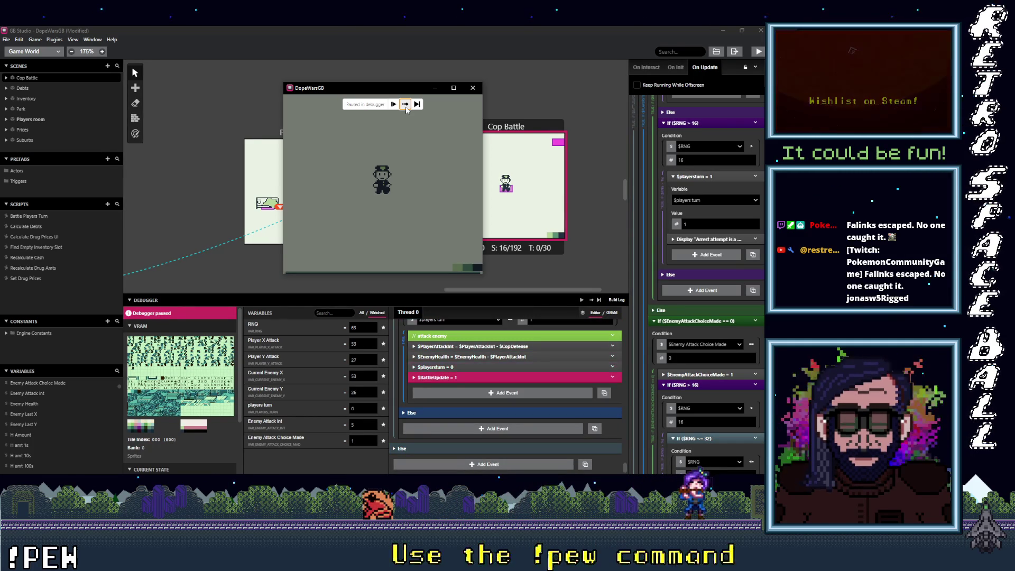
click(406, 107)
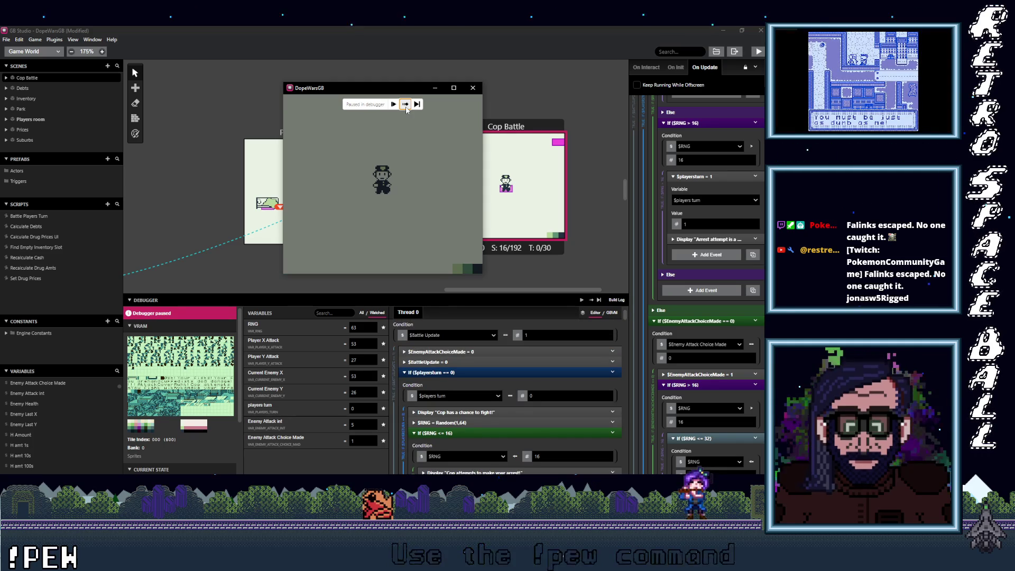
click(405, 107)
click(405, 107)
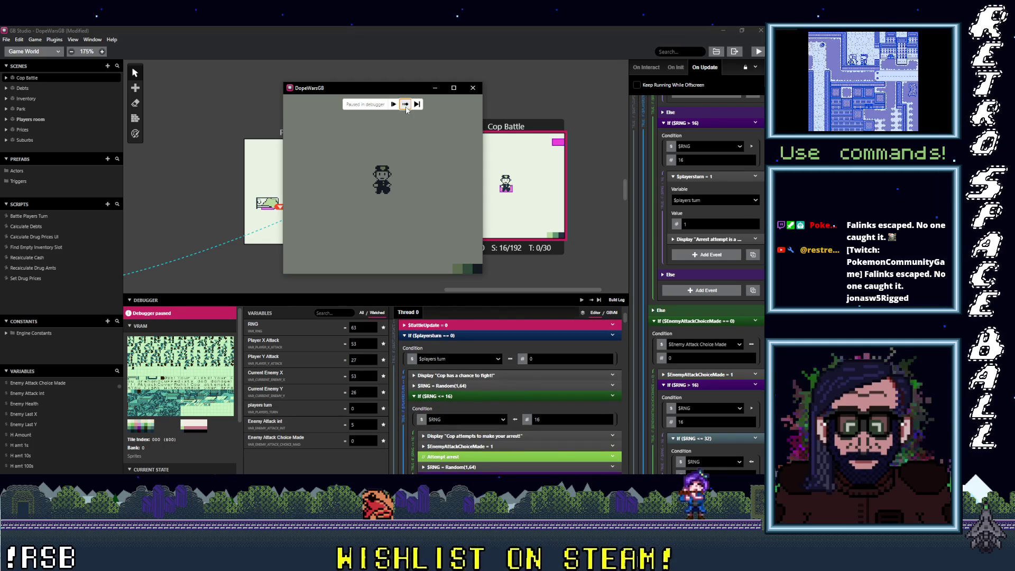
click(406, 108)
click(406, 108)
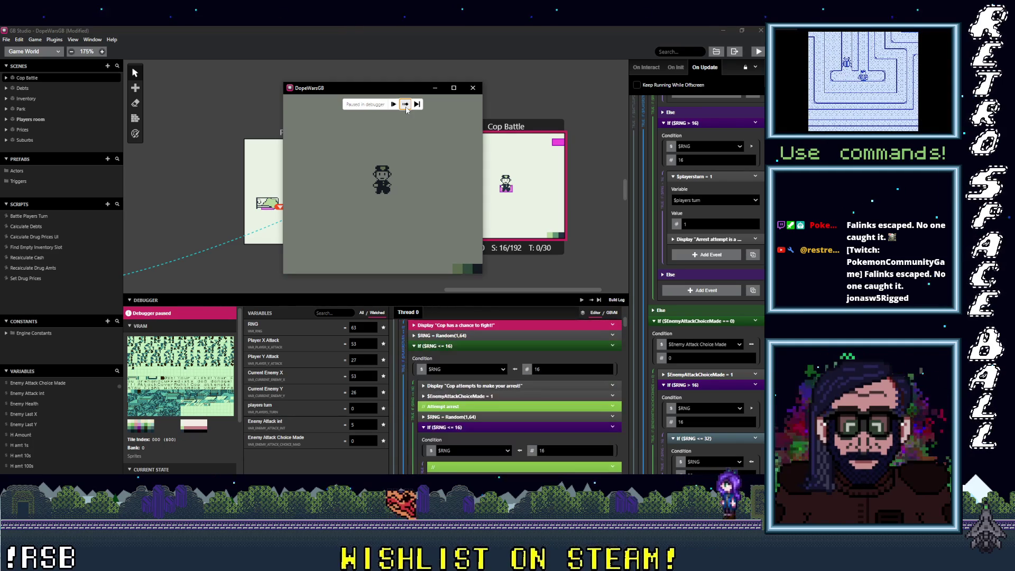
click(405, 104)
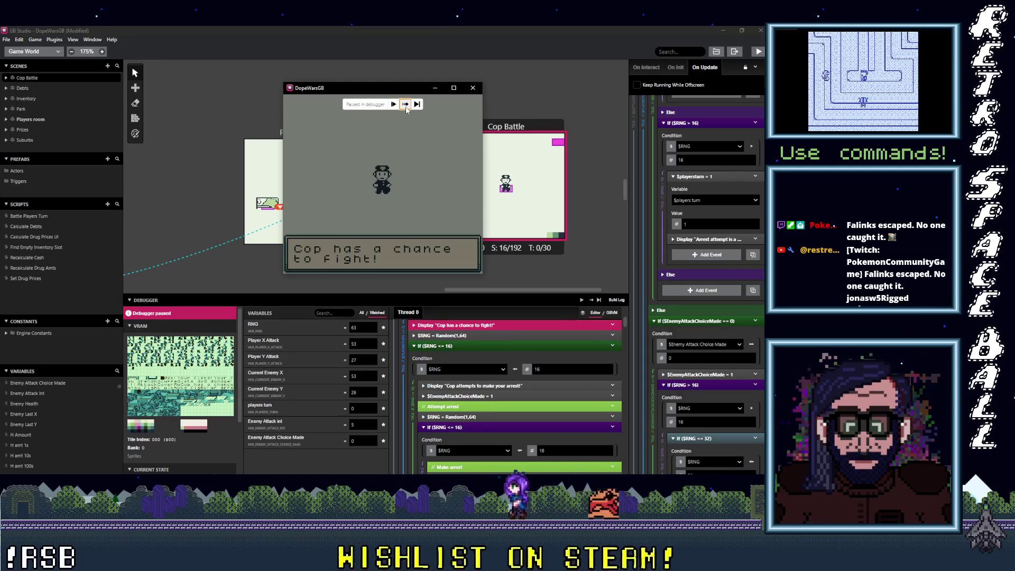
click(406, 106)
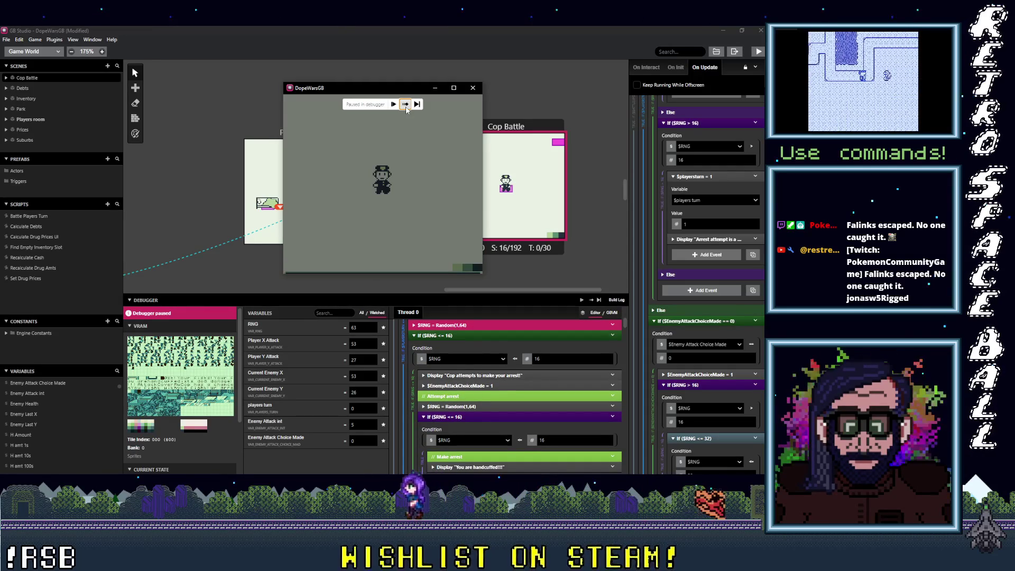
Step through the arrest to 'You are handcuffed!!!' and the coppers' turn check, then close the game window.
click(406, 107)
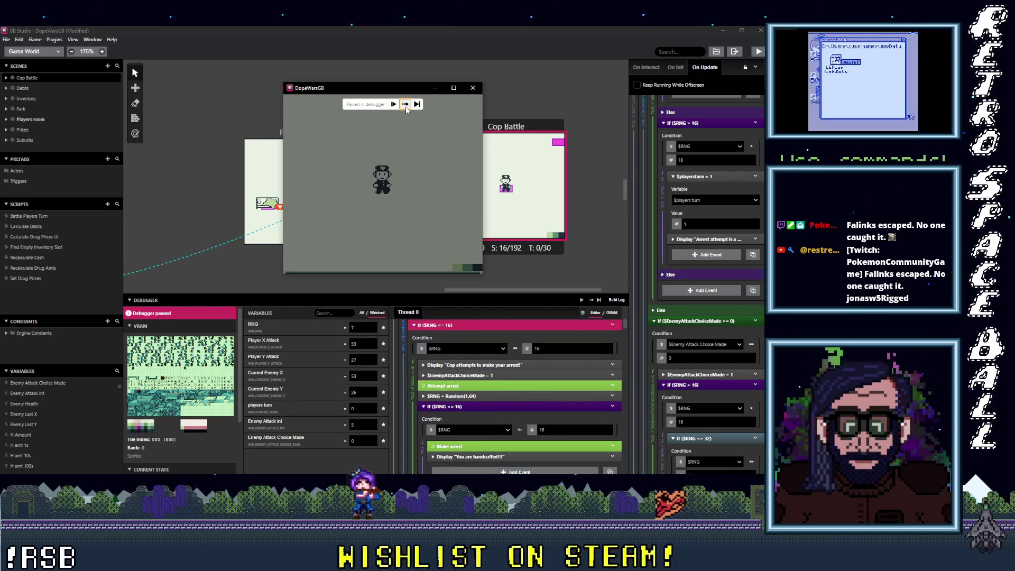
click(406, 107)
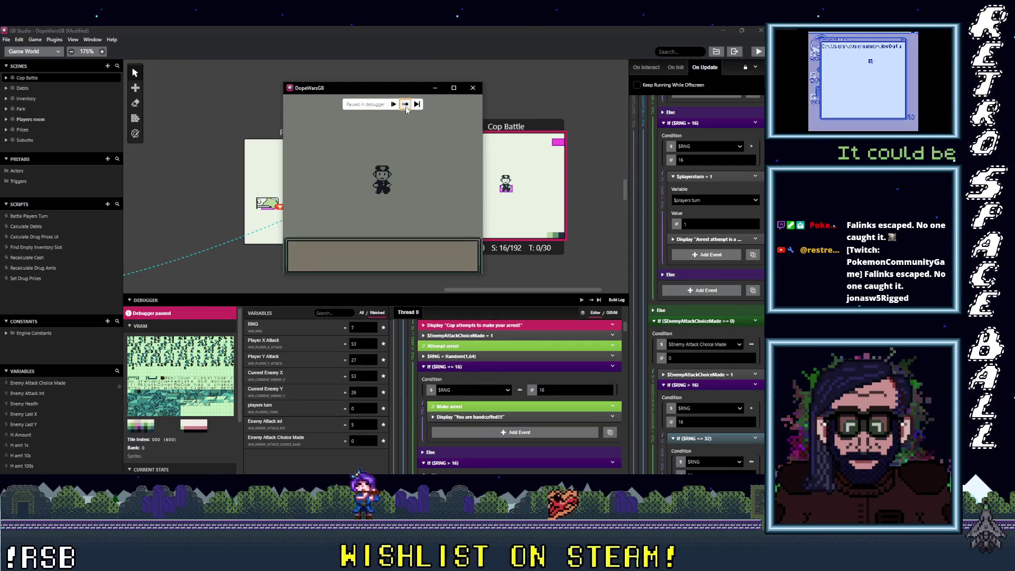
click(406, 108)
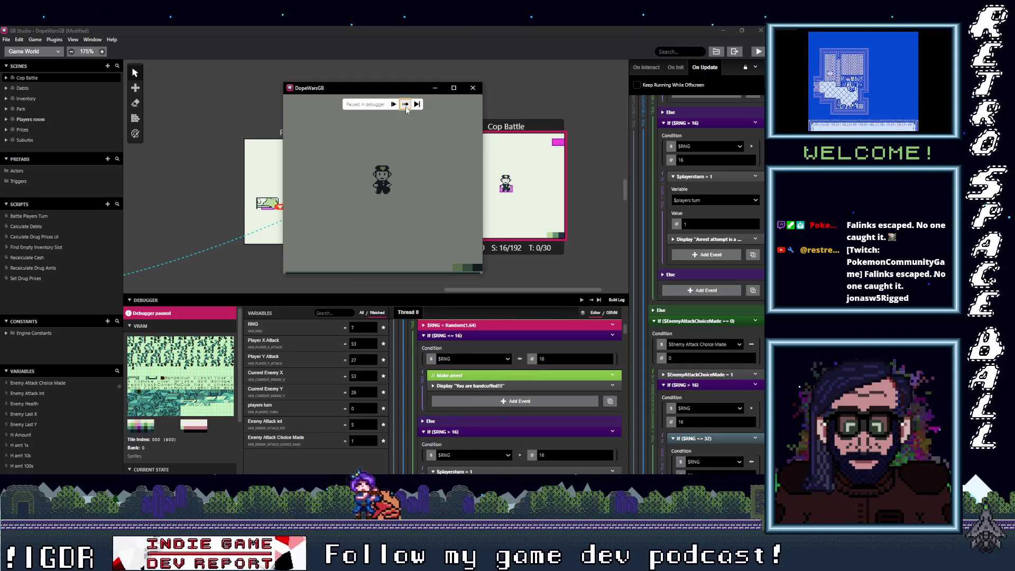
click(406, 108)
click(405, 108)
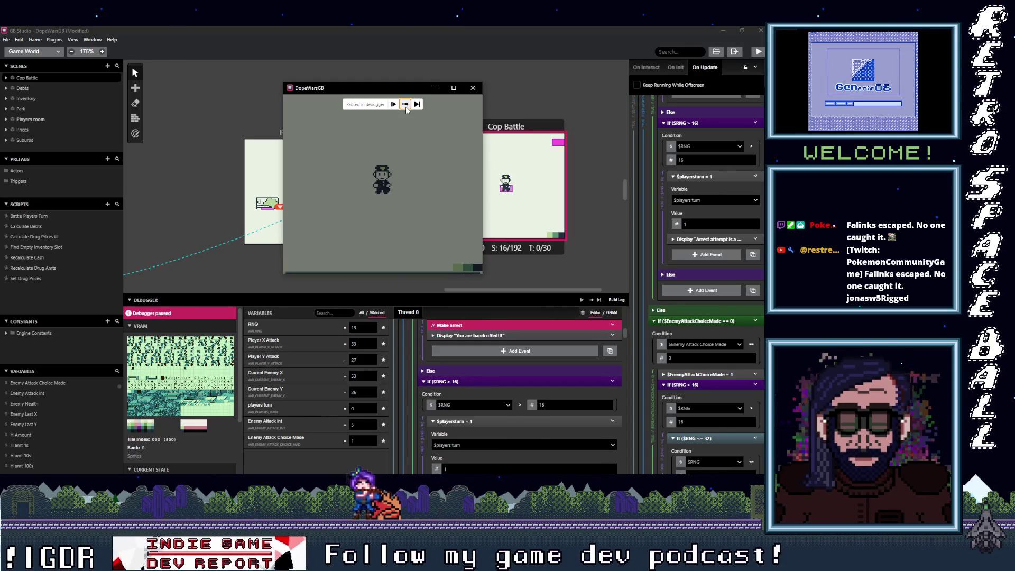
click(406, 108)
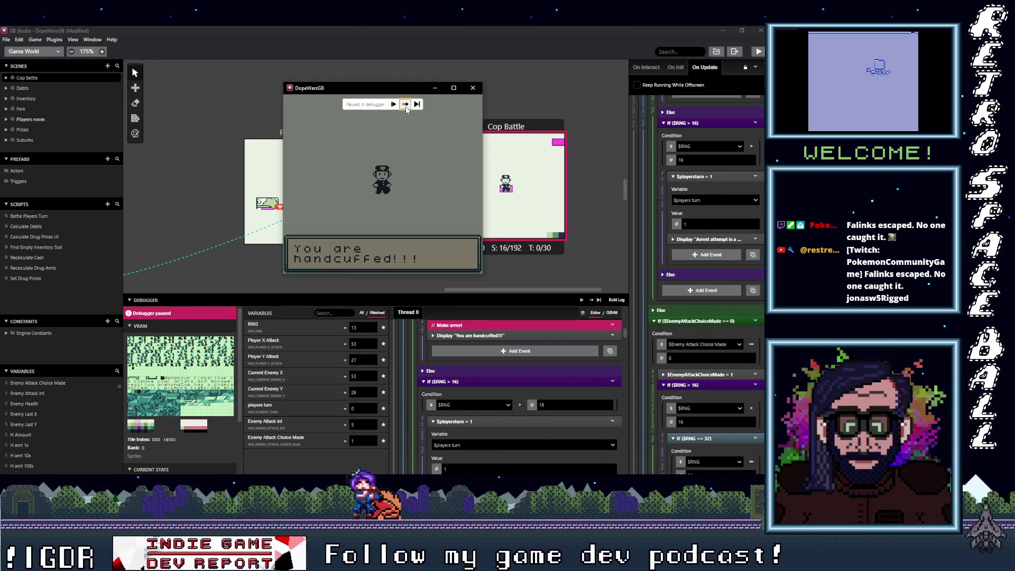
click(406, 108)
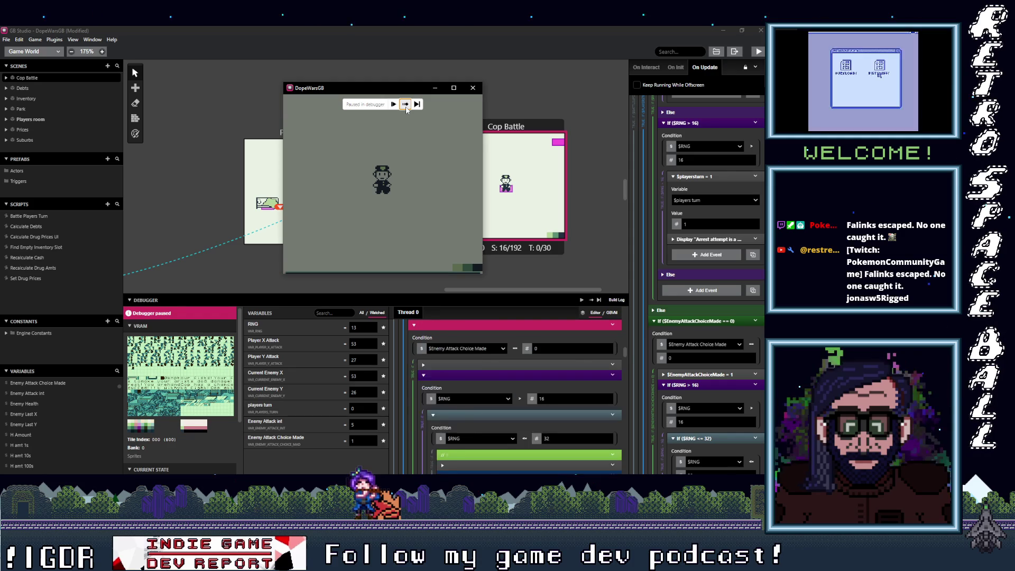
click(406, 108)
click(406, 108)
click(406, 108)
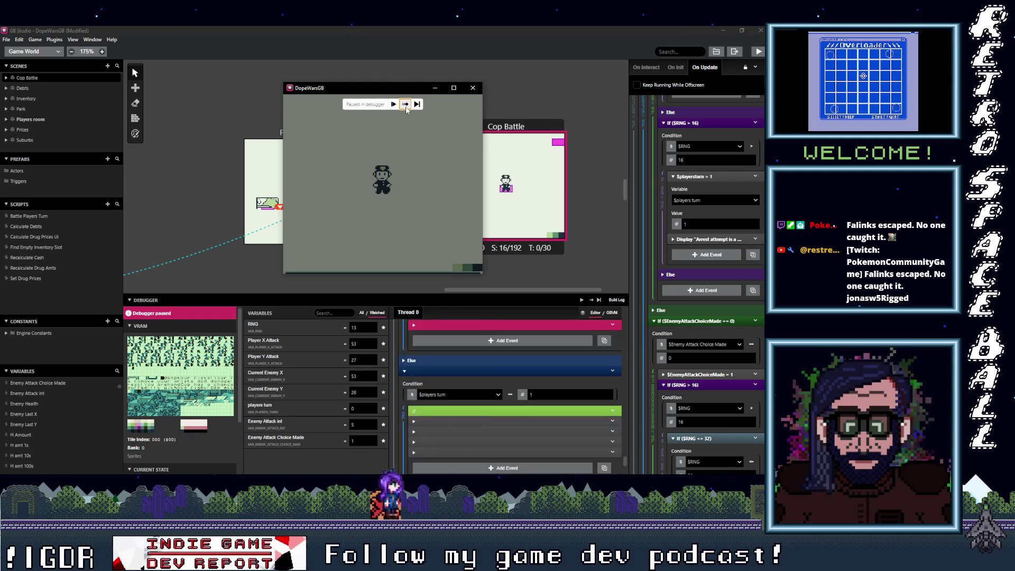
click(406, 108)
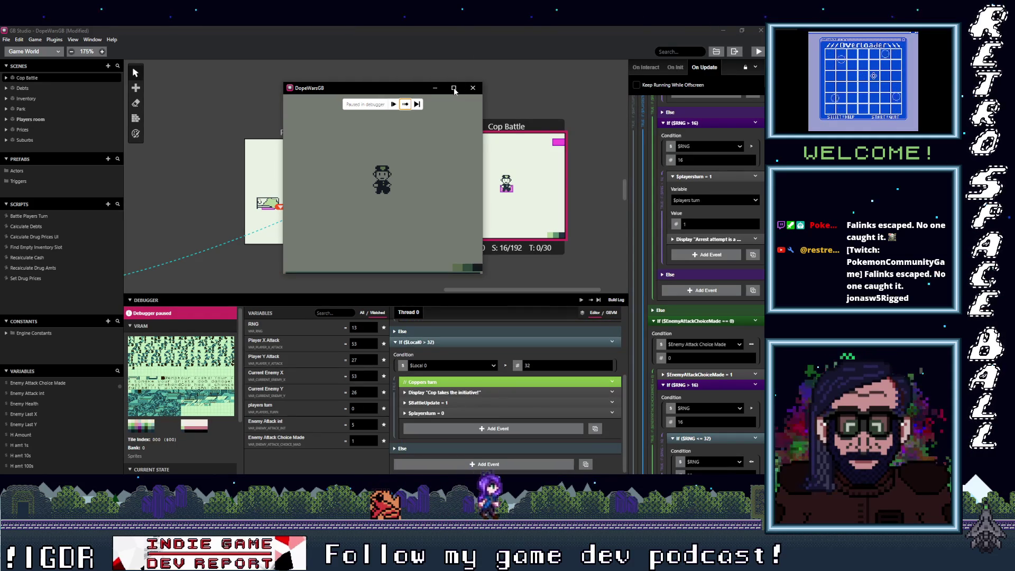
click(472, 88)
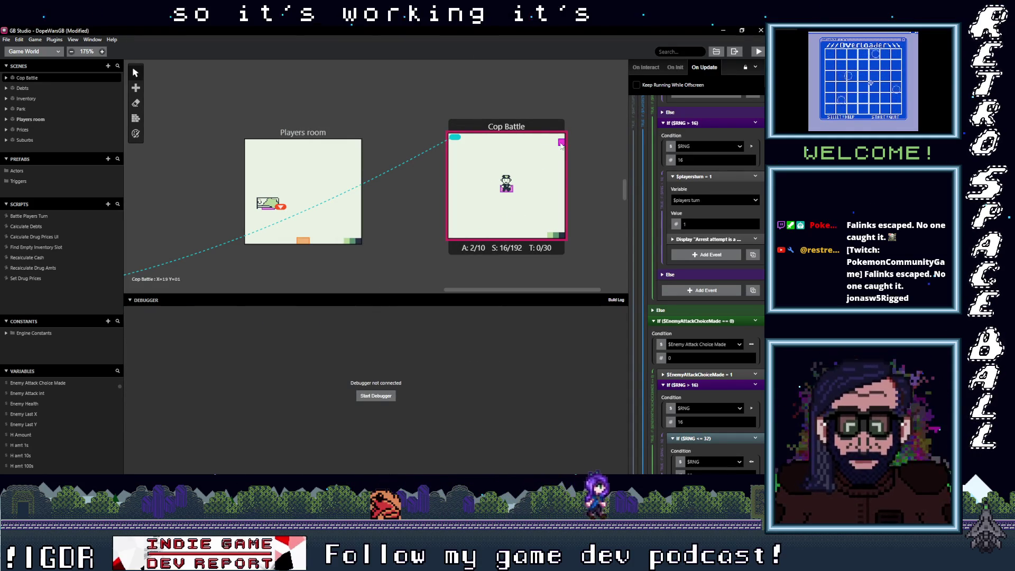
Widen the script panel and collapse the If ($RNG > 8) and If ($RNG > 32) blocks.
drag(561, 146, 556, 145)
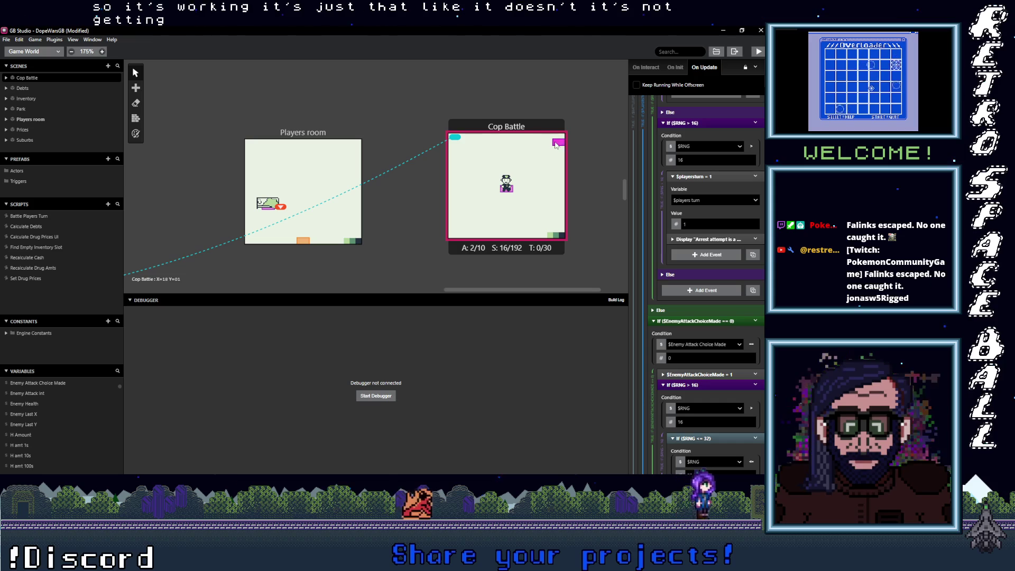
scroll(720, 406, down, 3)
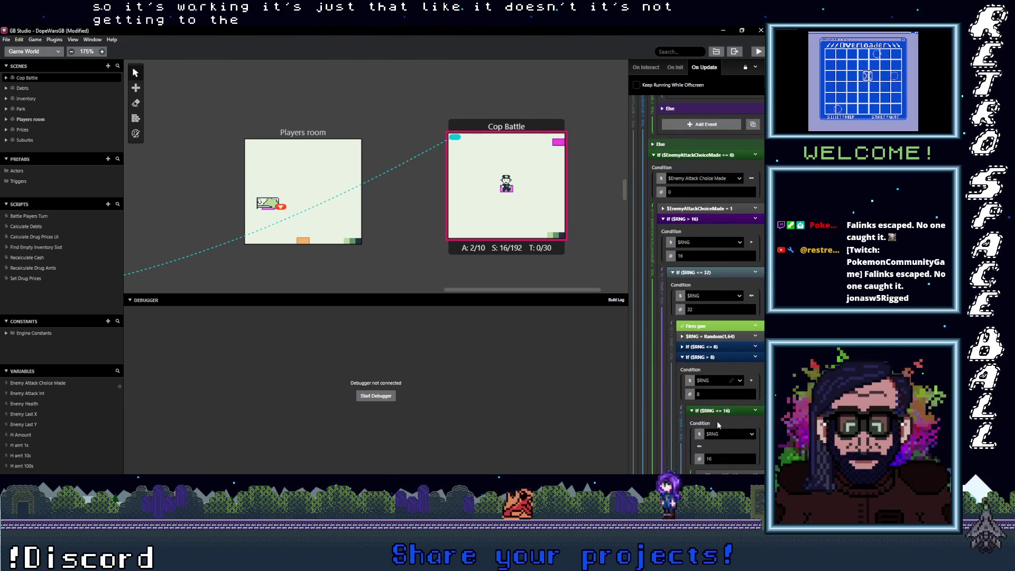
drag(629, 365, 536, 370)
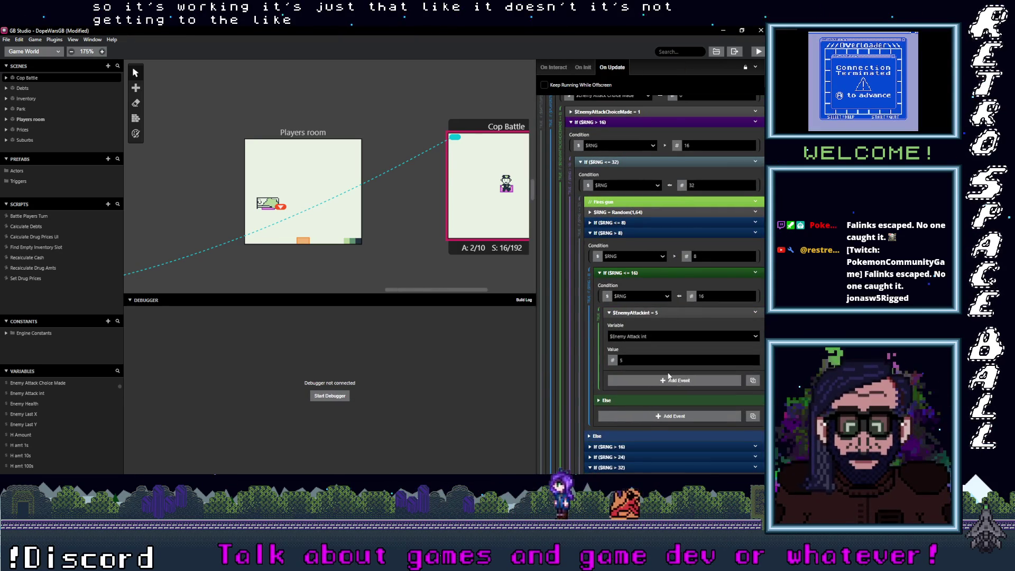
scroll(669, 377, up, 2)
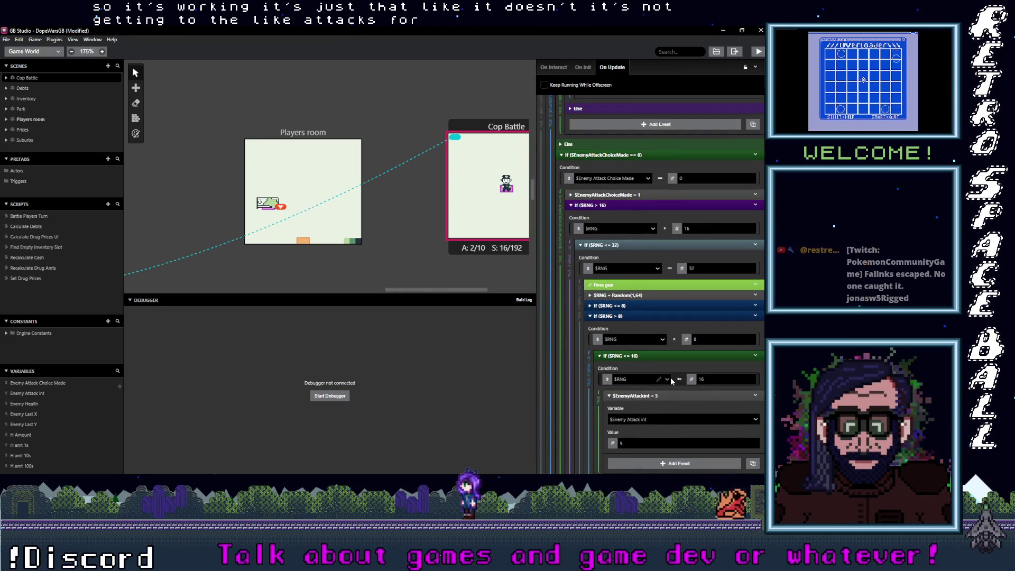
click(635, 316)
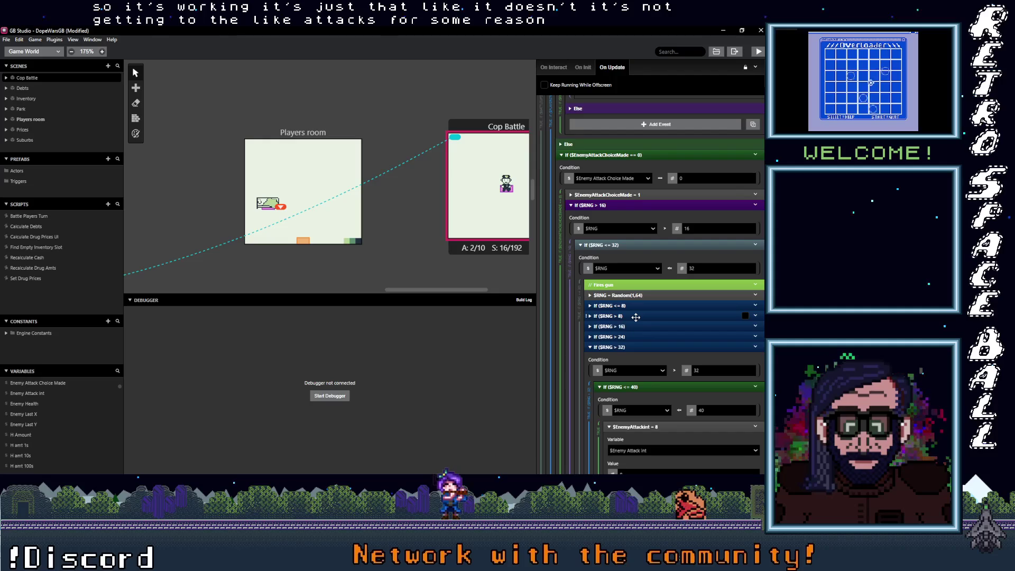
click(634, 346)
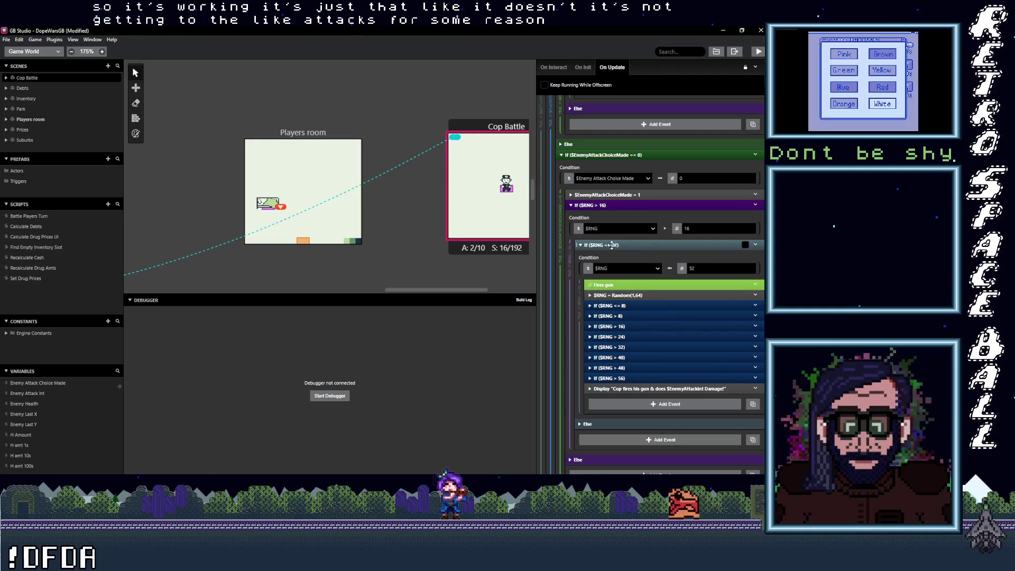
Move the $EnemyAttackChoiceMade = 1 event to the start of the Fires gun branch.
scroll(630, 303, up, 3)
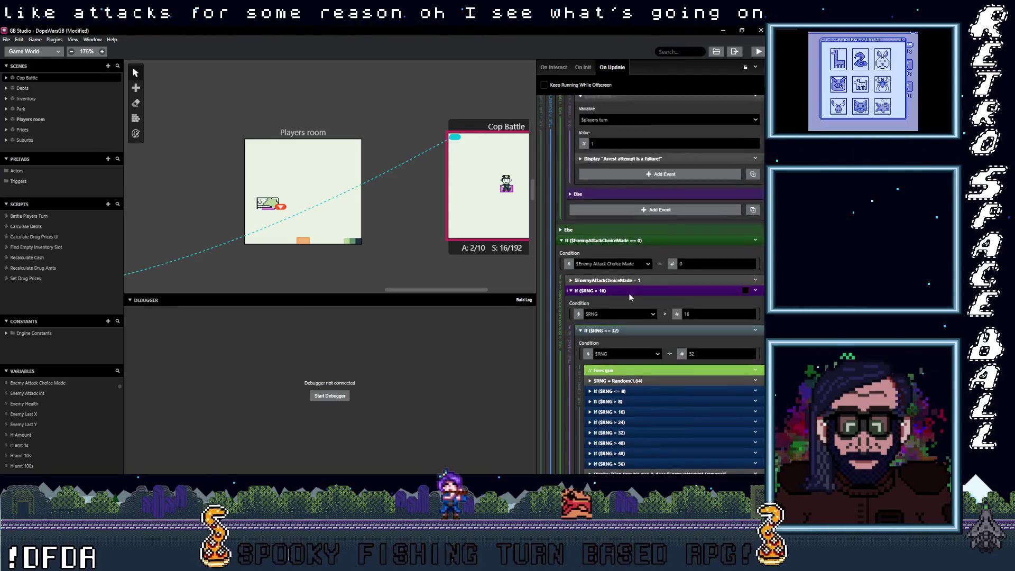
scroll(631, 302, up, 1)
scroll(631, 302, up, 1)
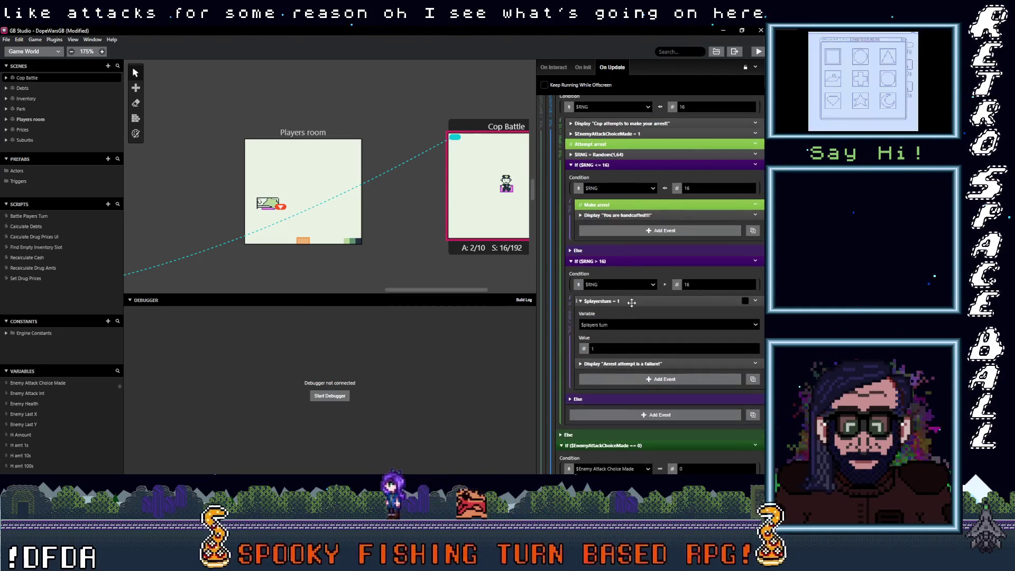
scroll(631, 302, down, 4)
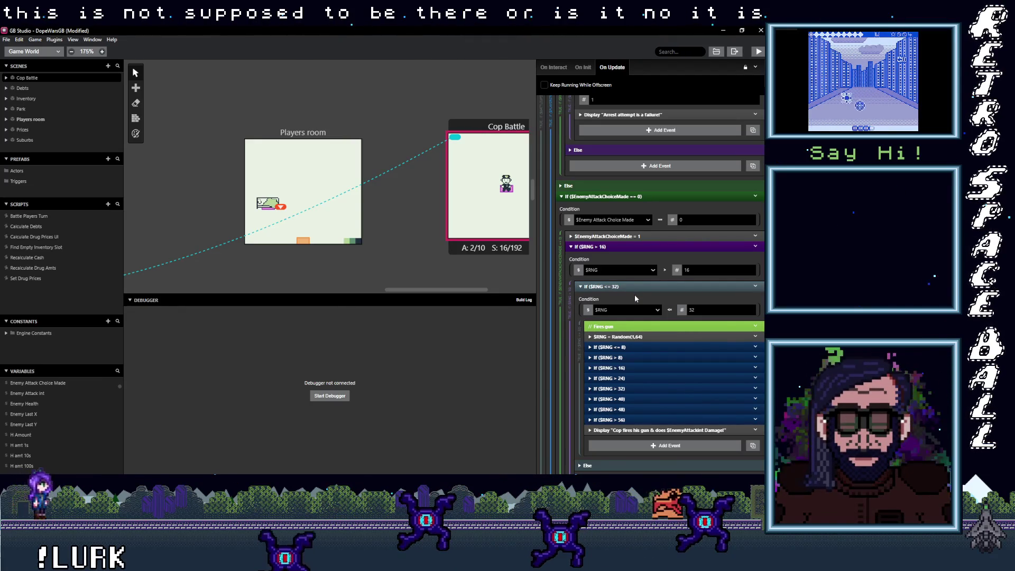
scroll(634, 293, down, 3)
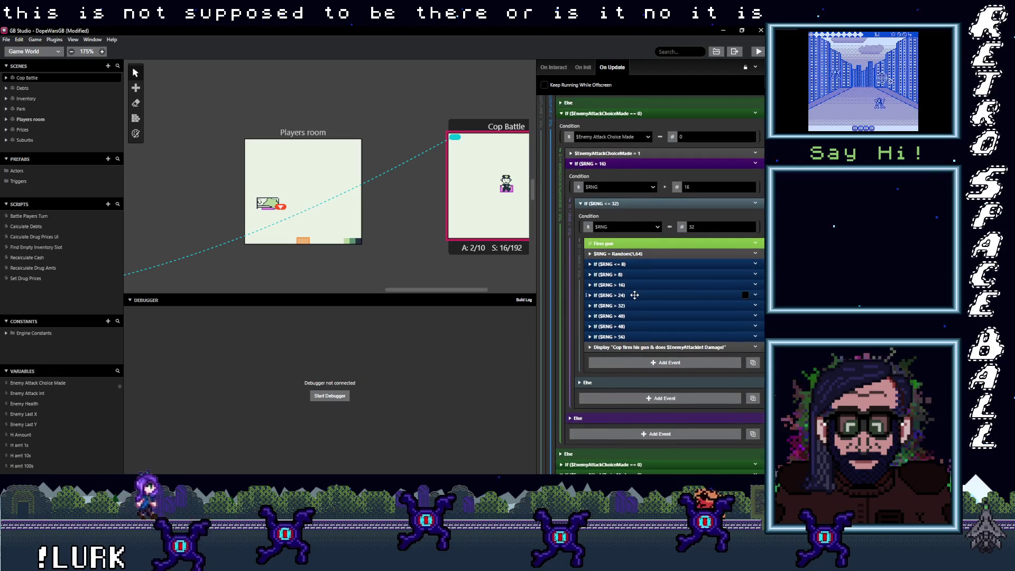
scroll(634, 295, down, 2)
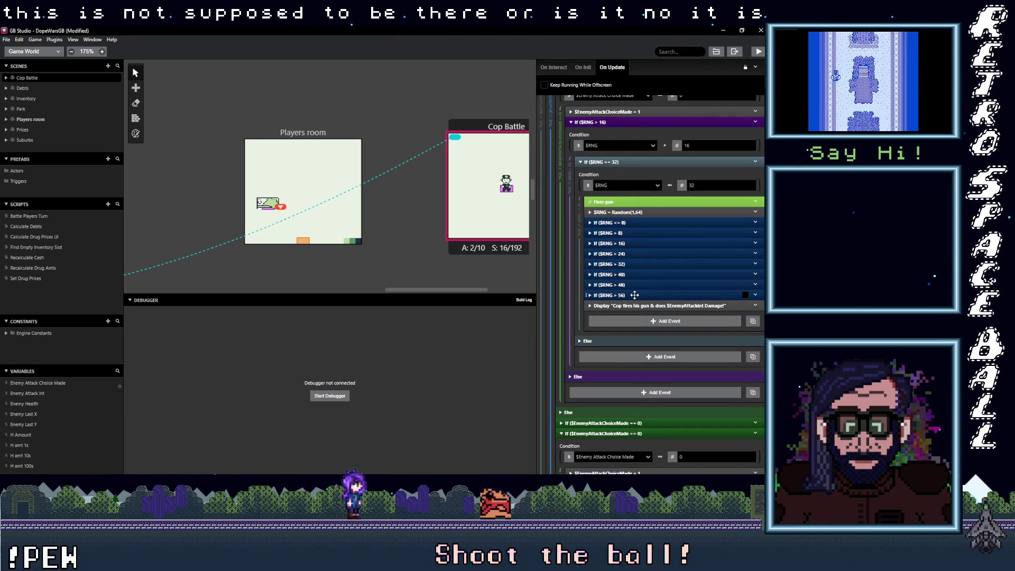
scroll(634, 295, up, 2)
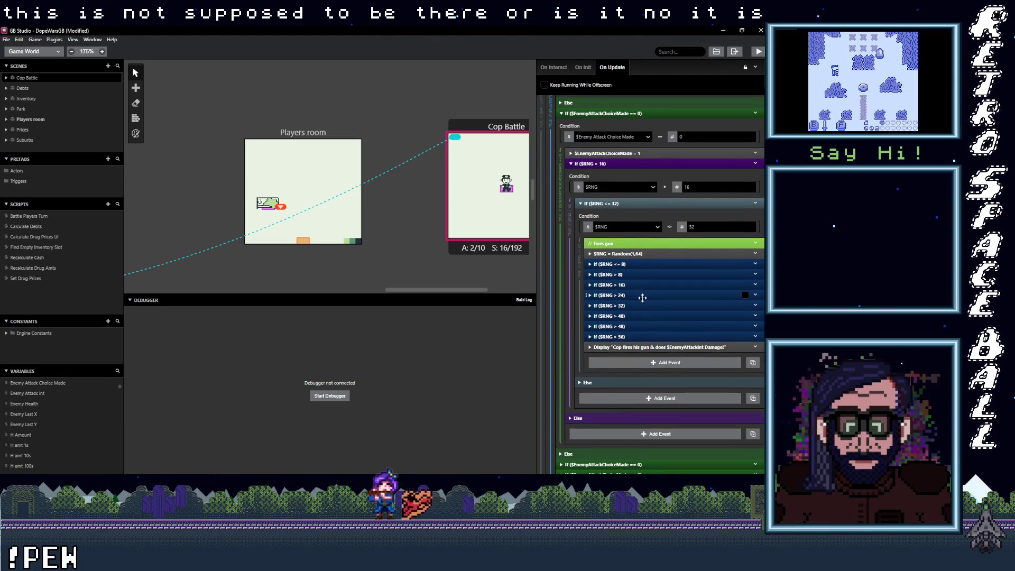
scroll(642, 297, up, 2)
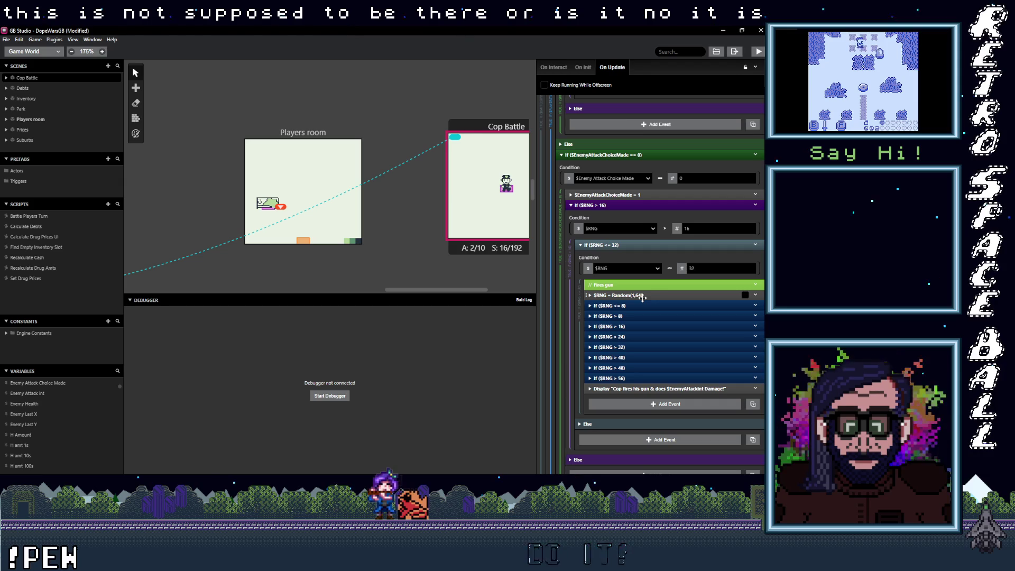
drag(621, 199, 646, 285)
Move $EnemyAttackChoiceMade = 1 to the top of the Take Cover branch.
scroll(645, 309, down, 10)
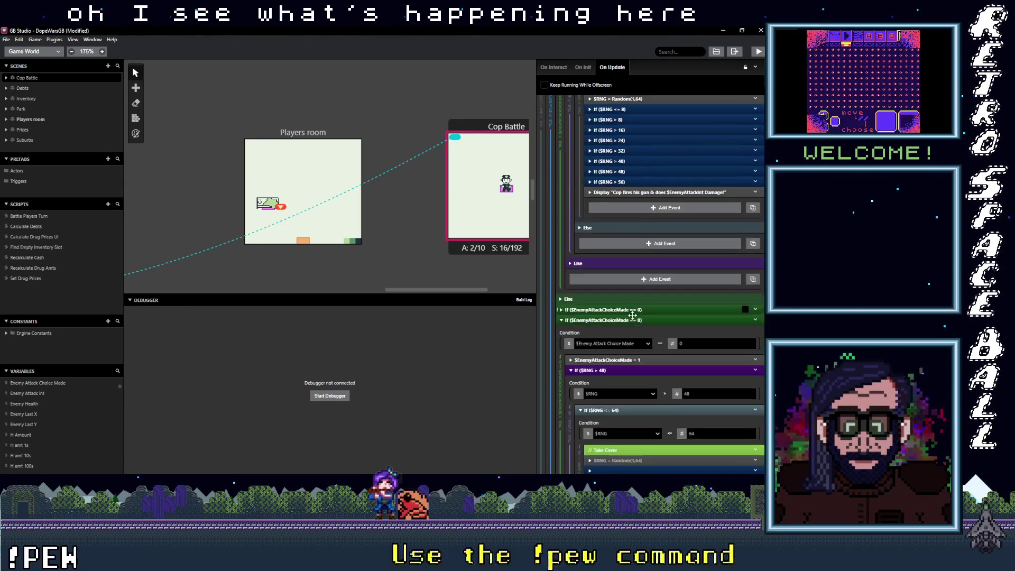
scroll(642, 312, down, 4)
mouse_move(623, 265)
mouse_down()
mouse_move(640, 365)
mouse_move(642, 353)
mouse_move(630, 355)
mouse_move(640, 413)
mouse_up()
Save the project with Ctrl+S and launch a rebuilt test run of DopeWarsGB.
scroll(634, 359, down, 15)
scroll(642, 410, down, 10)
scroll(642, 409, down, 5)
scroll(642, 406, up, 6)
key(ctrl+s)
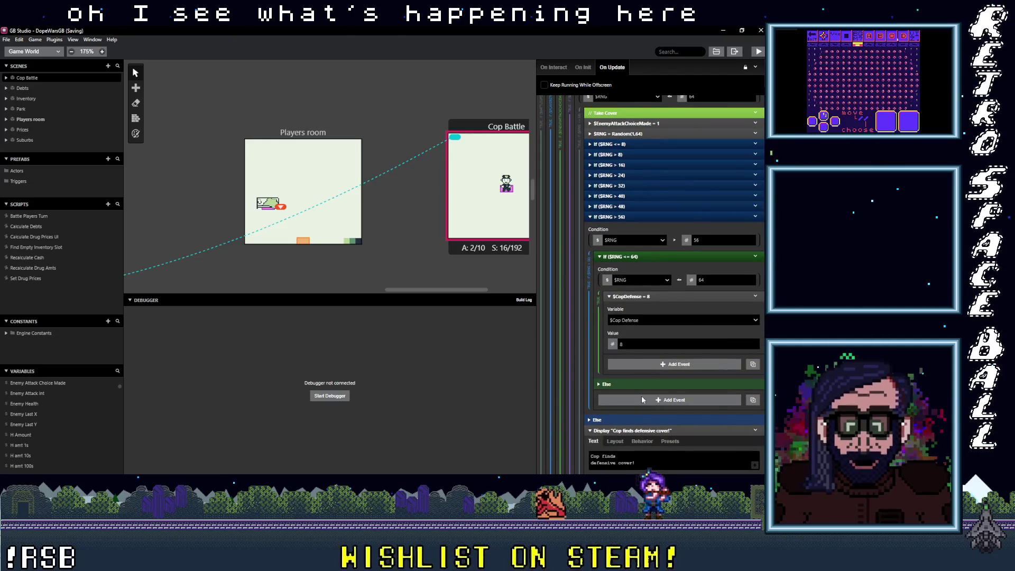
click(757, 52)
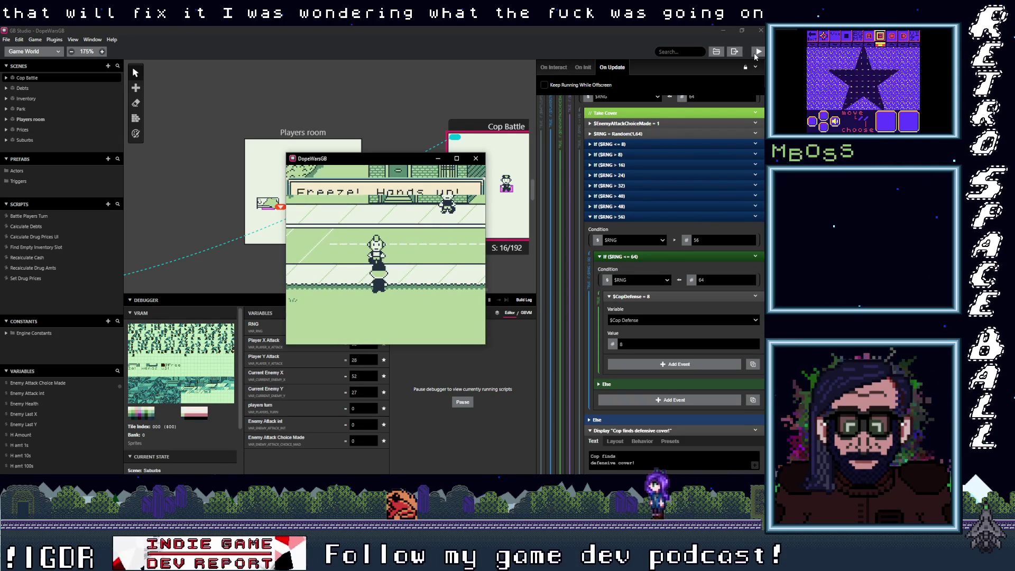
Play the opening cop battle round: initiative, an Attack choice, then the cop's gunfire and club damage.
key(z)
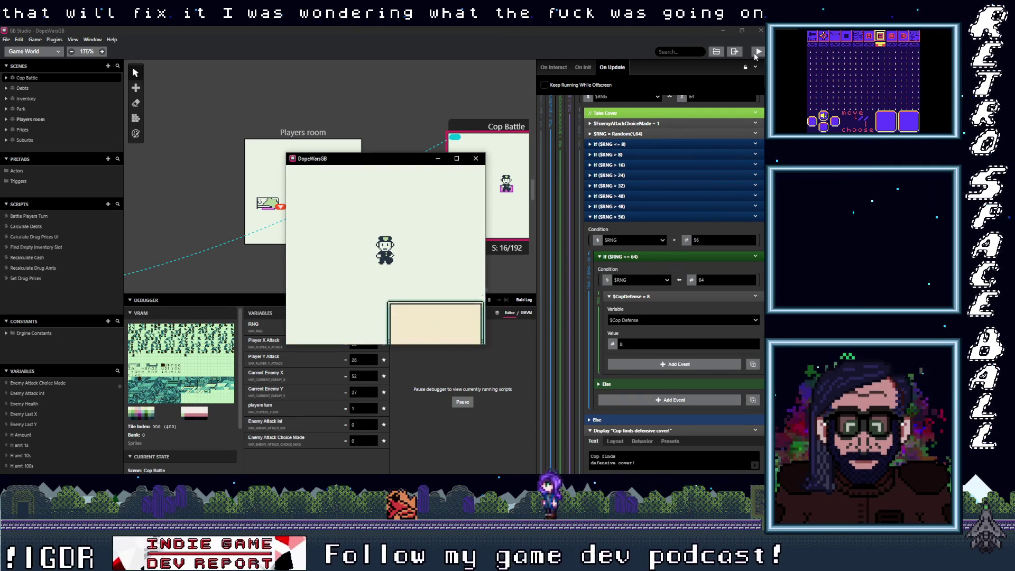
key(z)
key(z)
key(z)
key(z)
key(z)
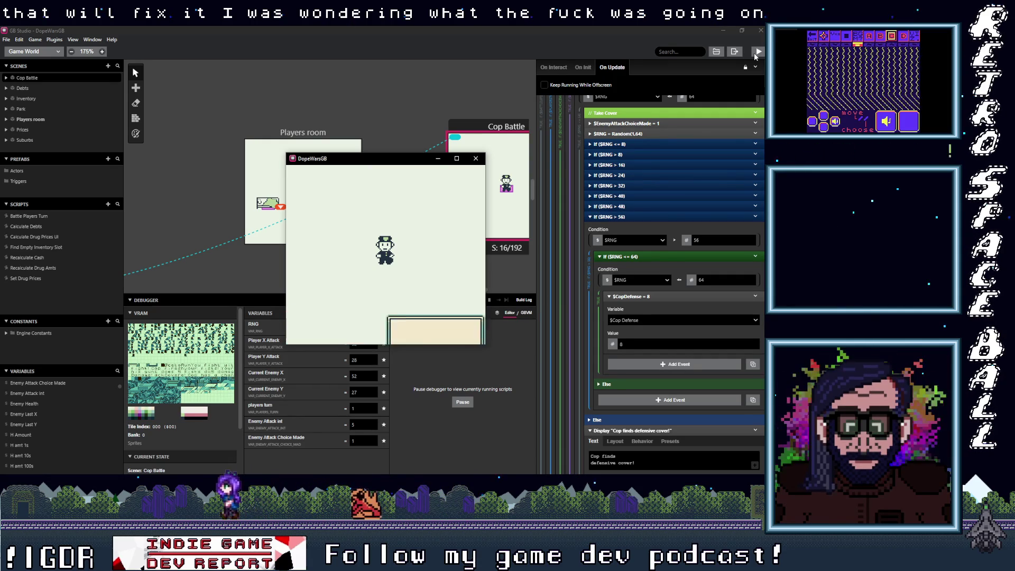
key(z)
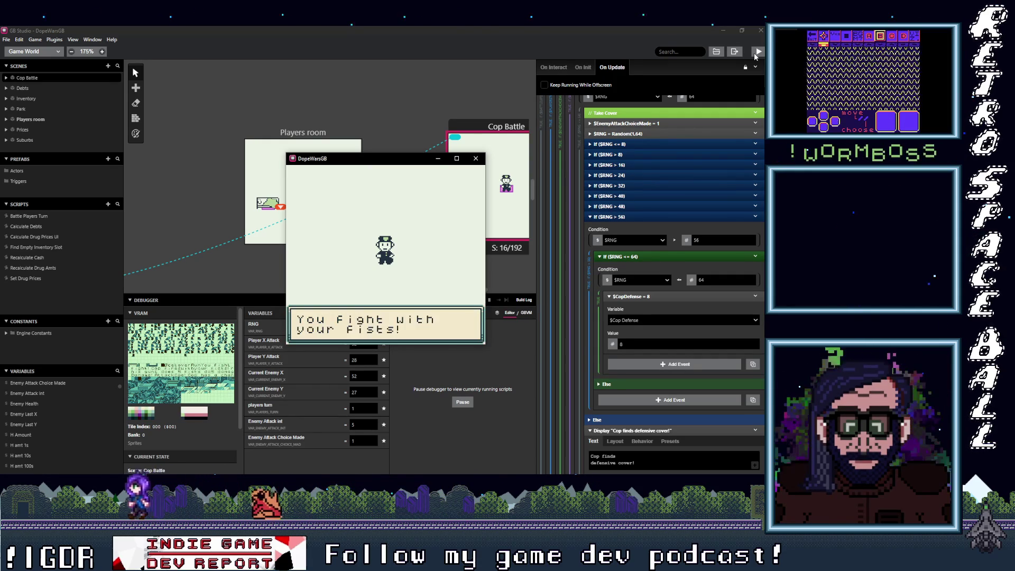
key(z)
key(z)
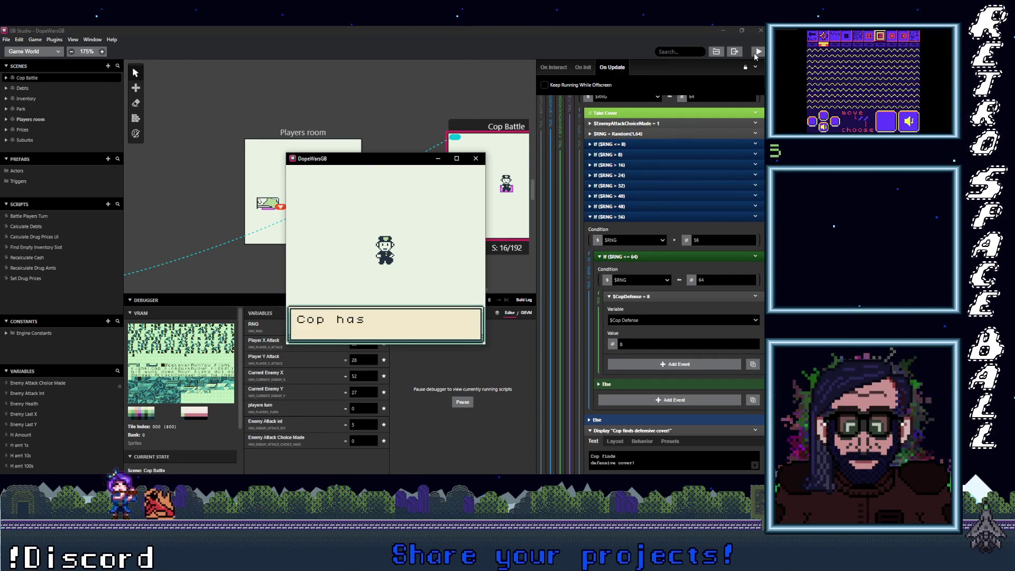
key(z)
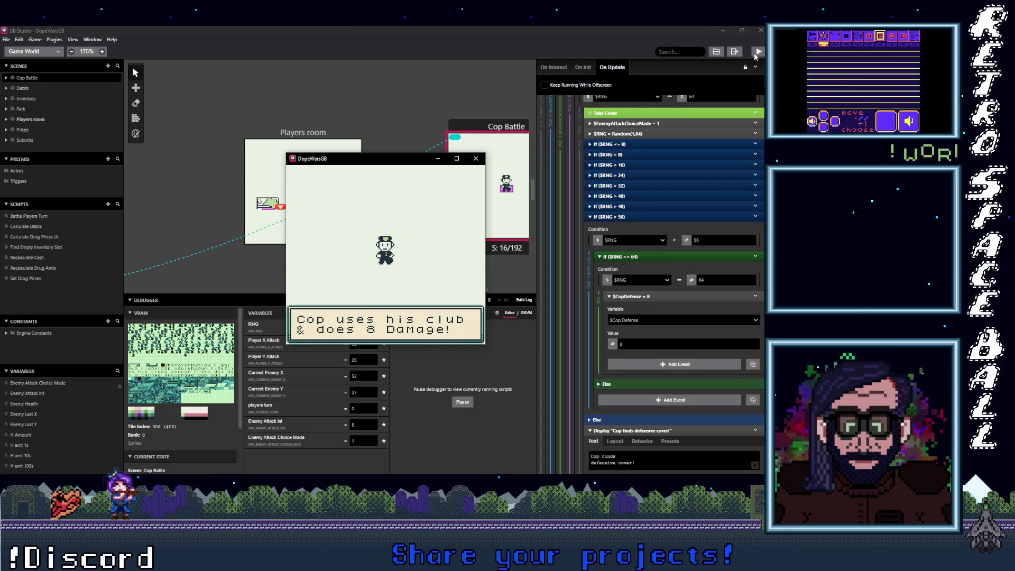
key(z)
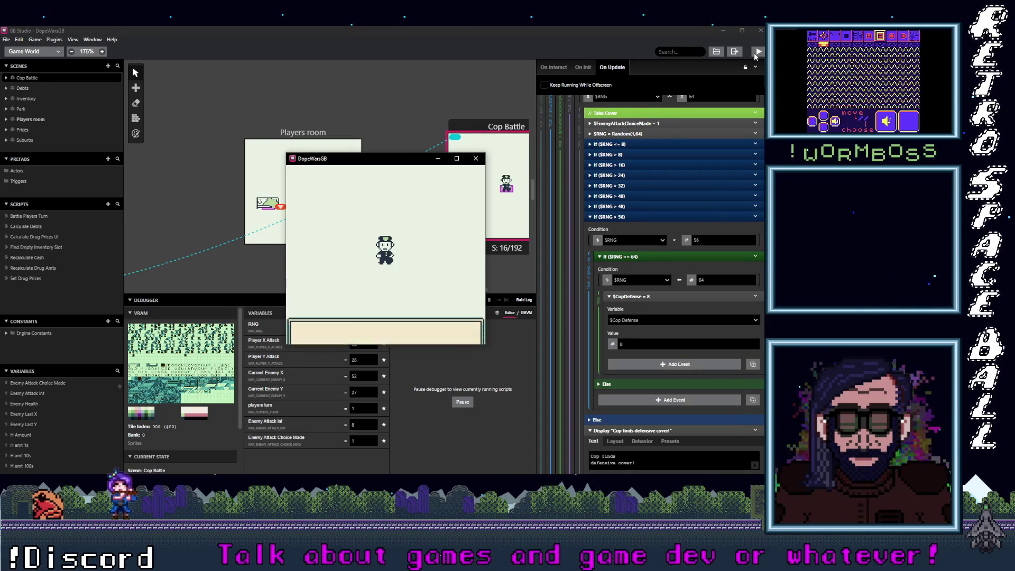
Land fist attacks on the cop, then watch his arrest attempt and his move to take cover.
key(z)
key(z)
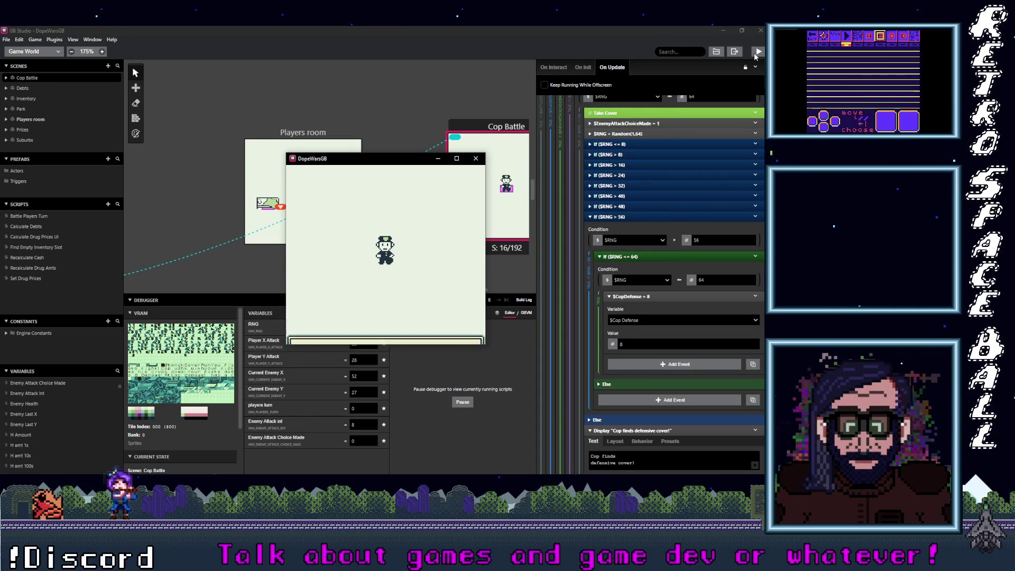
key(z)
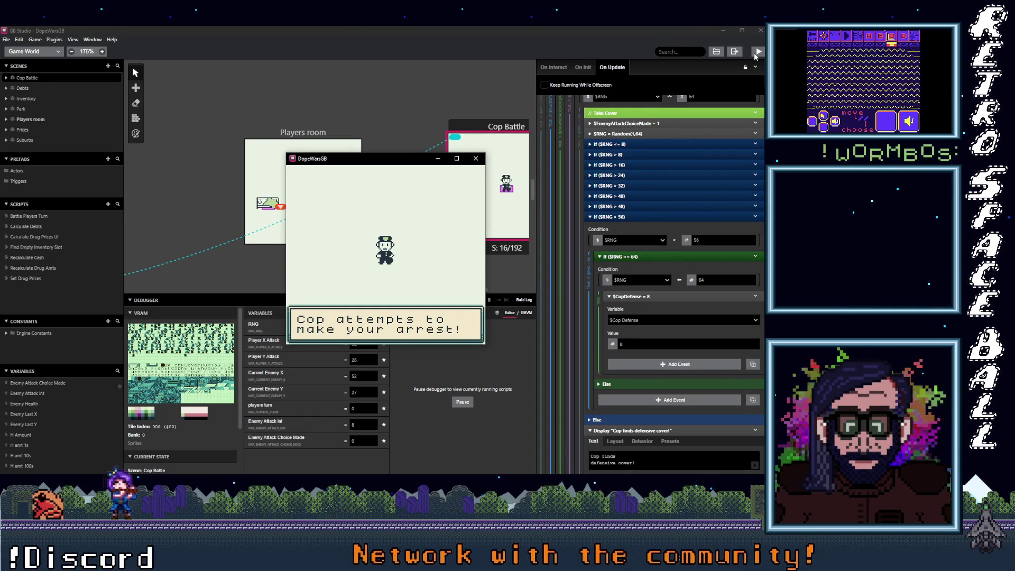
key(z)
key(z)
key(z)
key(z)
key(z)
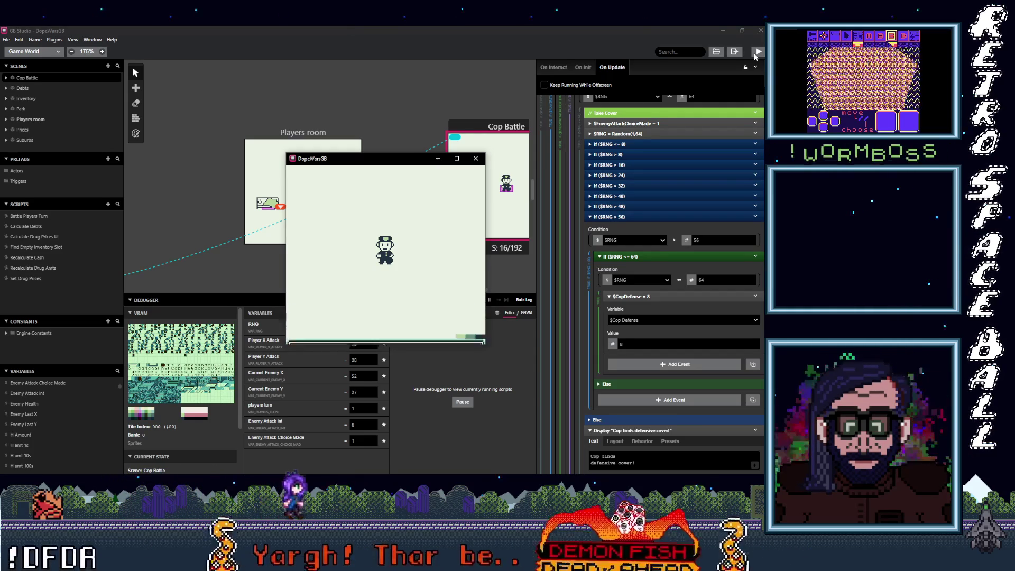
key(z)
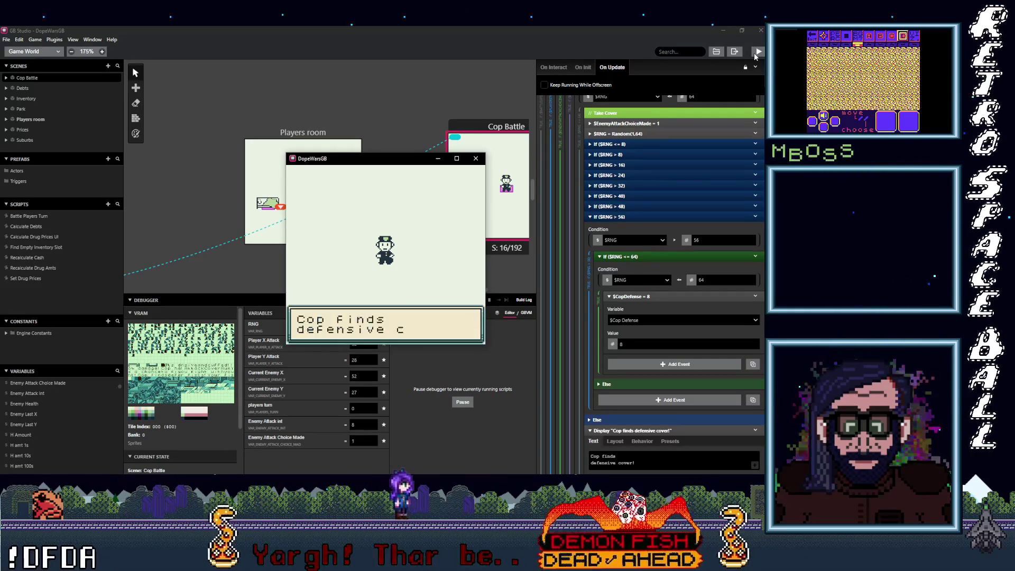
key(z)
key(z)
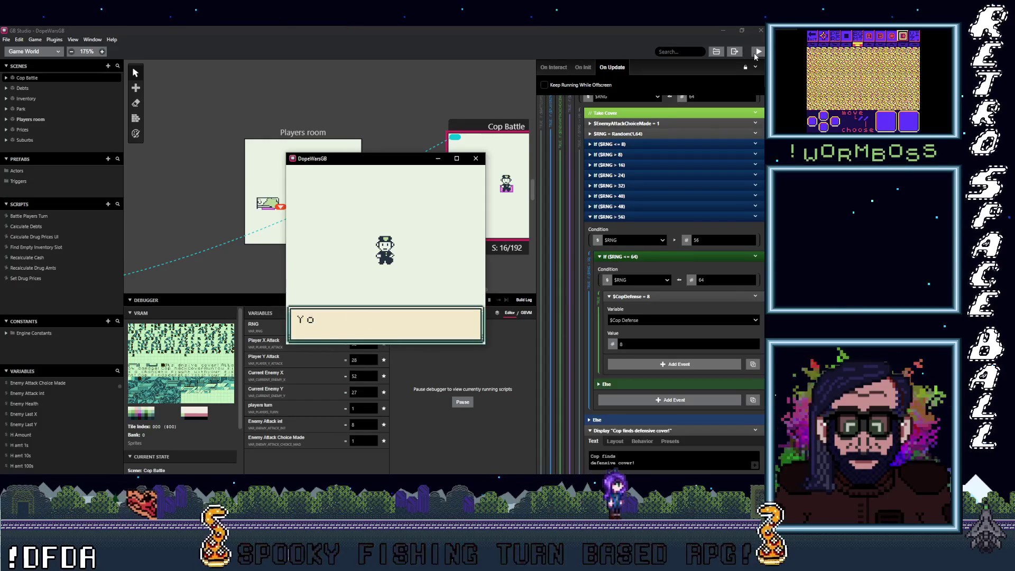
key(z)
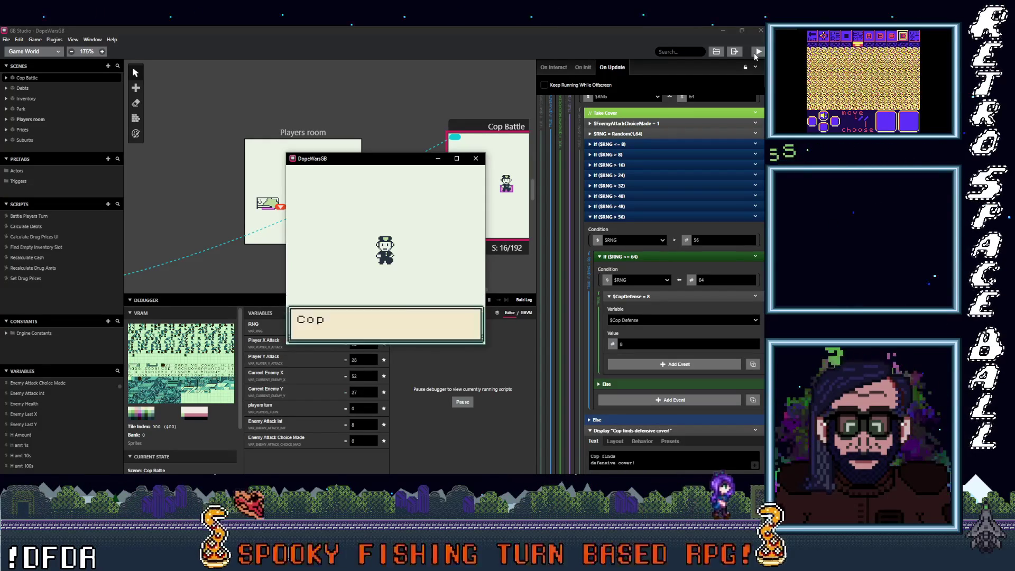
key(z)
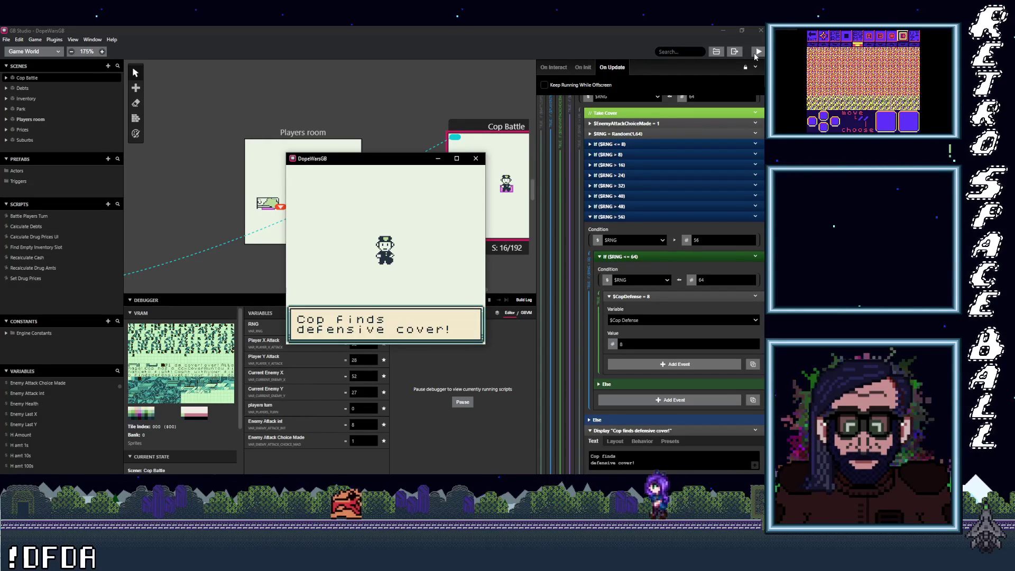
Choose Attack for more fist strikes, getting past a failed arrest and on to the cop's turn.
key(z)
key(z)
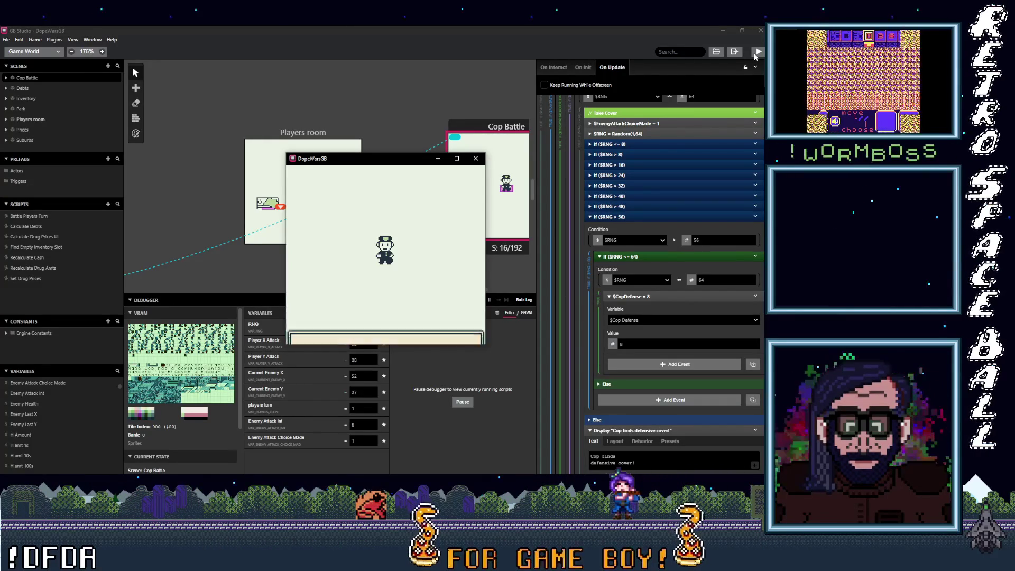
key(z)
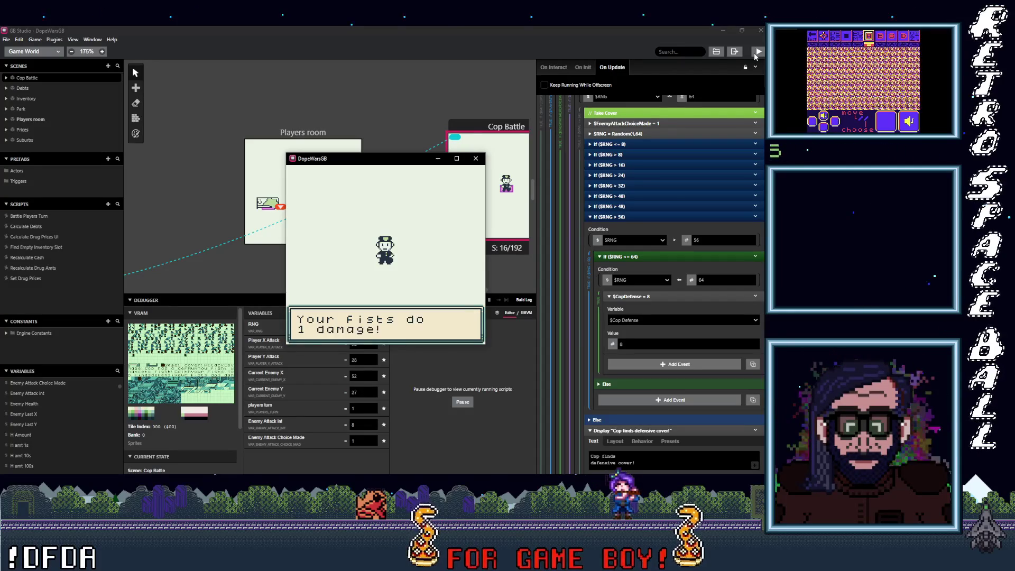
key(z)
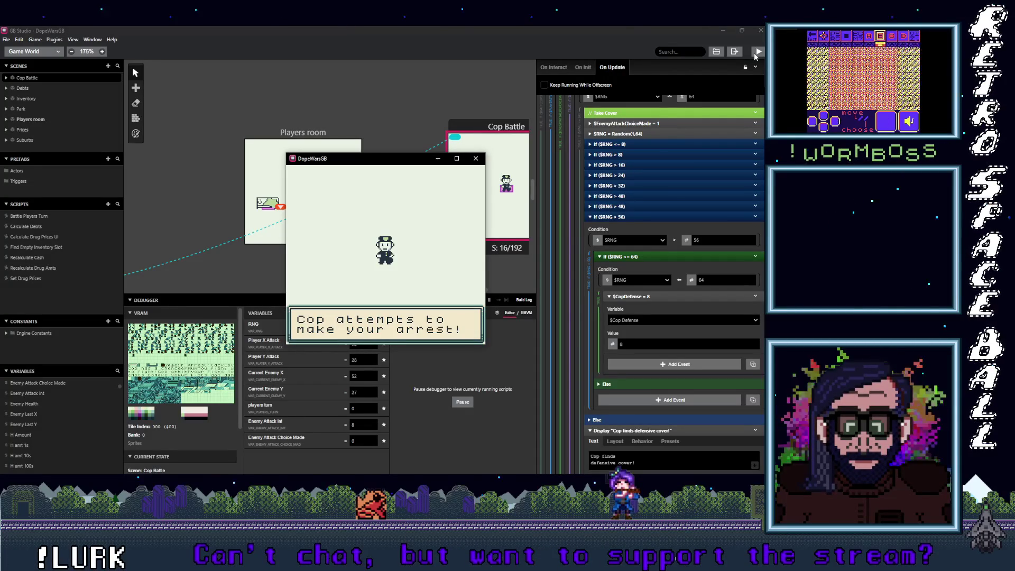
key(z)
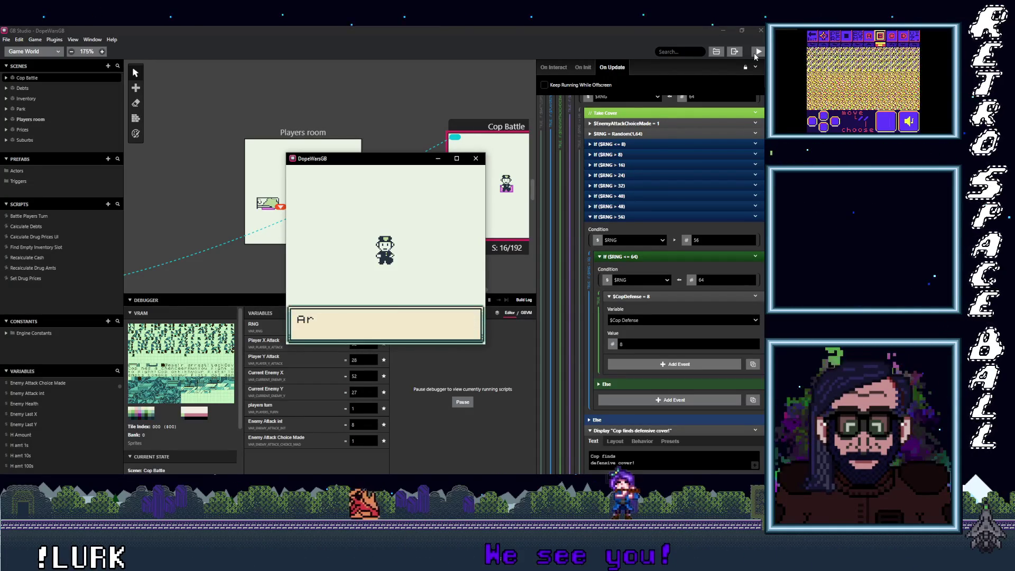
key(z)
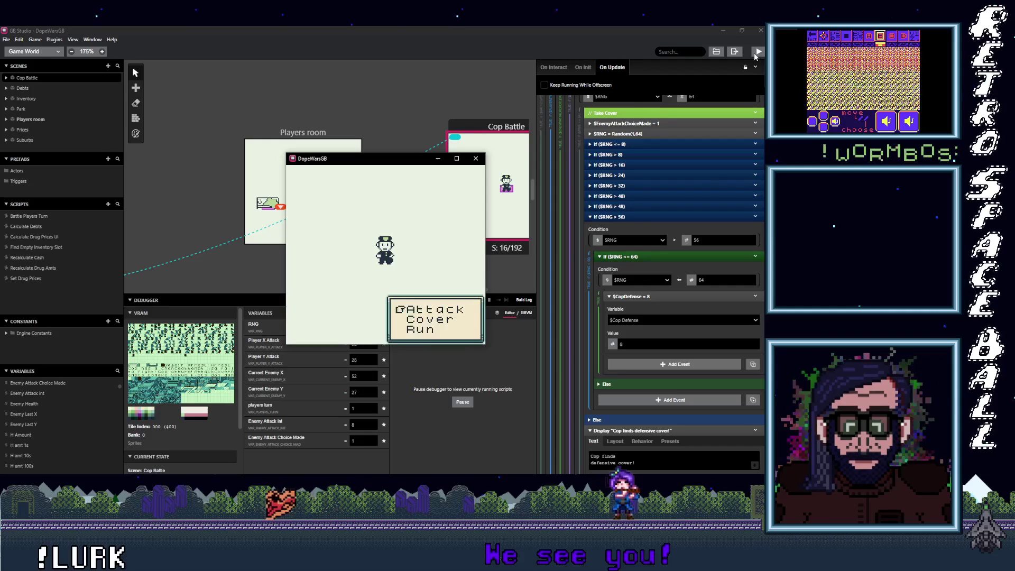
key(z)
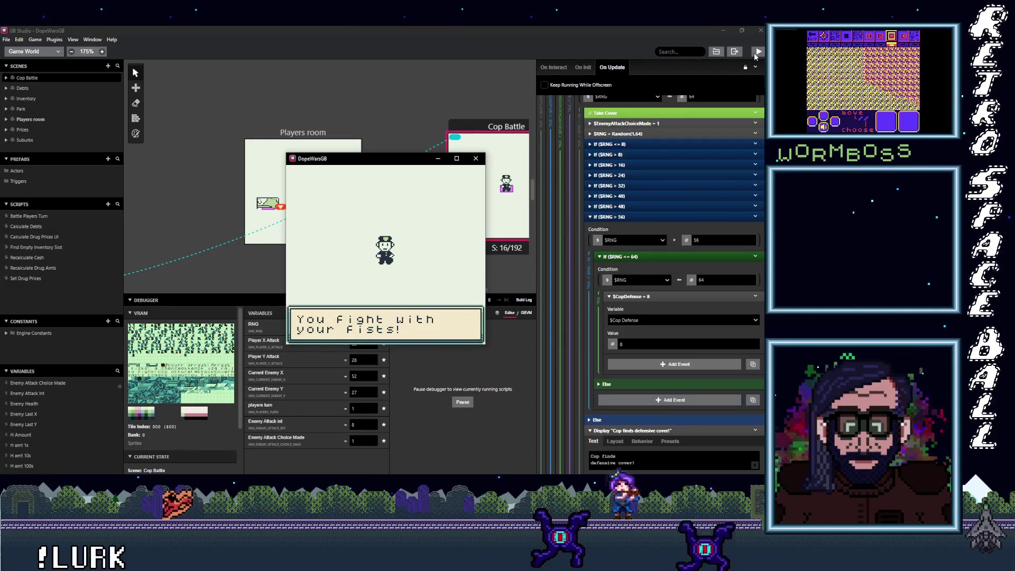
key(z)
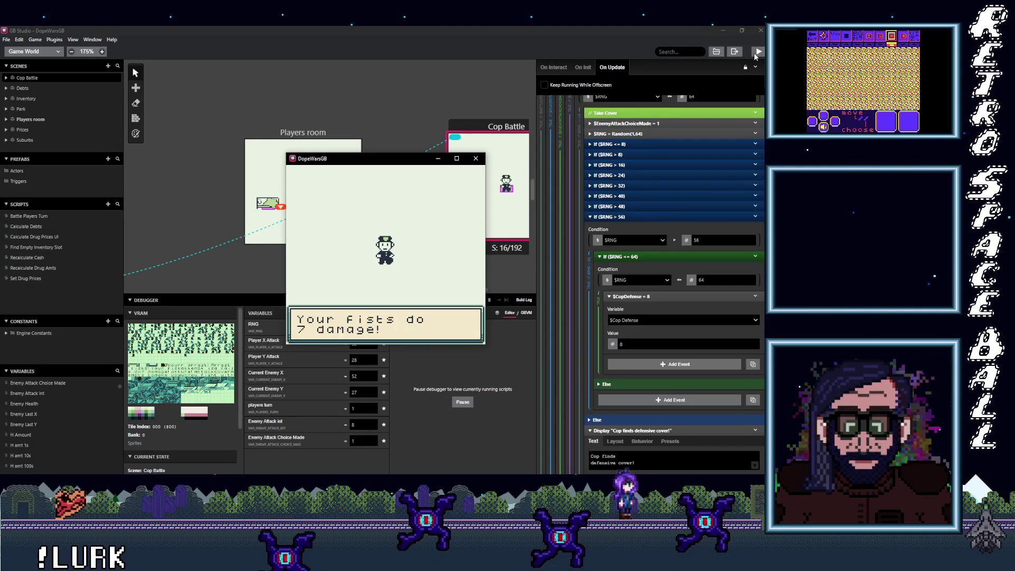
key(z)
key(z)
Play another round: a fist attack, the cop's club swing and another failed arrest attempt.
key(z)
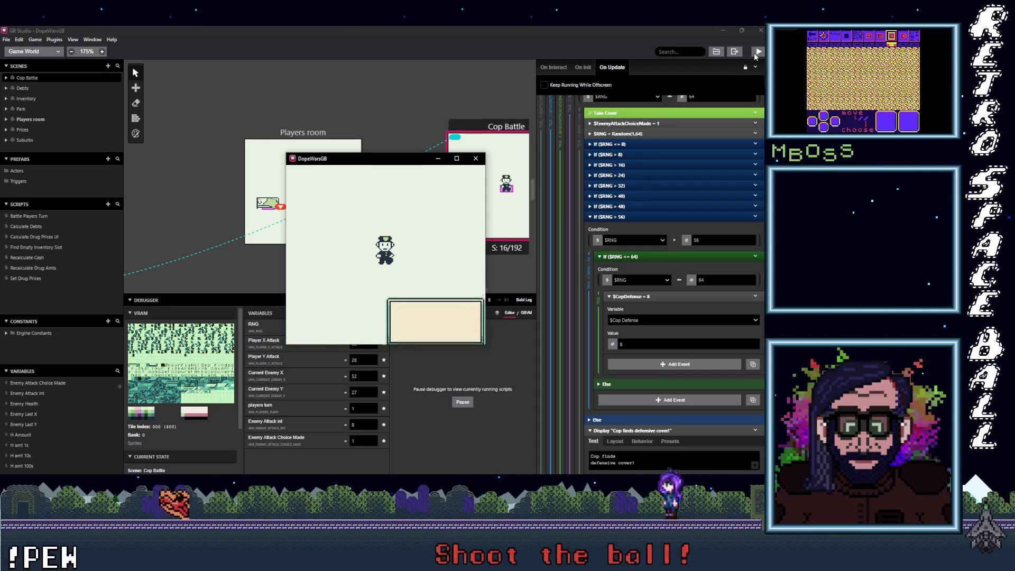
key(z)
key(z)
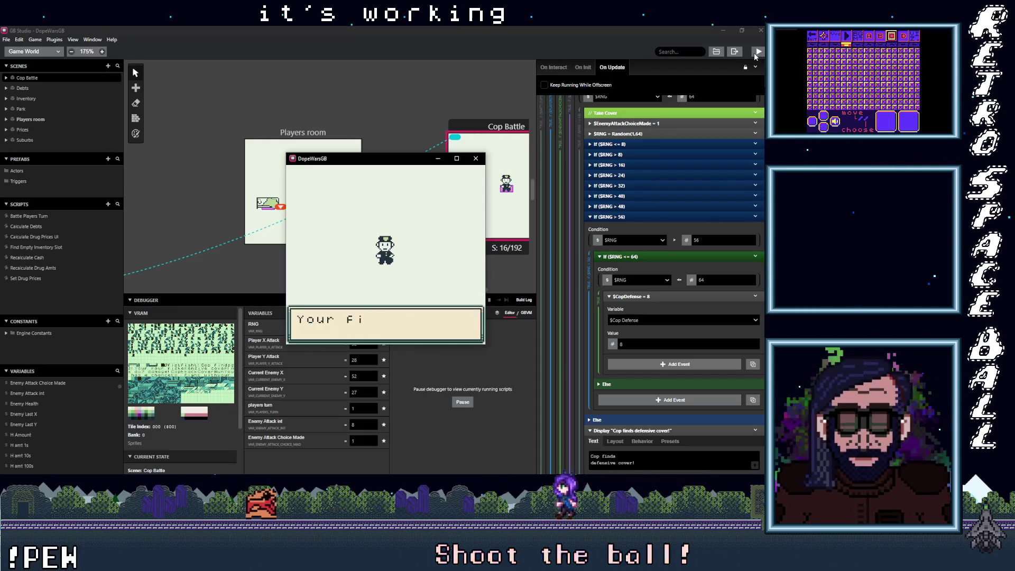
key(z)
key(z)
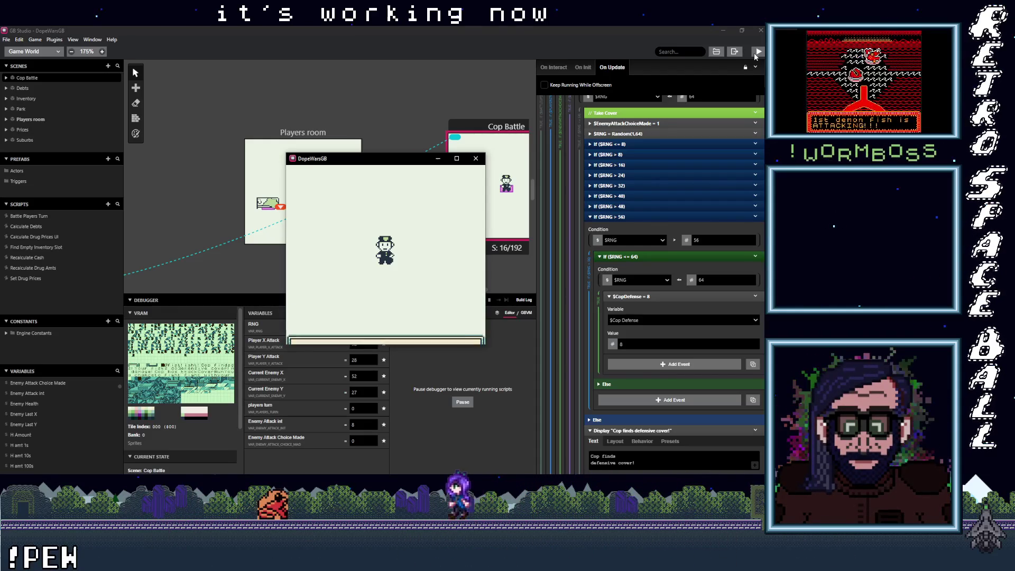
key(z)
key(z)
key(z)
key(z)
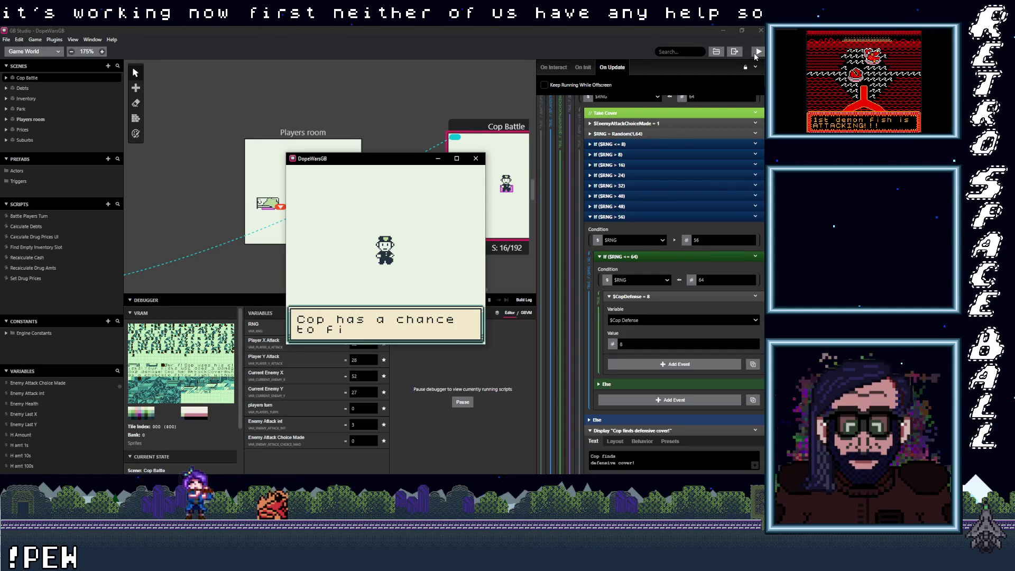
key(z)
key(z)
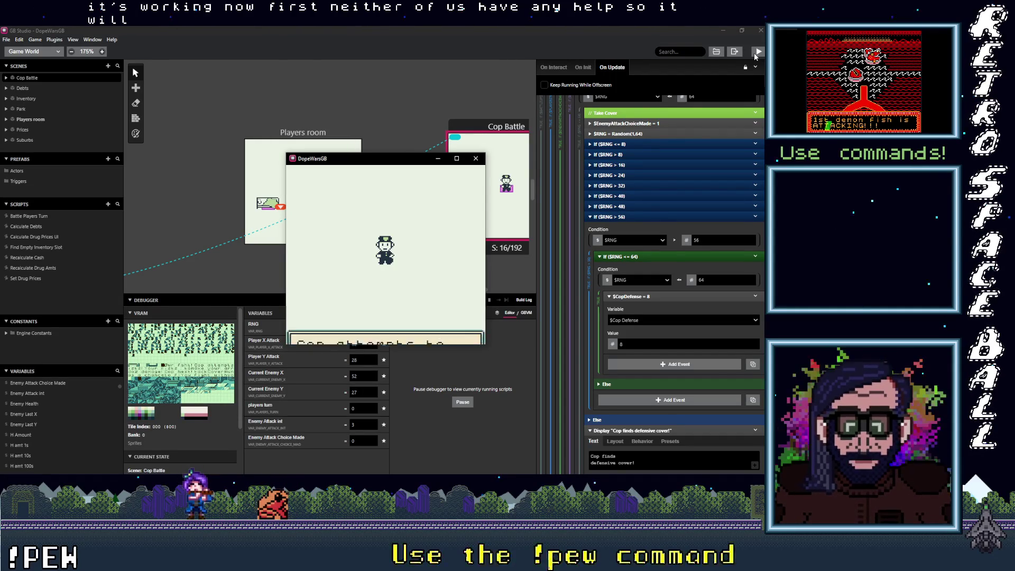
key(z)
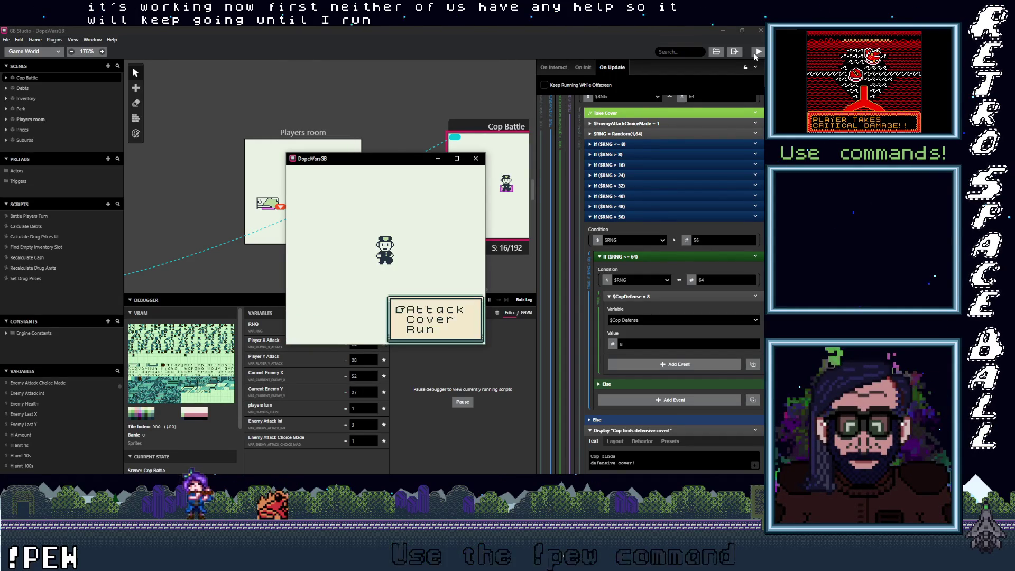
key(z)
key(z)
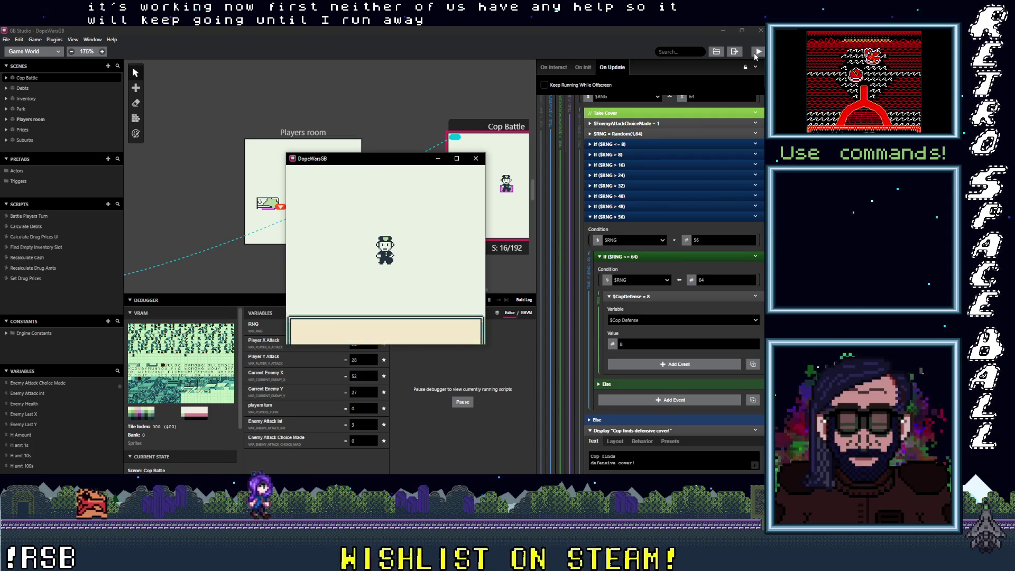
key(z)
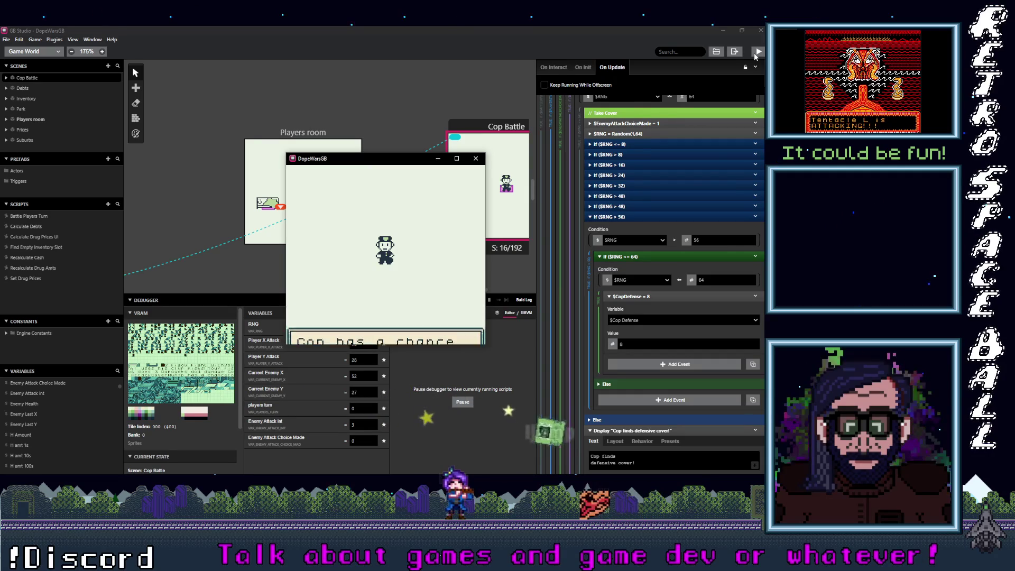
Keep choosing Attack through four more player turns, skipping past the cop's gunfire.
key(z)
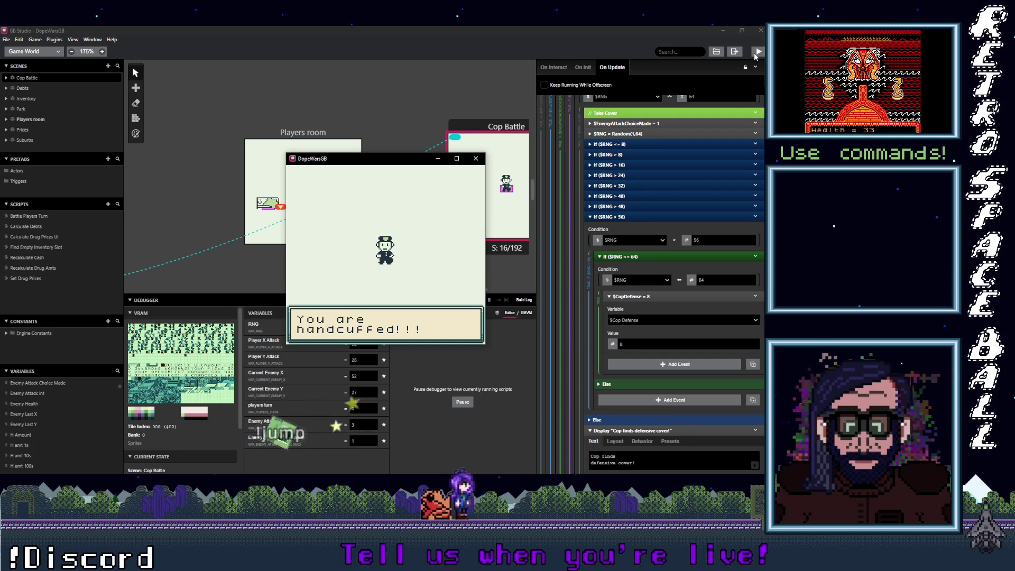
key(z)
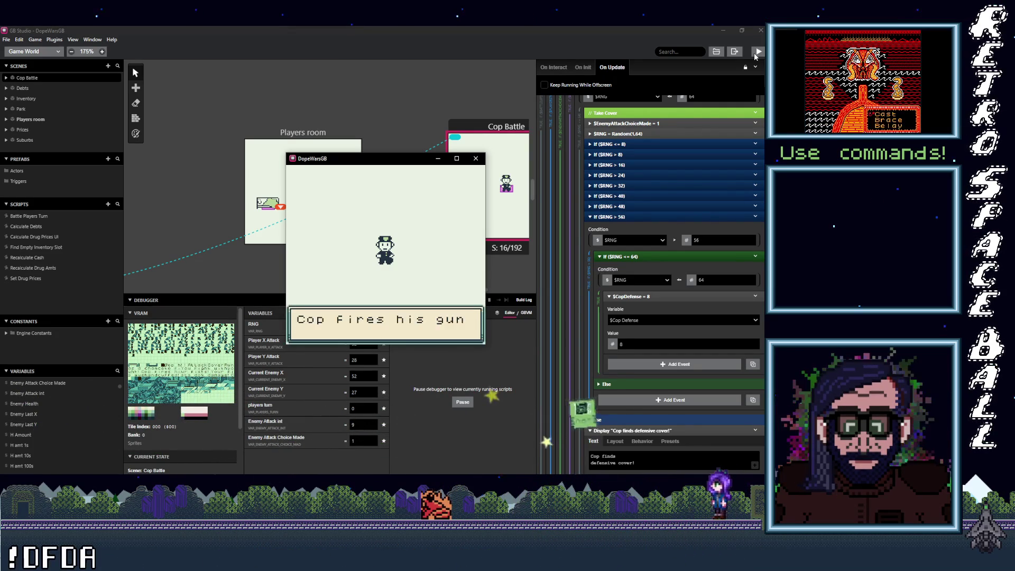
key(z)
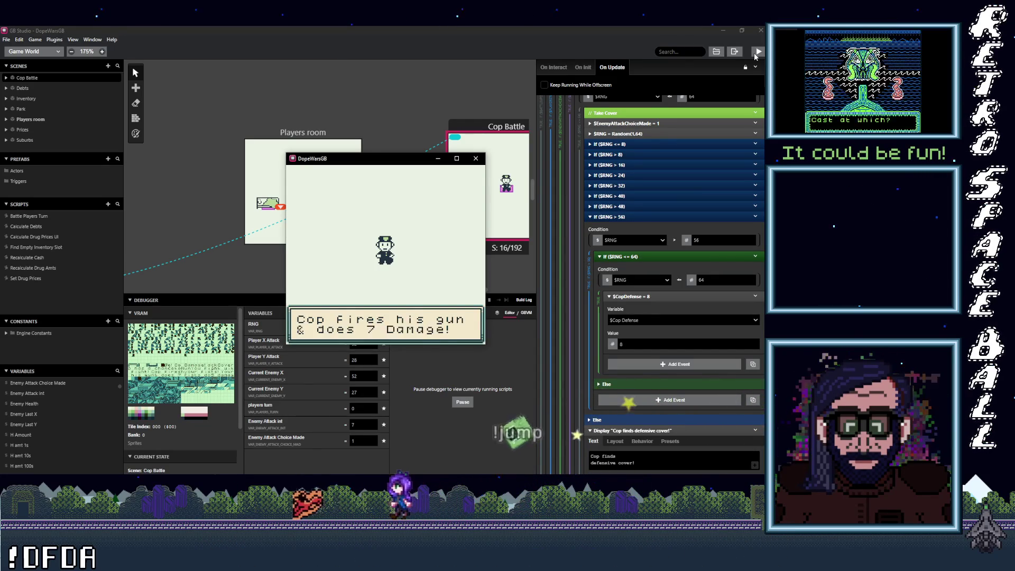
key(z)
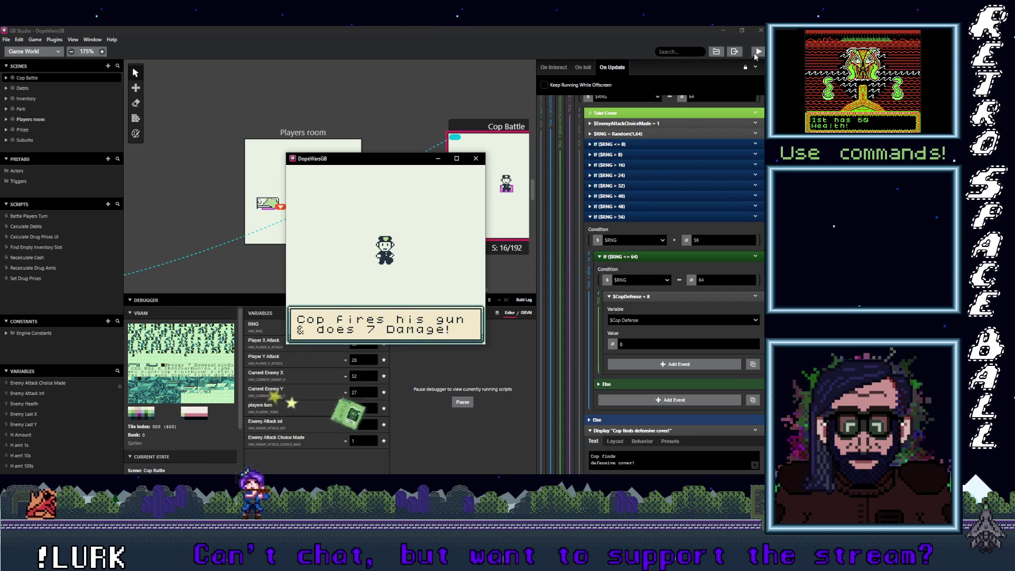
Take cover from the cop twice, absorbing the club and gun damage, then highlight Run.
key(Down)
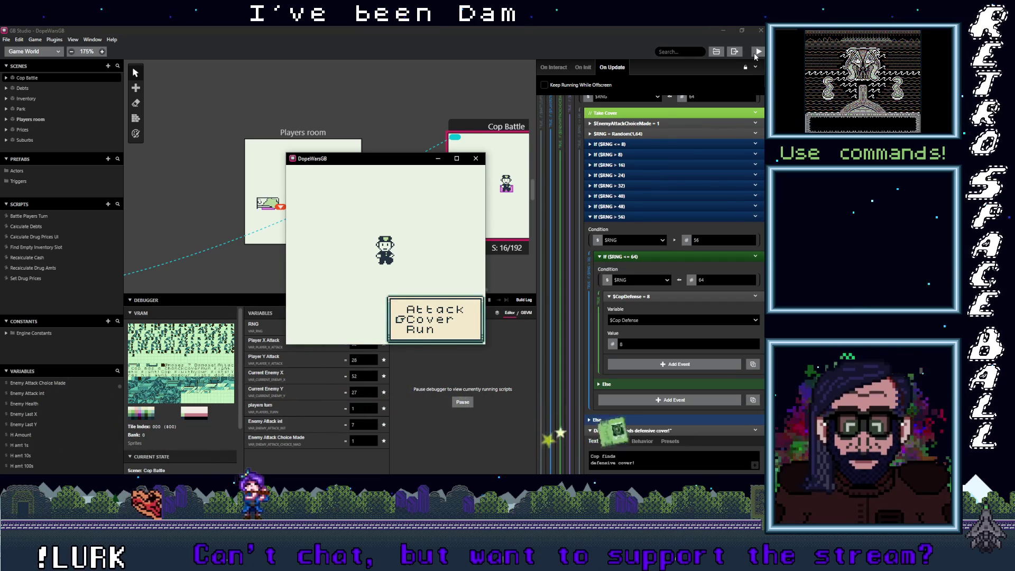
key(z)
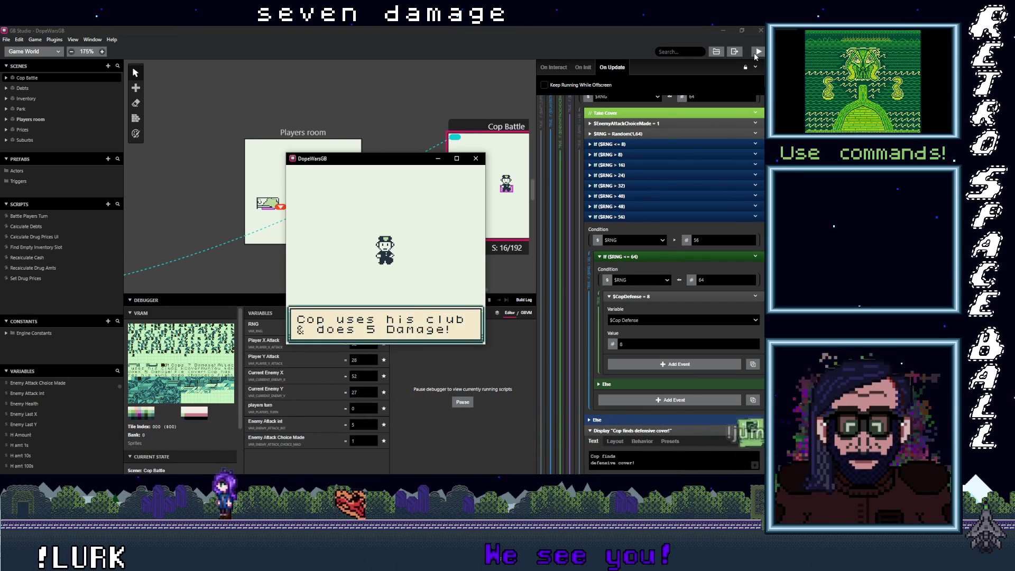
key(z)
key(Down)
key(z)
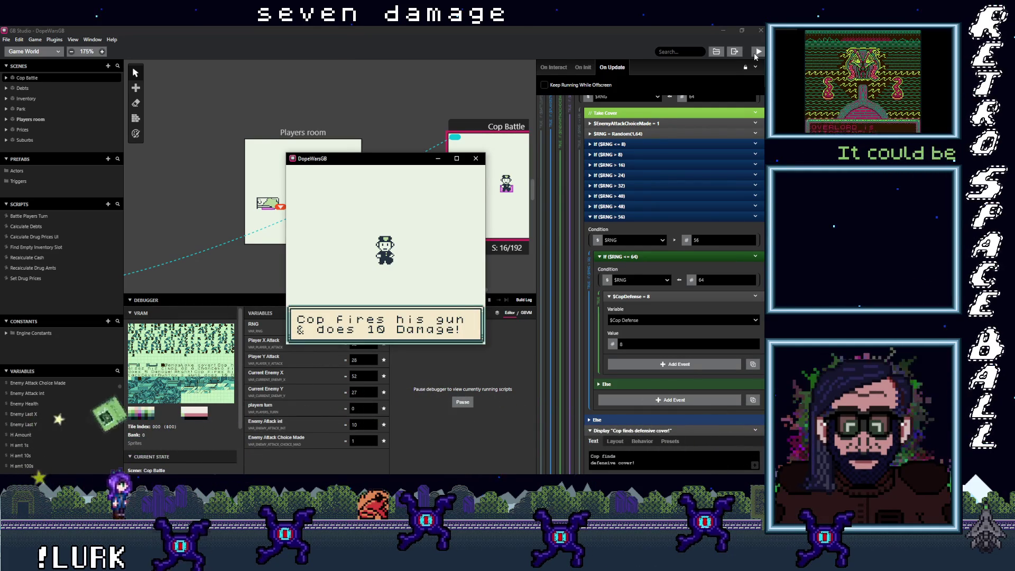
key(z)
key(Down)
key(Down)
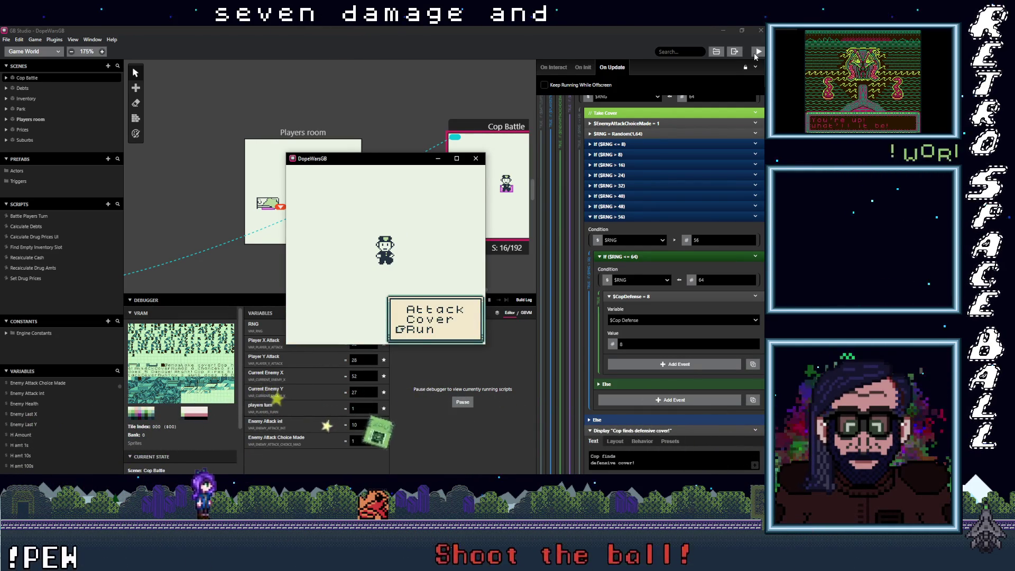
Try running from the cop until the escape succeeds after a blocked attempt, then close the test window.
key(z)
key(z)
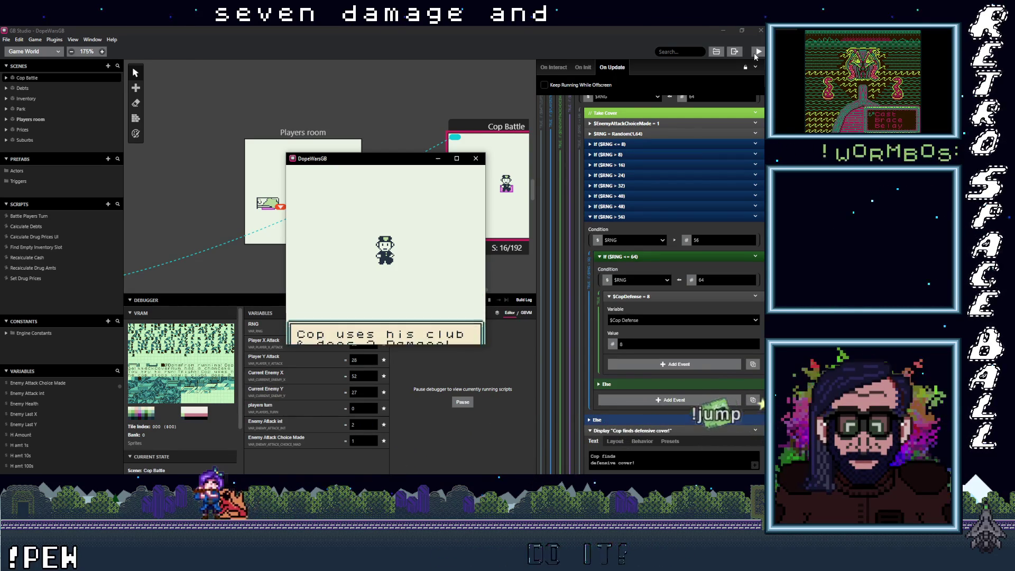
key(z)
key(z)
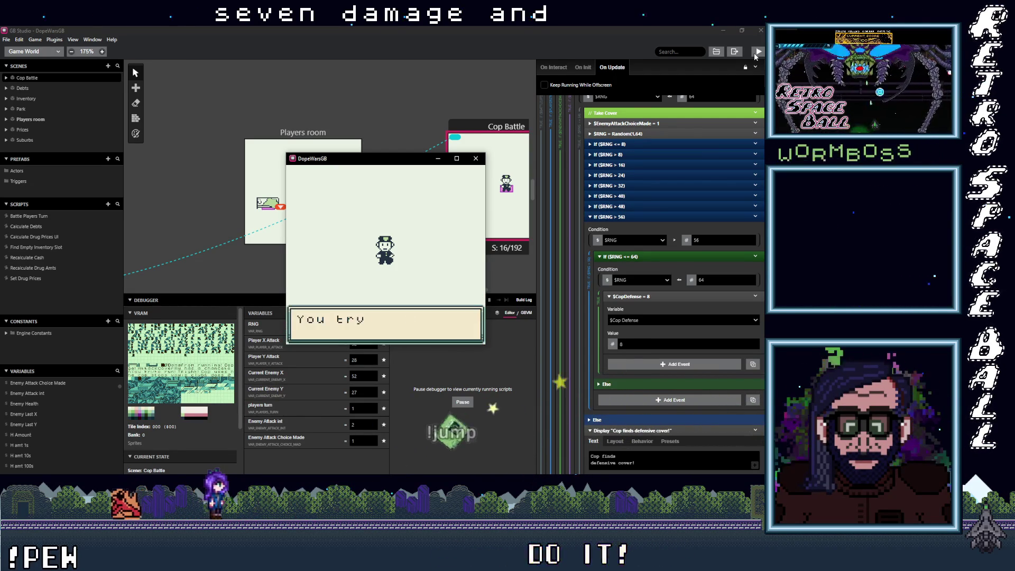
key(z)
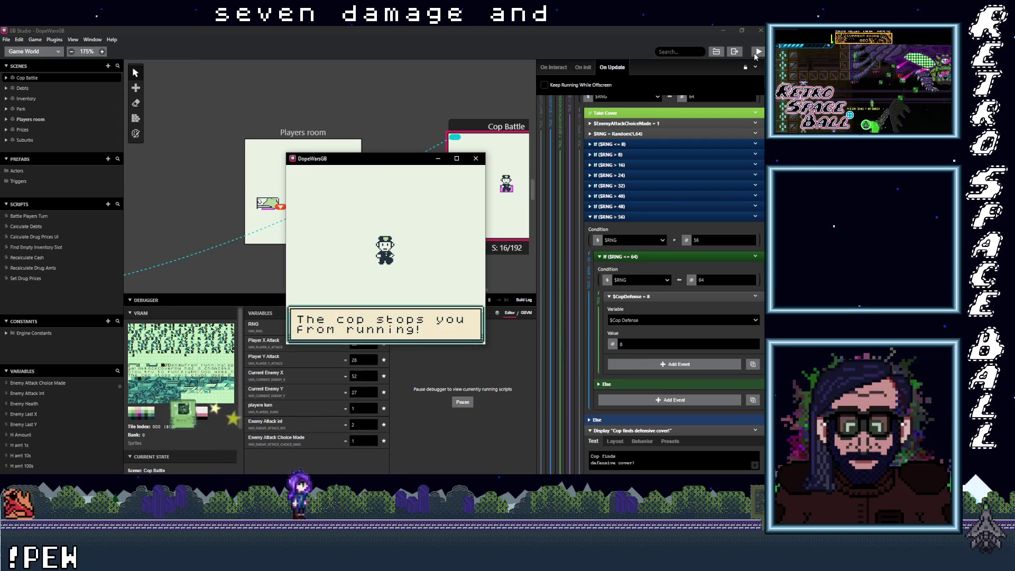
key(z)
key(z)
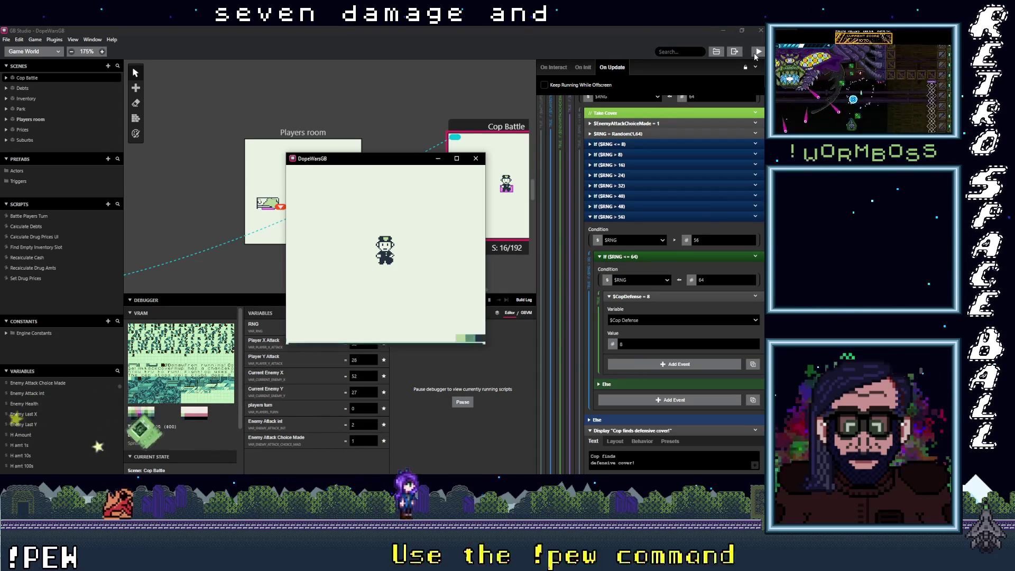
key(z)
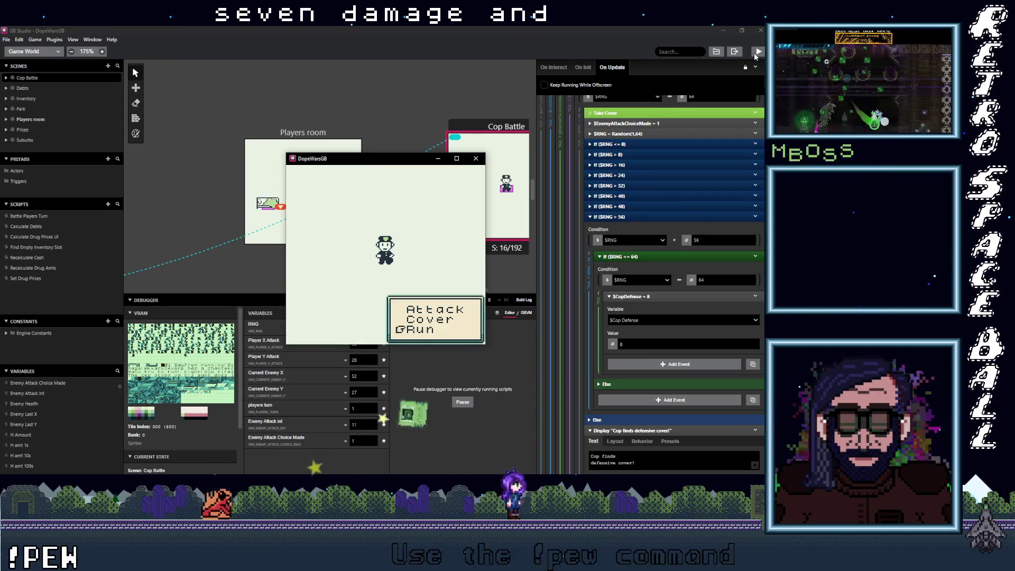
key(z)
key(z)
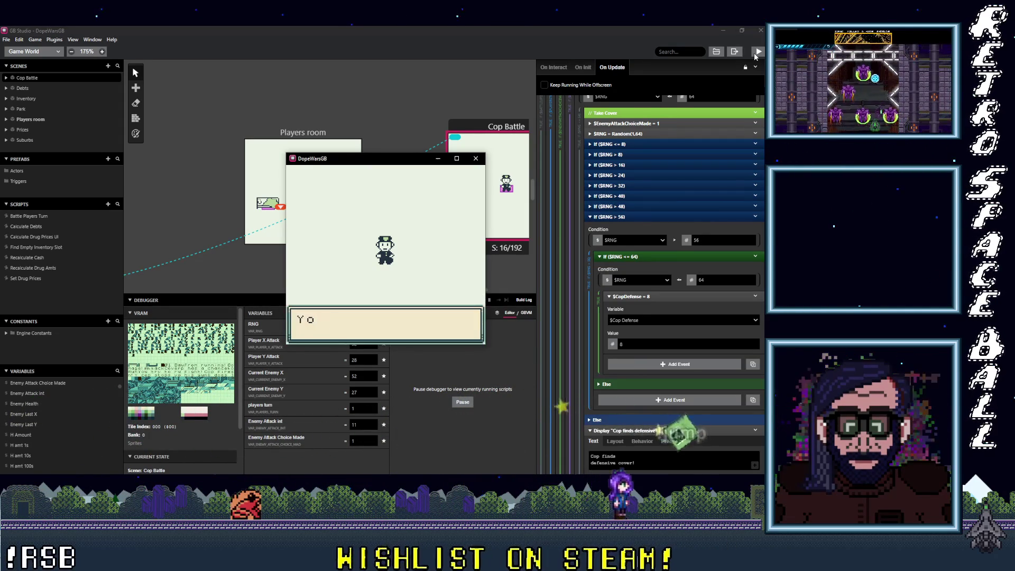
key(z)
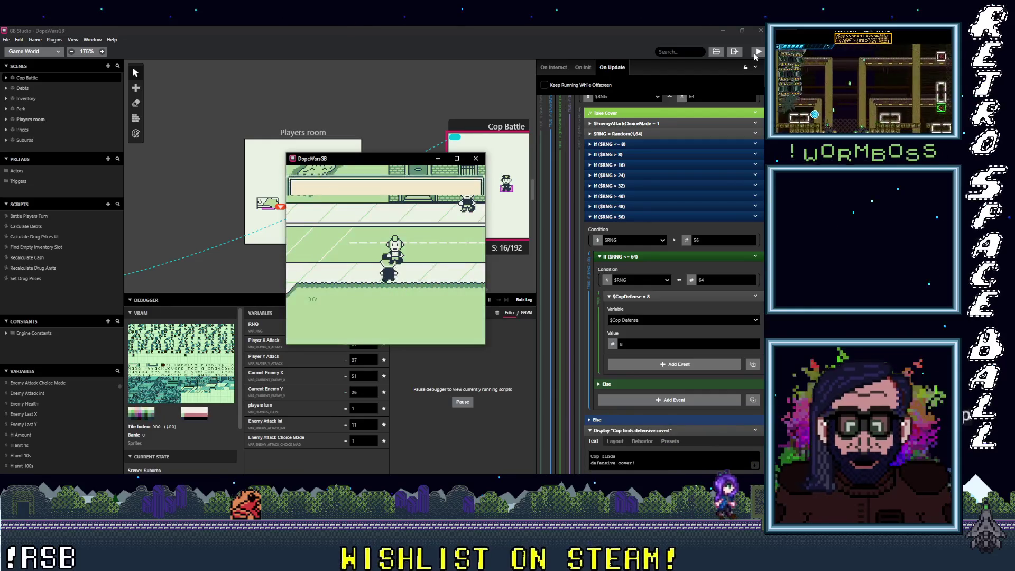
key(z)
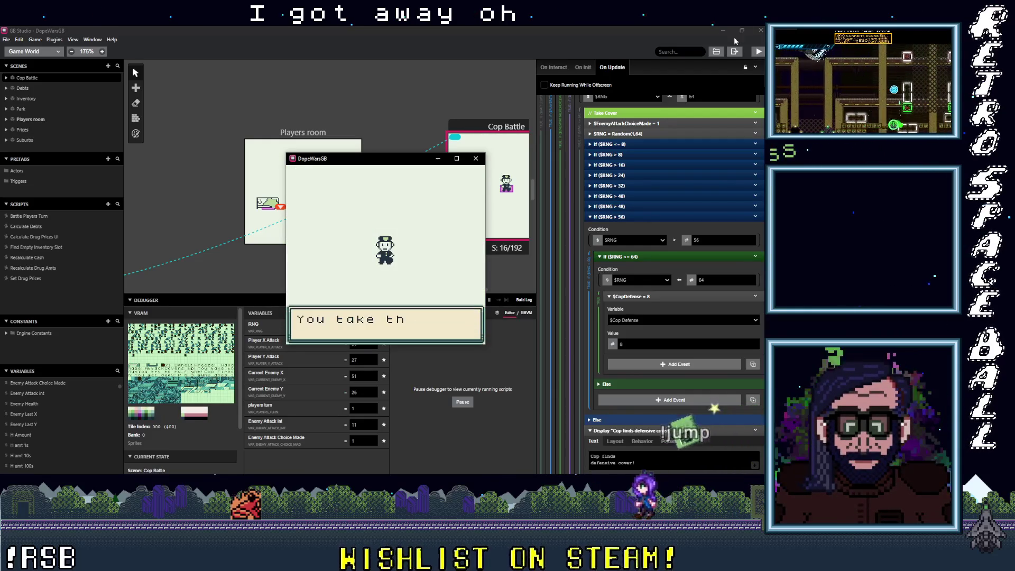
click(474, 159)
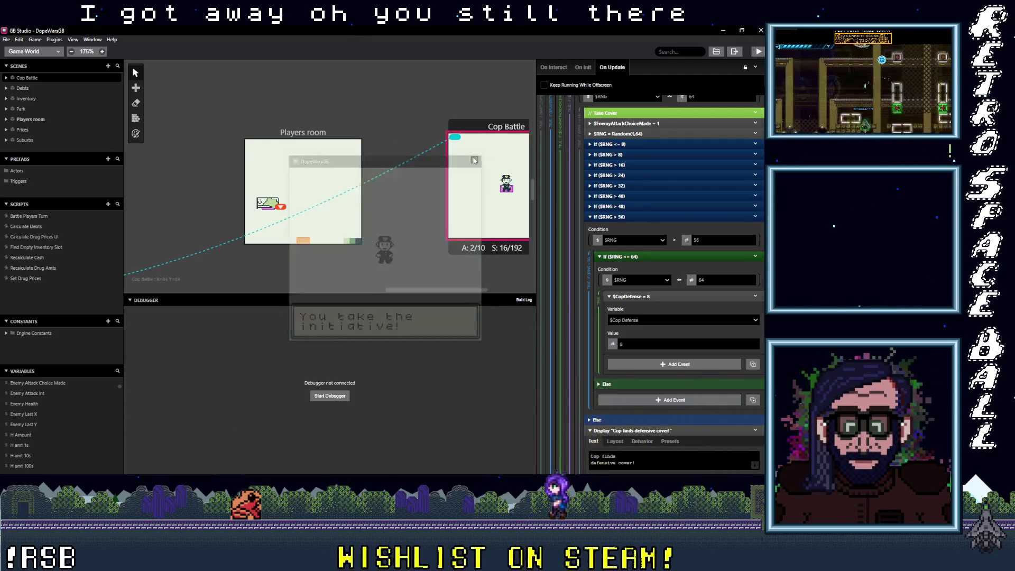
Keep the Game World view and drag the debugger splitter down to shrink the panel.
click(9, 52)
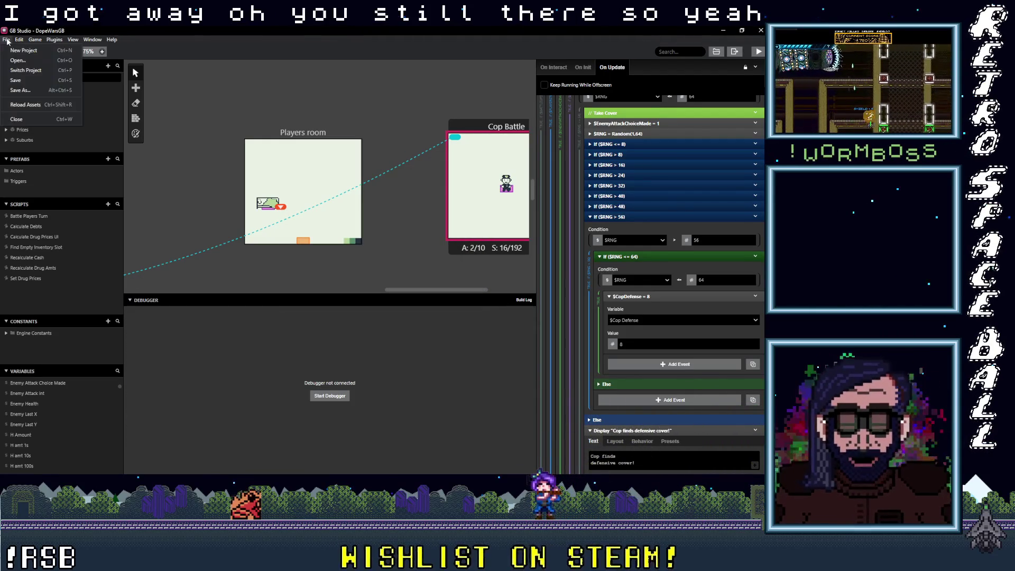
click(24, 59)
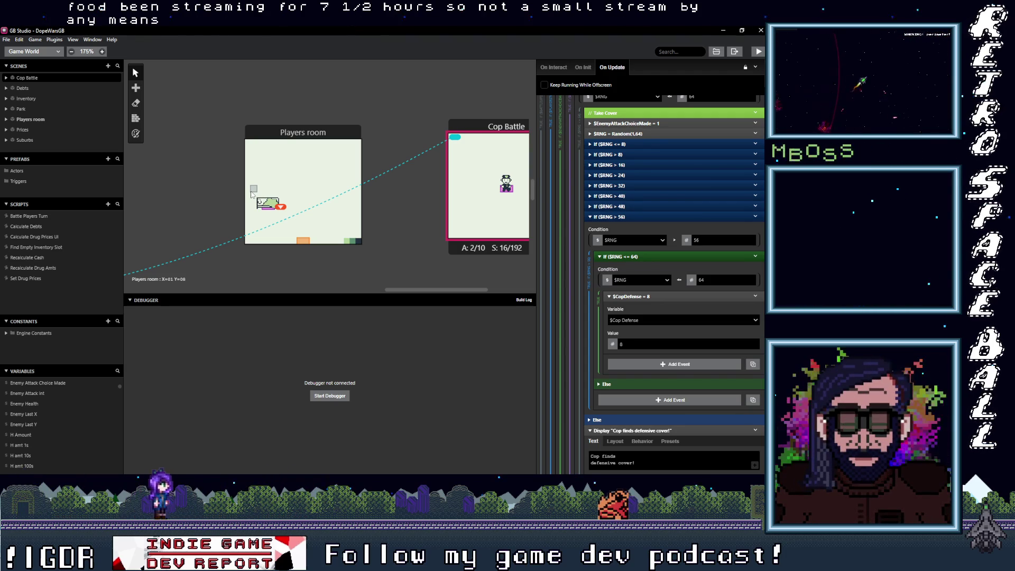
drag(380, 292, 377, 436)
scroll(363, 334, down, 1)
scroll(363, 335, down, 2)
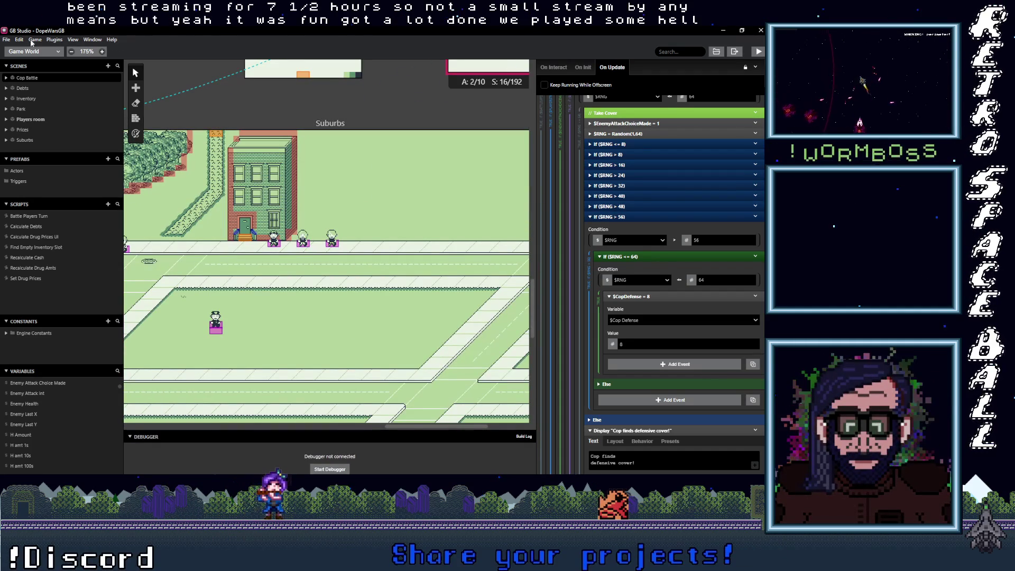
Scroll the world view to show the town map above the Players room and Cop Battle scenes.
click(6, 40)
click(27, 83)
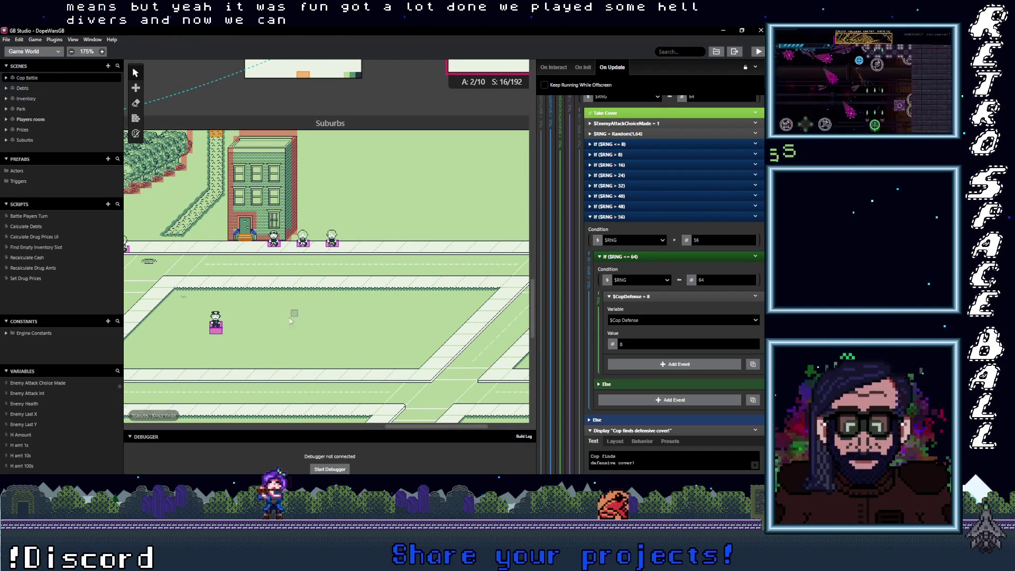
scroll(269, 293, left, 3)
scroll(269, 293, up, 4)
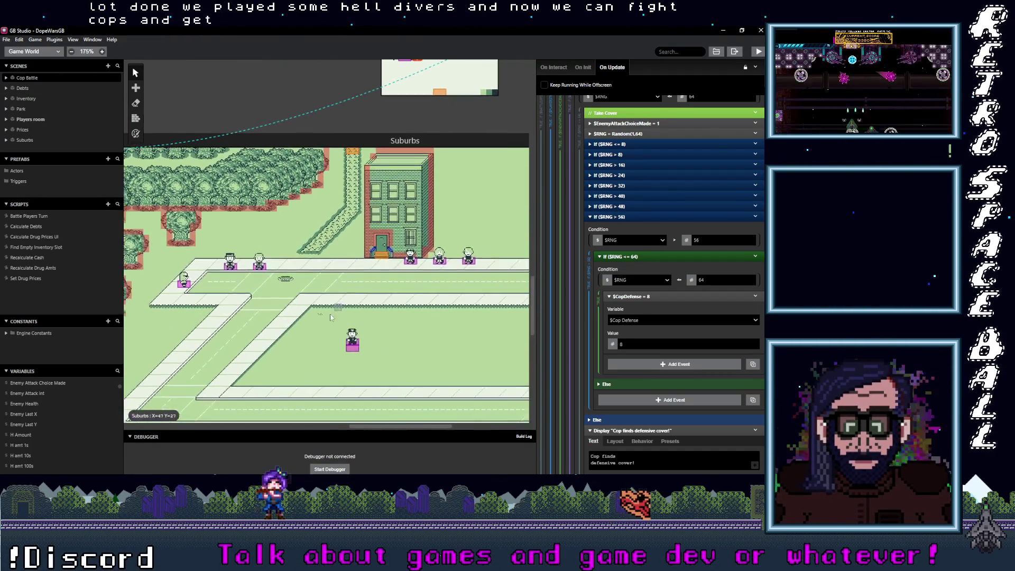
scroll(317, 312, right, 2)
scroll(385, 299, up, 5)
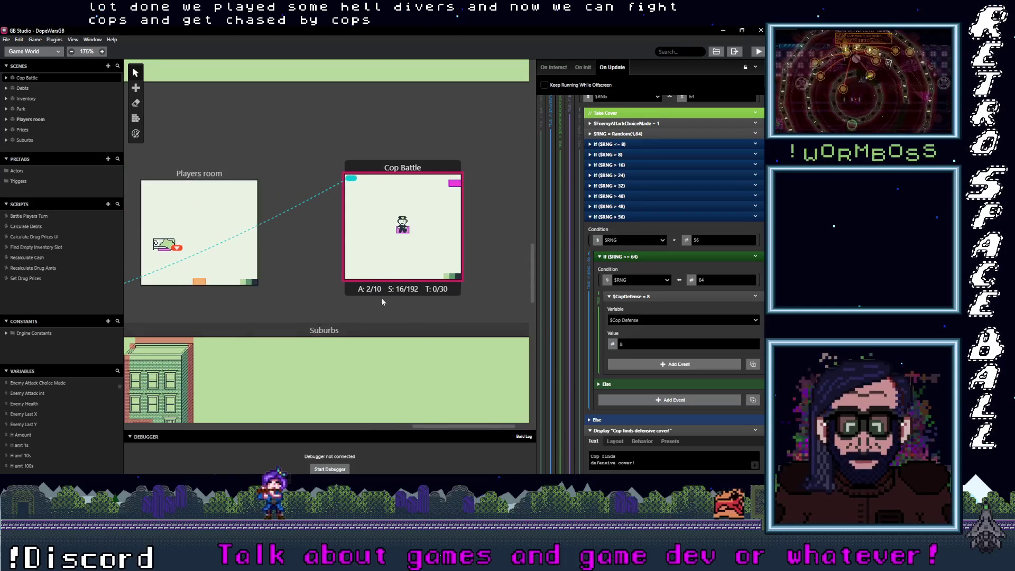
scroll(262, 274, left, 2)
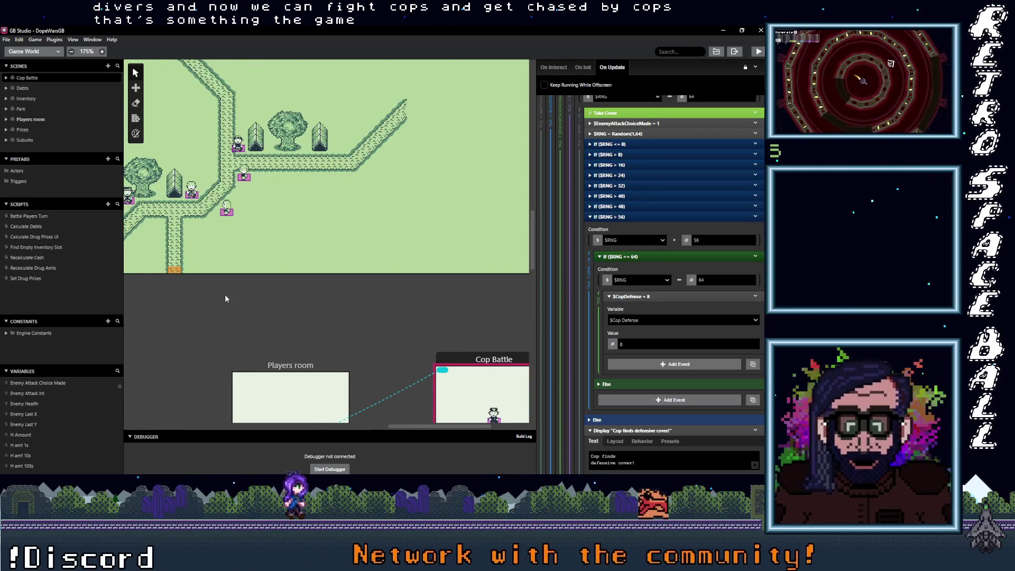
scroll(275, 317, up, 1)
scroll(315, 348, left, 2)
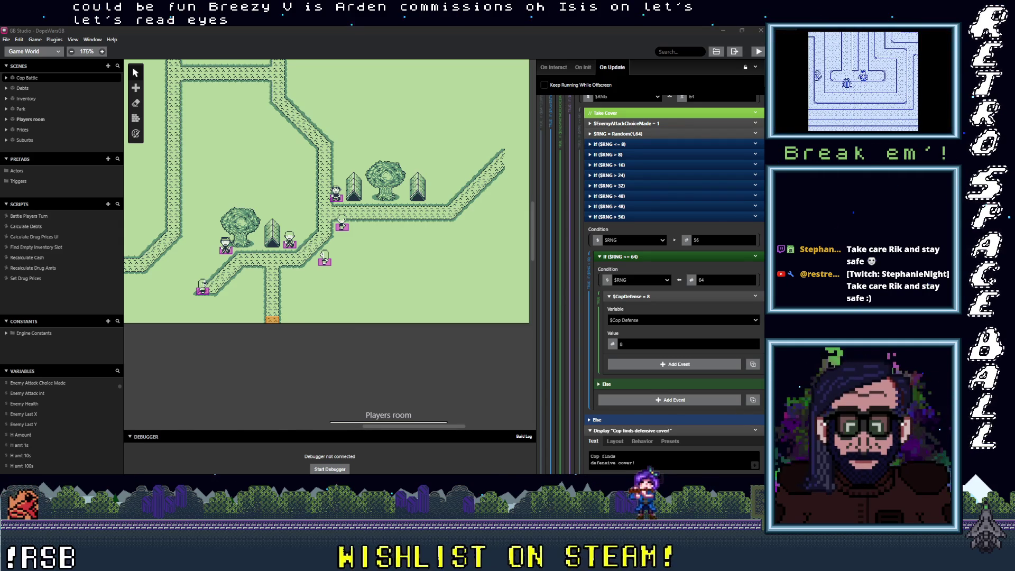
Switch to the Chrome window showing the 'How to create enemy AI in GB Studio 3' tutorial.
key(alt+Tab)
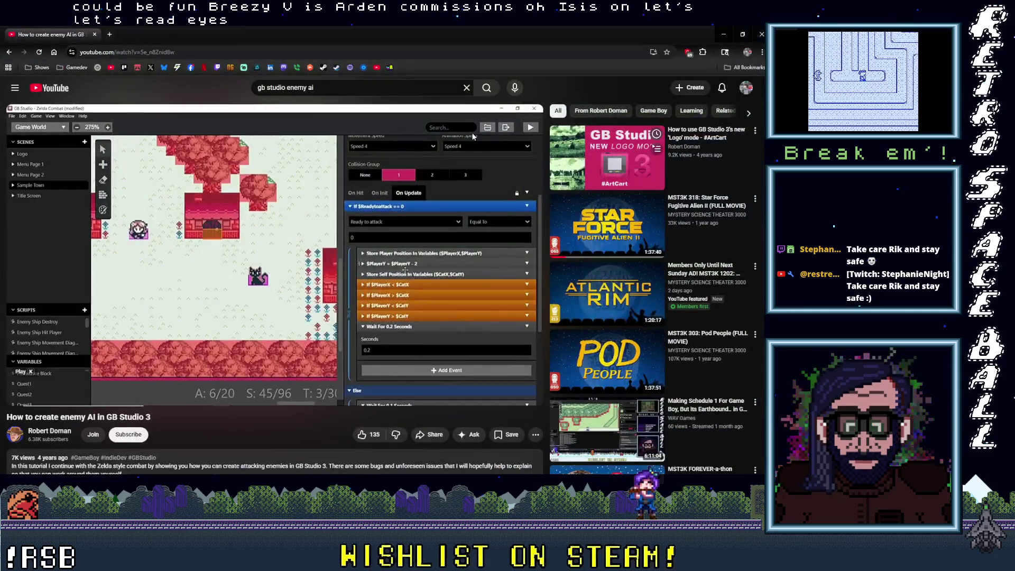
Restore the Chrome tutorial window and close it, returning to the GB Studio editor.
drag(276, 35, 378, 84)
click(446, 85)
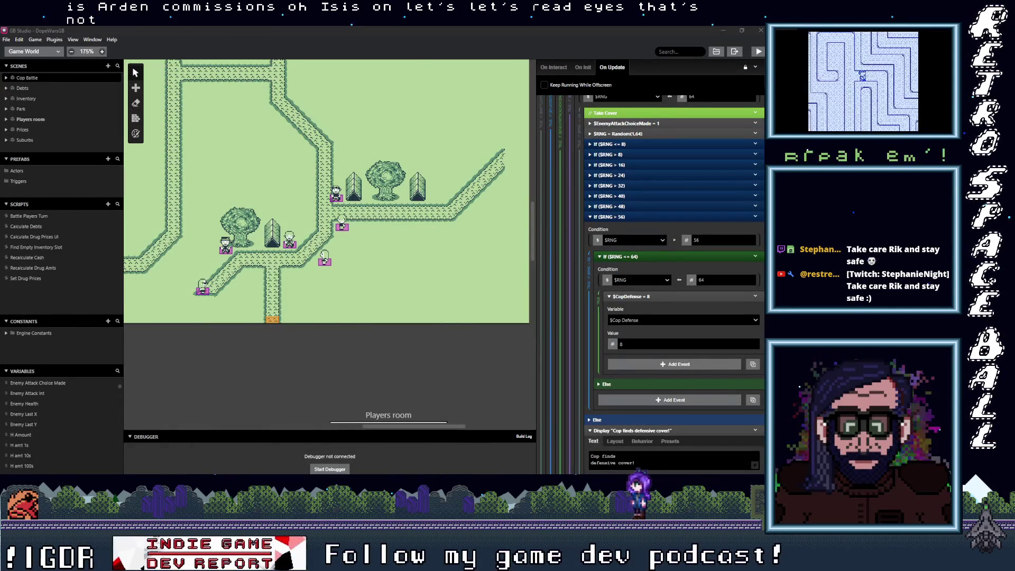